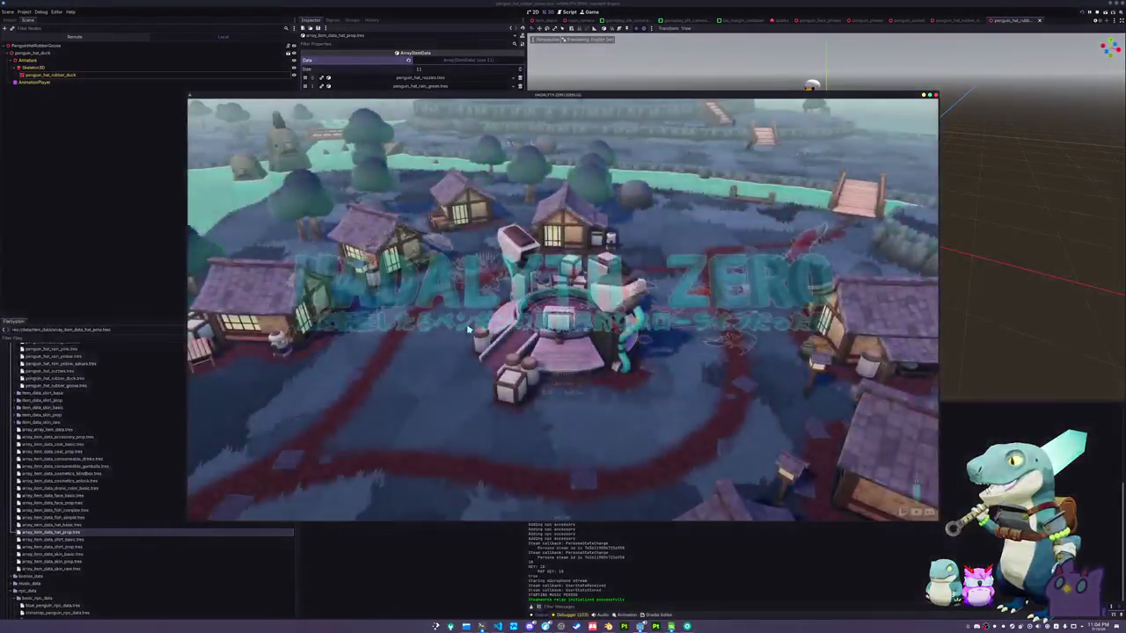
Start a singleplayer game and browse the penguin's cosmetics in the inventory
click(562, 356)
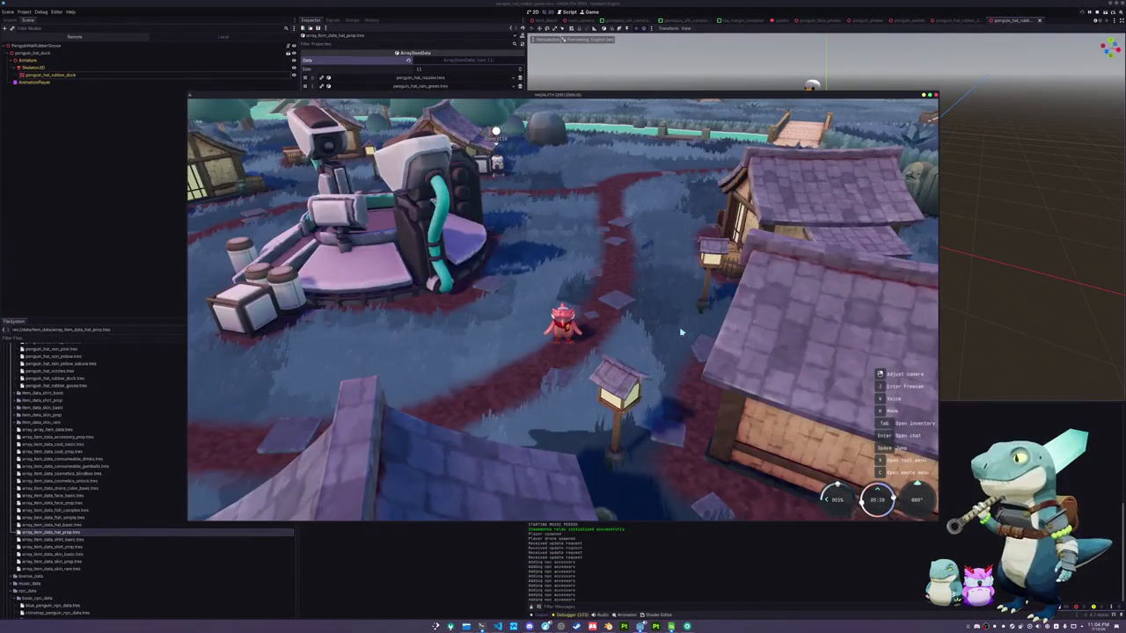
key(Tab)
key(e)
key(e)
key(e)
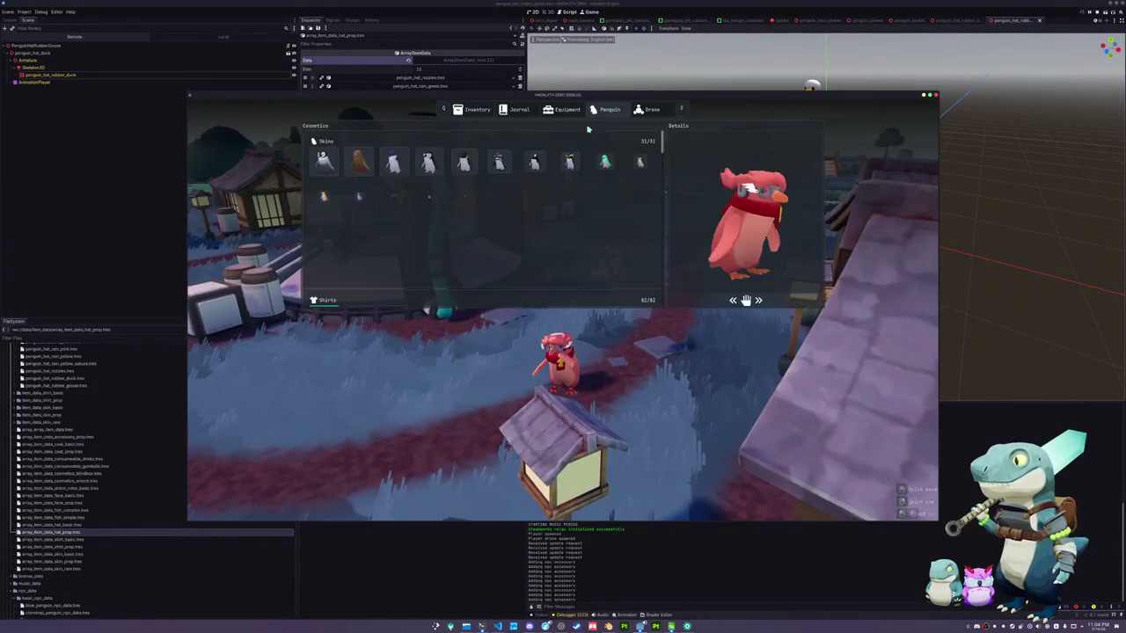
scroll(589, 255, down, 5)
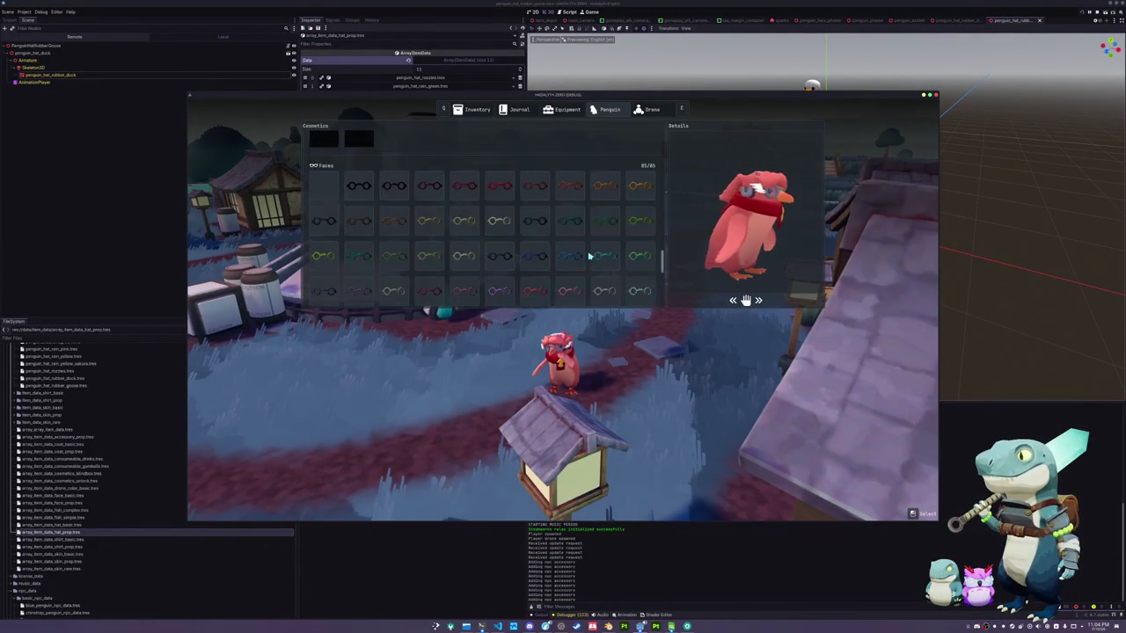
key(Tab)
text(add inventory_item_rubber_duck)
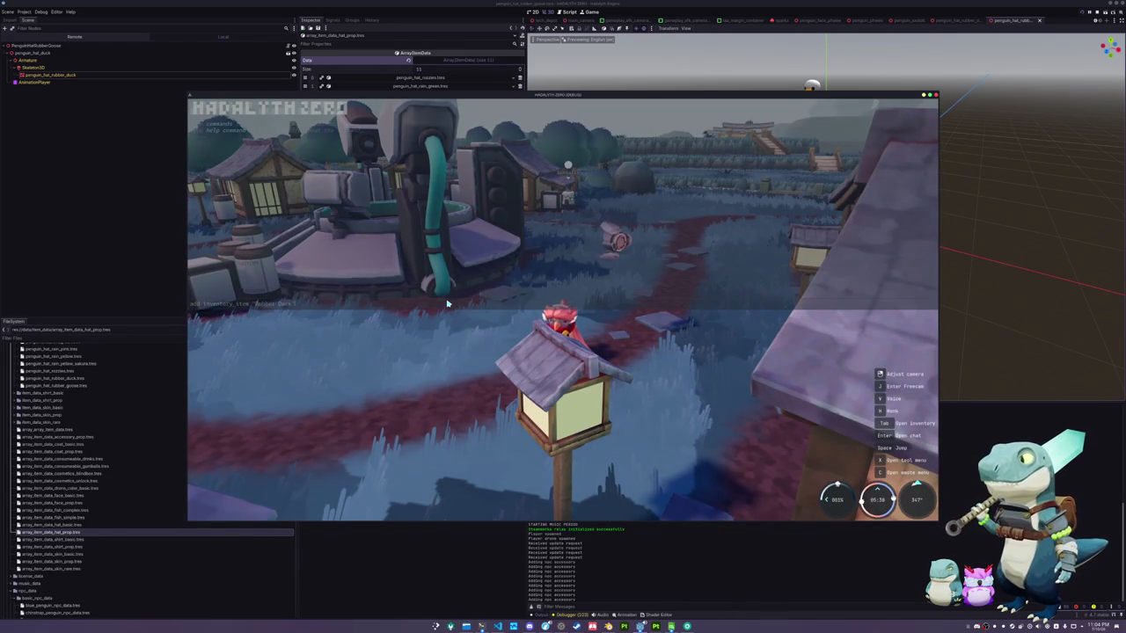
Resend the add inventory_item chat commands to unlock the Rubber Goose and Rubber Duck
key(Return)
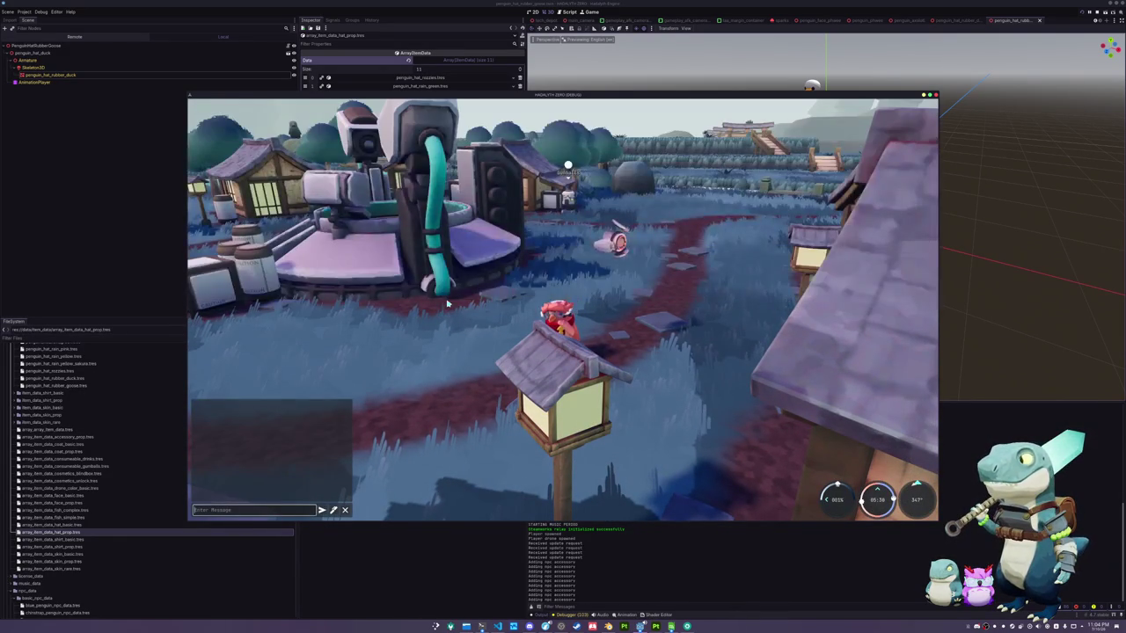
key(Up)
key(Return)
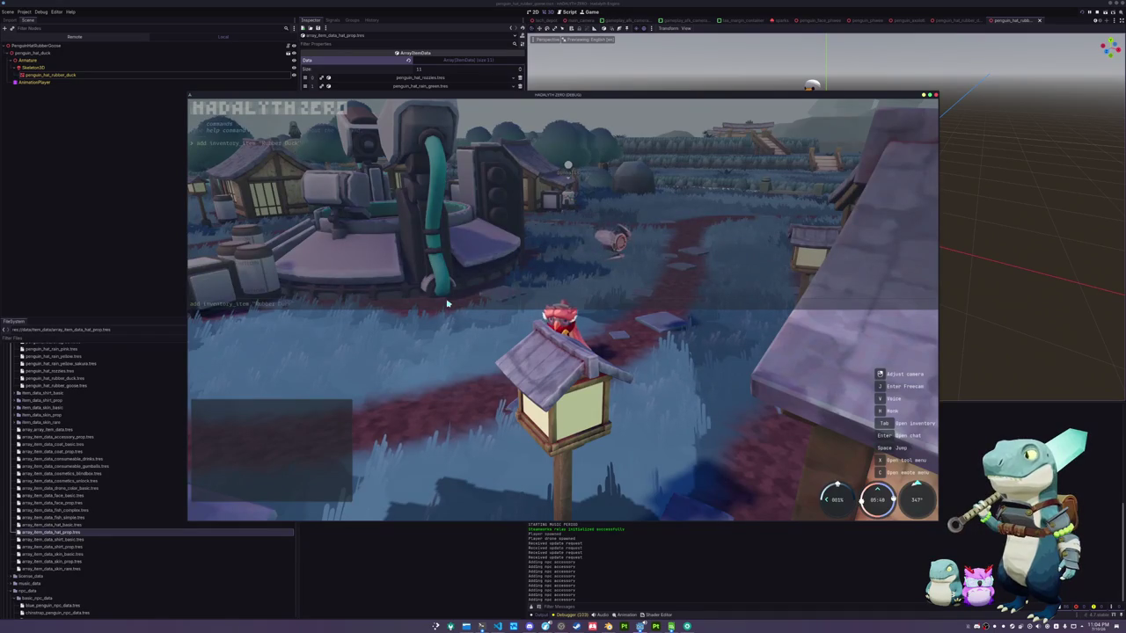
key(Return)
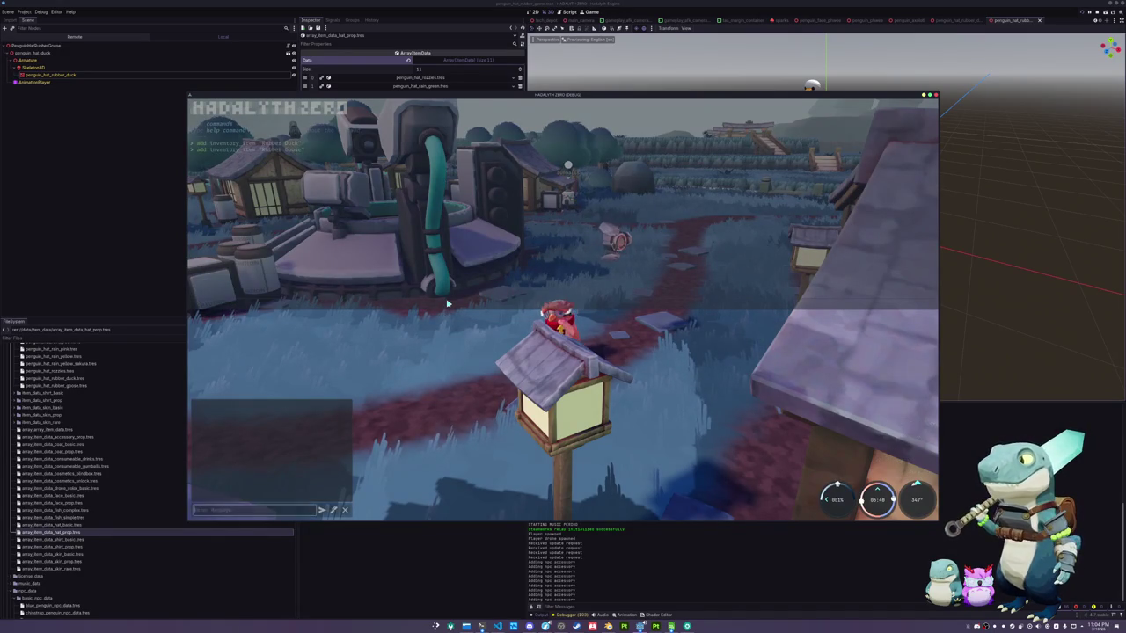
key(Escape)
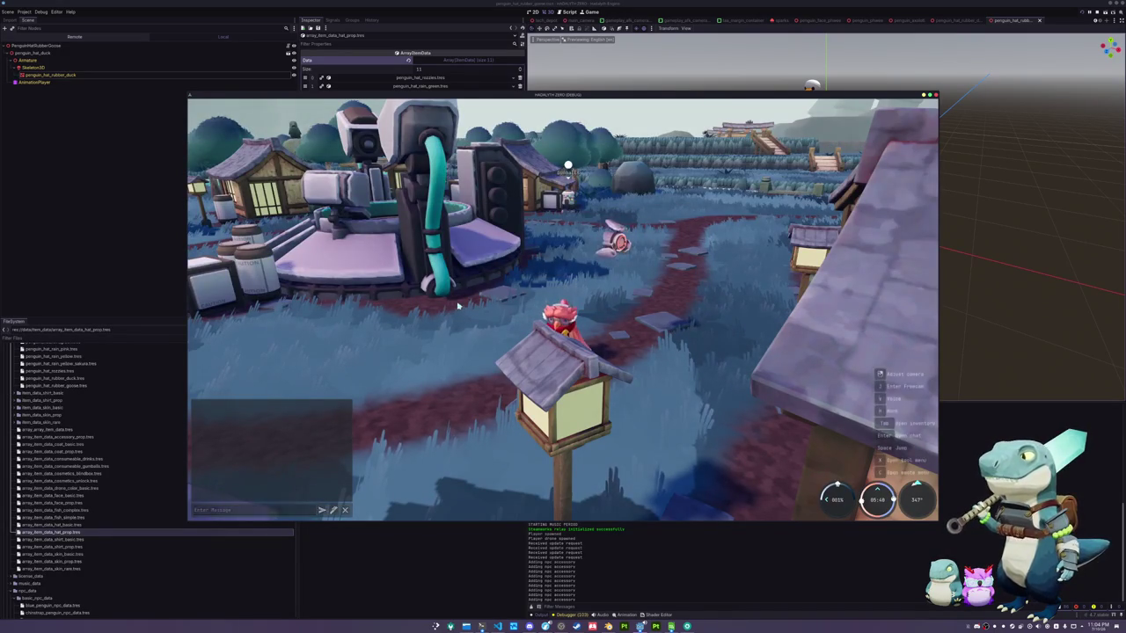
Equip the rubber duck cosmetic on the penguin from the Penguin inventory page
key(i)
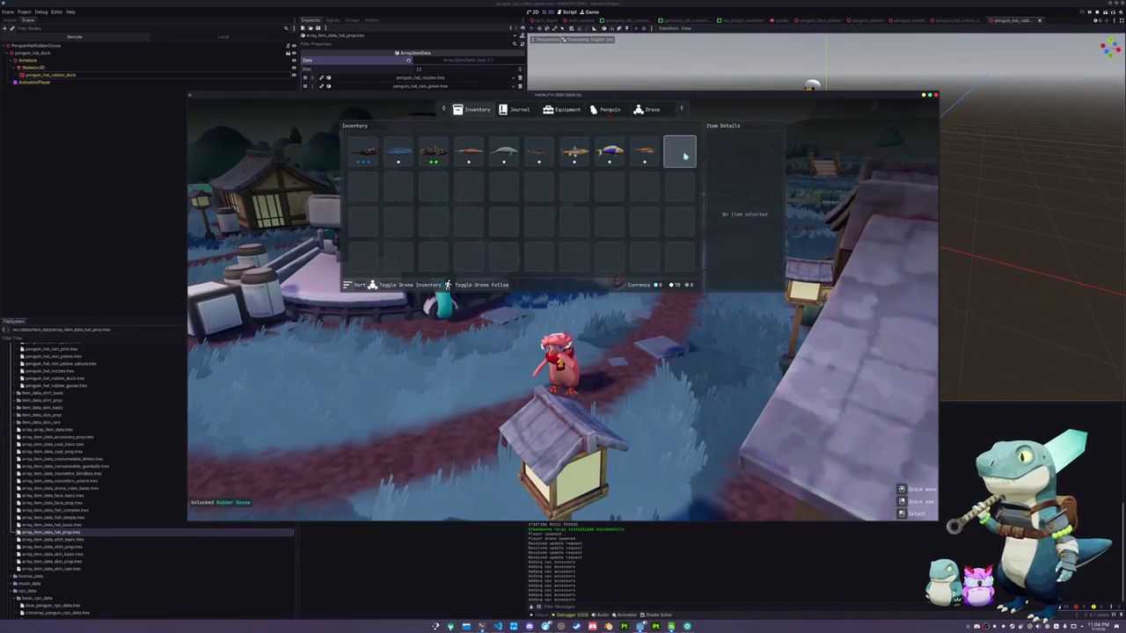
click(609, 109)
scroll(561, 239, down, 10)
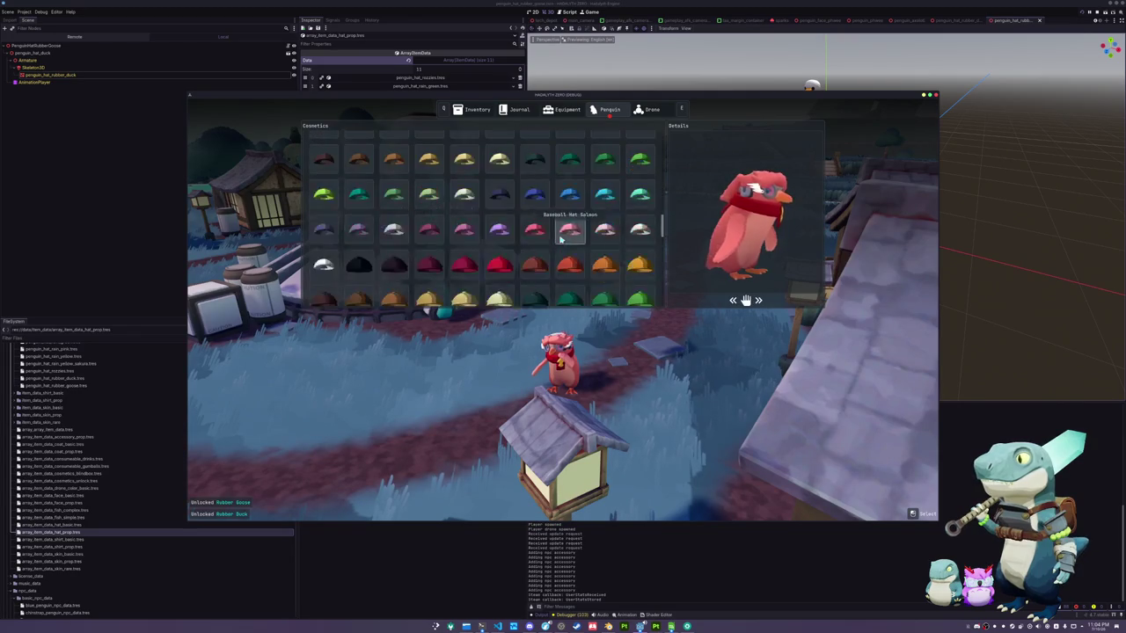
click(324, 199)
key(Tab)
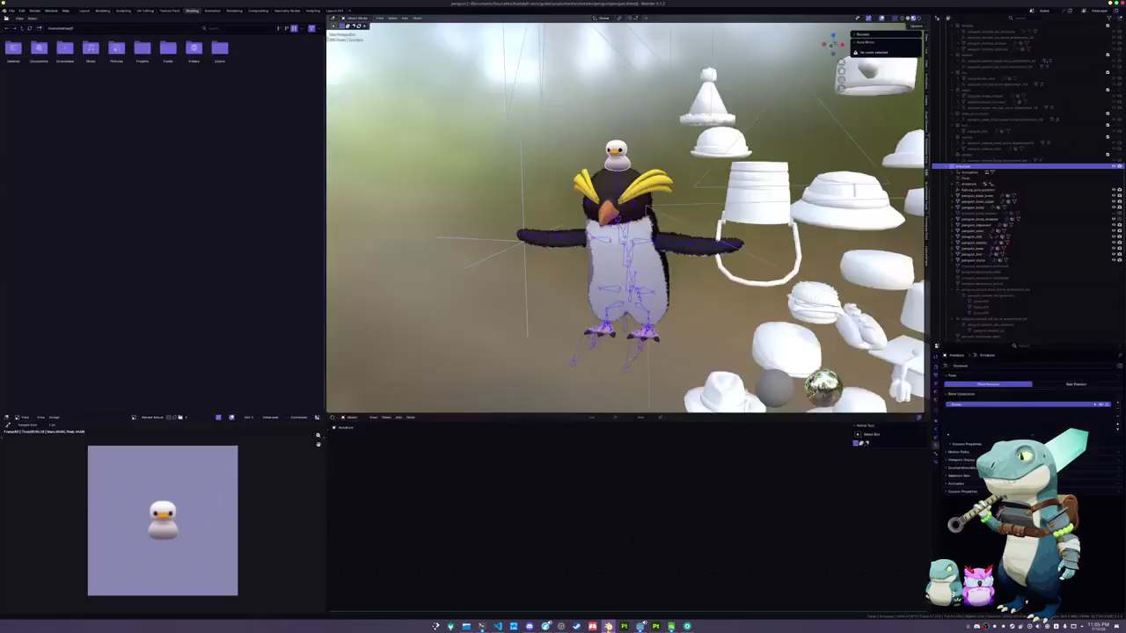
Zoom out and orbit around the hat meshes, then select the small plain hat
click(615, 151)
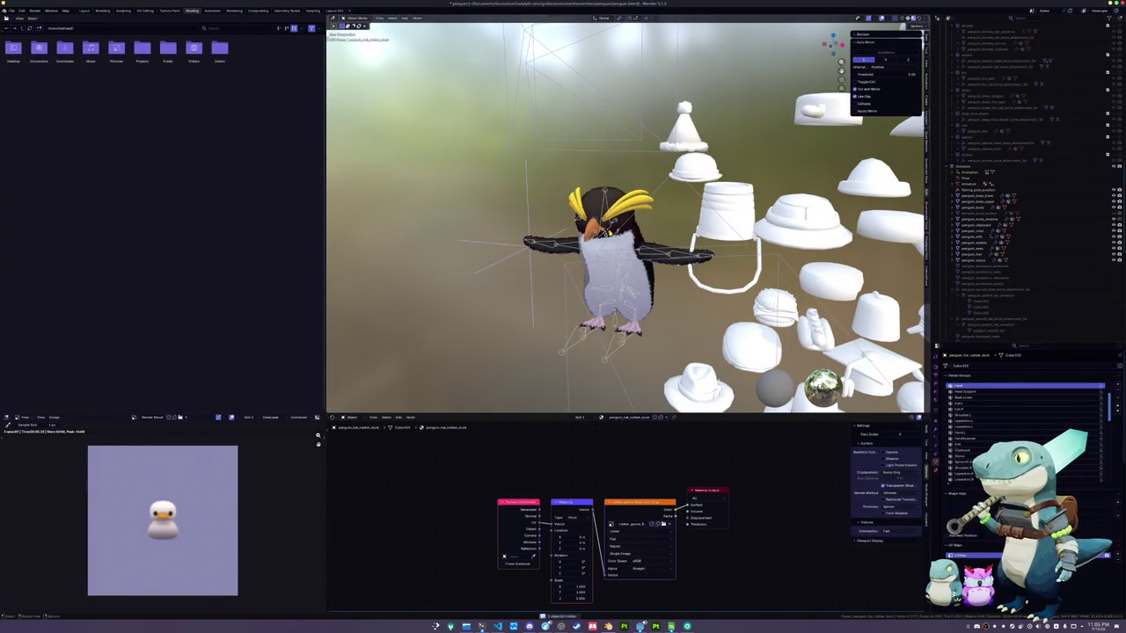
scroll(638, 199, down, 4)
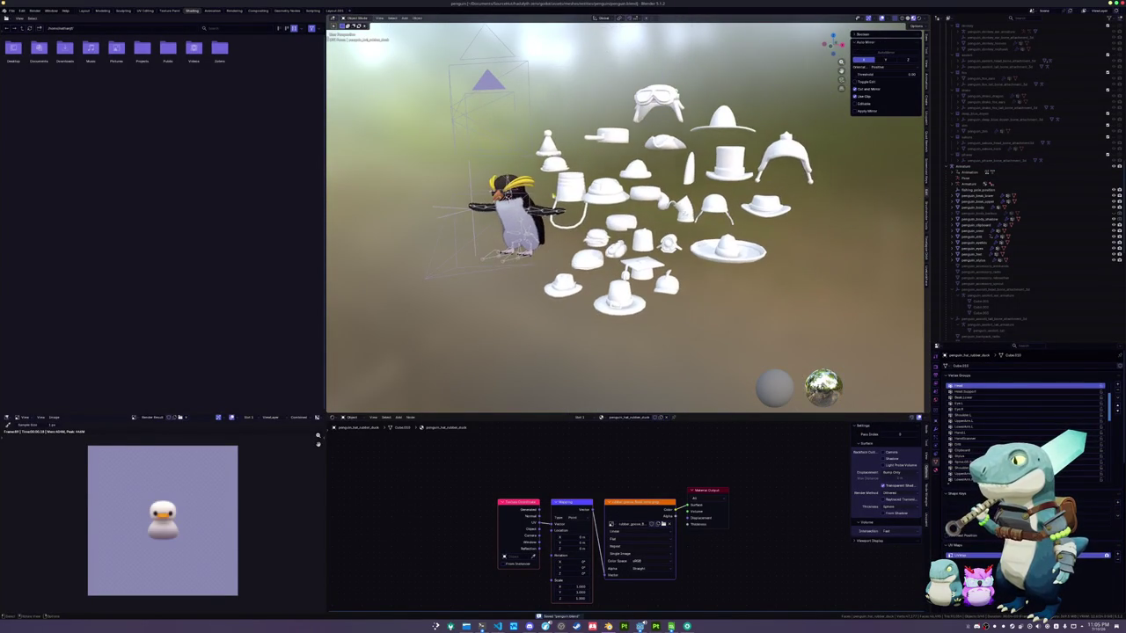
drag(647, 222, 628, 236)
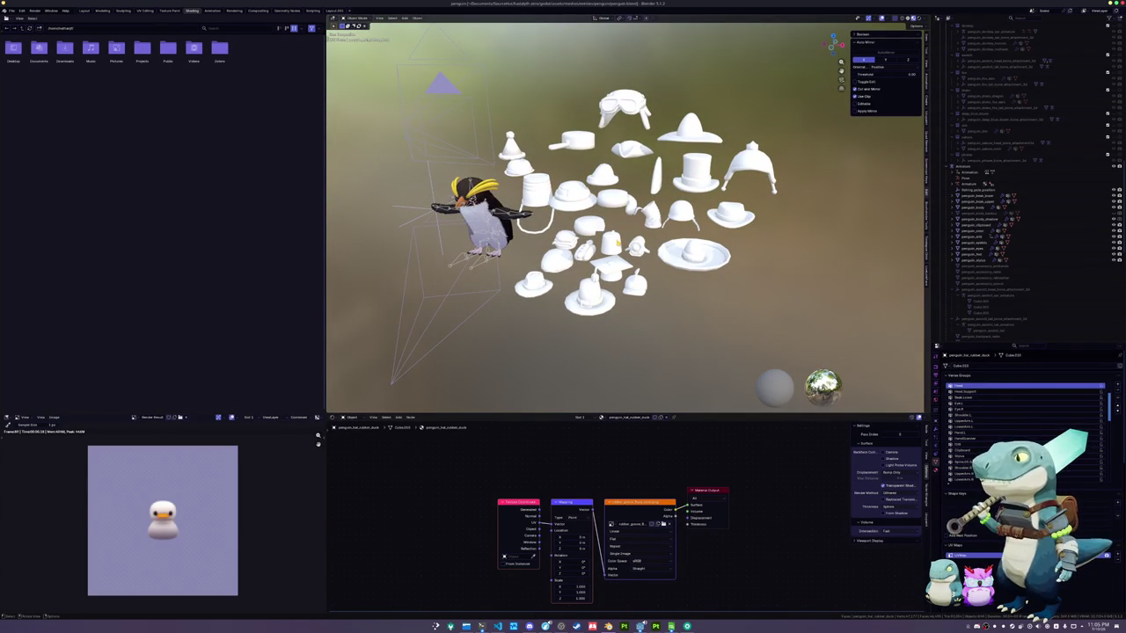
click(620, 245)
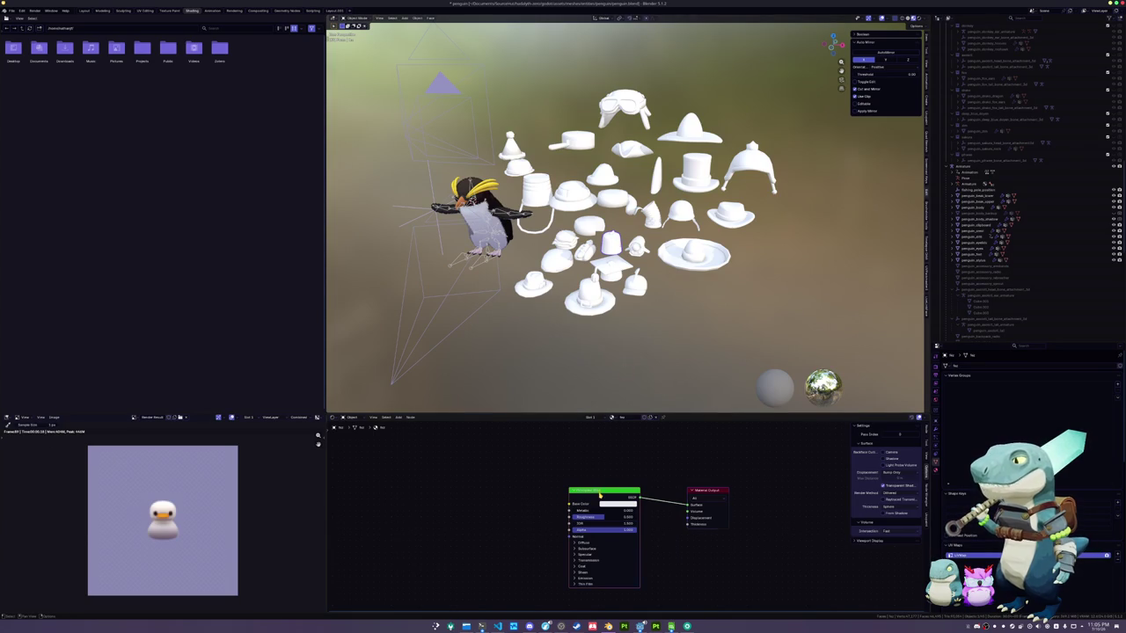
Replace the hat's shader with an fez_Base_color.png image texture and clear its location to the origin
key(x)
key(ctrl+t)
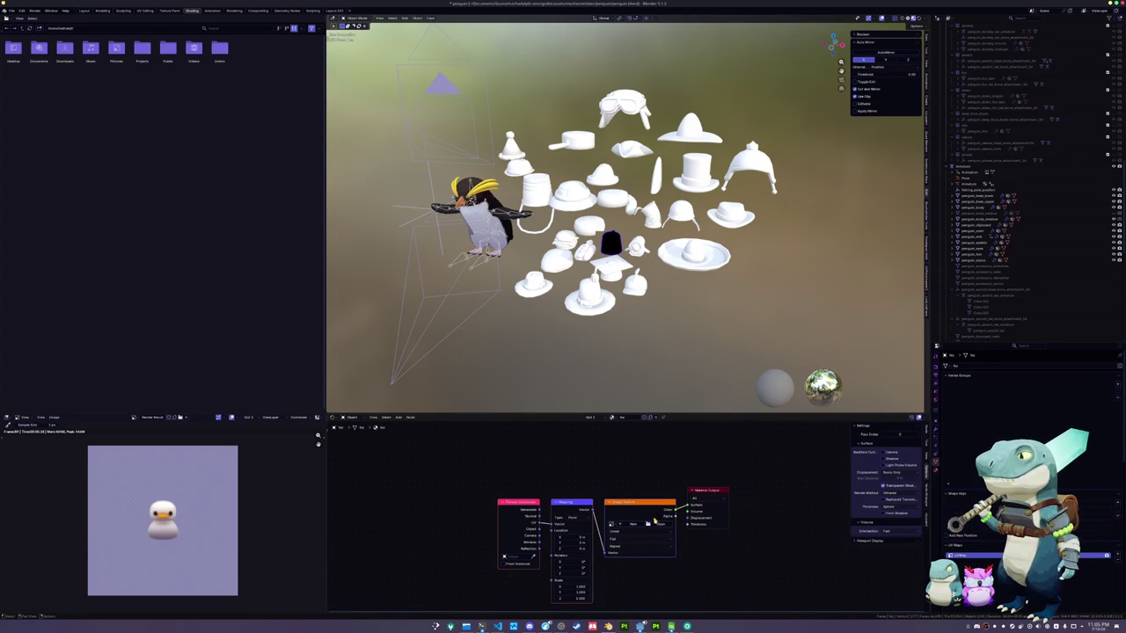
click(656, 523)
double_click(315, 66)
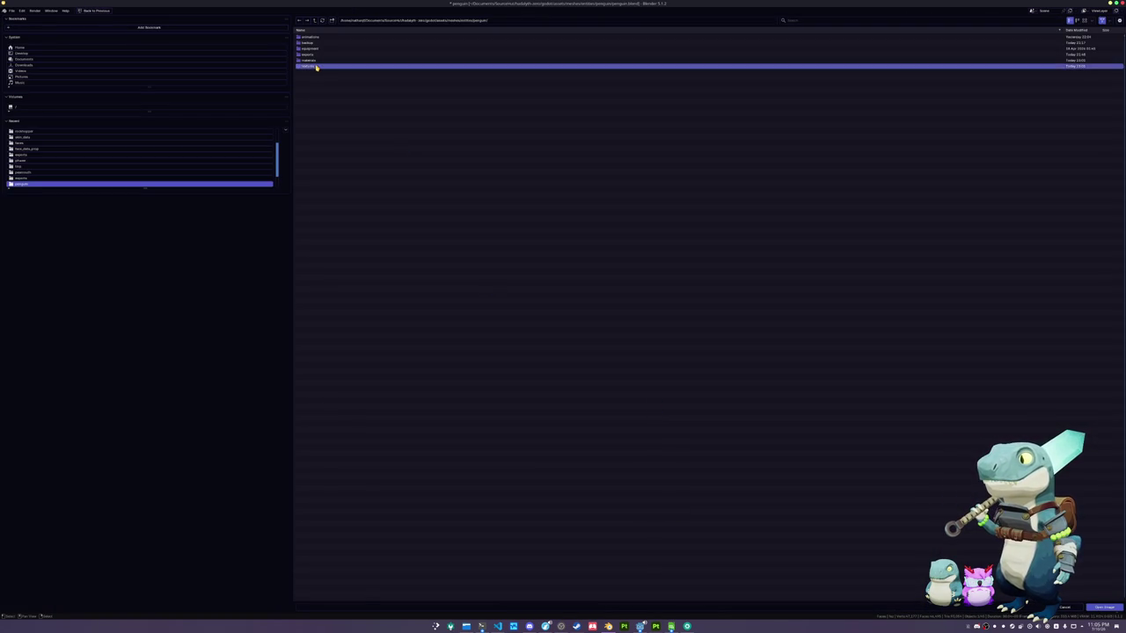
click(1010, 21)
text(fez)
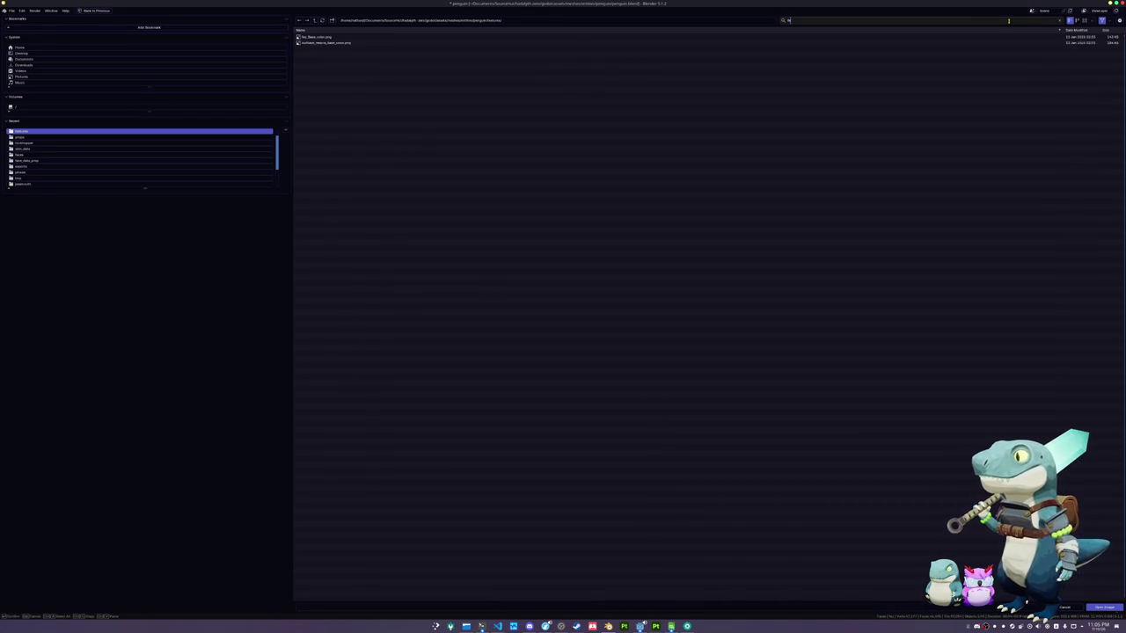
key(Return)
double_click(318, 38)
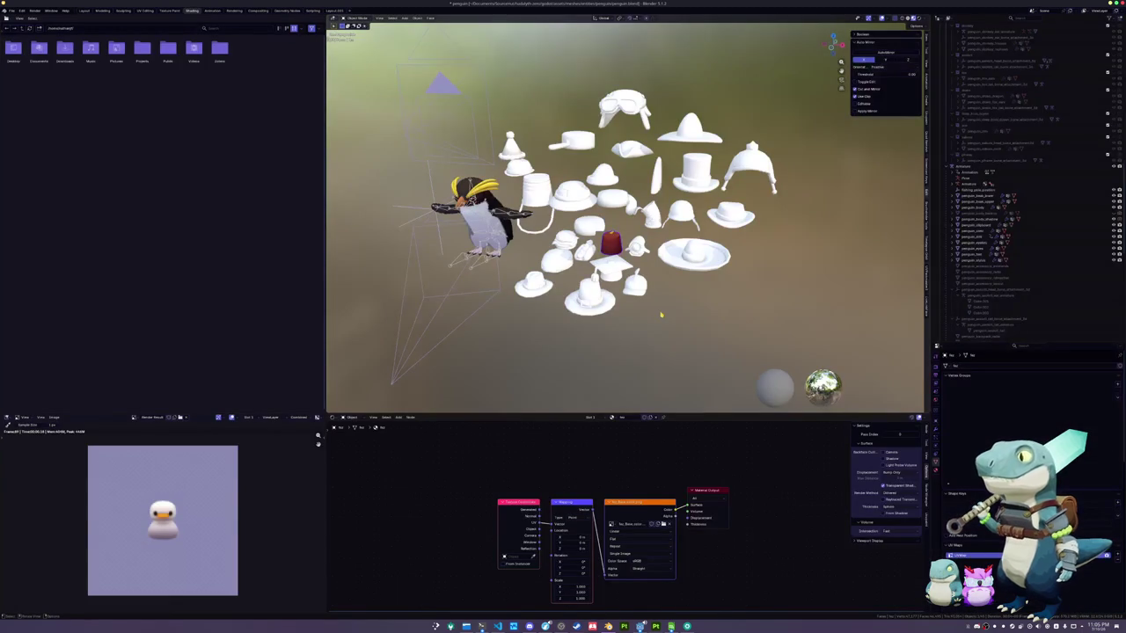
key(alt+g)
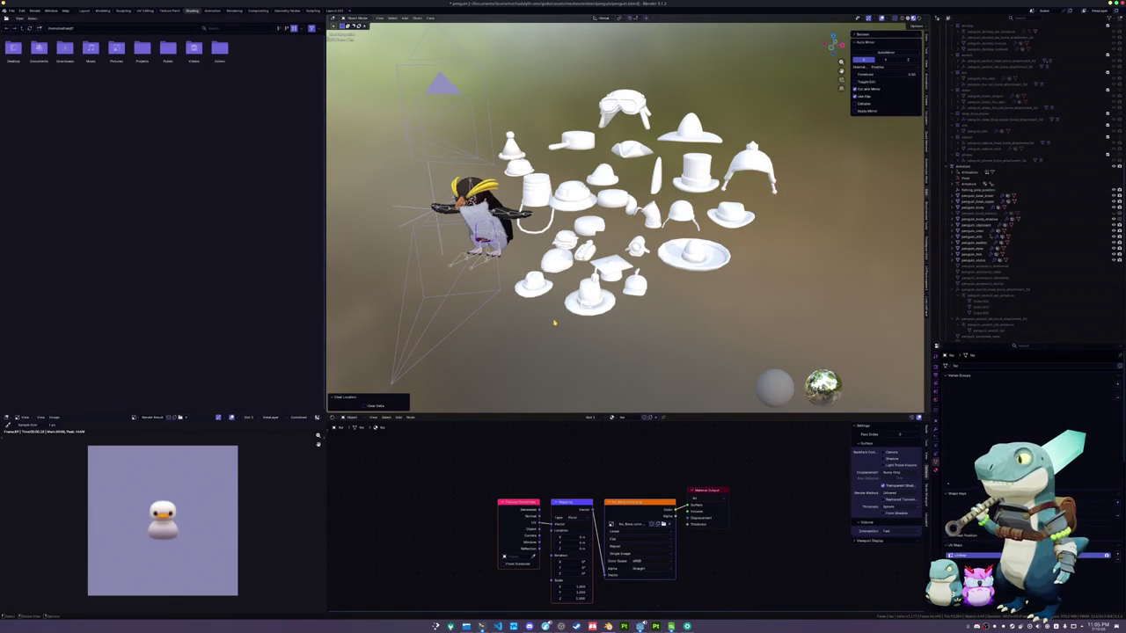
key(KP_0)
Raise the fez vertically onto the penguin's head and scale it down
key(g)
key(z)
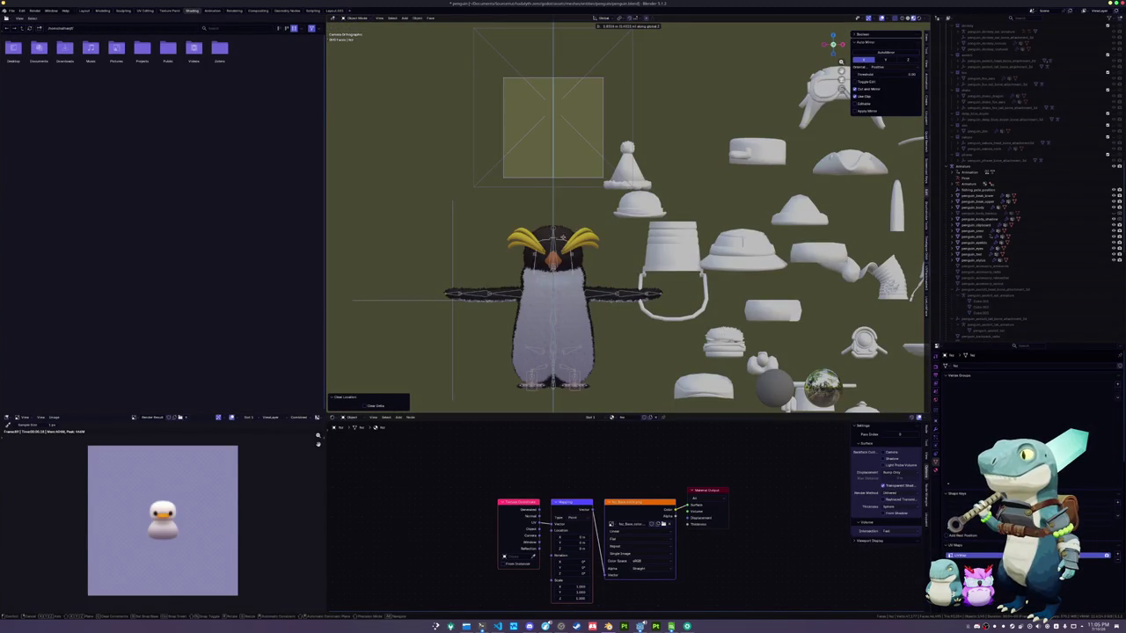
click(554, 216)
key(s)
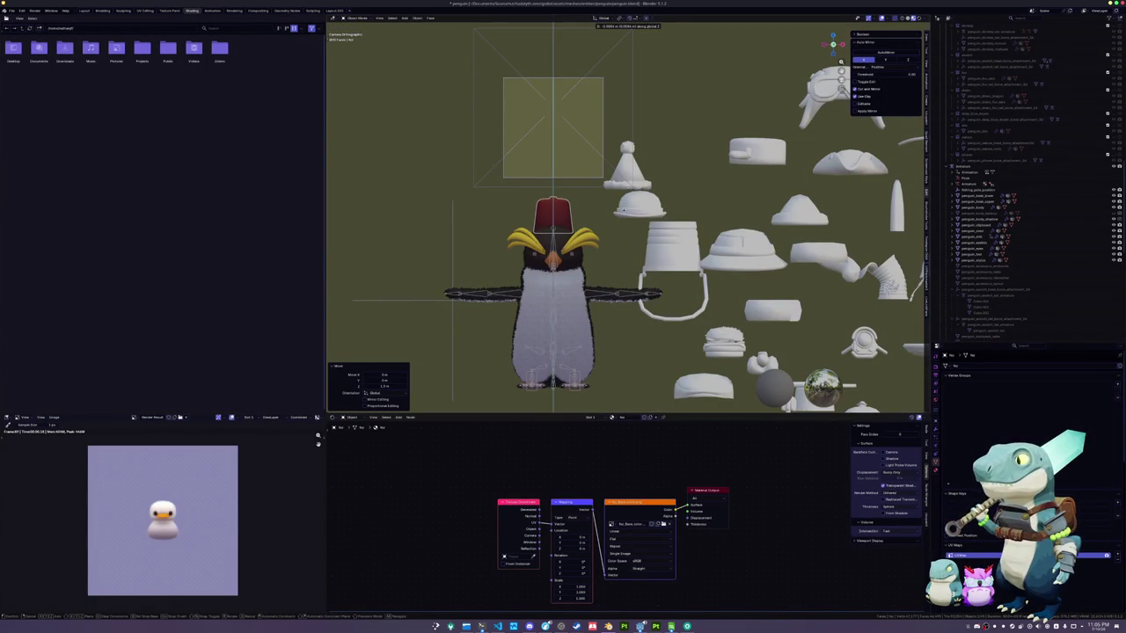
click(588, 198)
key(g)
key(z)
click(587, 199)
key(s)
key(Escape)
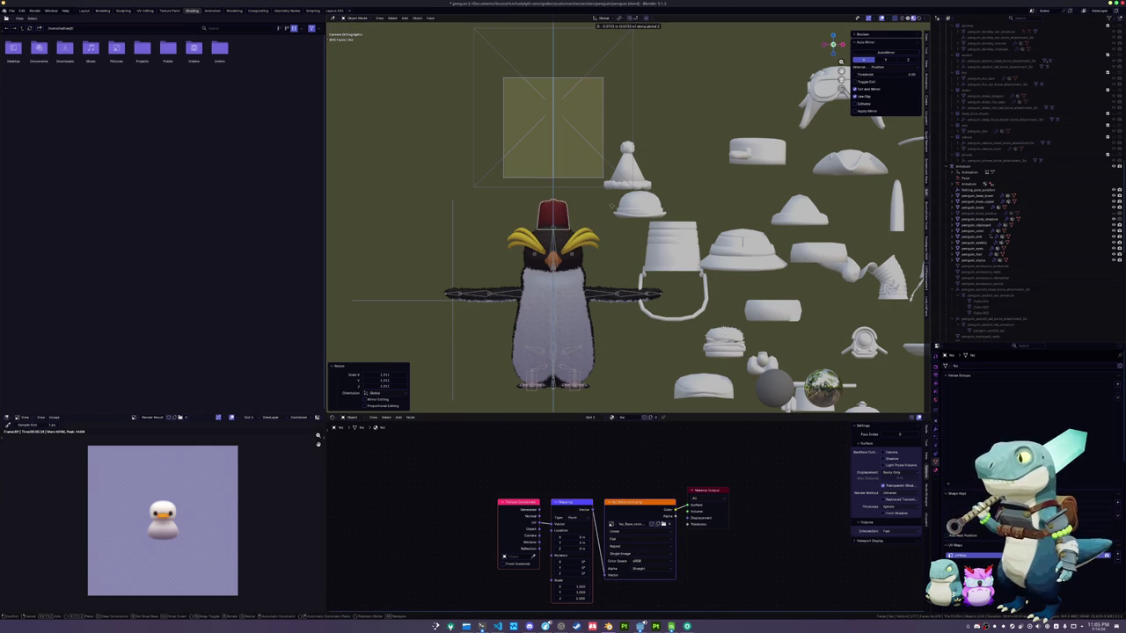
Nudge the fez slightly forward along Y, then check it from another angle
key(KP_Decimal)
scroll(569, 220, down, 8)
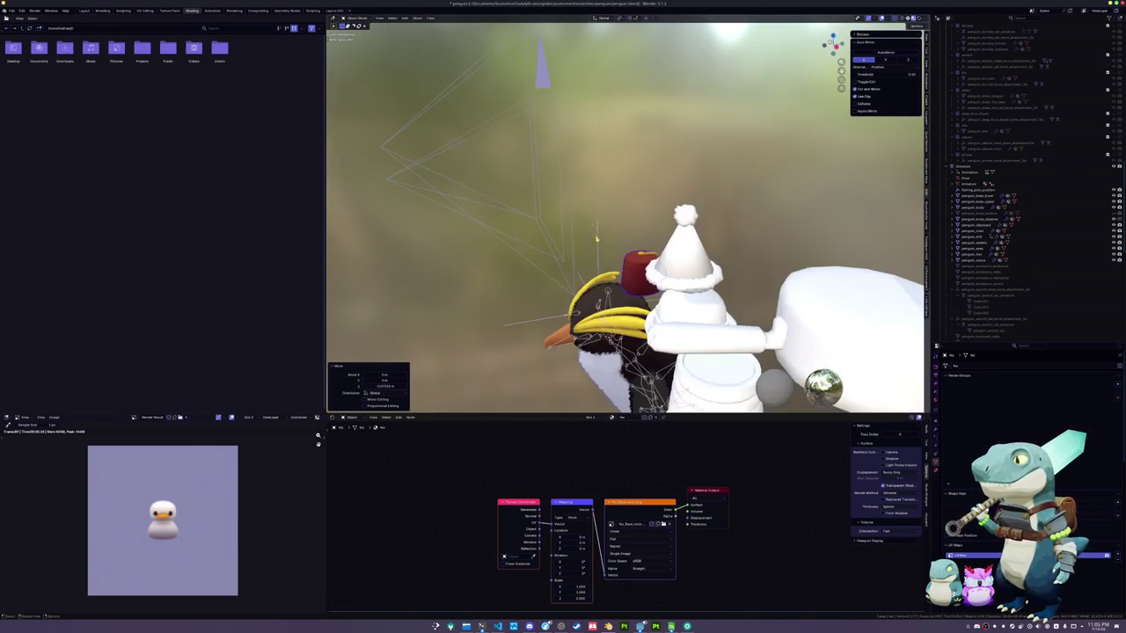
key(g)
key(y)
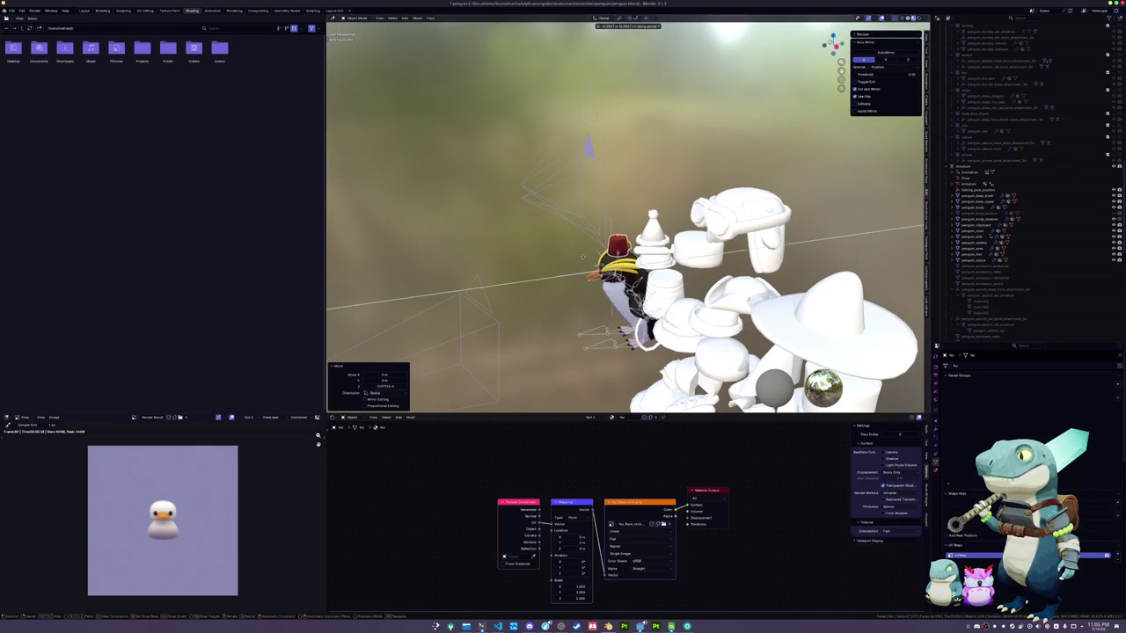
key(Return)
scroll(615, 264, up, 3)
key(KP_8)
key(KP_Decimal)
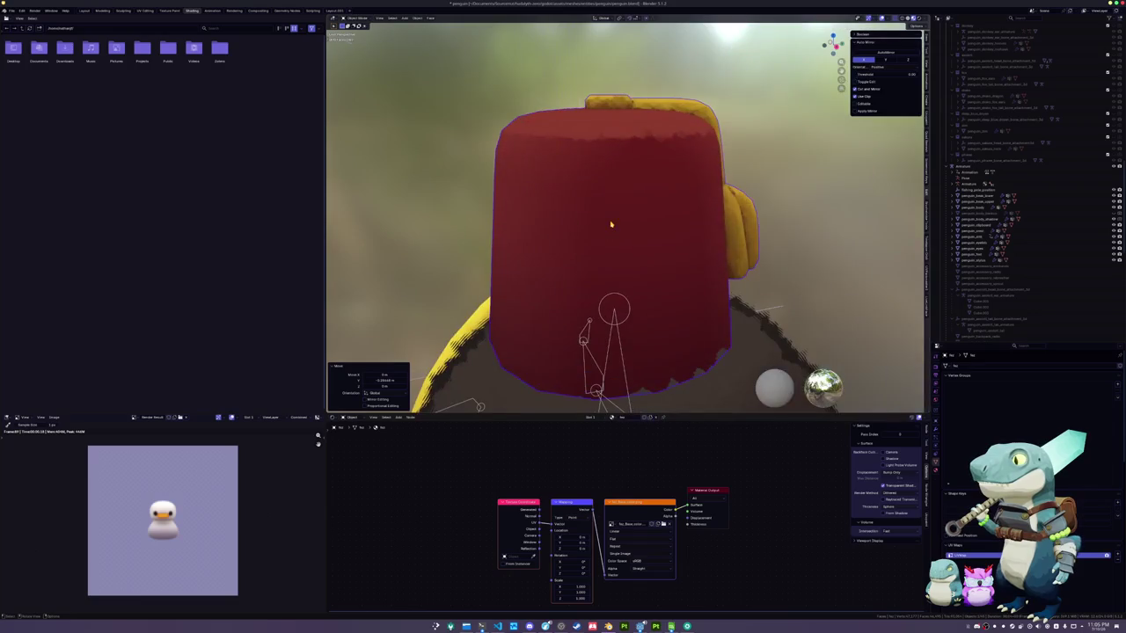
scroll(568, 224, down, 5)
scroll(728, 218, down, 4)
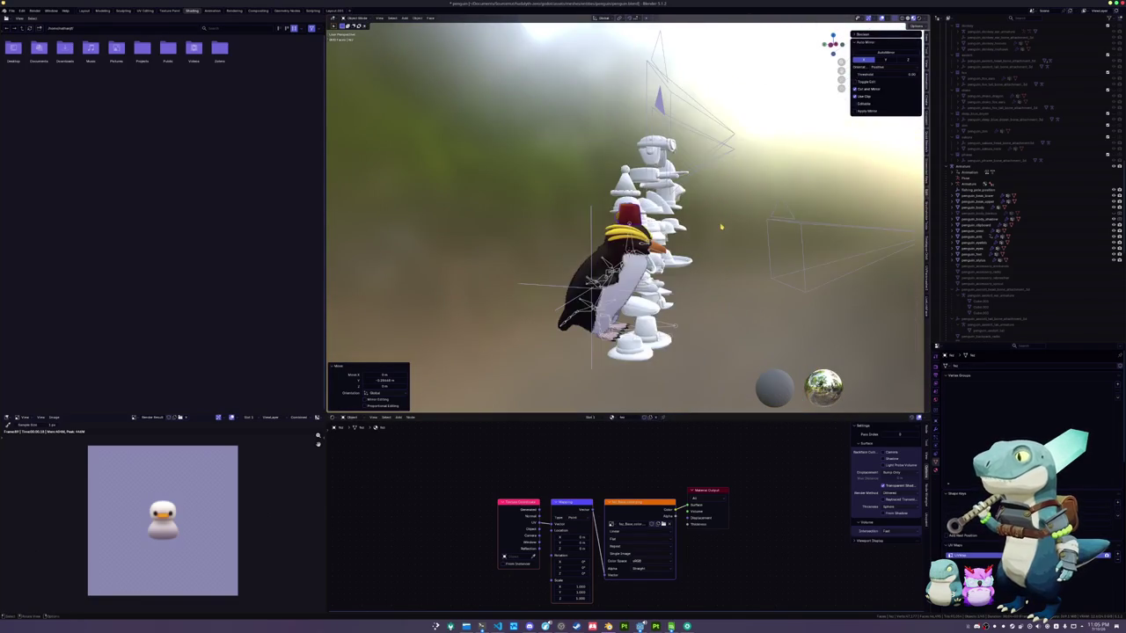
Shrink the fez a little more and adjust its height between the crest feathers
key(s)
key(Return)
key(g)
key(z)
key(Return)
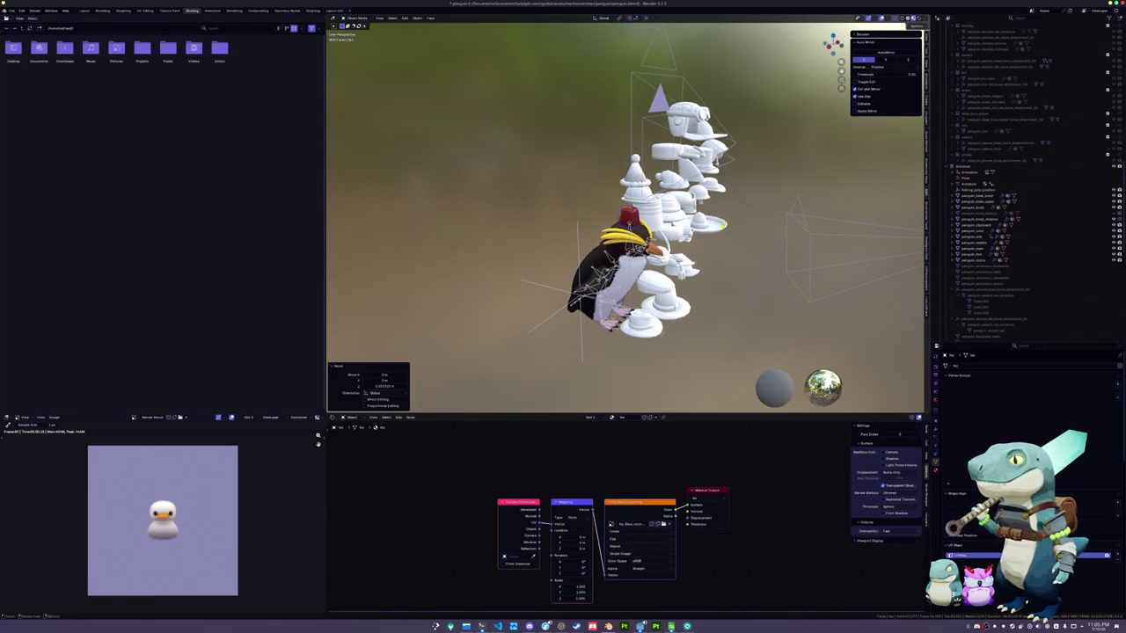
key(KP_1)
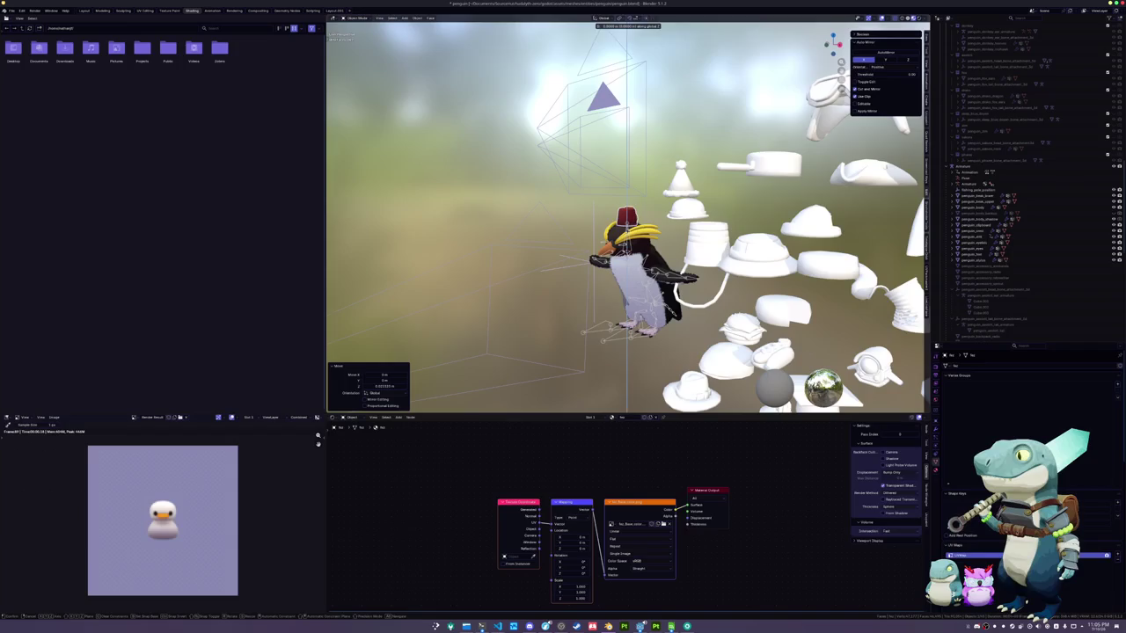
Apply the fez's transforms and parent it to the penguin armature With Empty Groups
key(ctrl+a)
click(628, 234)
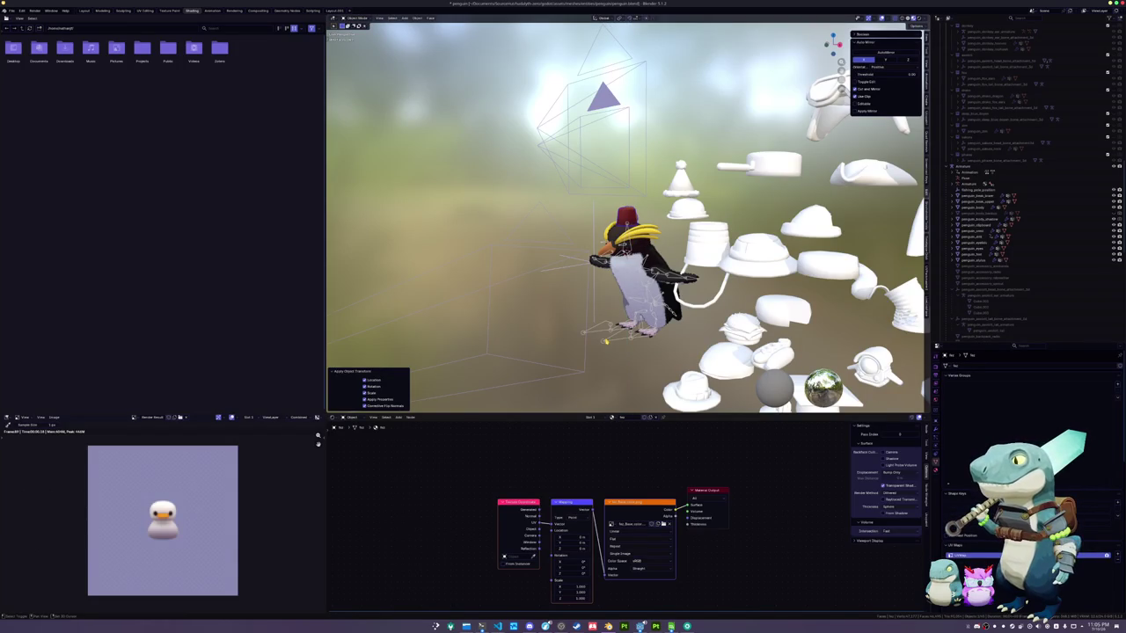
click(607, 342)
key(ctrl+p)
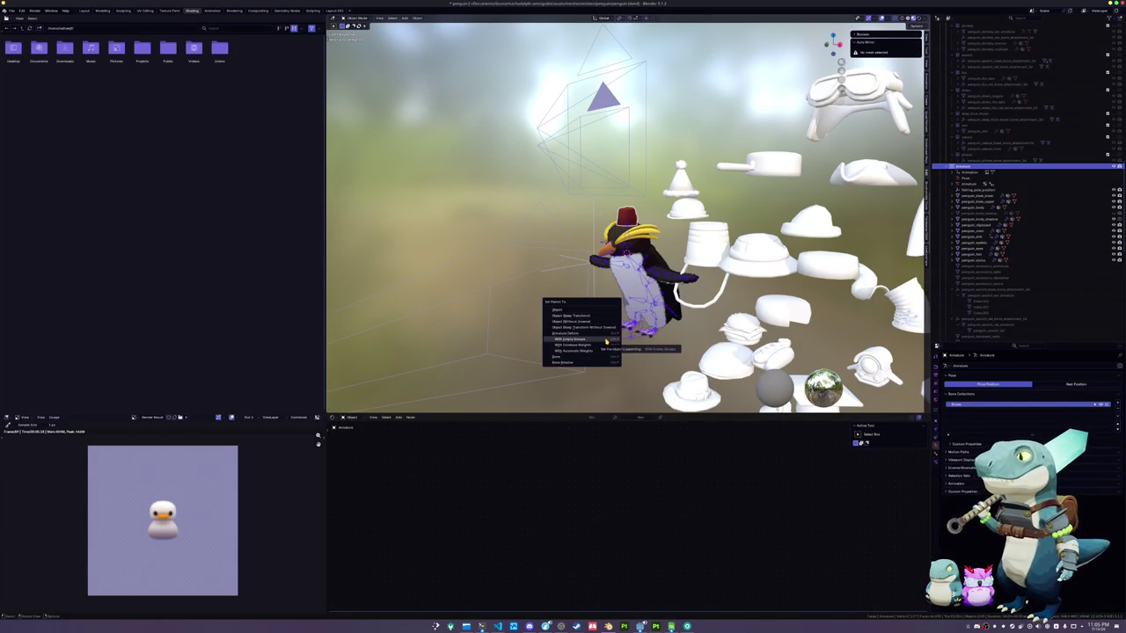
click(606, 341)
Assign the fez to the Head vertex group and view it through the scene camera
click(977, 263)
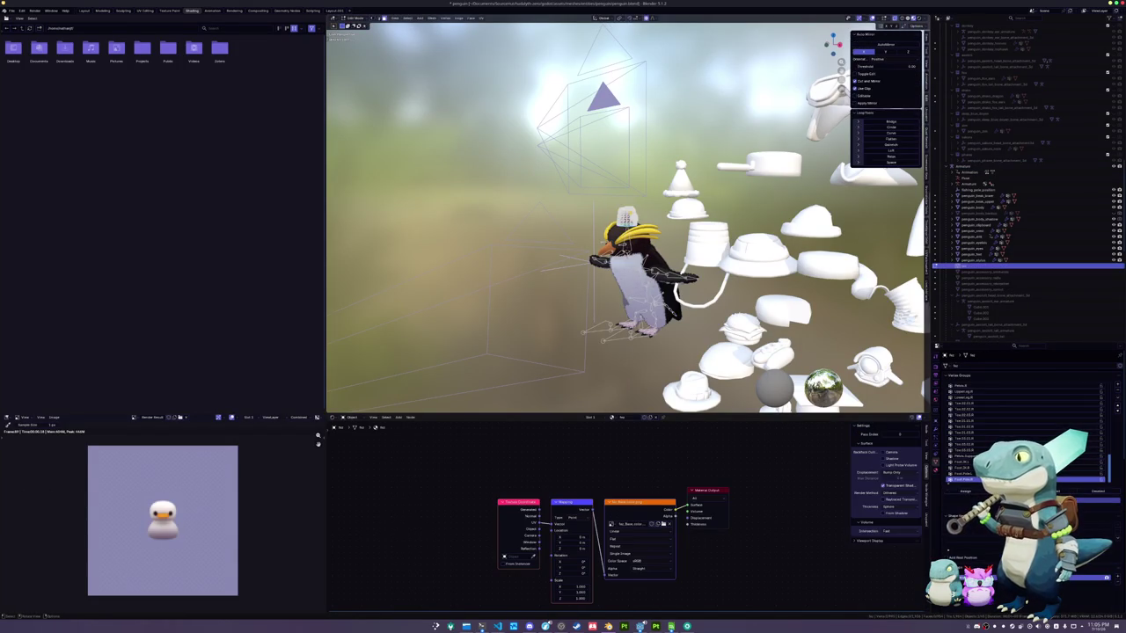
scroll(965, 421, up, 10)
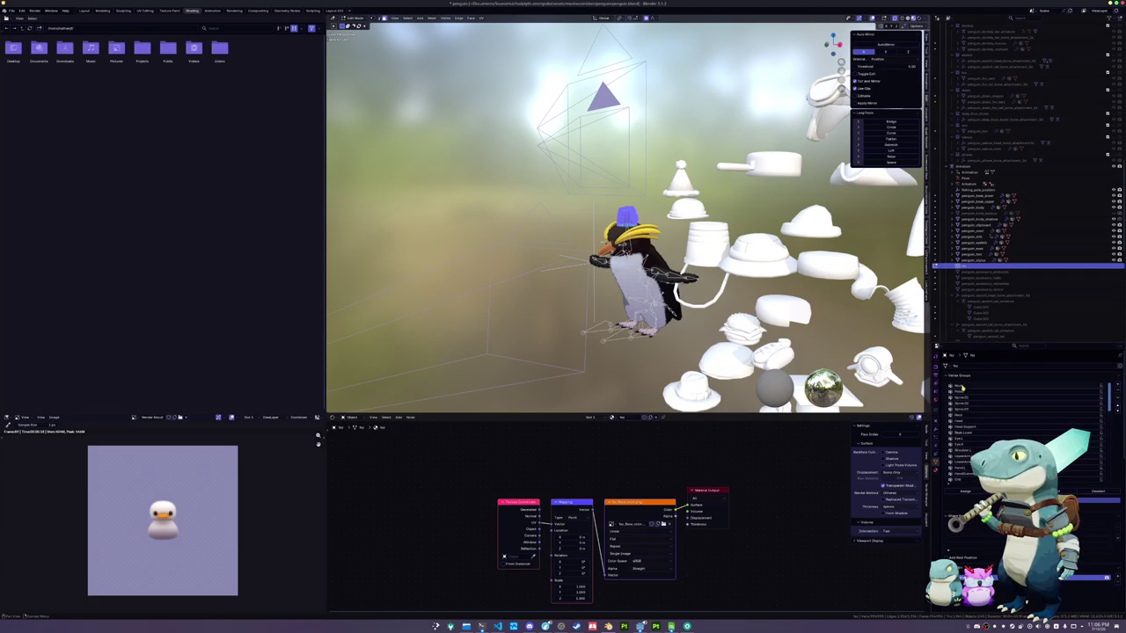
click(968, 421)
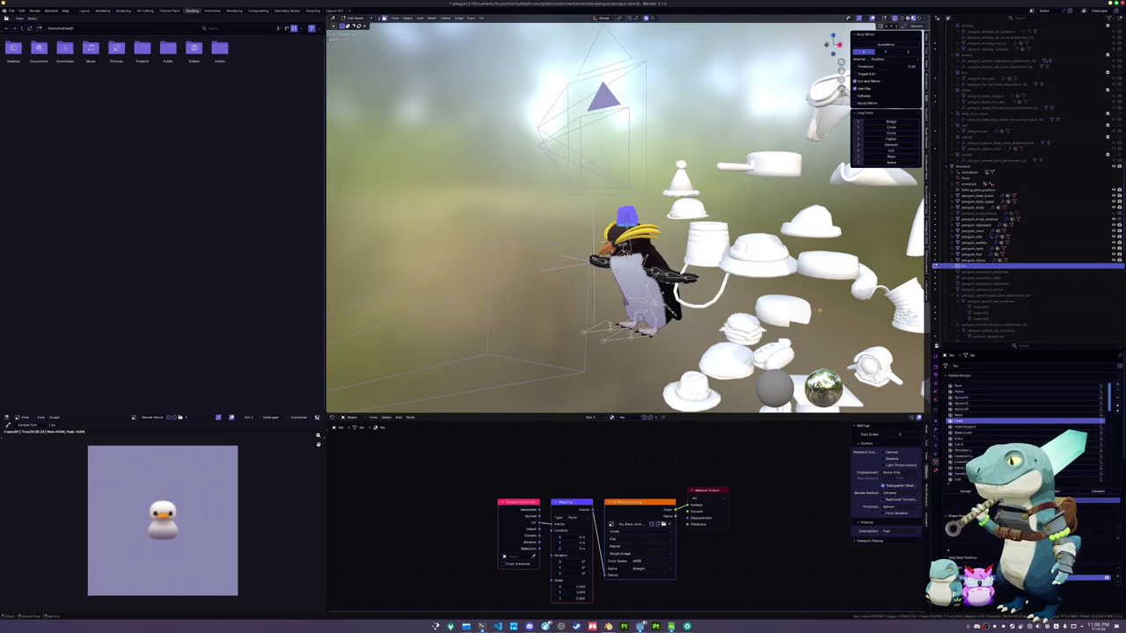
key(Tab)
key(KP_0)
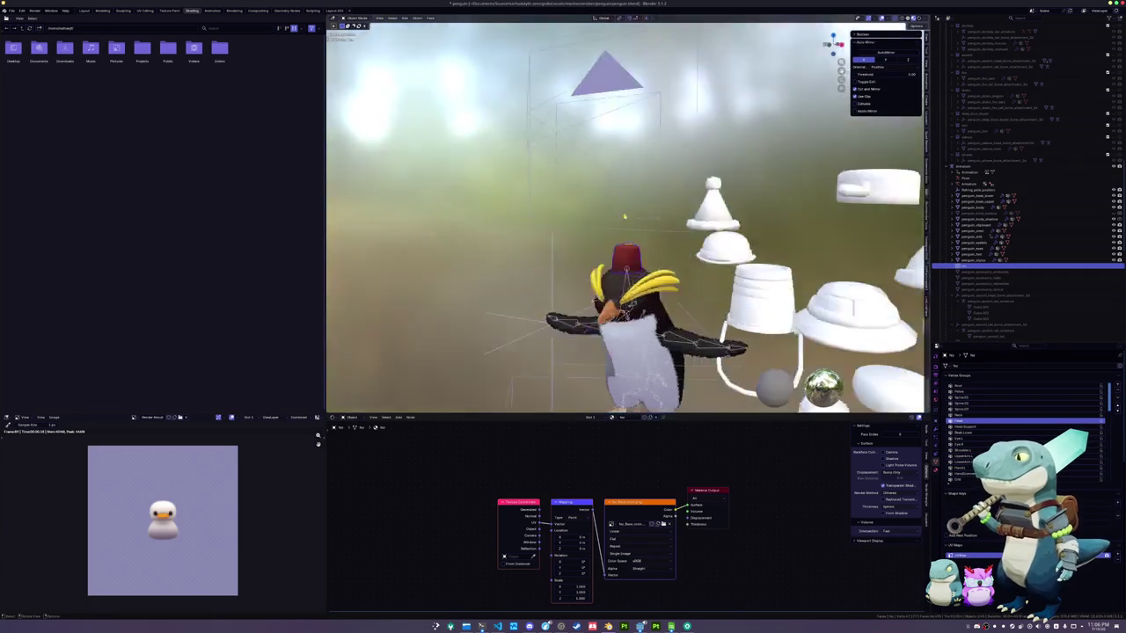
click(615, 125)
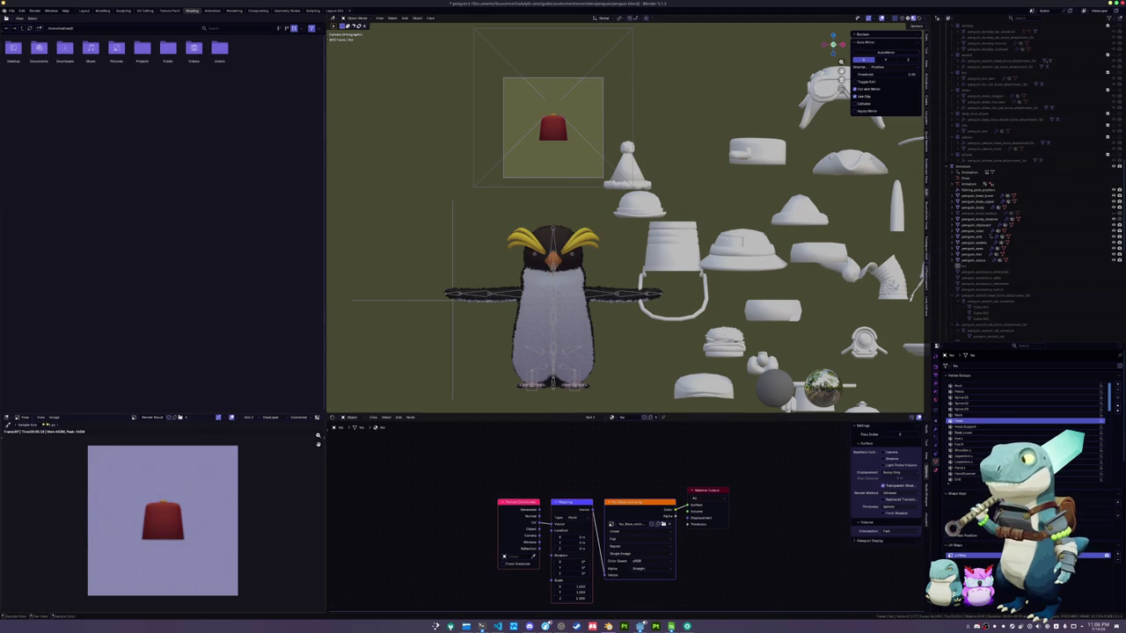
Save the rendered fez image as a PNG in the hat data folder with Image > Save As
click(53, 417)
click(68, 472)
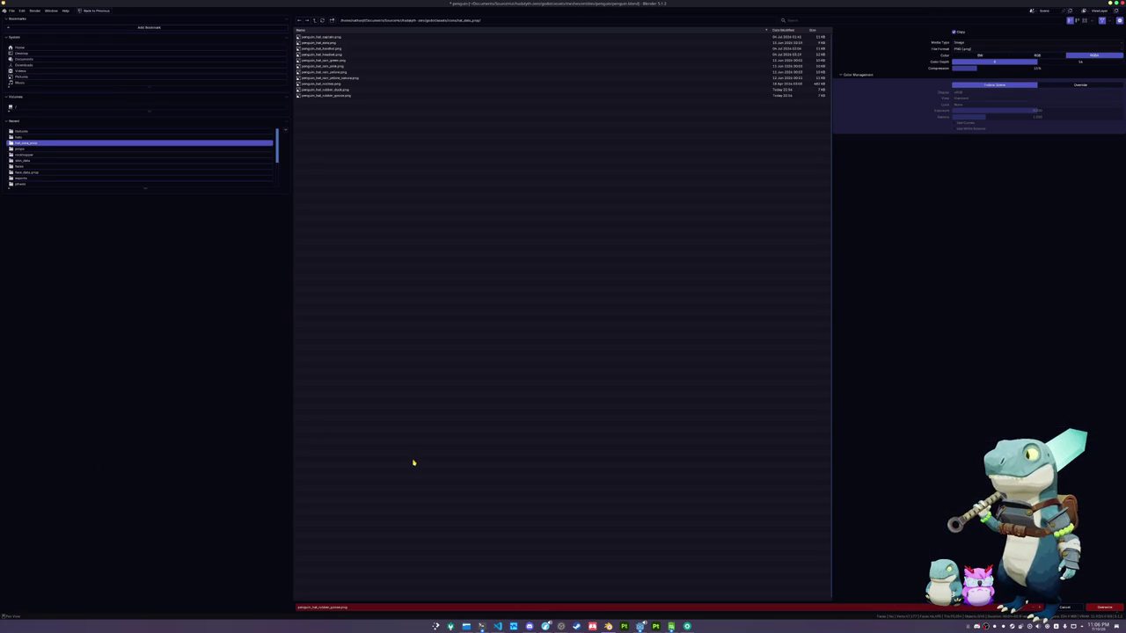
text(pe)
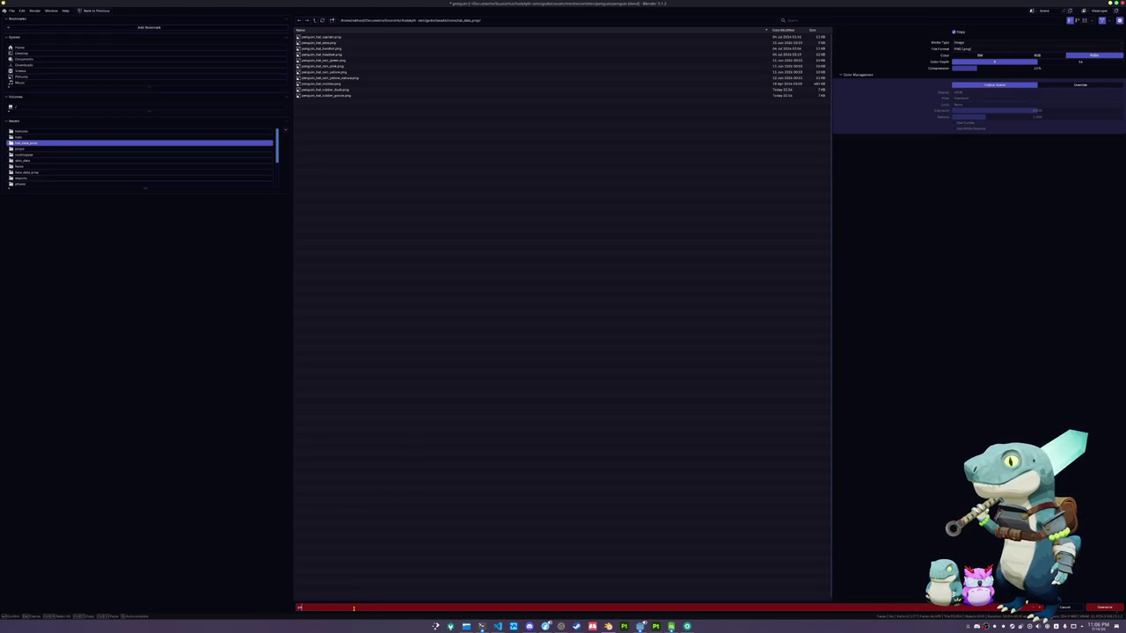
key(Return)
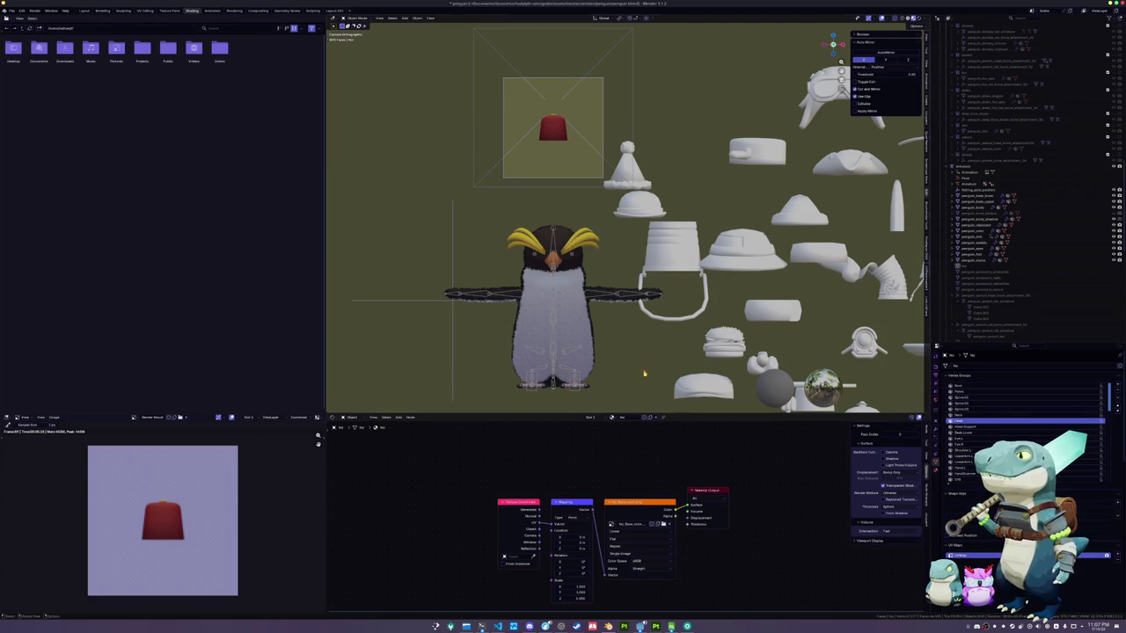
Clear the fez's location to return it to the penguin's head, then reselect the armature
click(553, 154)
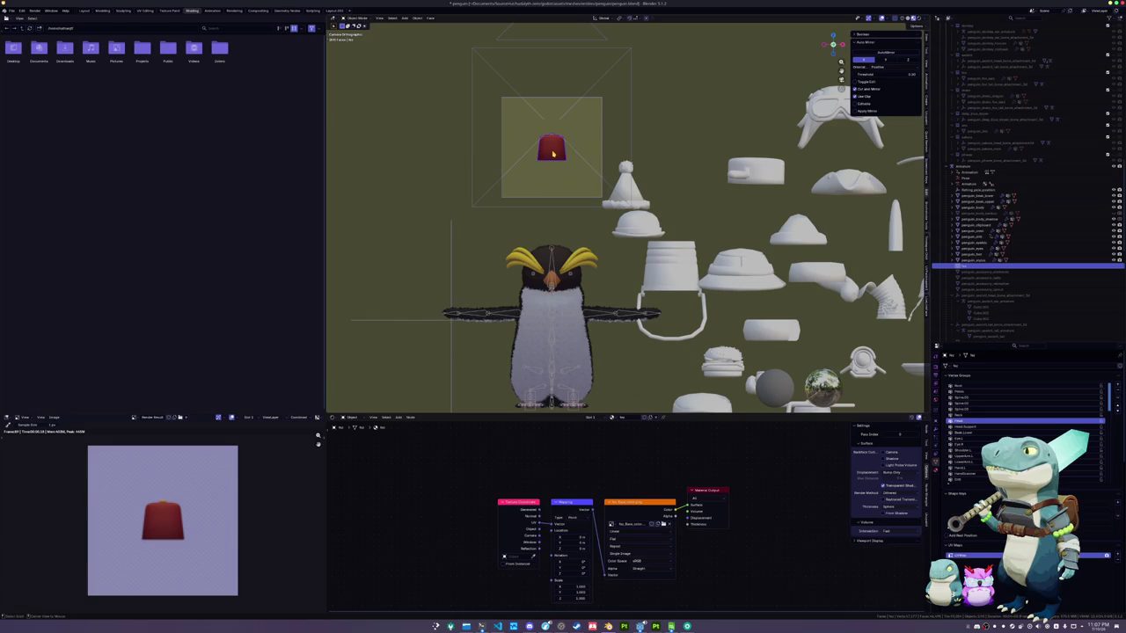
key(alt+g)
key(KP_Decimal)
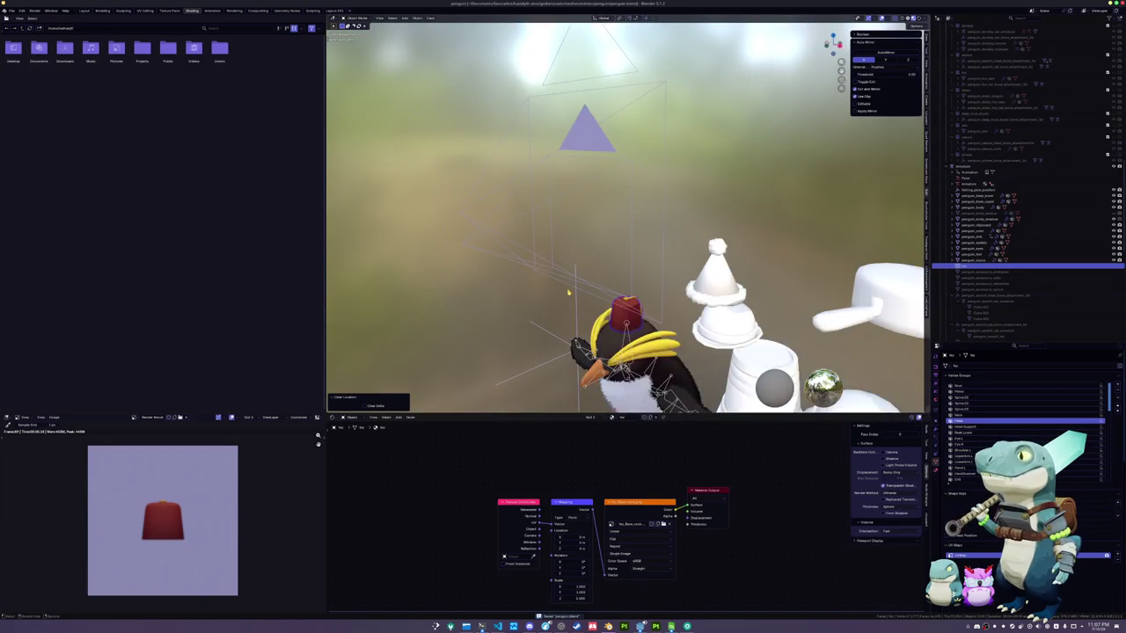
scroll(572, 287, down, 10)
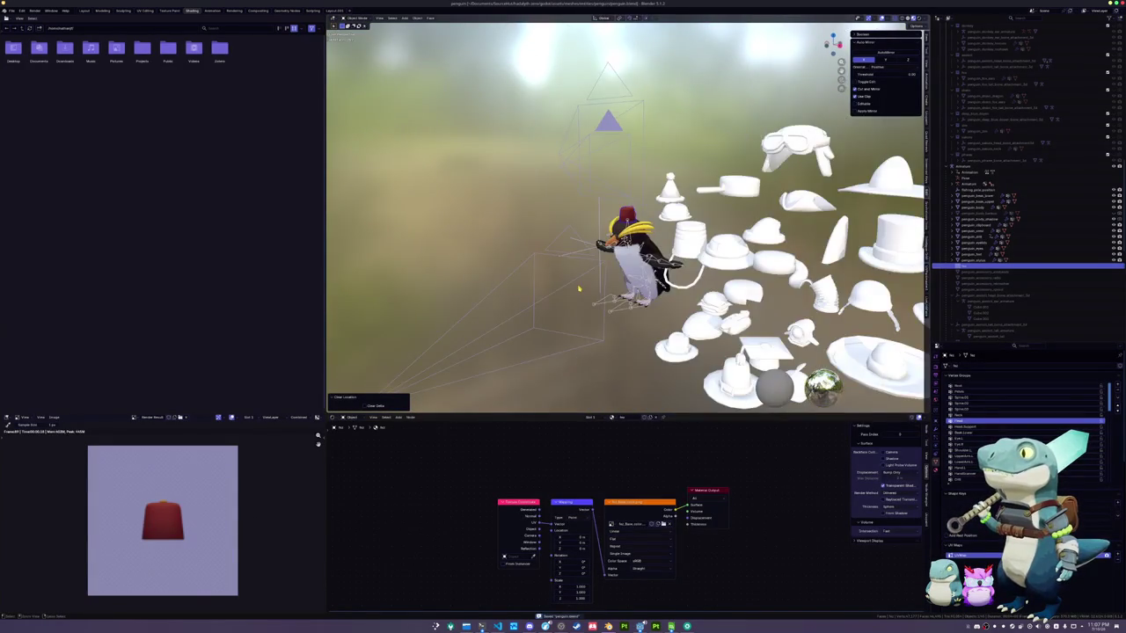
drag(579, 289, 593, 313)
click(538, 238)
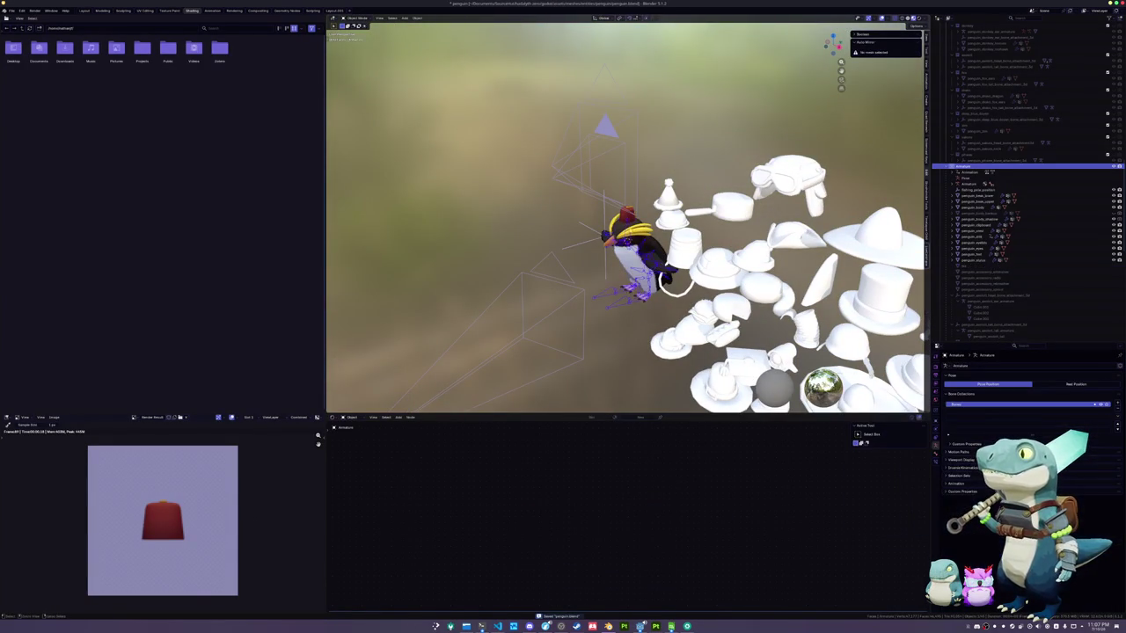
click(629, 255)
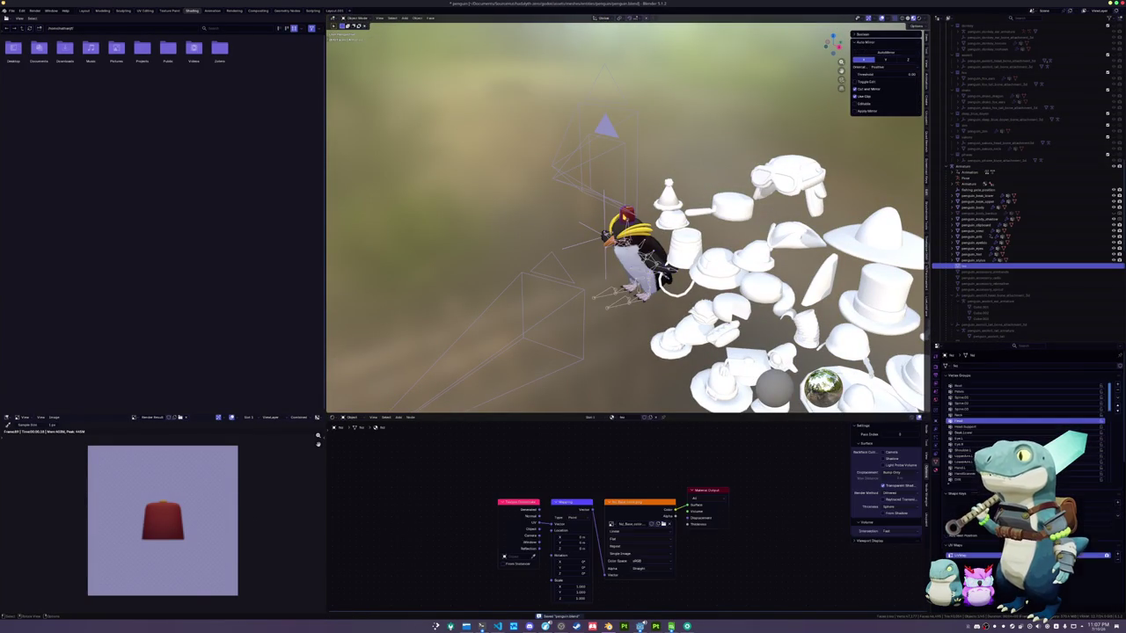
click(619, 304)
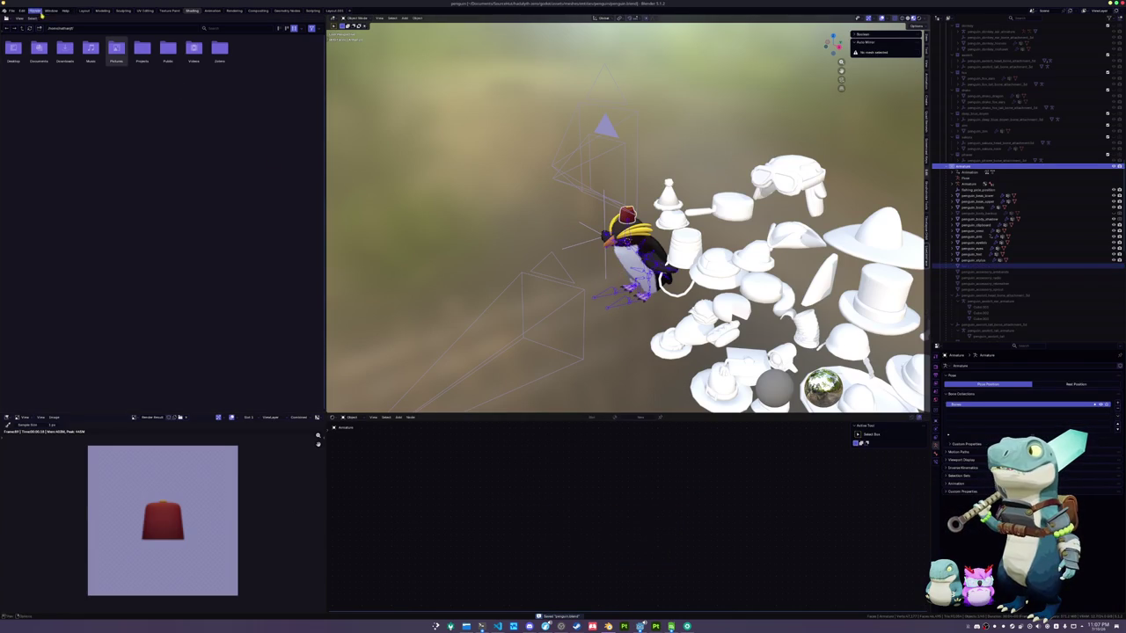
Export the selected armature and fez as glTF 2.0 file penguin_hat_fez.glb
click(13, 11)
mouse_move(26, 102)
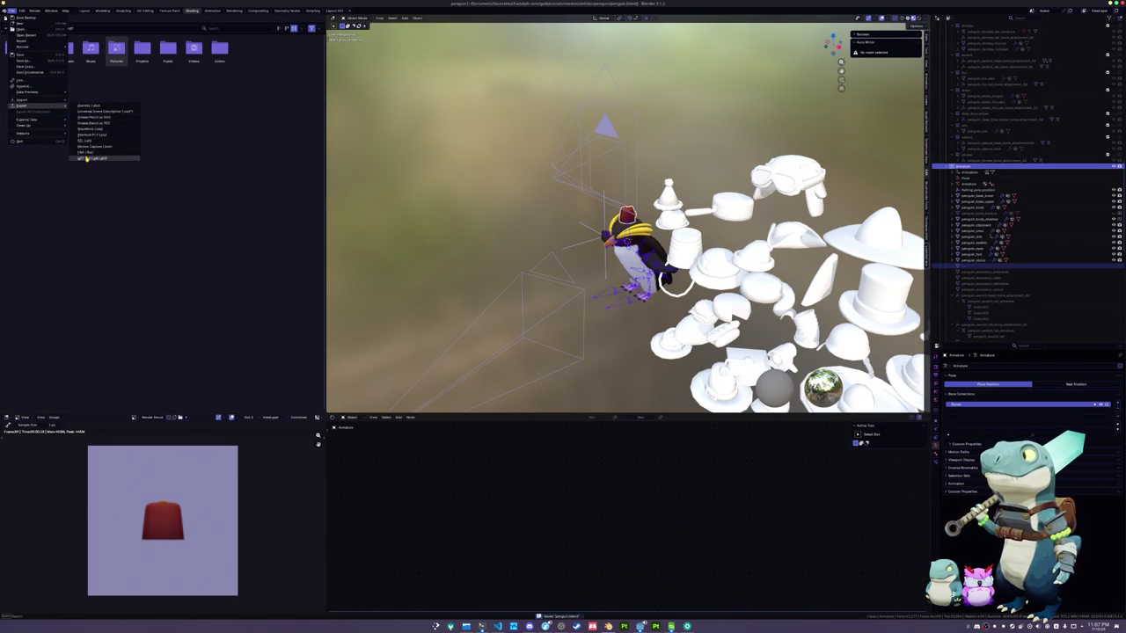
click(122, 156)
click(349, 607)
text(penguin_hat_de)
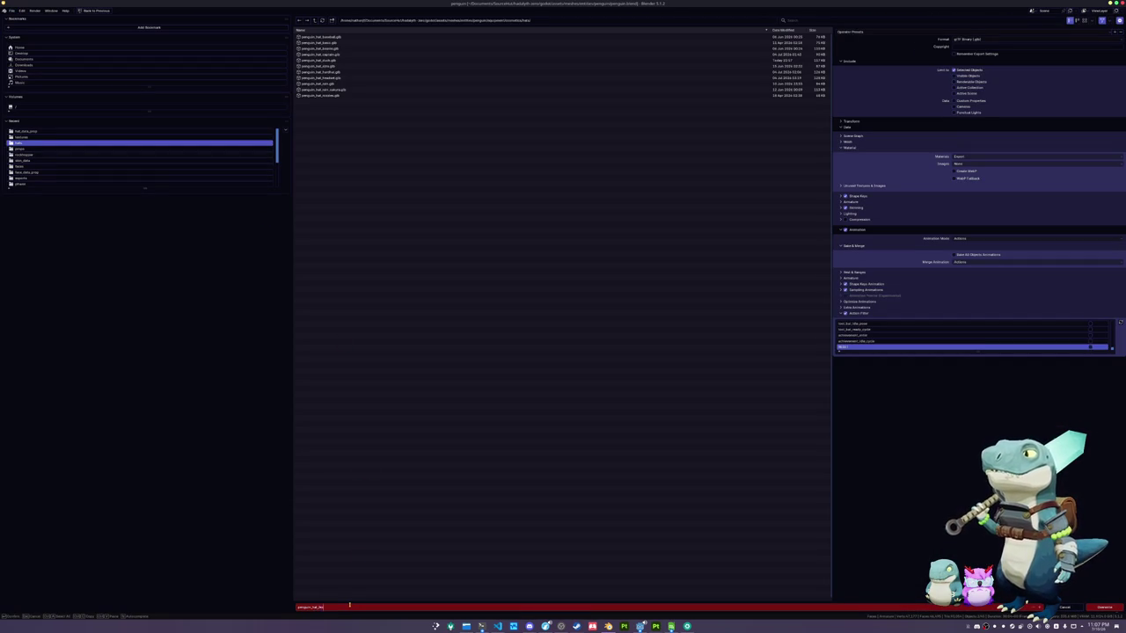
key(Return)
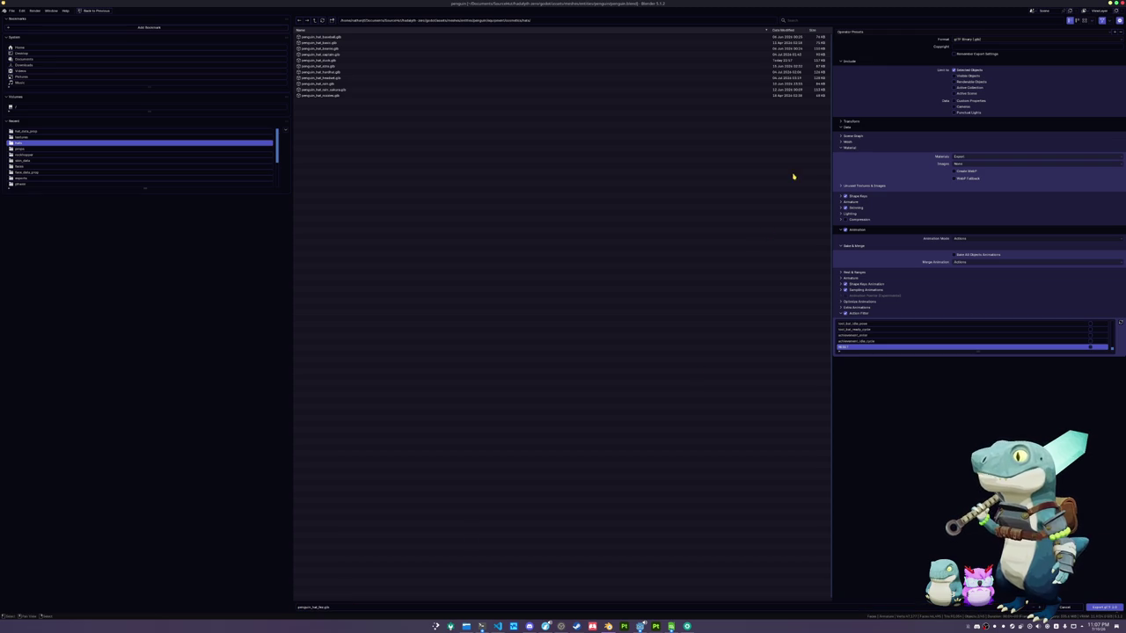
click(1099, 608)
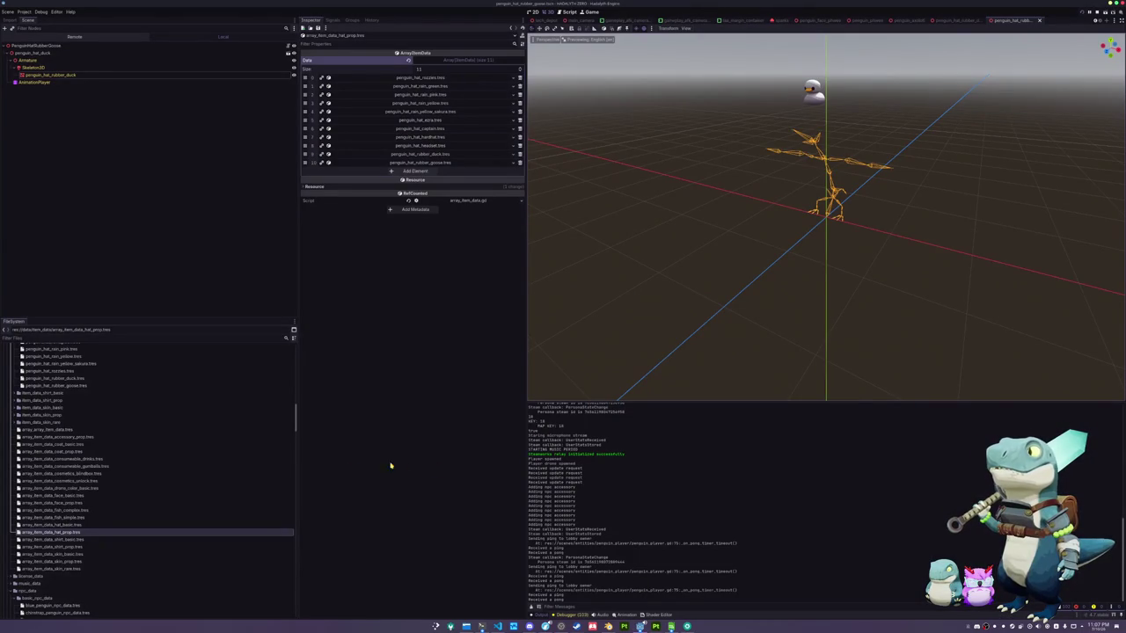
Duplicate the penguin_hat_rubber_goose folder in FileSystem as penguin_hat_fez
scroll(104, 502, down, 10)
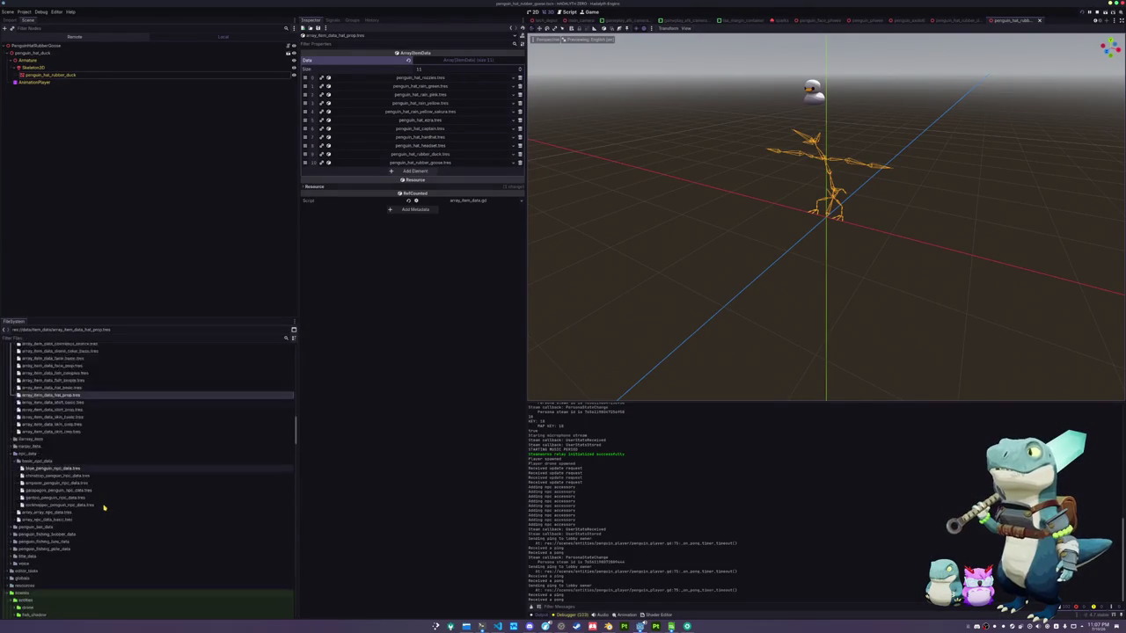
scroll(103, 492, down, 10)
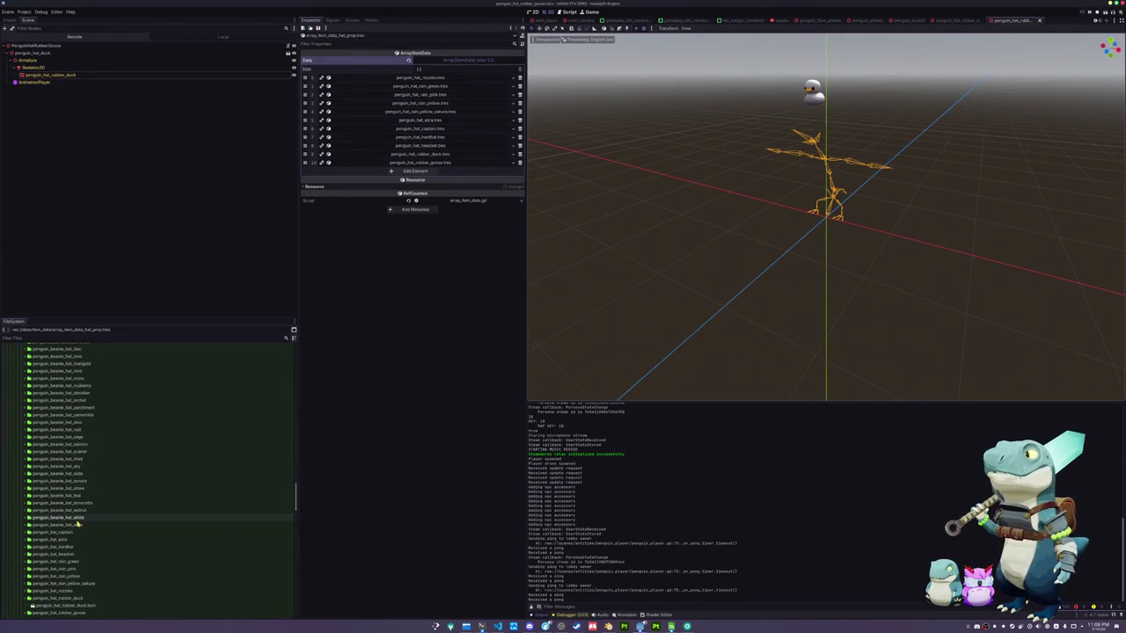
click(56, 496)
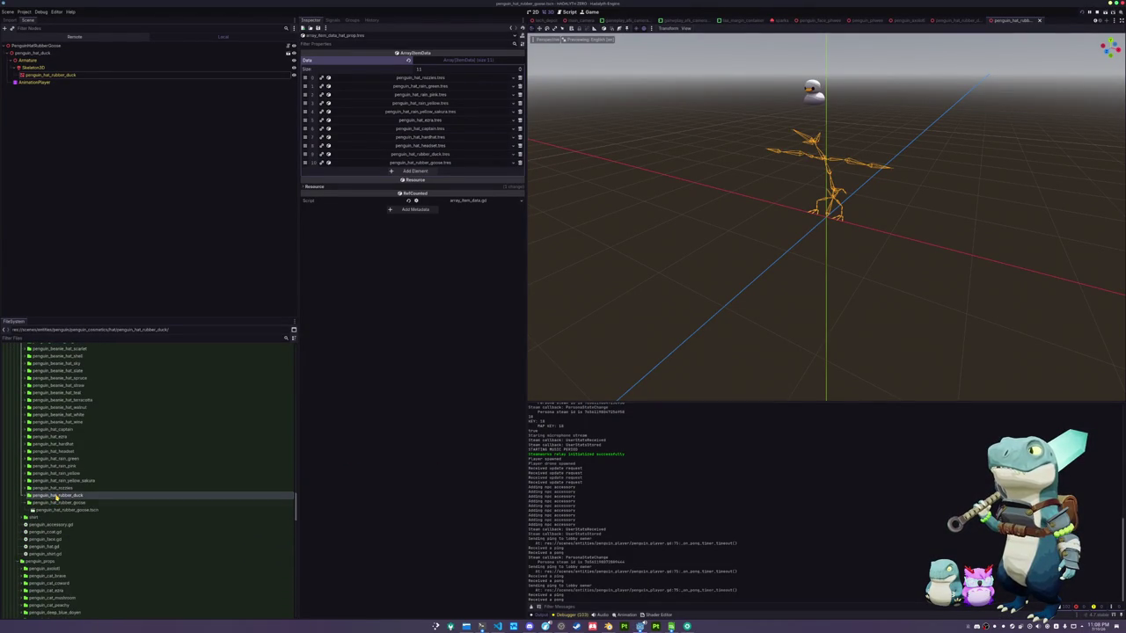
click(59, 504)
key(ctrl+d)
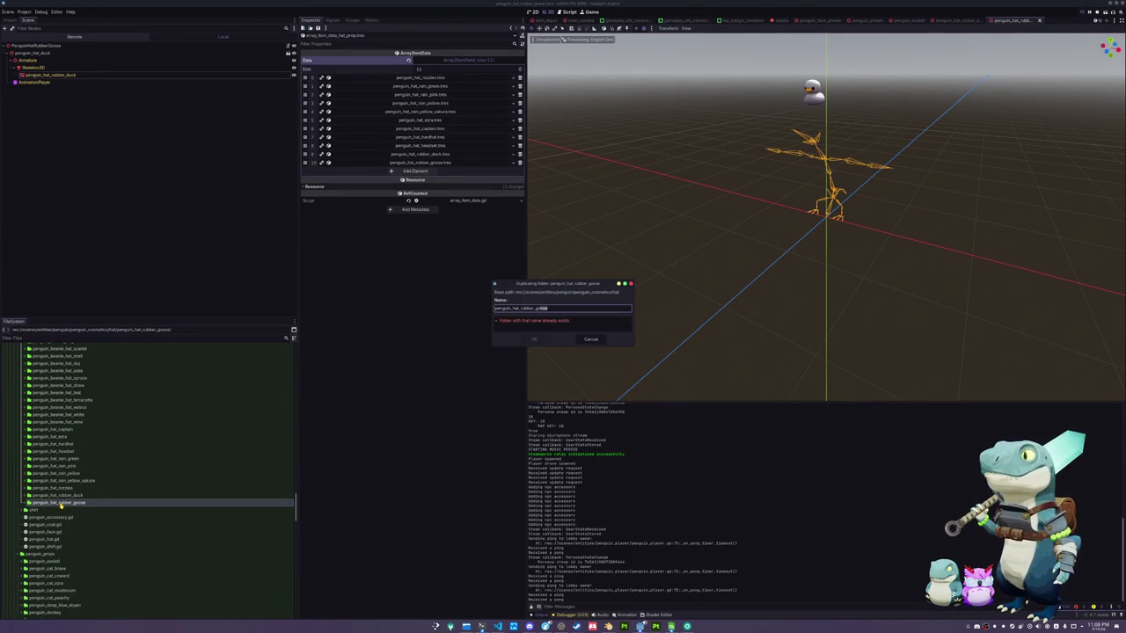
text(z)
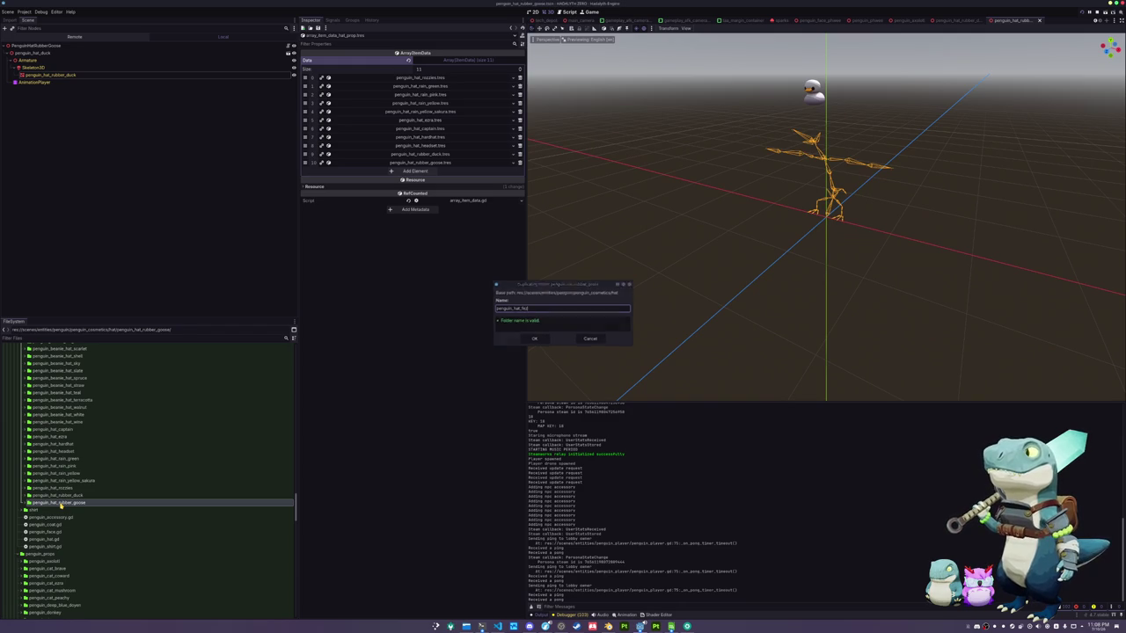
key(Return)
Rename the copied scene file to penguin_hat_fez.tscn and select its root node
click(54, 444)
click(59, 451)
key(F2)
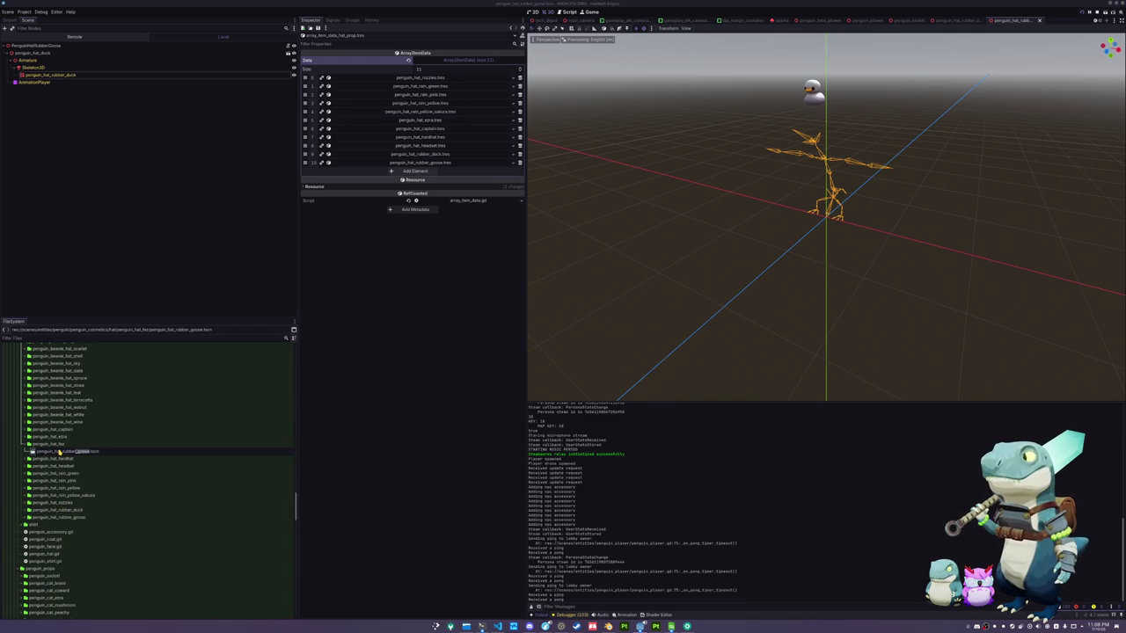
text(fez)
key(Return)
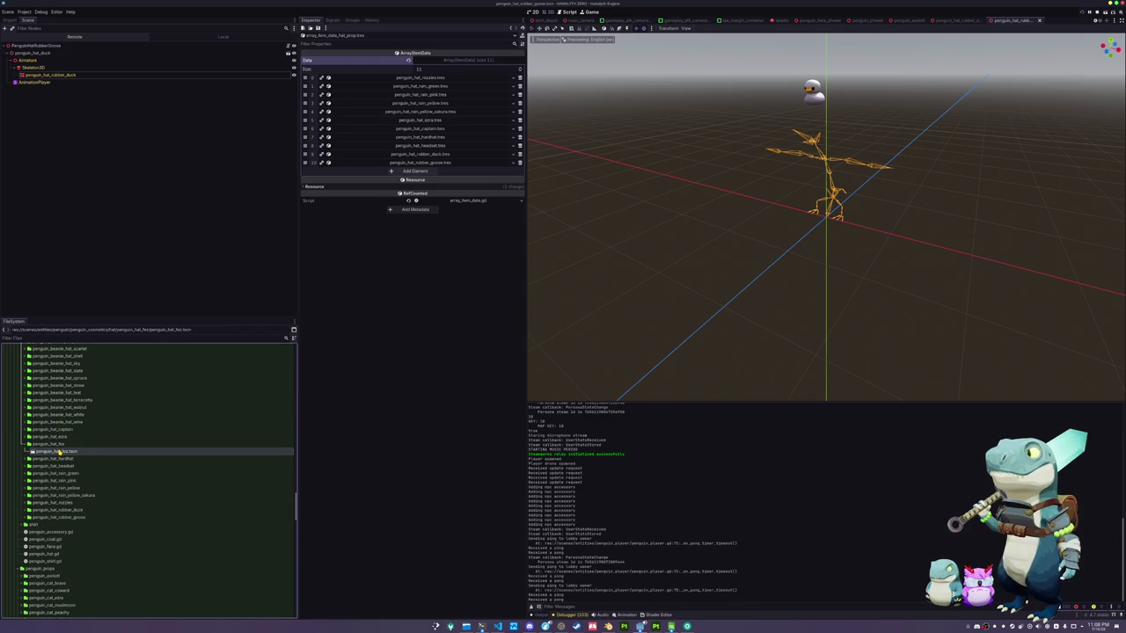
click(71, 45)
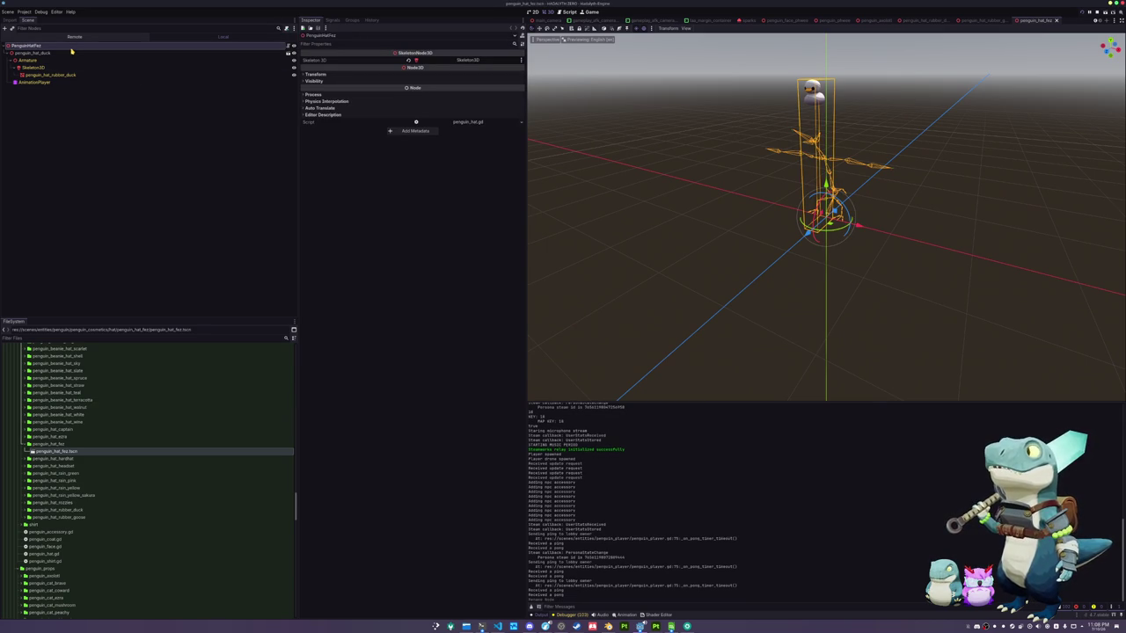
Replace the old duck hat node with penguin_hat_fez.glb under the scene root
click(59, 53)
key(Delete)
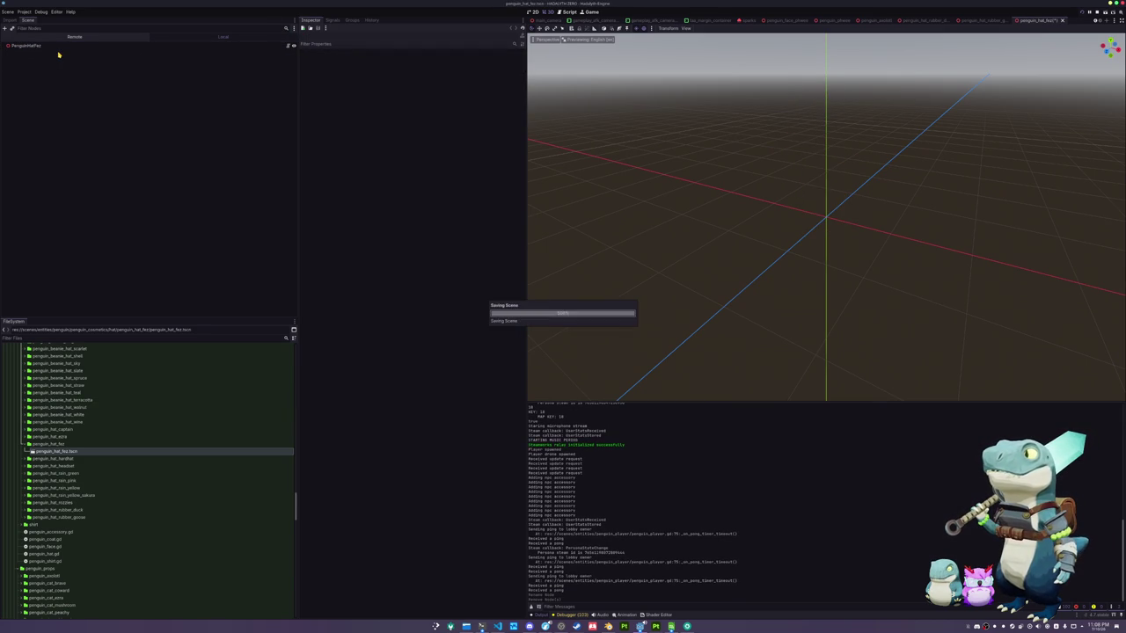
click(59, 340)
text(fez)
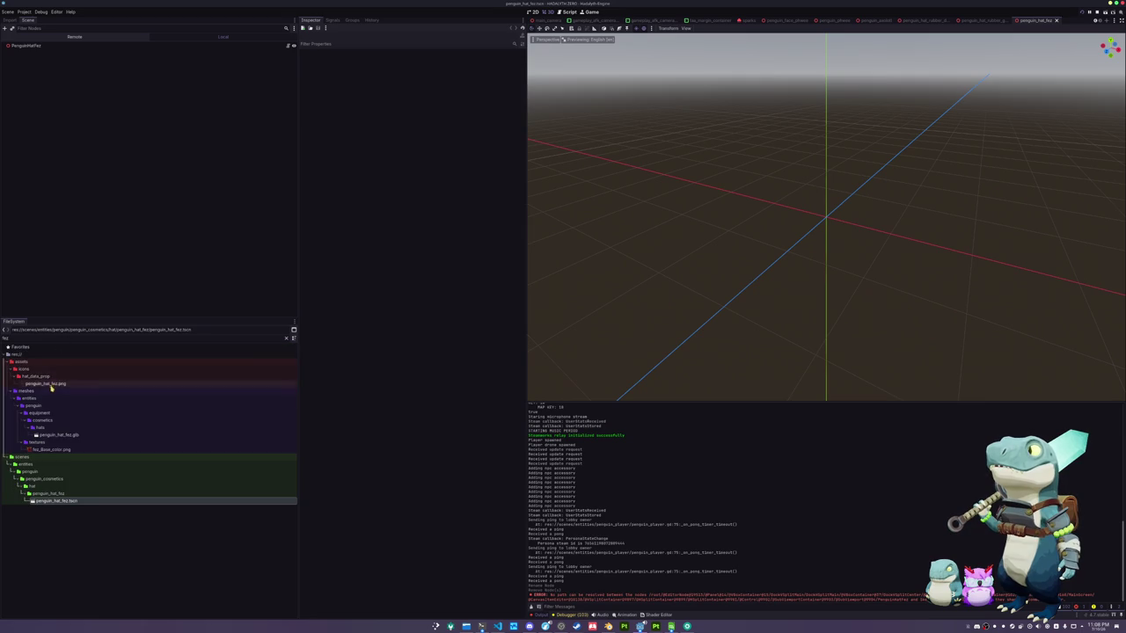
mouse_move(58, 434)
mouse_down()
mouse_move(73, 421)
mouse_move(44, 46)
mouse_up()
Make the fez model's children editable, select its mesh, and clear the 'fez' file filter
right_click(35, 52)
click(63, 175)
click(28, 75)
click(75, 444)
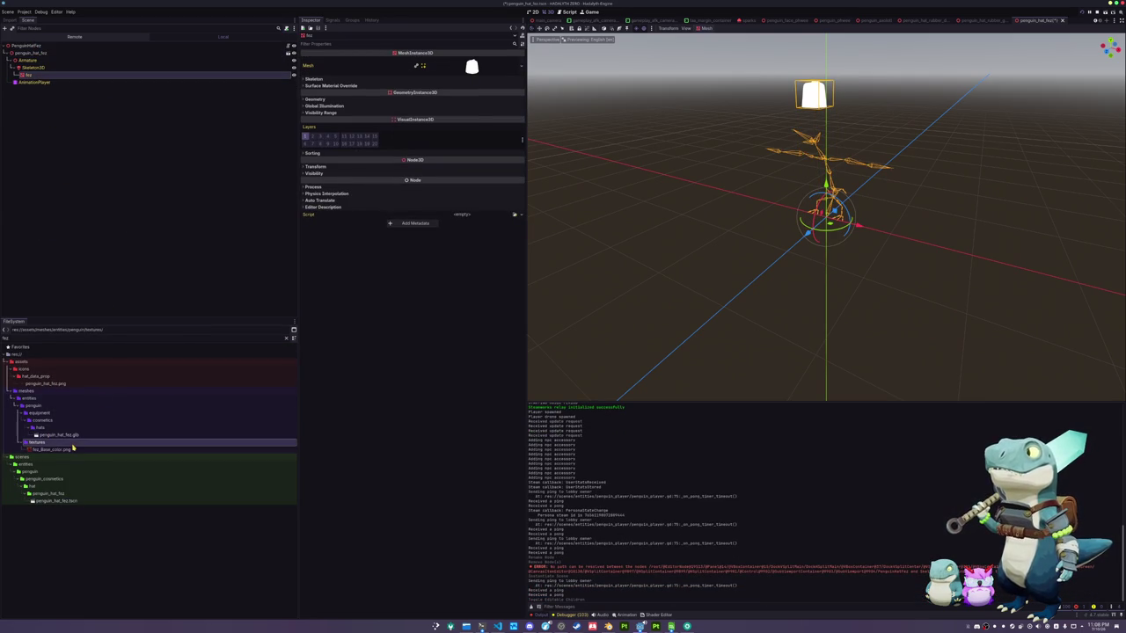
click(286, 338)
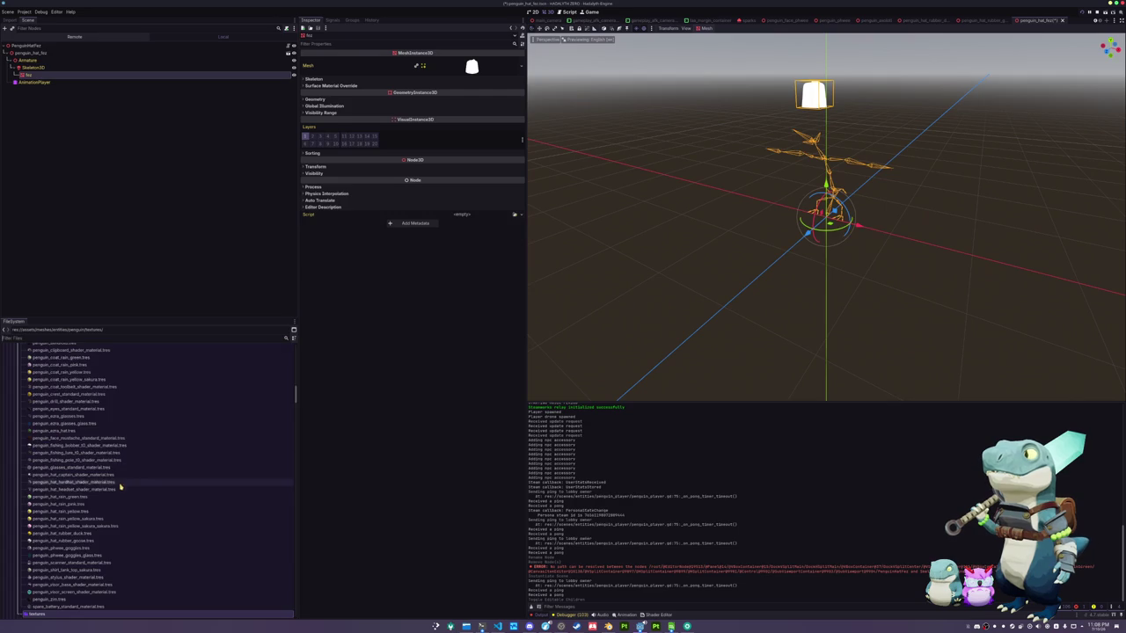
Duplicate penguin_hat_rubber_duck.tres as penguin_hat_fez.tres and open it for editing
click(55, 533)
key(ctrl+d)
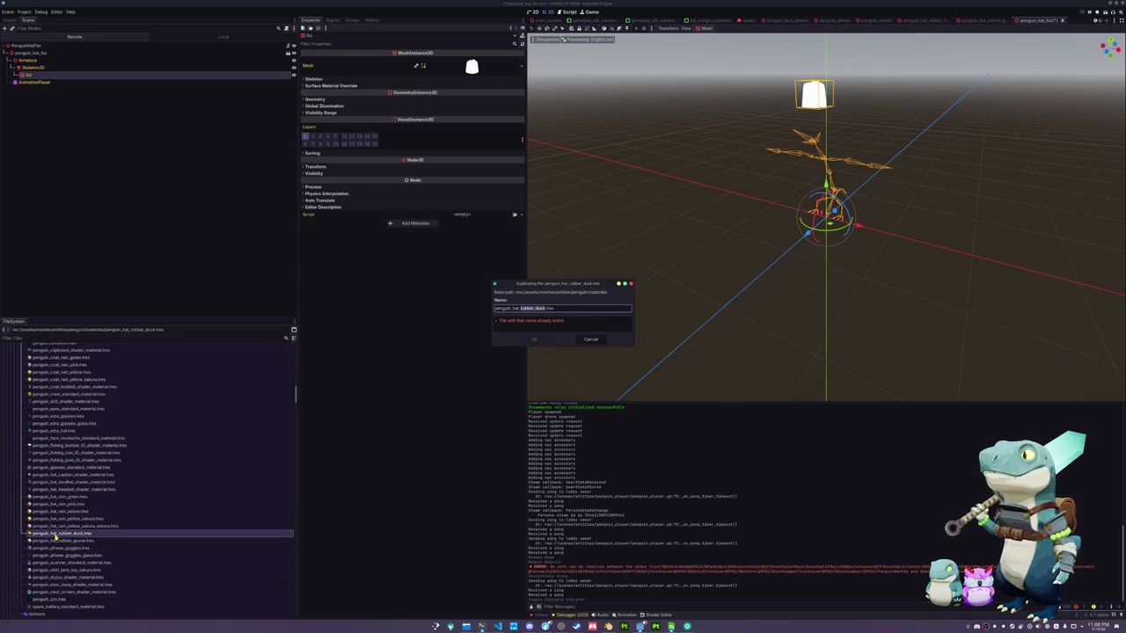
text(ez)
key(Return)
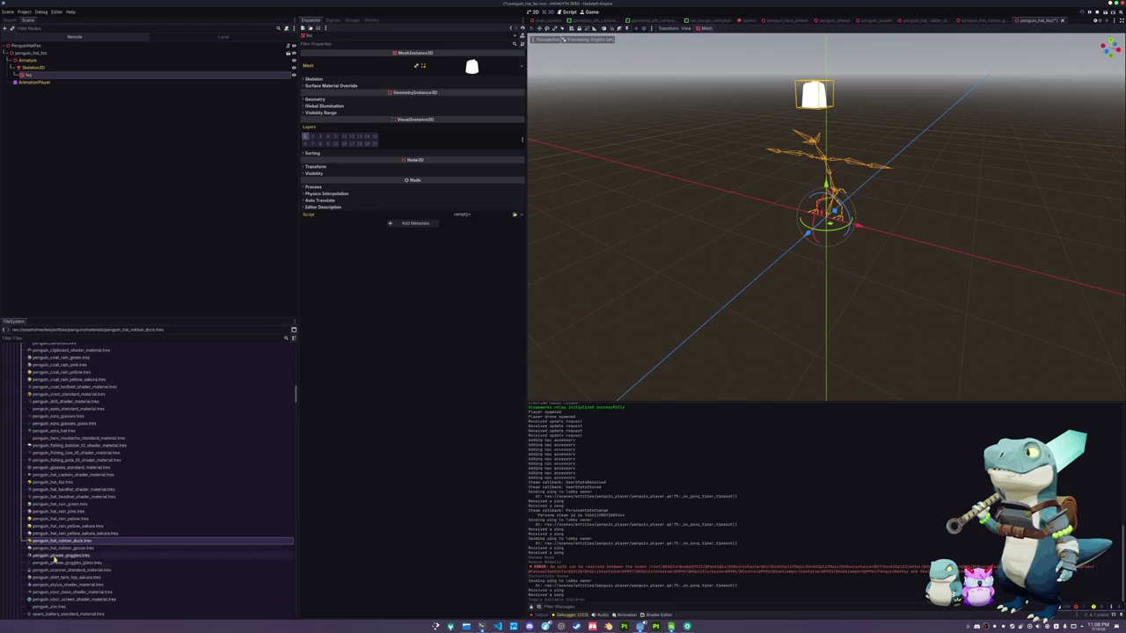
scroll(64, 512, up, 3)
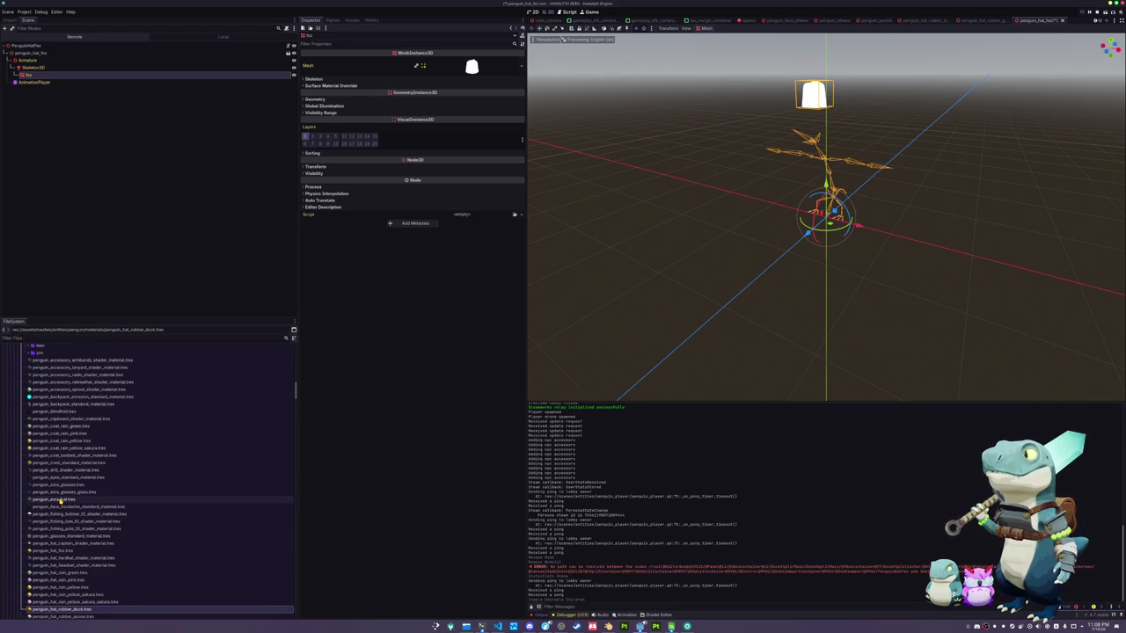
click(58, 499)
scroll(63, 511, down, 2)
click(61, 516)
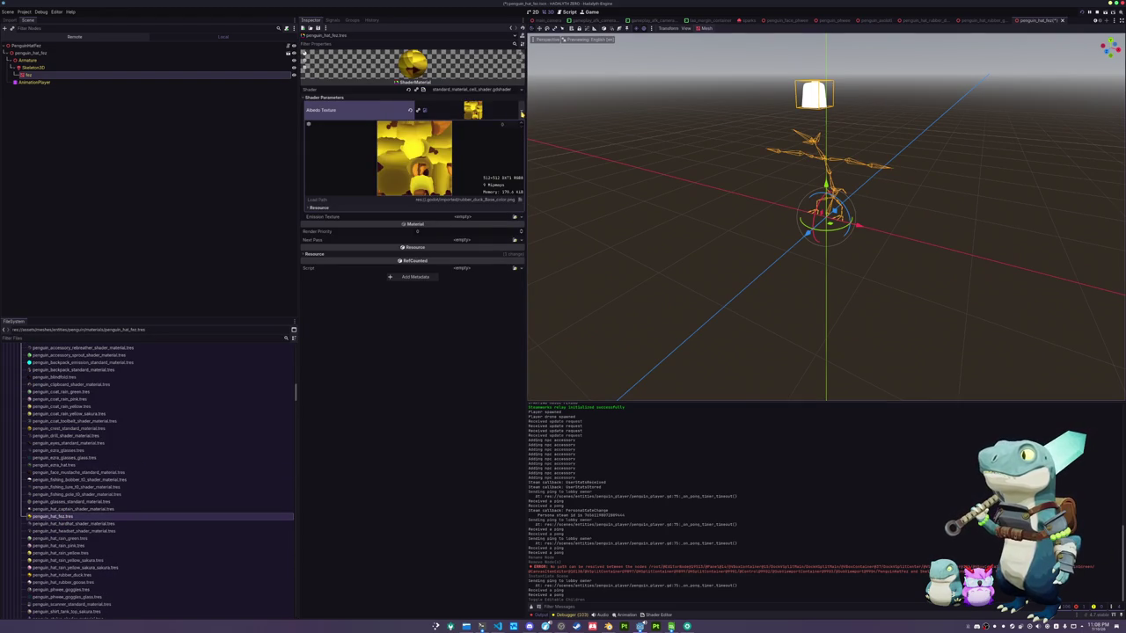
Quick Load a red fez texture into the fez material's Albedo
click(520, 110)
click(472, 278)
text(fez)
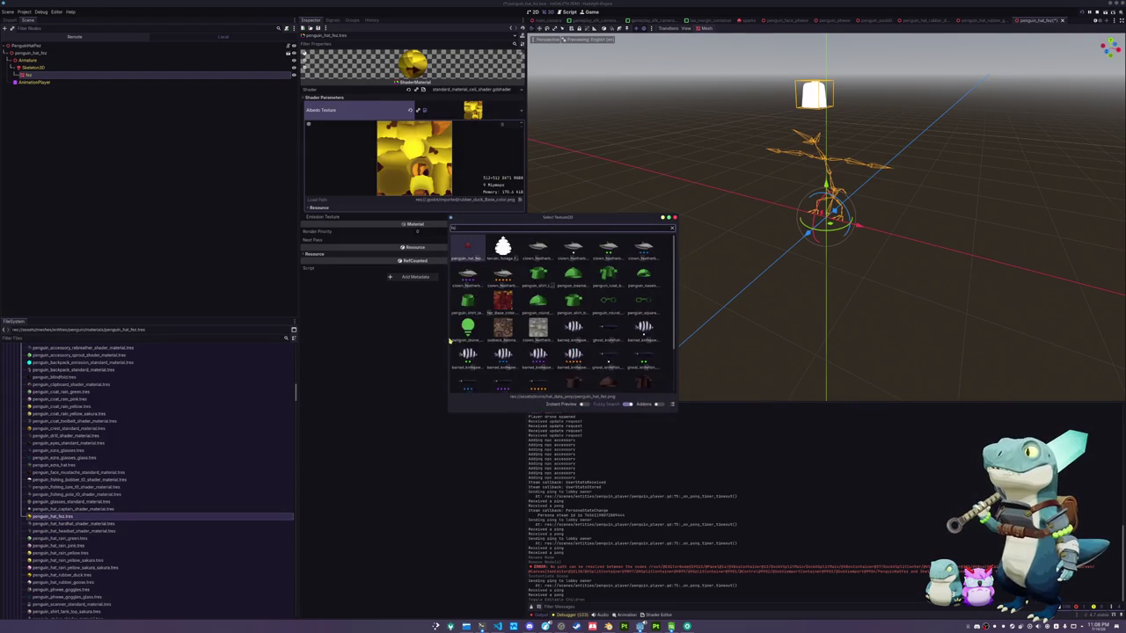
key(Return)
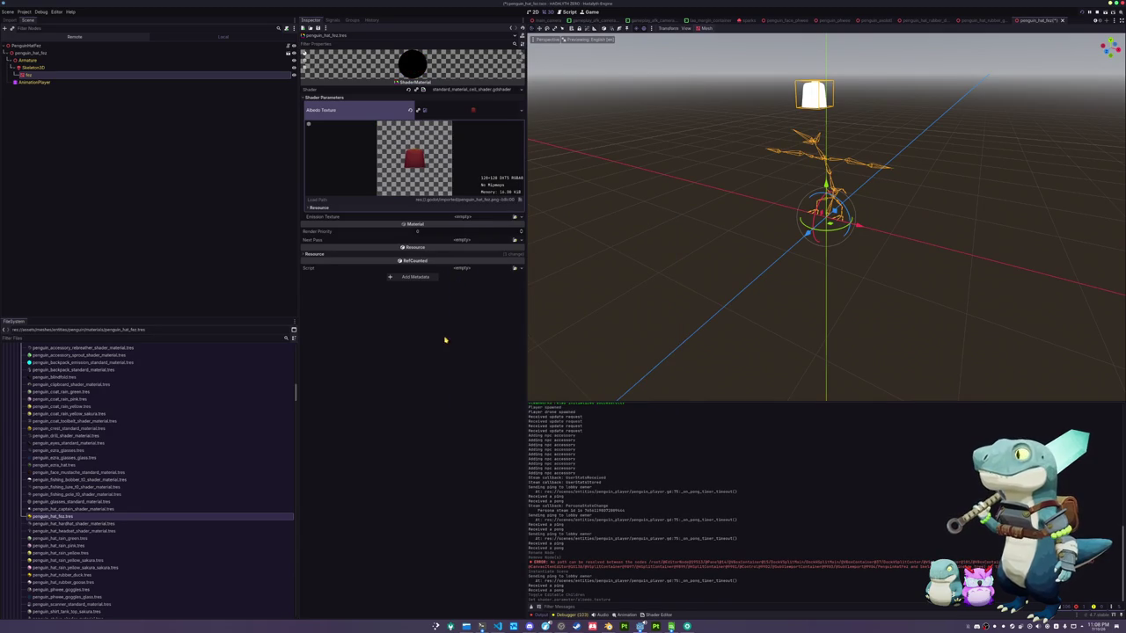
click(522, 114)
click(487, 270)
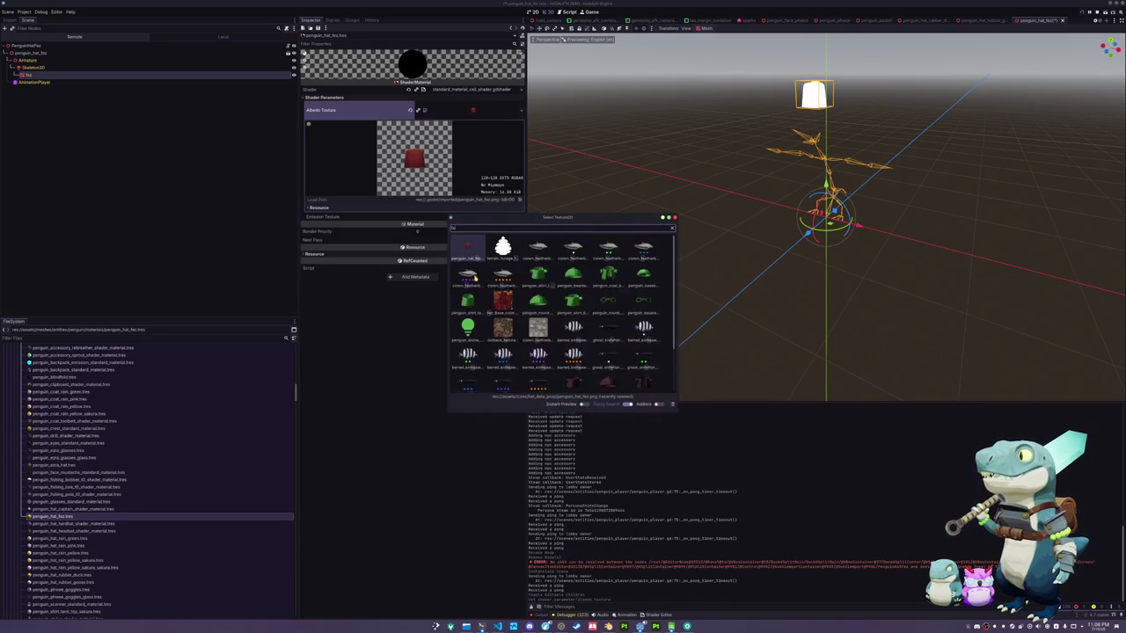
double_click(502, 248)
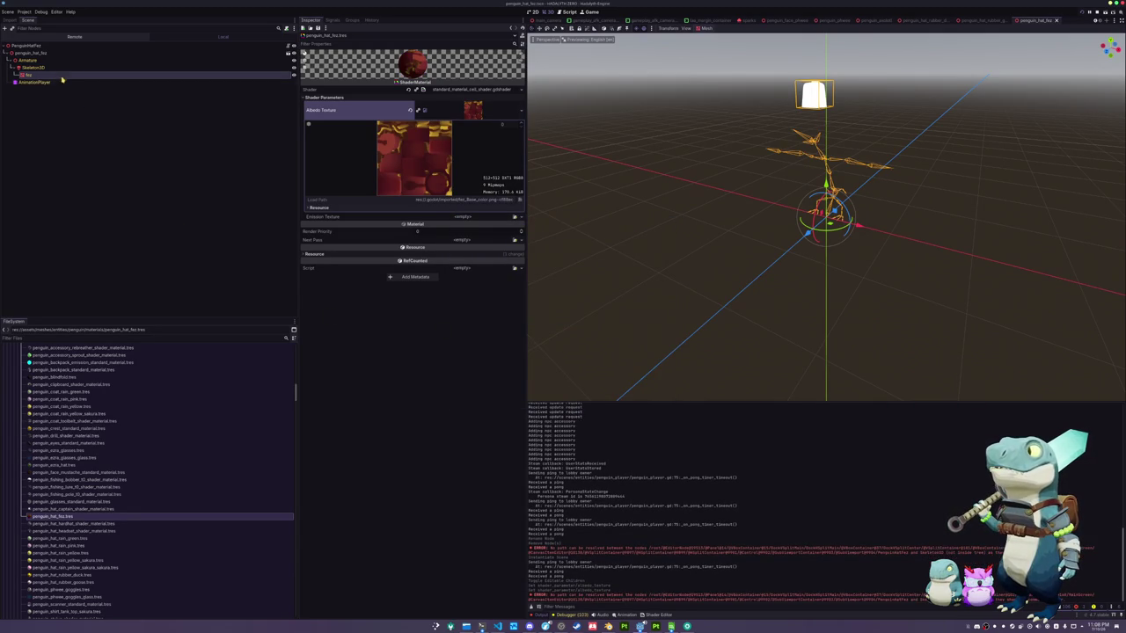
Set the fez mesh's Material Override to penguin_hat_fez.tres
click(124, 76)
click(490, 87)
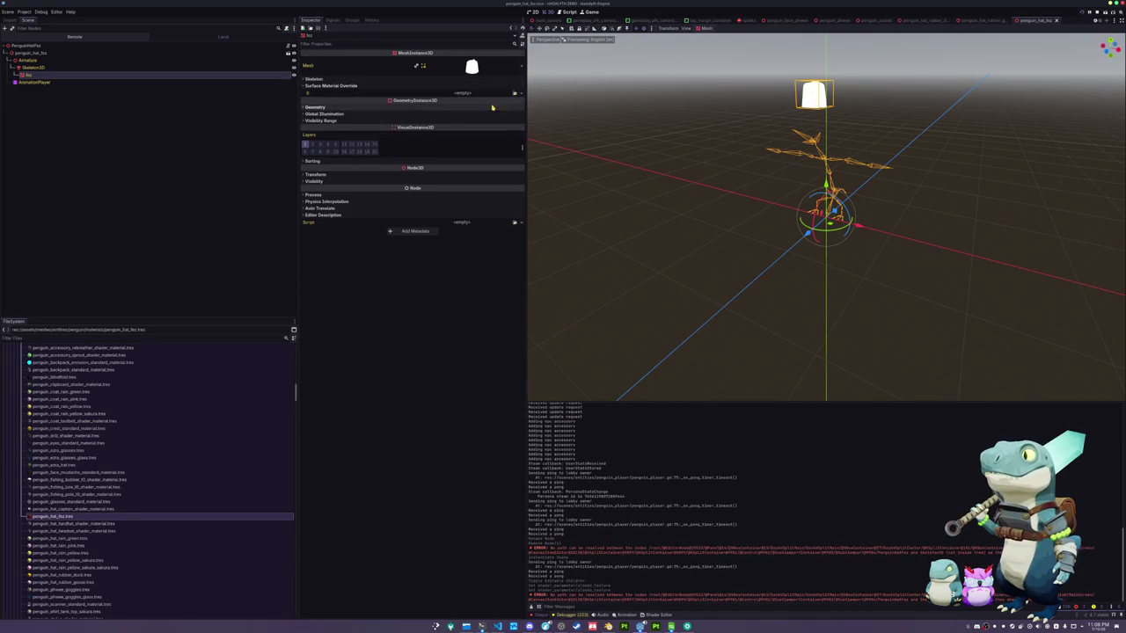
click(490, 106)
click(515, 114)
click(479, 264)
double_click(469, 251)
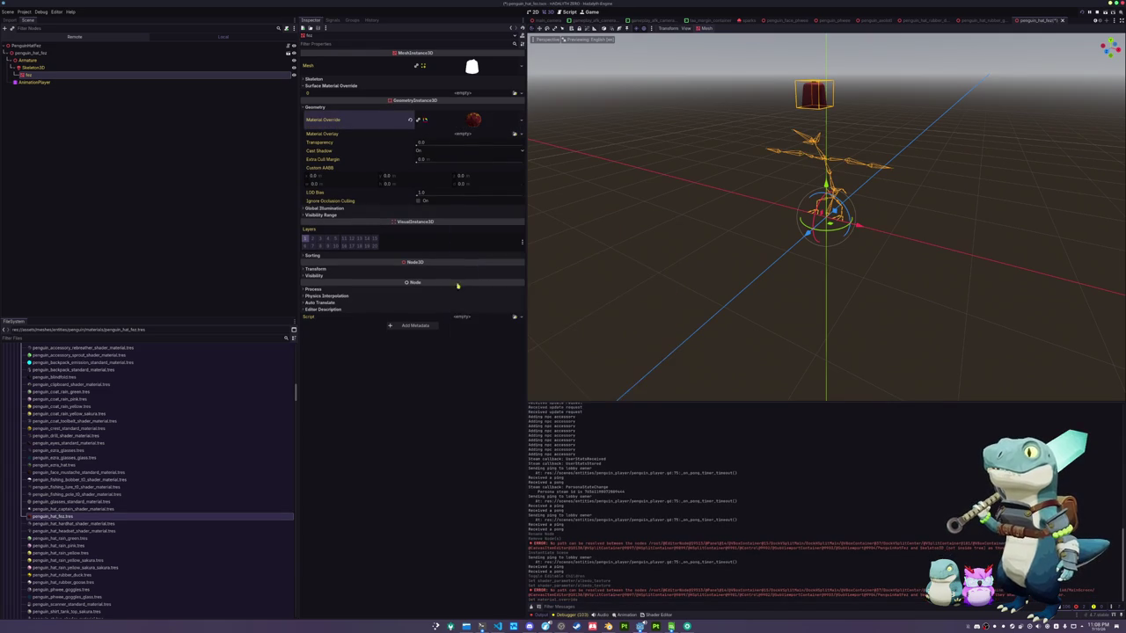
Point the PenguinHatFez root's Skeleton property to Skeleton3D
click(47, 46)
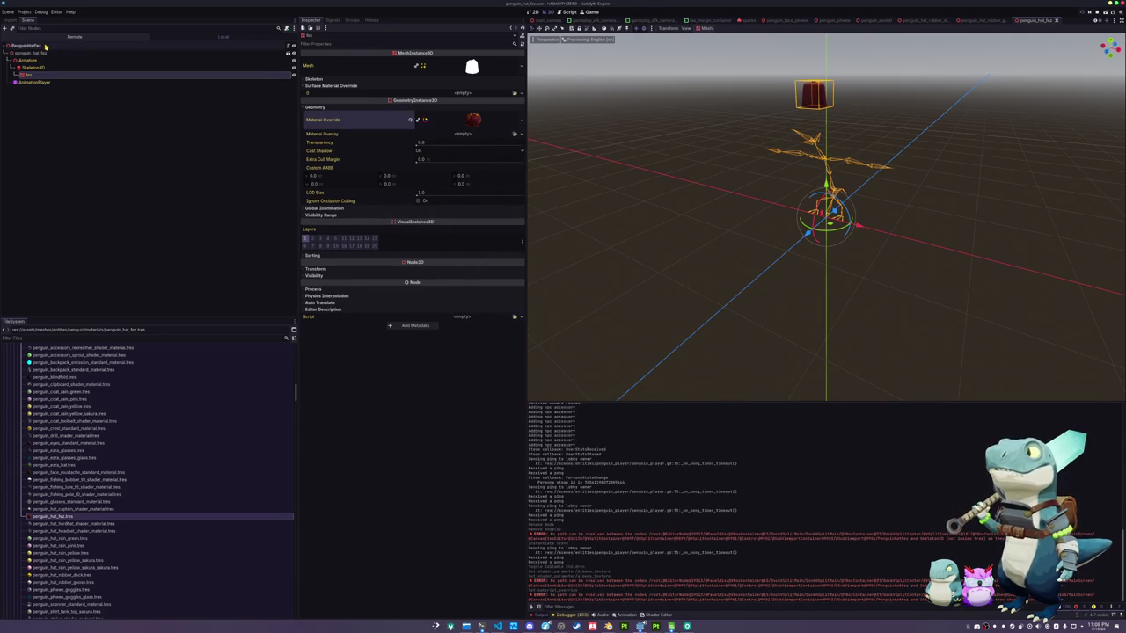
click(464, 60)
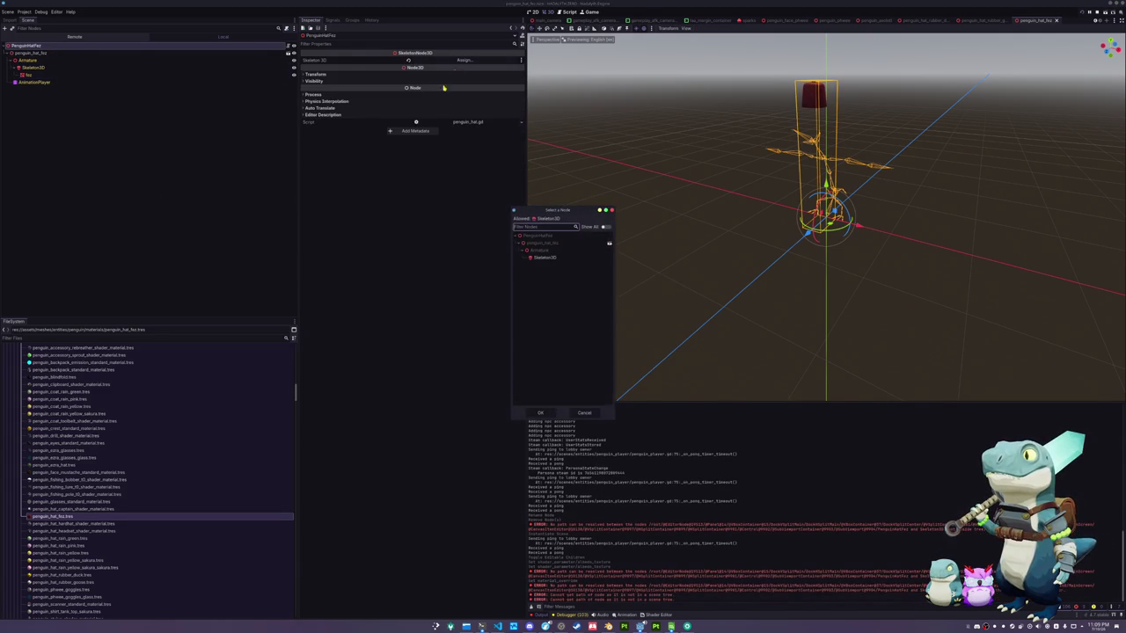
double_click(543, 257)
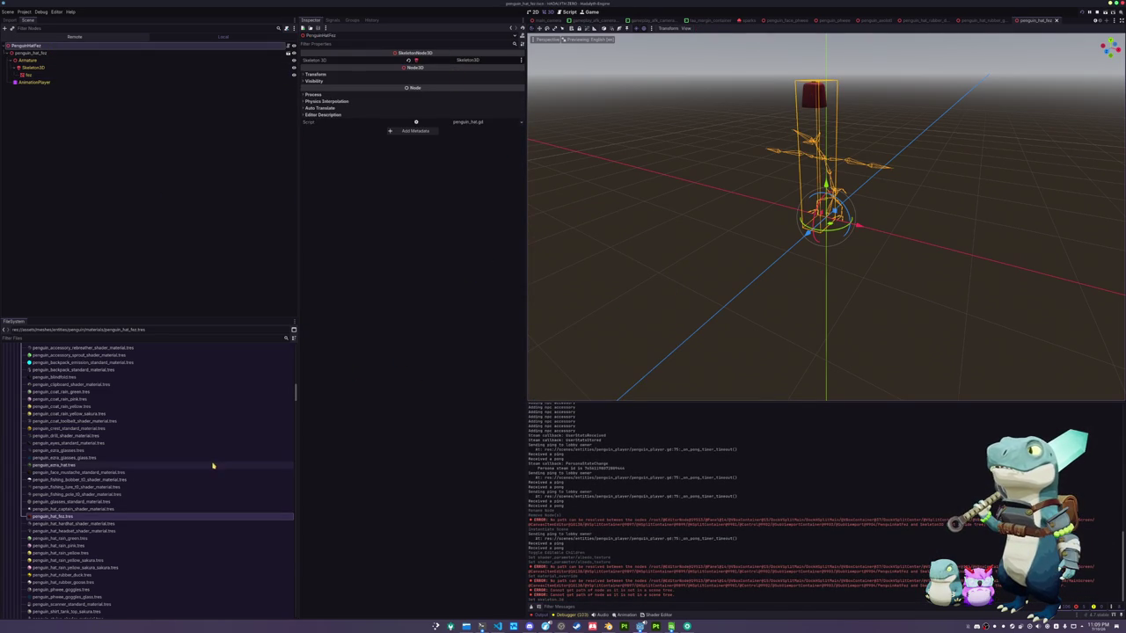
scroll(101, 503, down, 15)
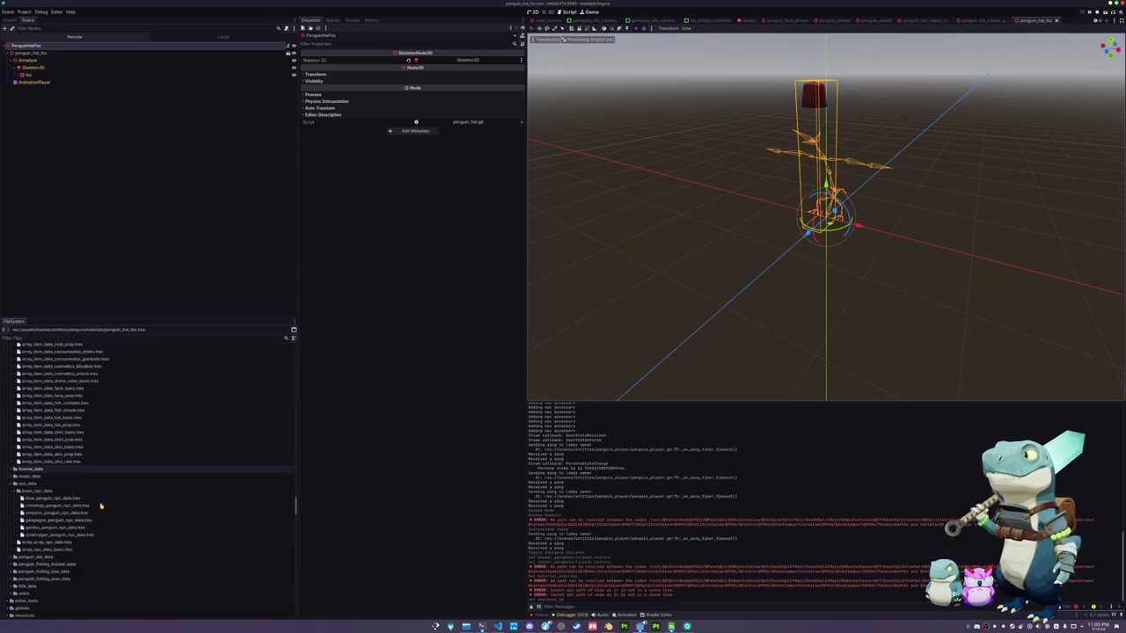
scroll(101, 506, up, 5)
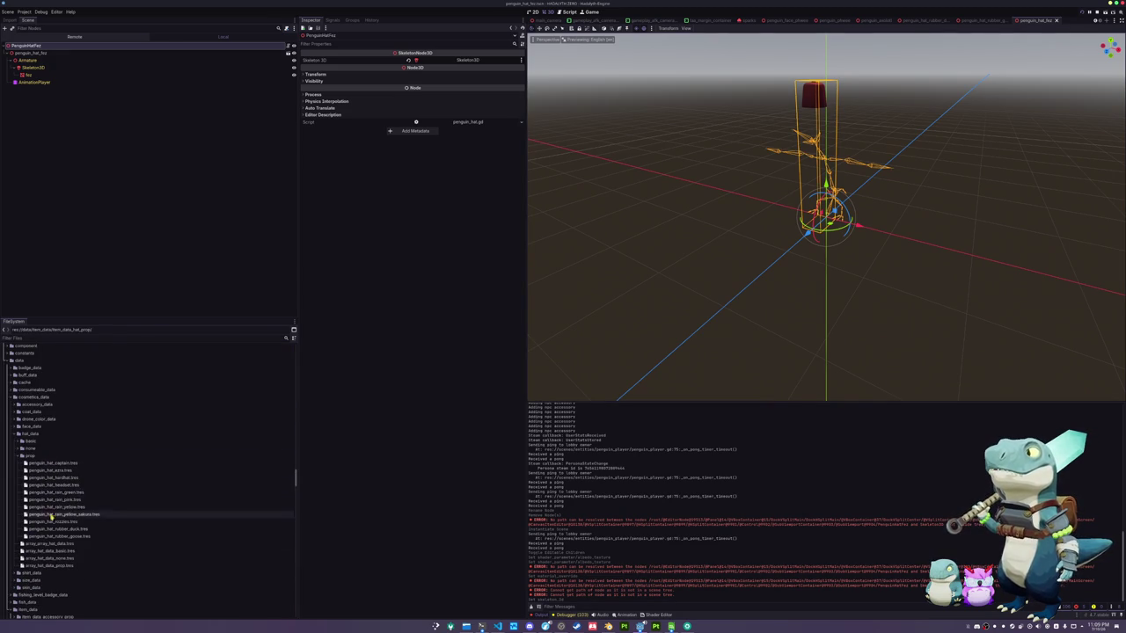
Duplicate penguin_hat_rubber_goose.tres as penguin_hat_fez.tres and give it the red fez icon
click(58, 536)
key(ctrl+d)
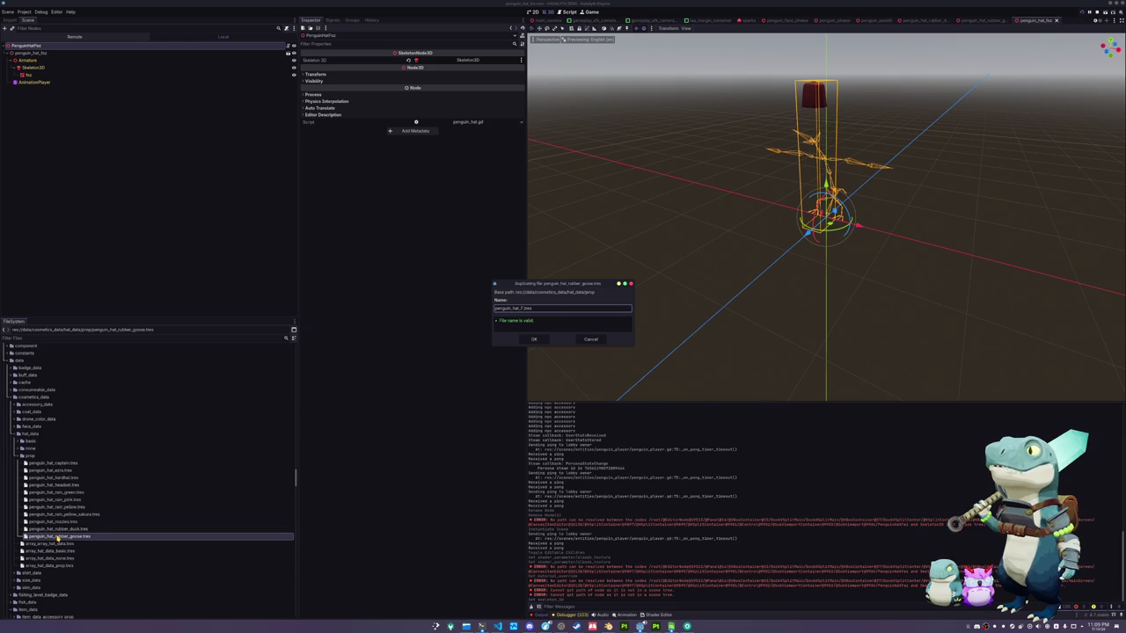
key(Return)
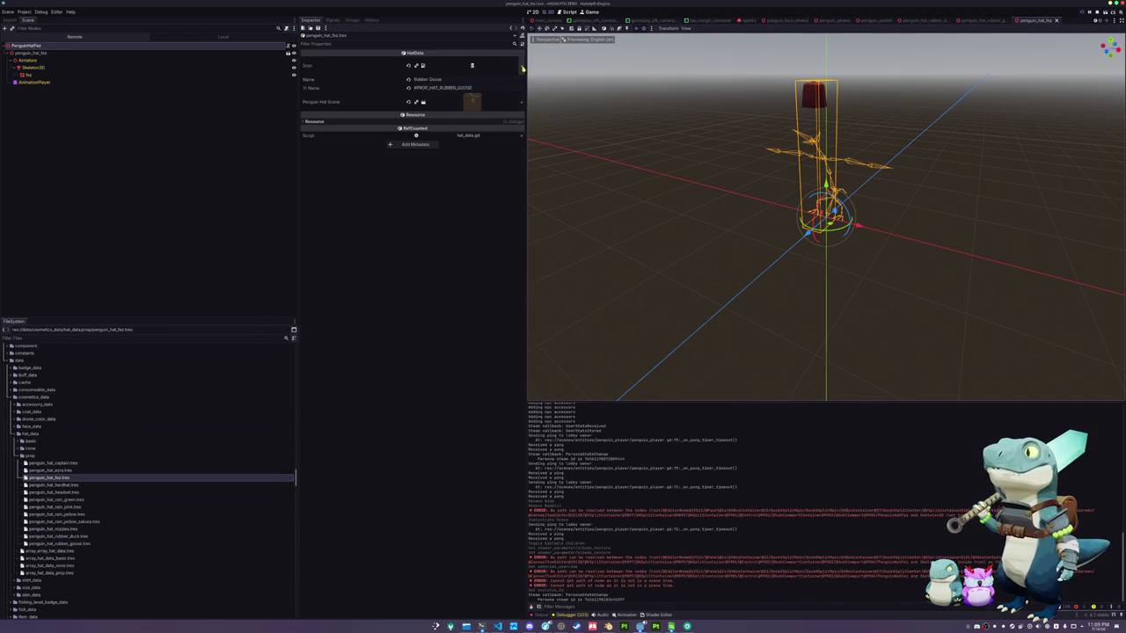
click(522, 68)
click(484, 234)
double_click(472, 246)
double_click(502, 242)
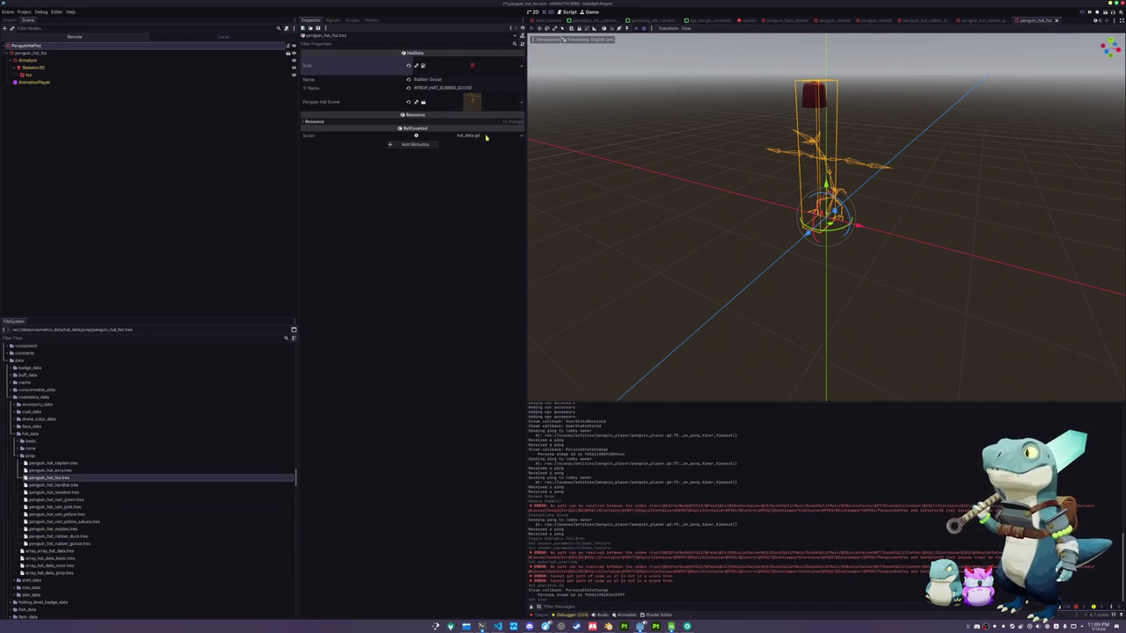
Set Name to 'Fez', Tr Name to #PROP_HAT_FEZ, and Penguin Hat Scene to penguin_hat_fez.tscn
triple_click(453, 80)
text(F)
click(471, 87)
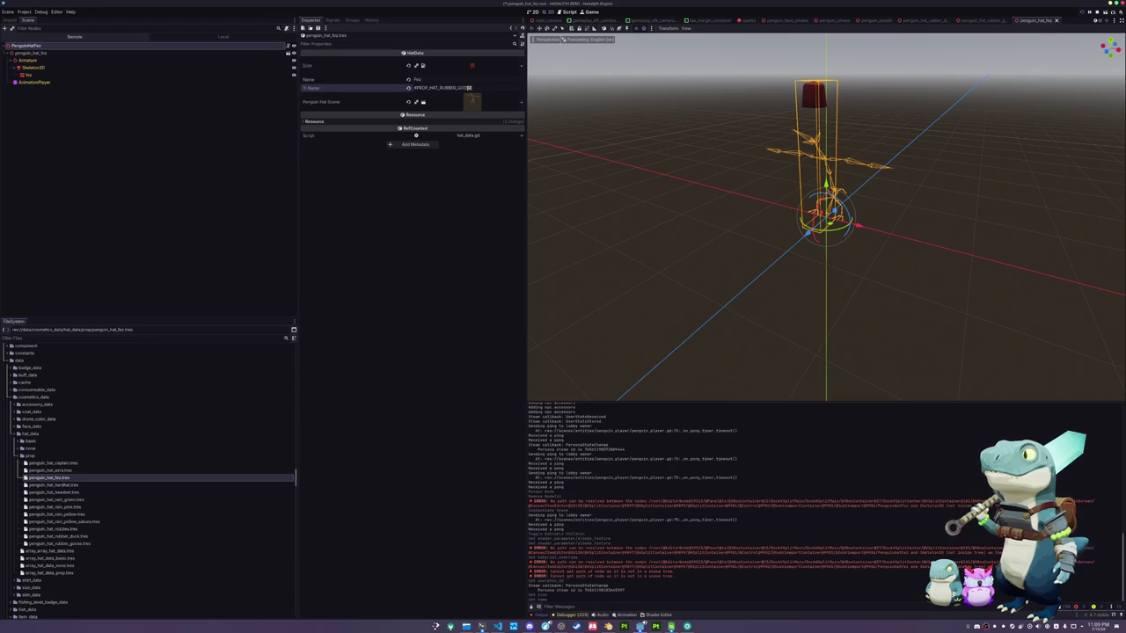
text(FEZ)
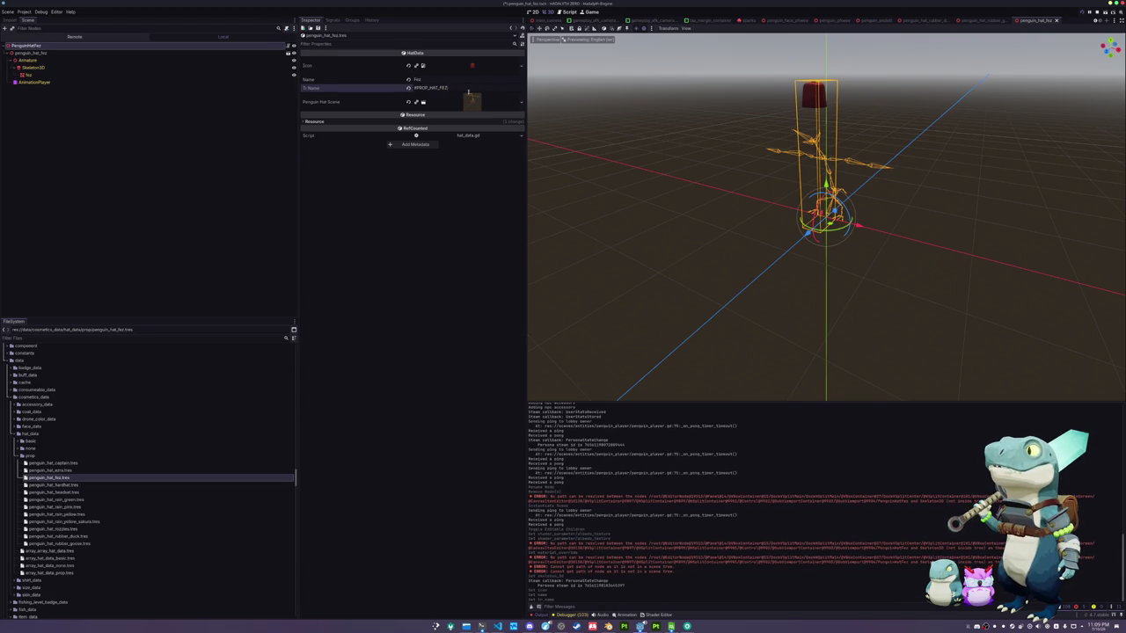
click(523, 103)
click(505, 142)
text(fez)
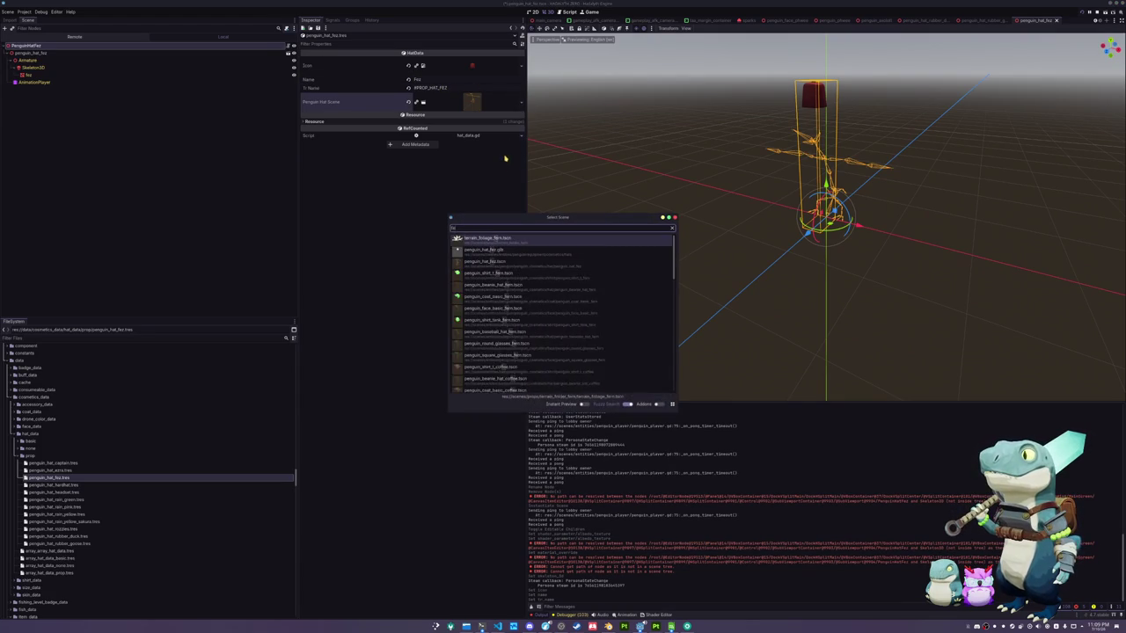
double_click(502, 254)
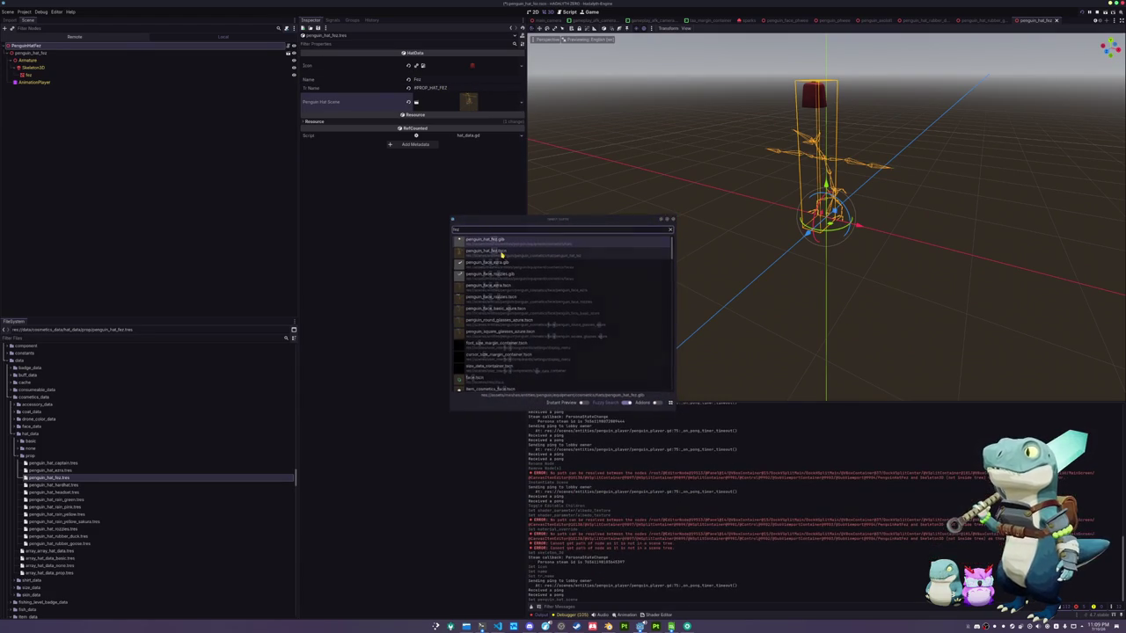
click(53, 572)
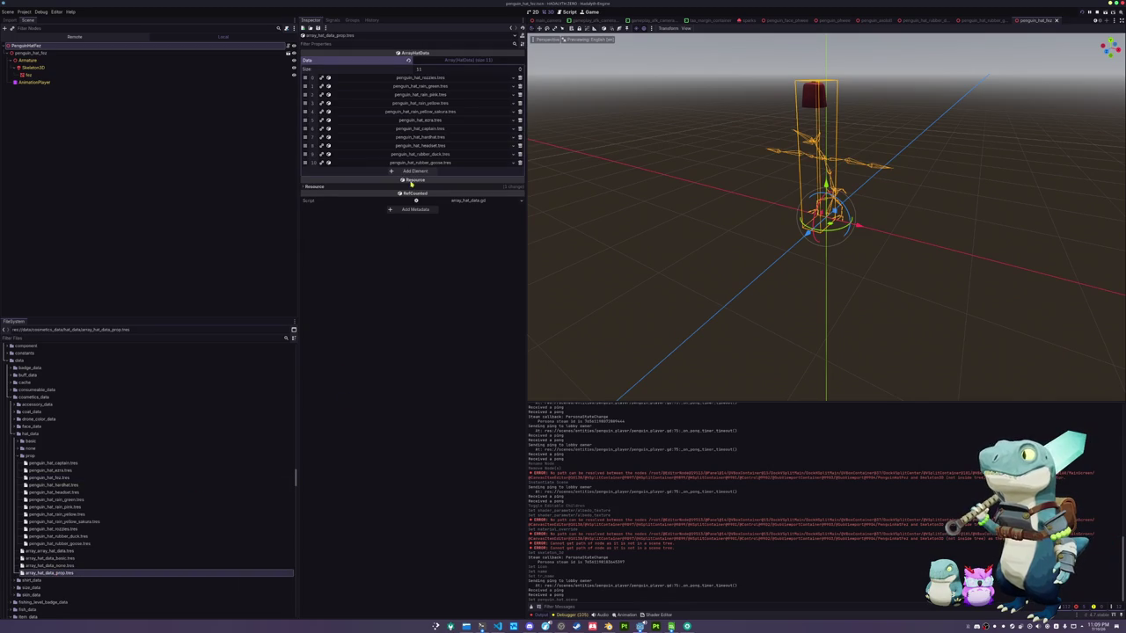
Add the fez hat data as element 11 of the prop hat data array
click(417, 170)
click(507, 172)
text(fez)
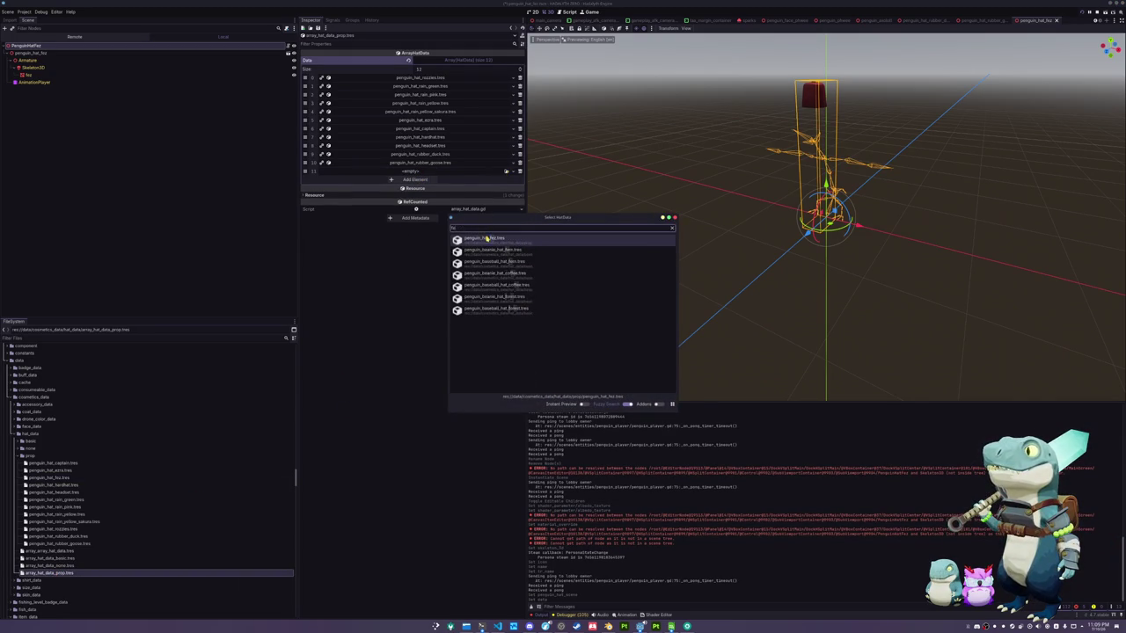
double_click(490, 241)
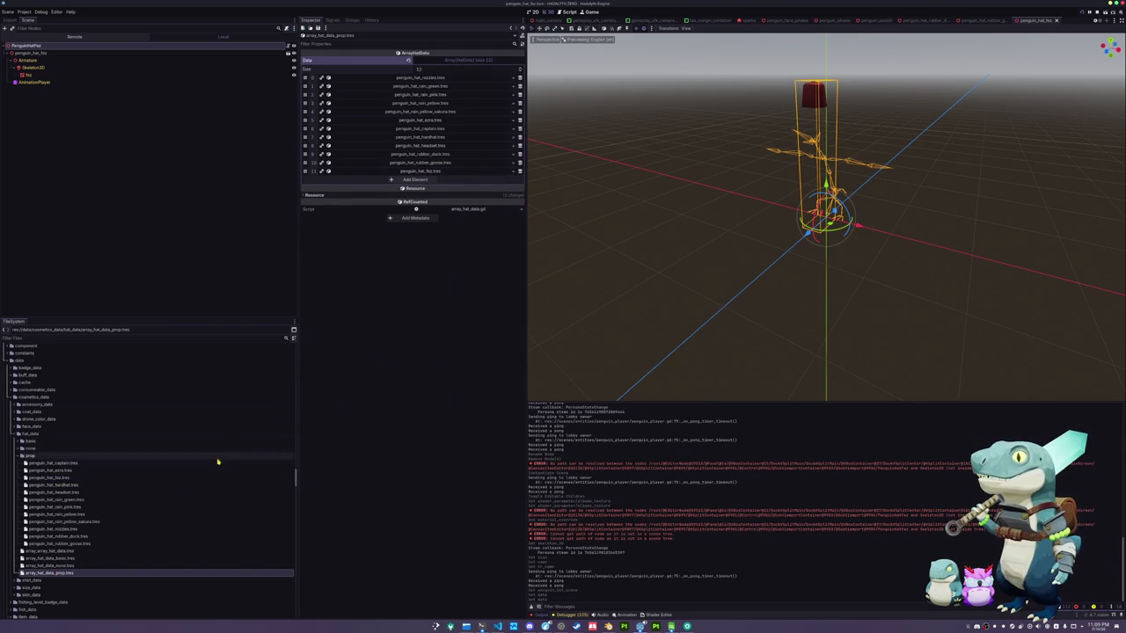
Duplicate the nozzles item data as penguin_hat_fez.tres and set its Hat Data to the fez
scroll(132, 492, down, 5)
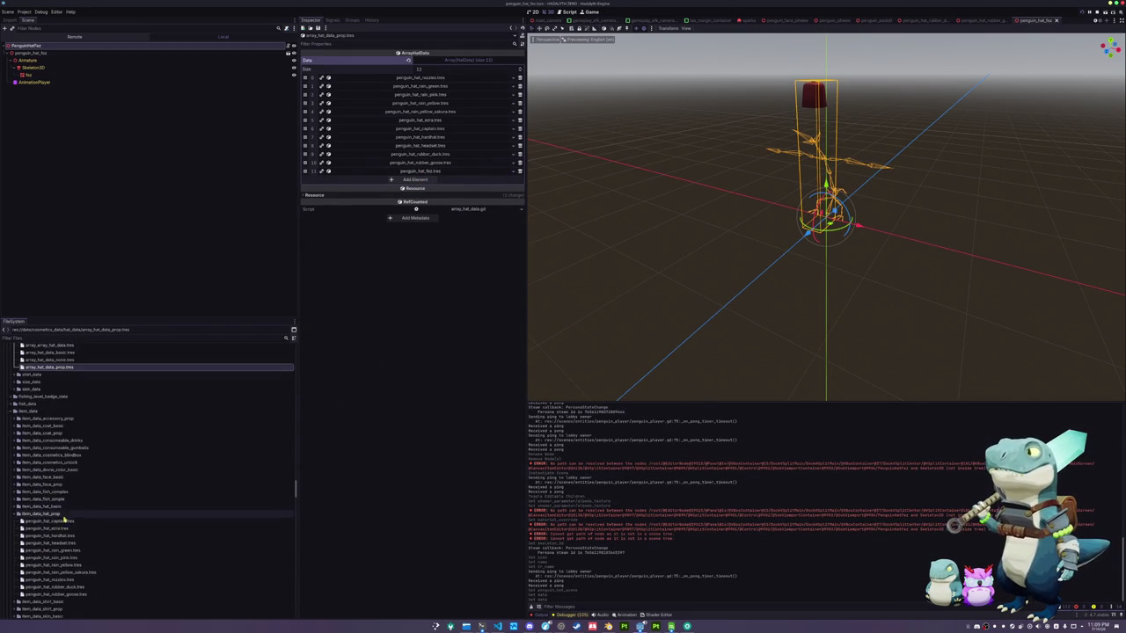
click(61, 580)
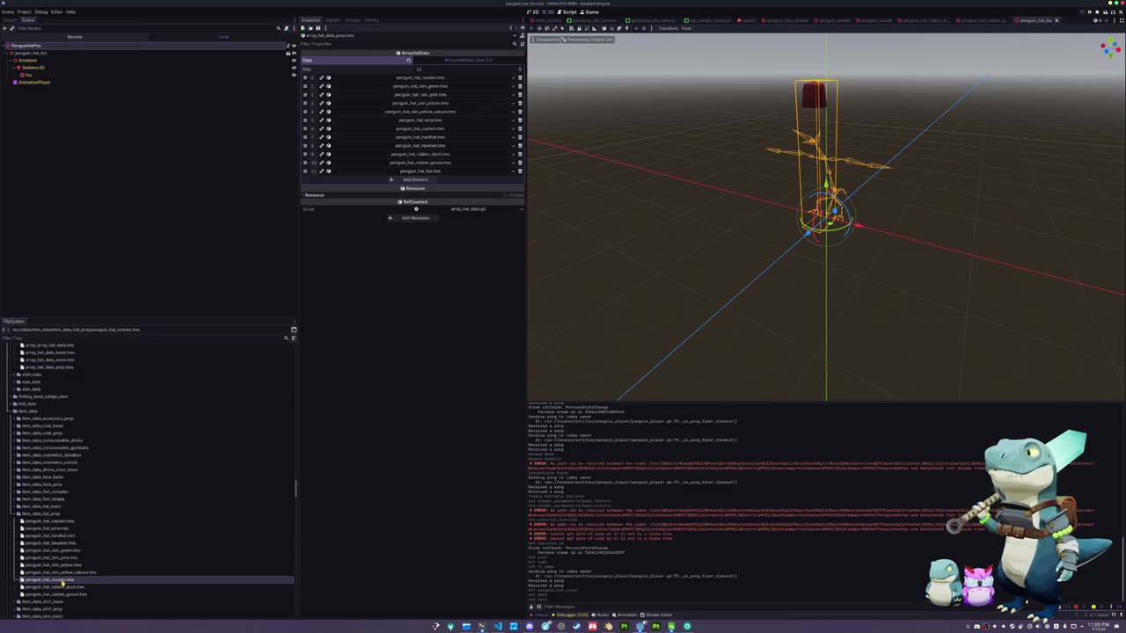
key(ctrl+d)
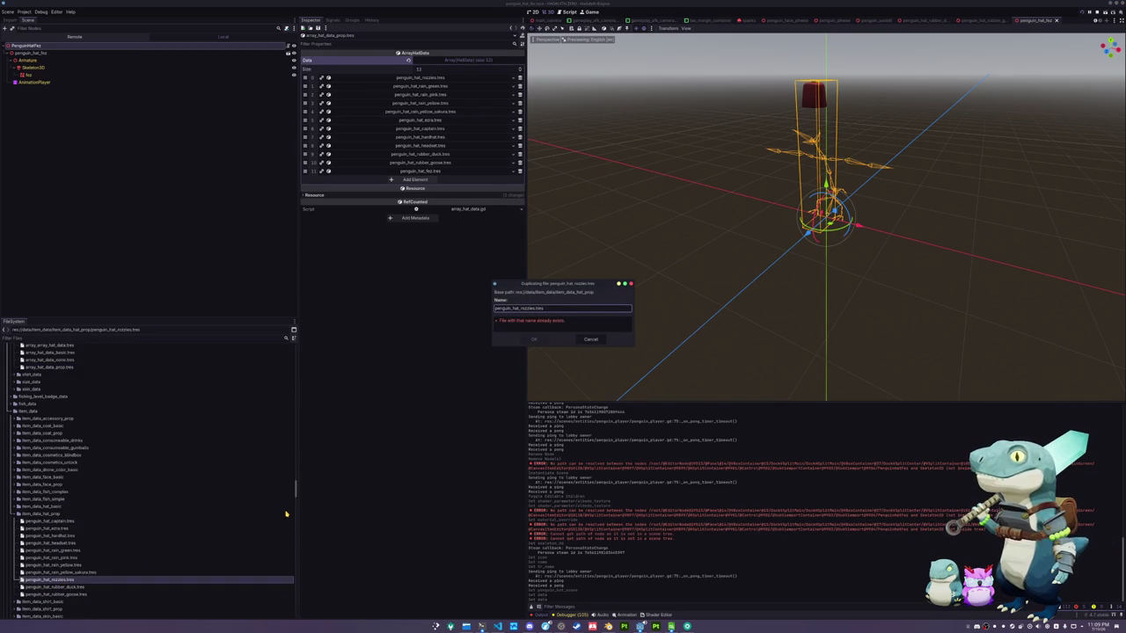
key(Return)
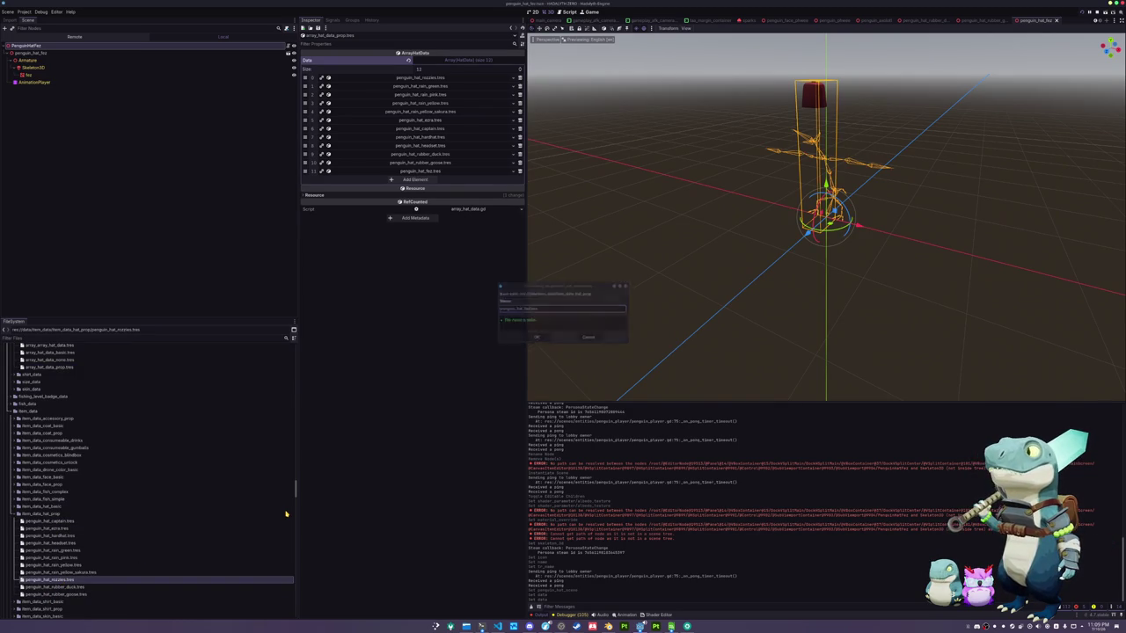
click(89, 537)
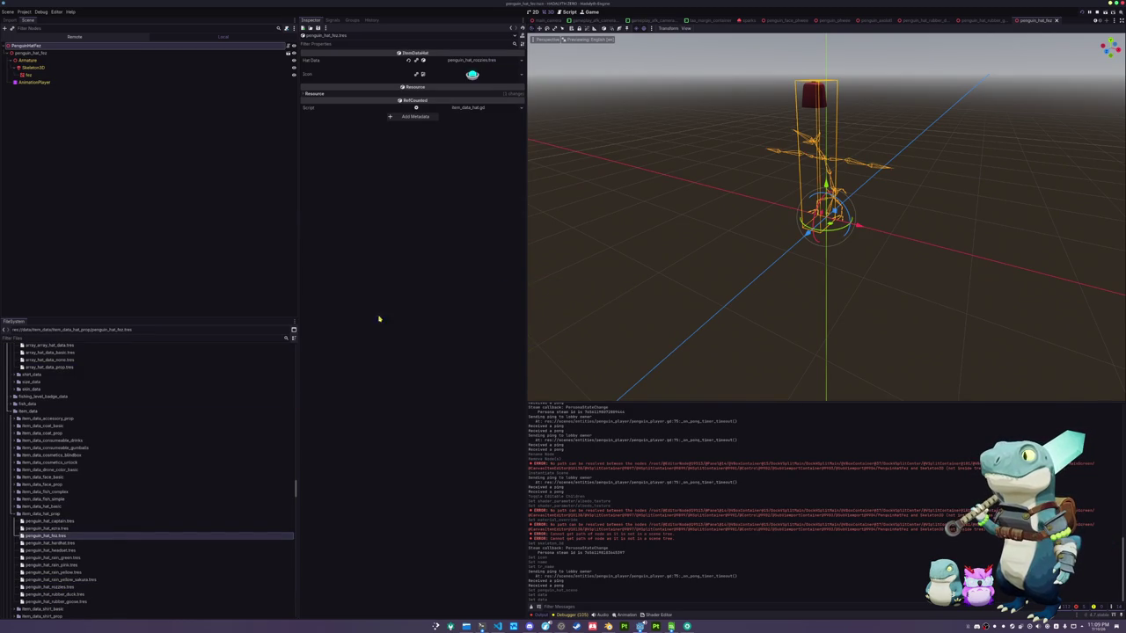
click(520, 59)
click(490, 100)
text(fe)
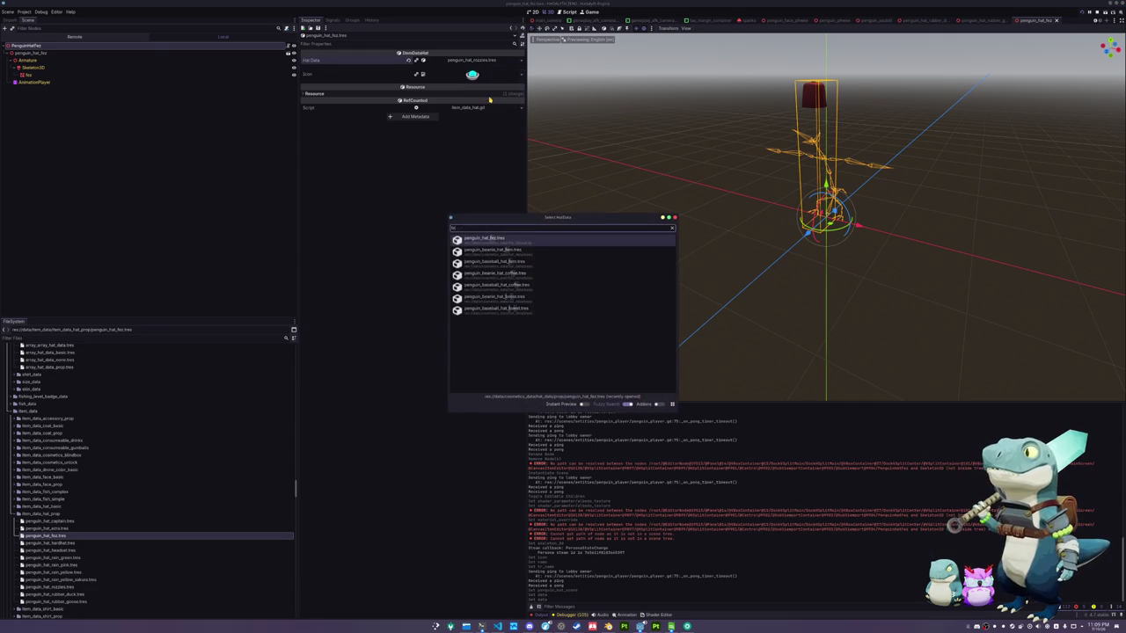
click(487, 239)
Add penguin_hat_fez.tres as element 11 of array_item_data_hat_prop.tres and launch the game with F5
scroll(90, 538, down, 3)
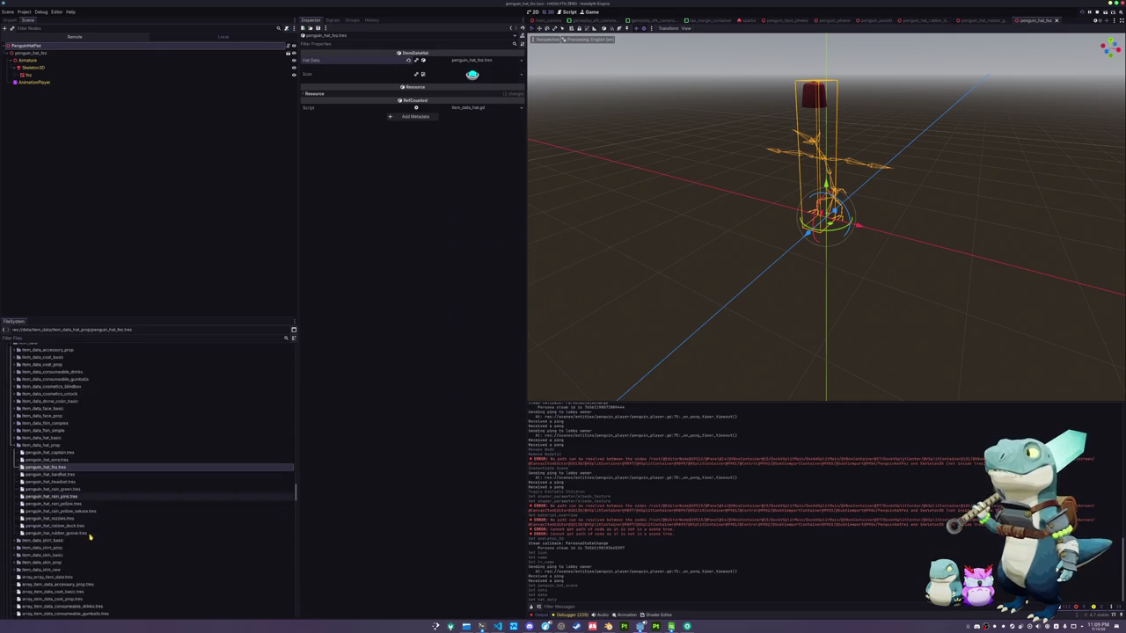
scroll(88, 538, down, 3)
scroll(61, 536, down, 3)
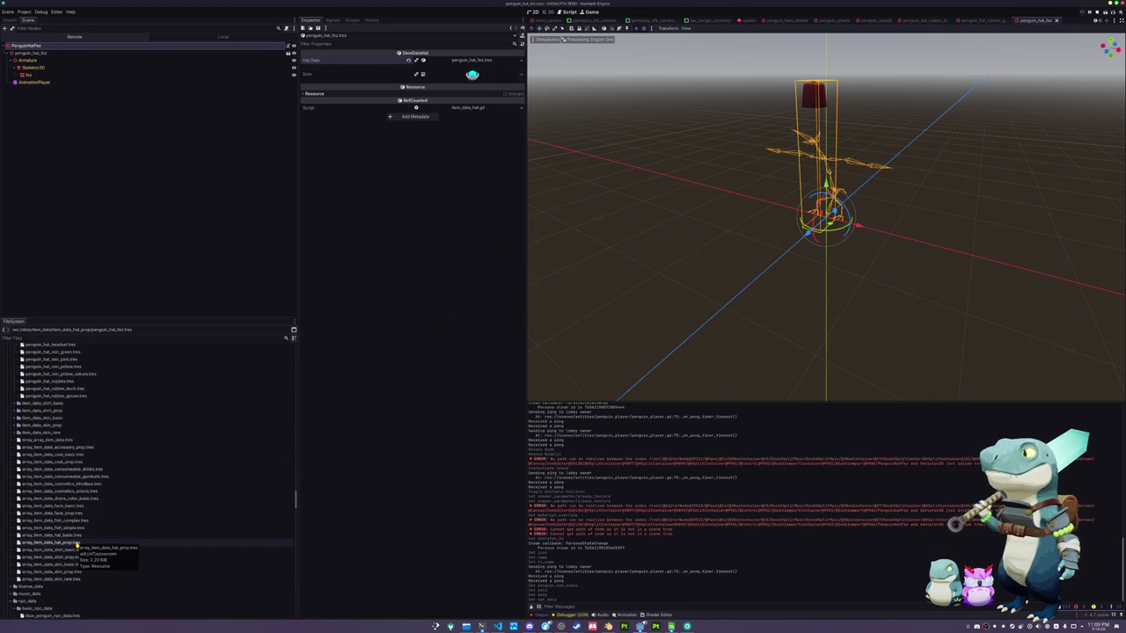
double_click(76, 544)
click(407, 180)
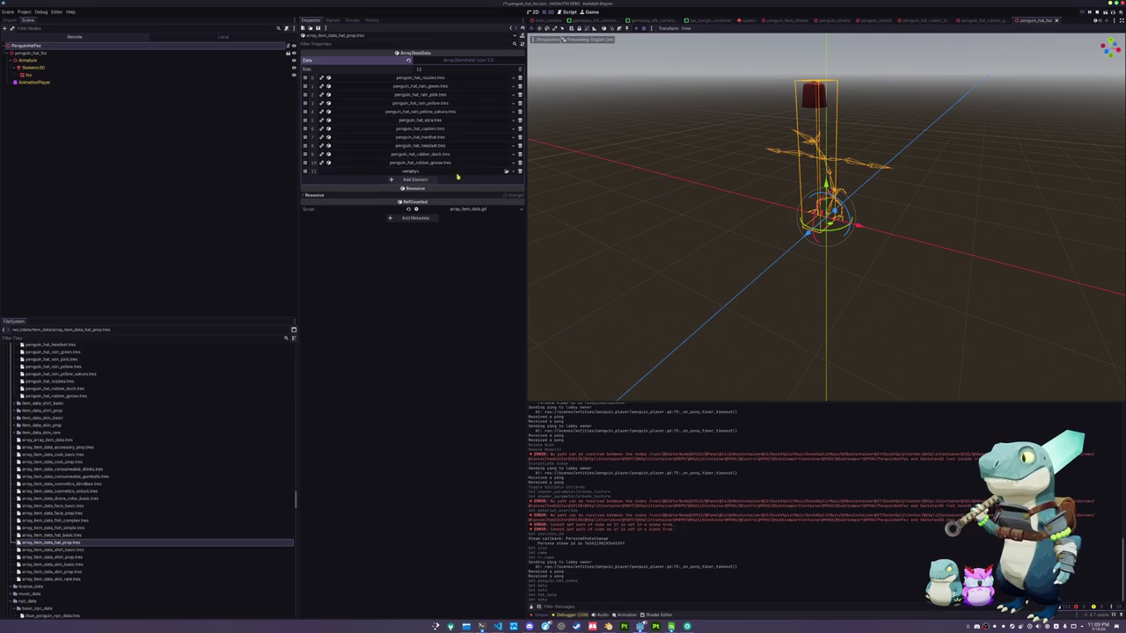
click(505, 171)
double_click(453, 322)
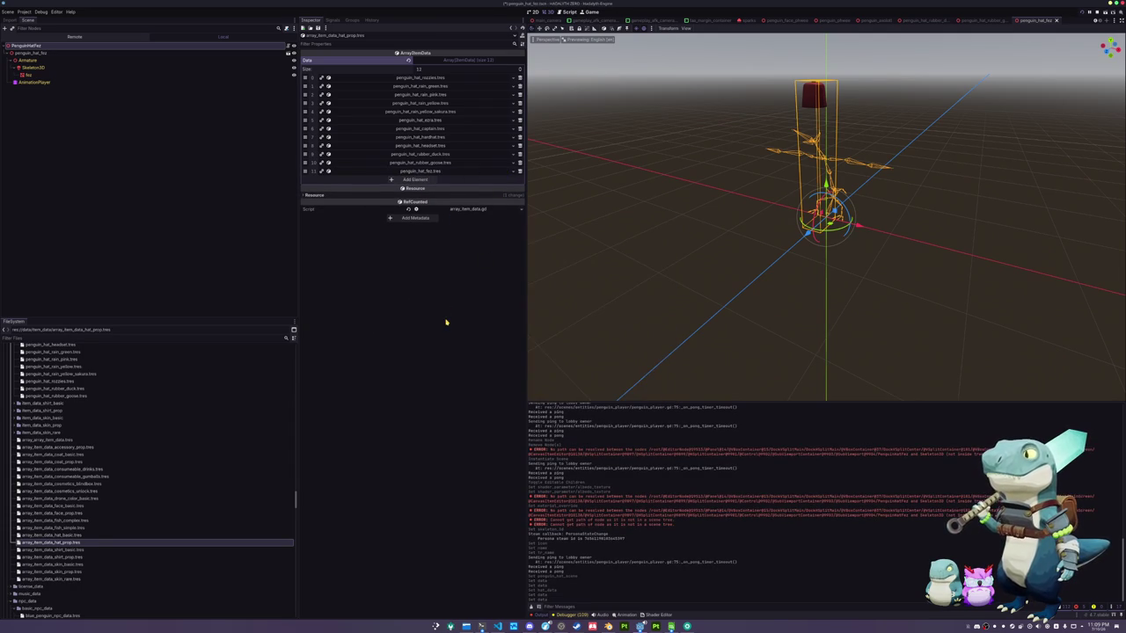
key(F5)
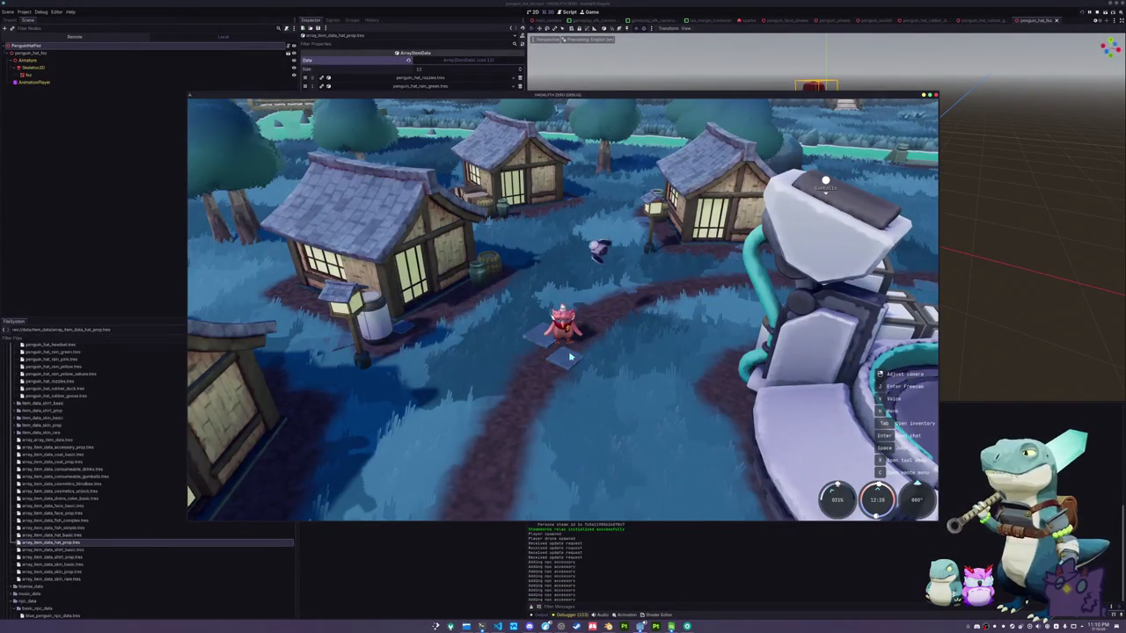
In the running game, toggle the console and browse the inventory's Penguin cosmetics for the new hat
key(grave)
text(add inventory_item "fez")
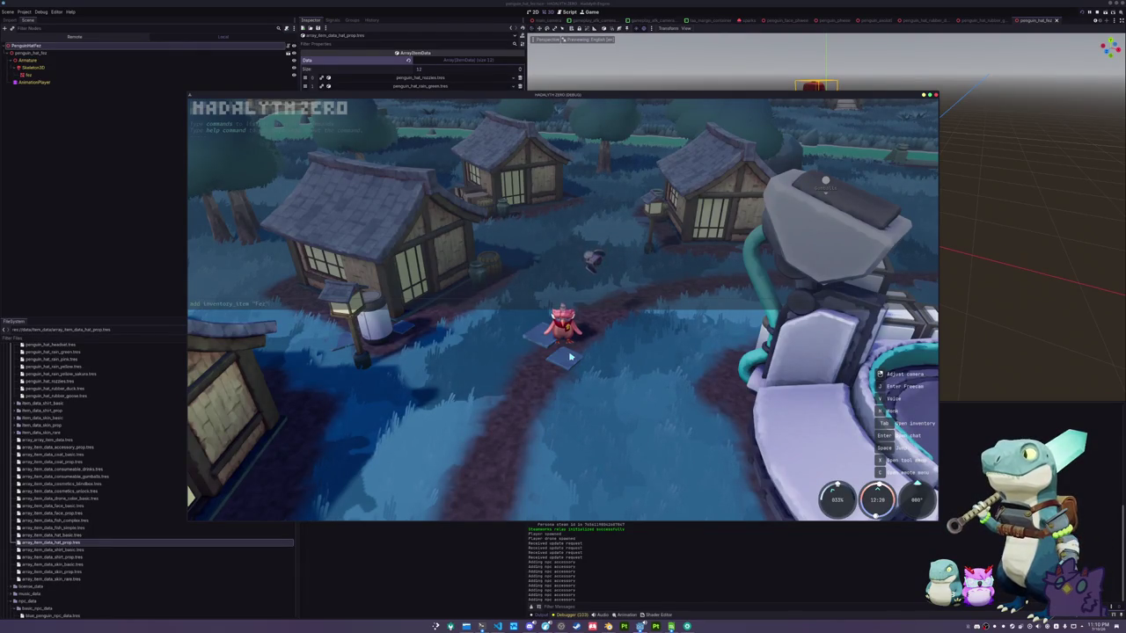
key(grave)
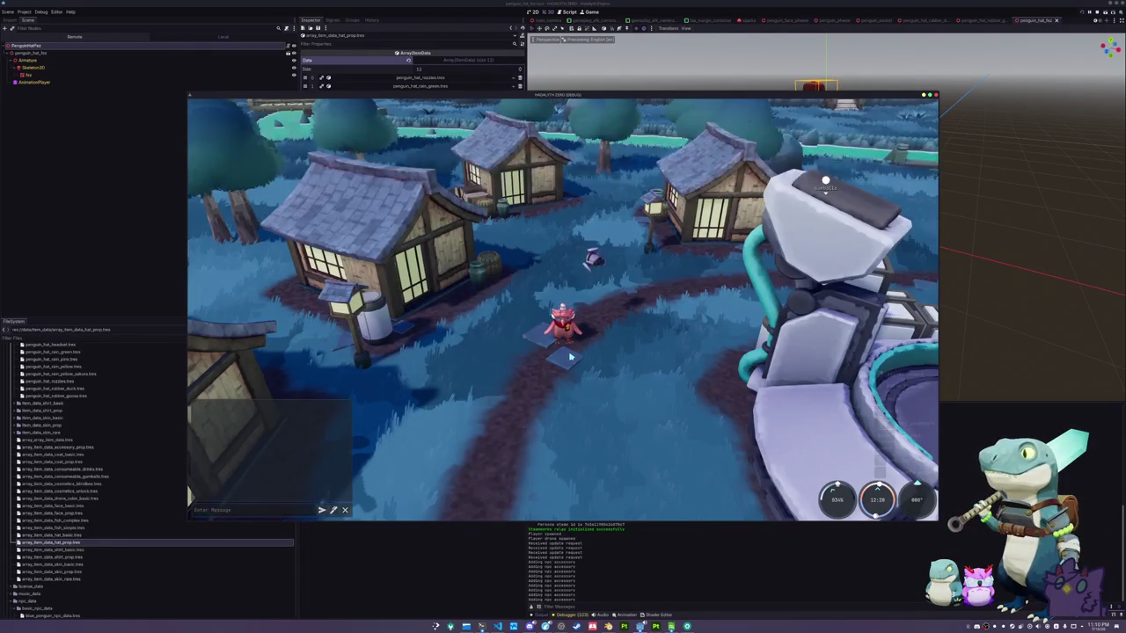
key(Tab)
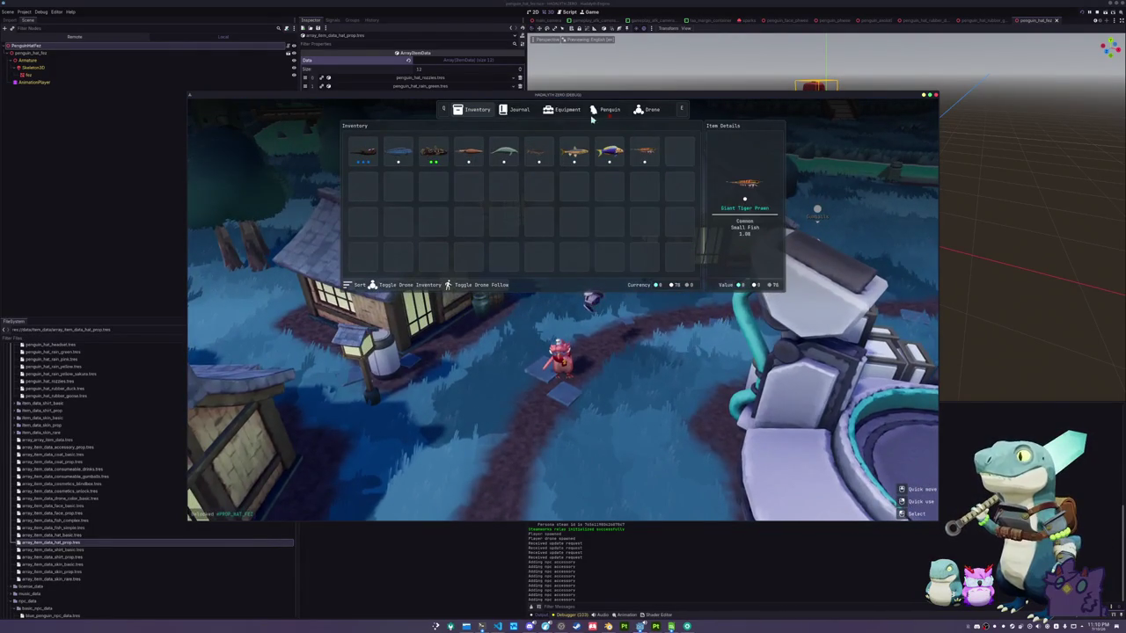
click(607, 110)
scroll(563, 220, down, 10)
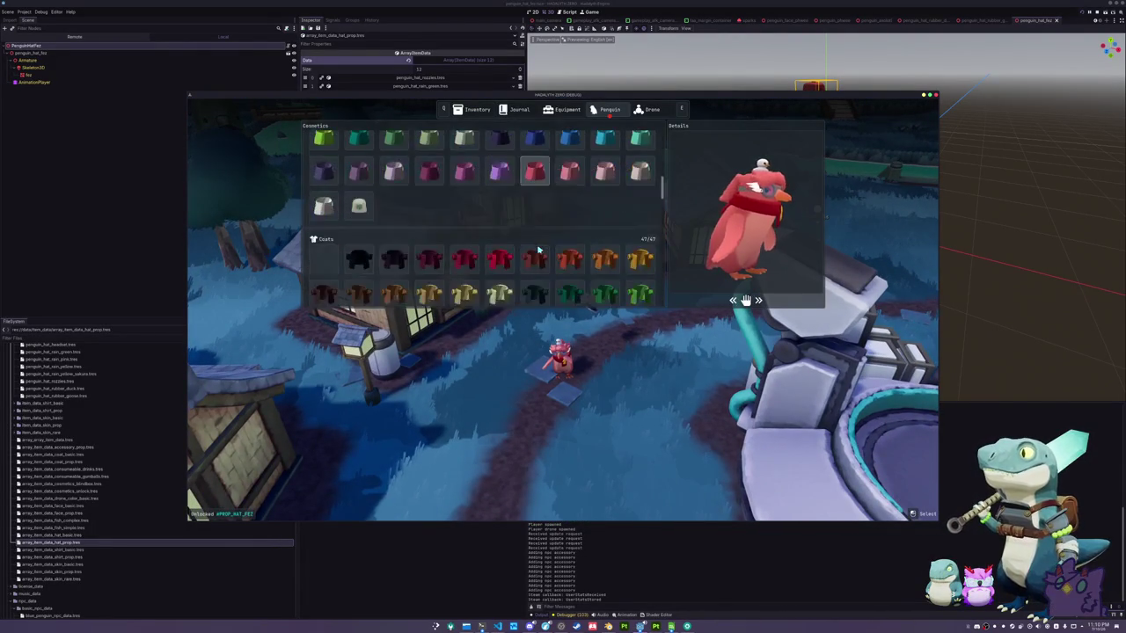
scroll(539, 248, down, 5)
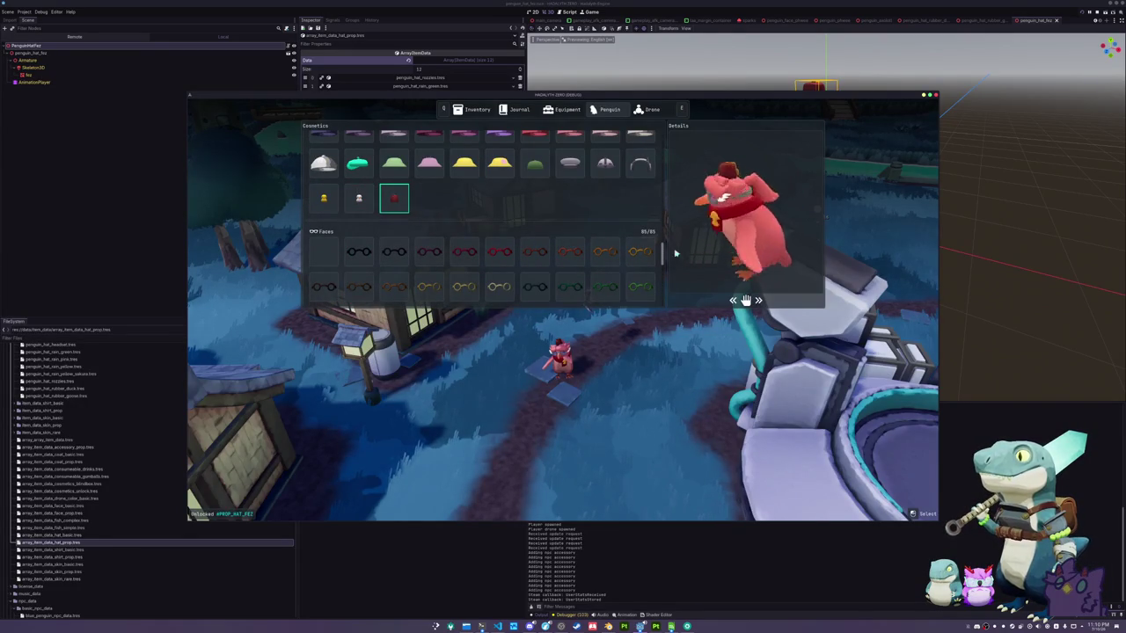
key(Tab)
scroll(600, 358, up, 5)
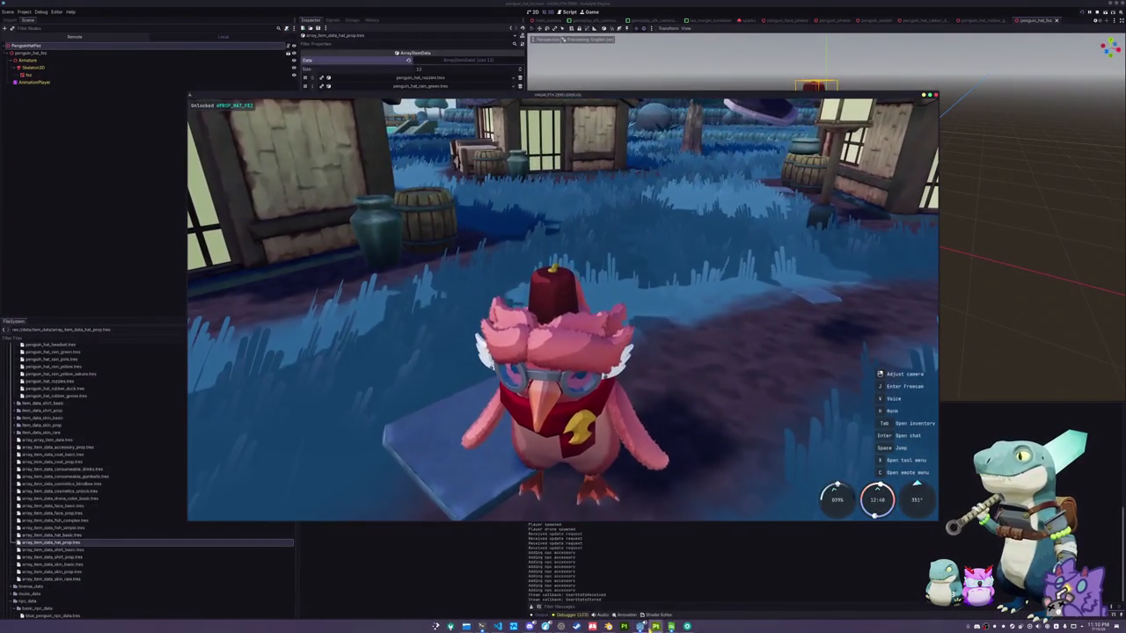
In the Calc translations sheet, enter 'Fez' in B17 beside #PROP_HAT_FEZ, then return to Godot
key(alt+Tab)
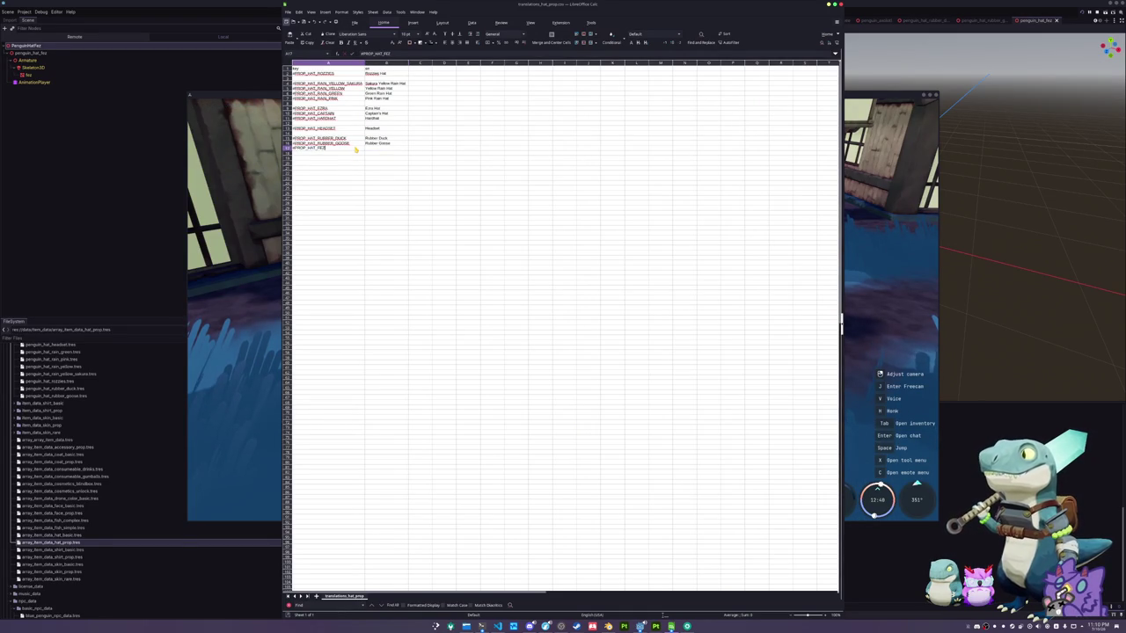
key(Tab)
text(F)
key(Return)
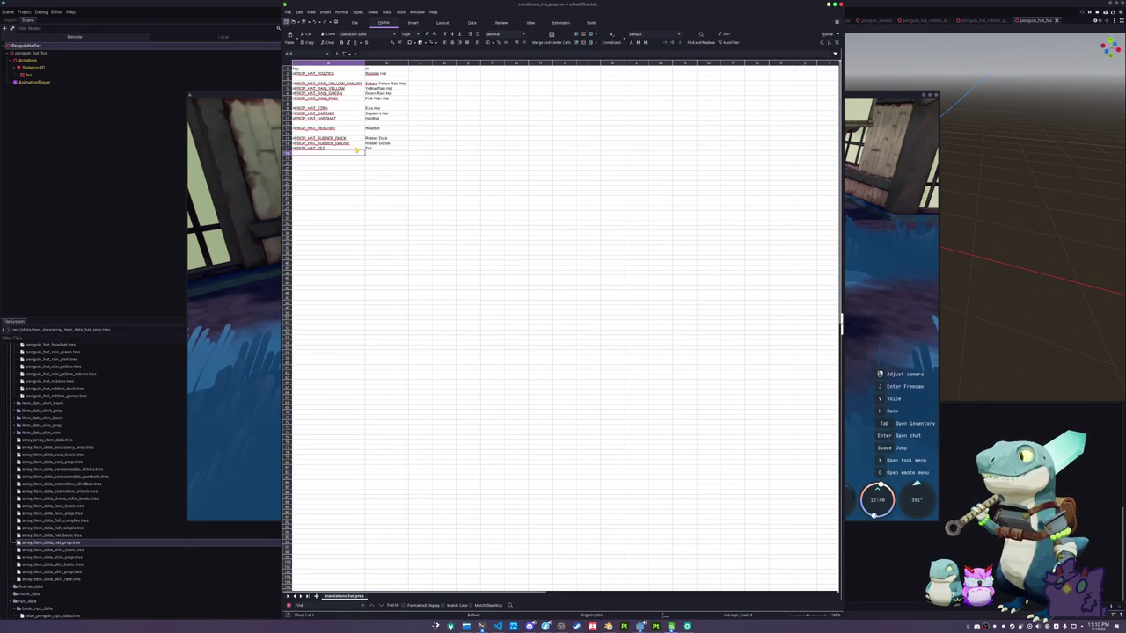
click(224, 235)
key(alt+Tab)
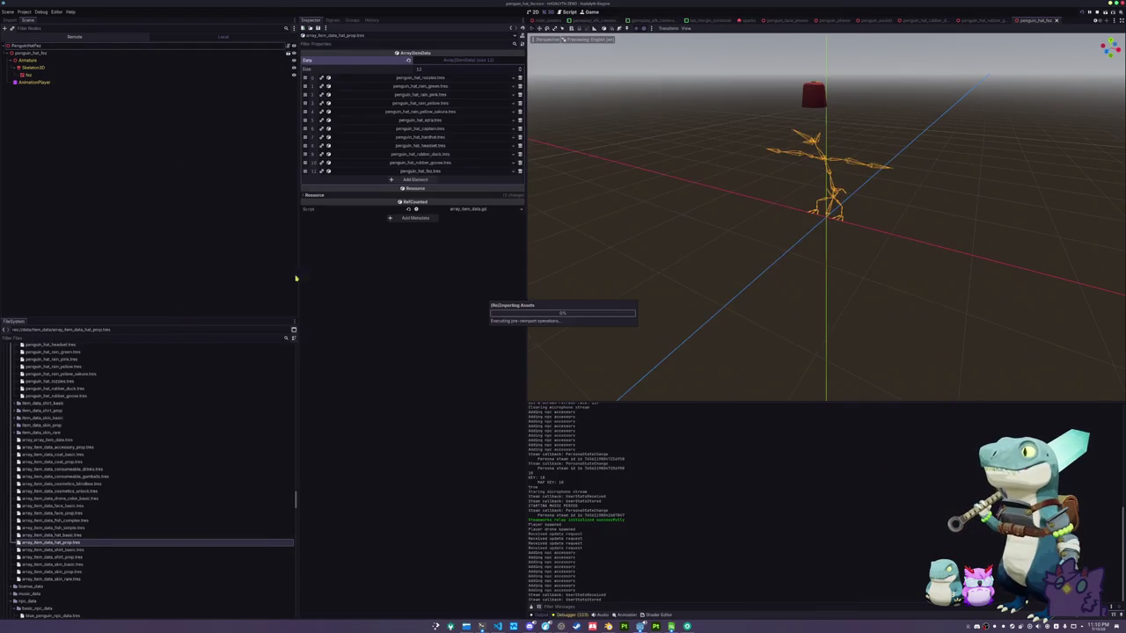
In the game's Penguin cosmetics, try on the yellow duck hat, then put the fez on
key(alt+Tab)
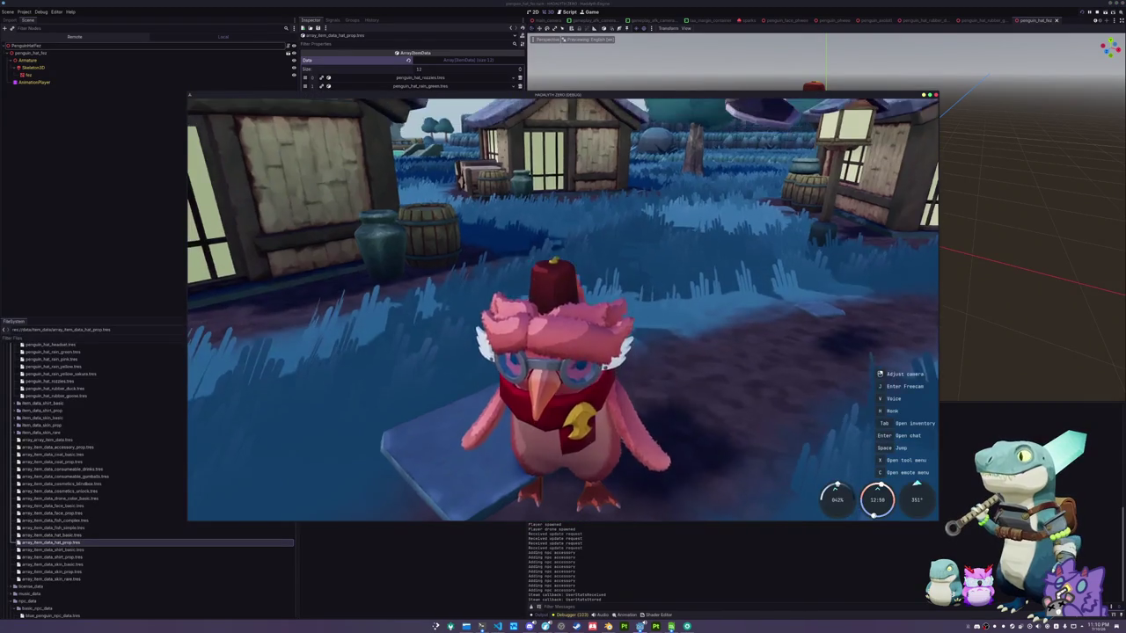
key(Tab)
click(610, 110)
scroll(506, 239, down, 5)
scroll(498, 256, down, 10)
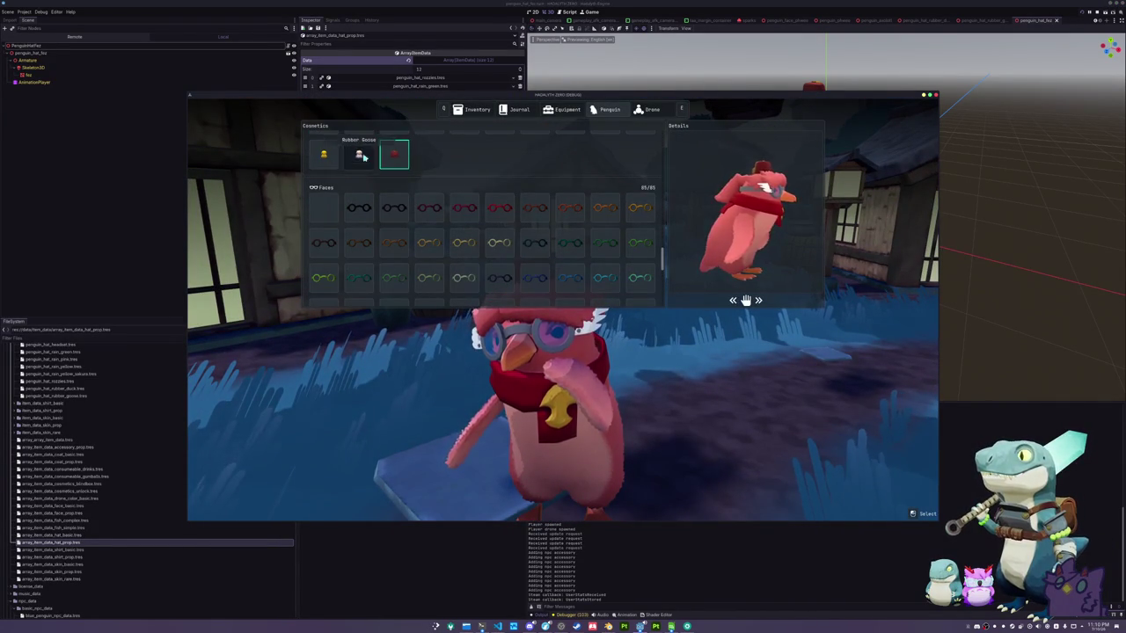
click(327, 155)
scroll(345, 158, up, 1)
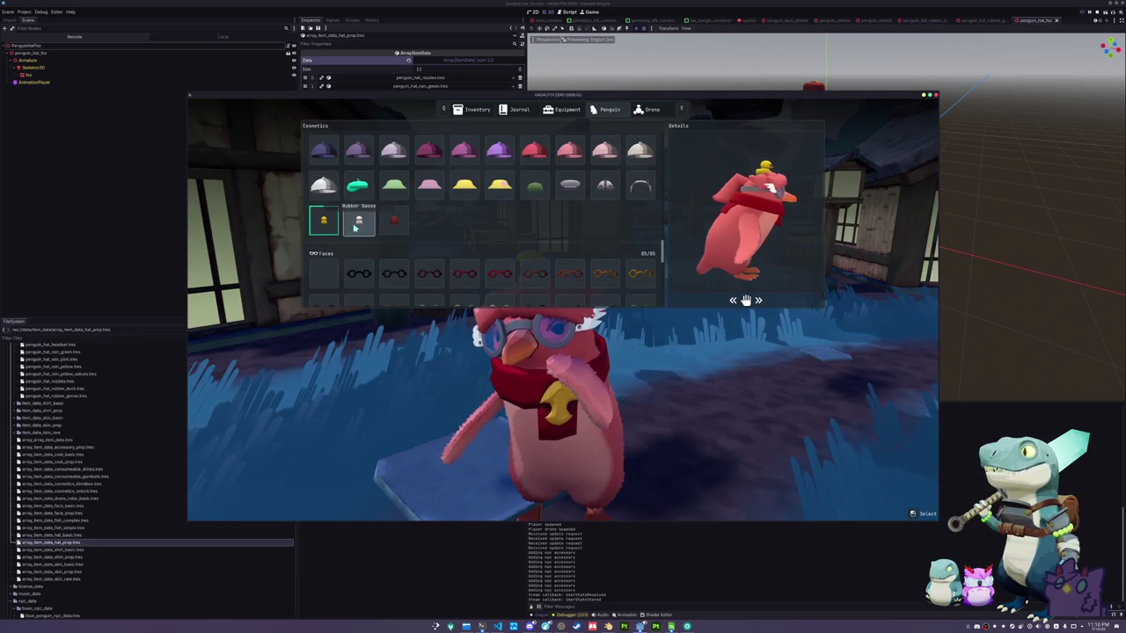
click(392, 220)
key(Tab)
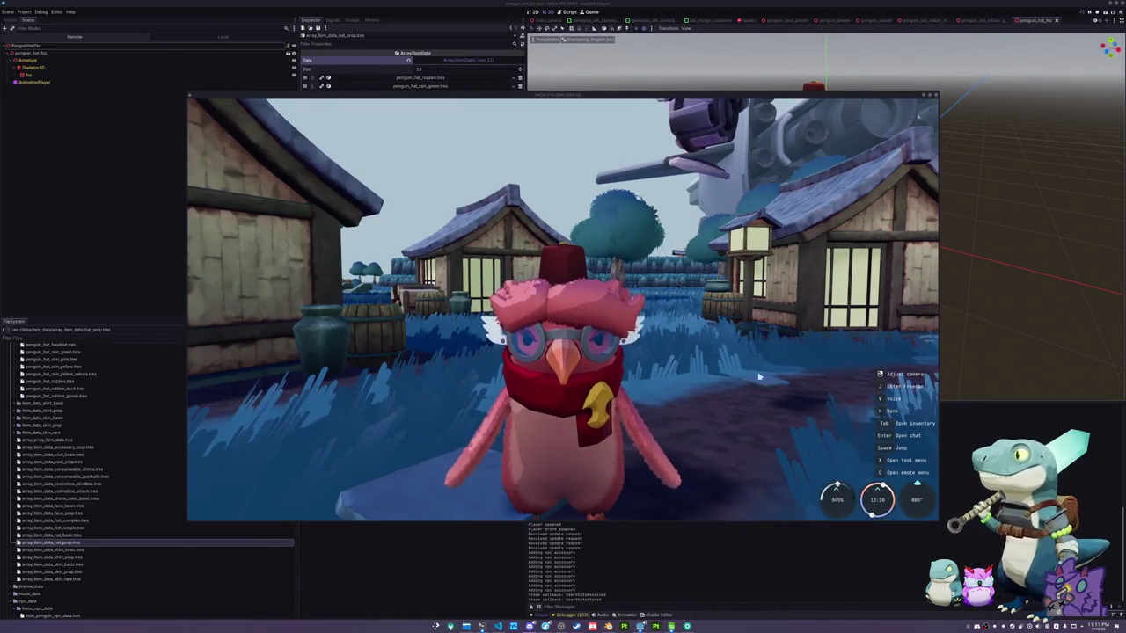
Put the Rubber Goose hat on the penguin, close the game with F8, and switch to Blender
key(Tab)
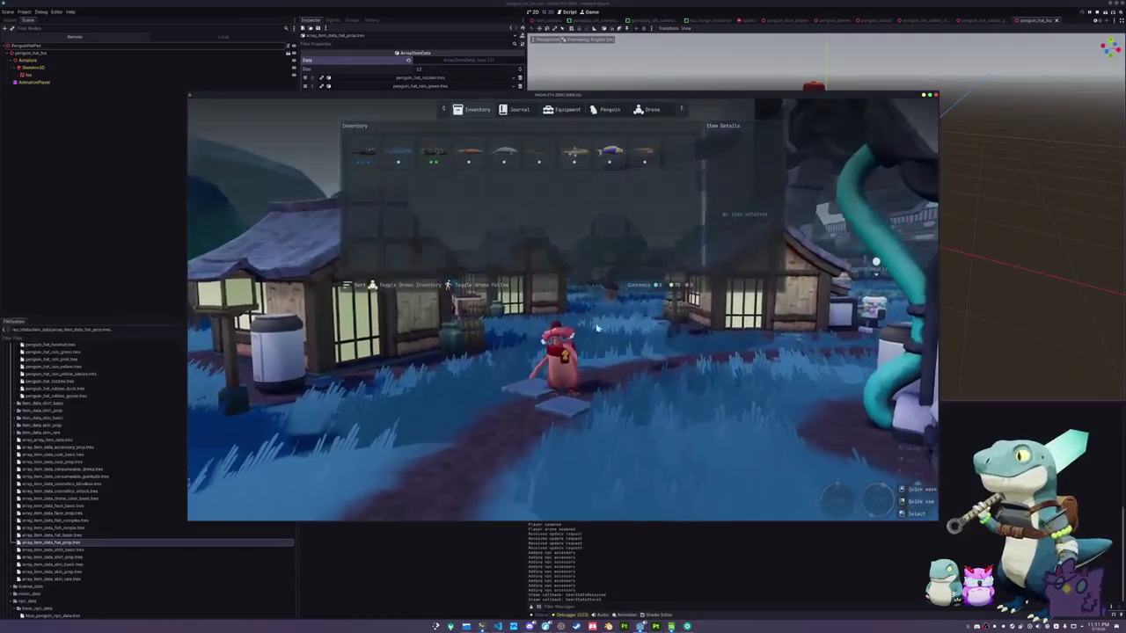
key(Down)
key(Down)
key(Down)
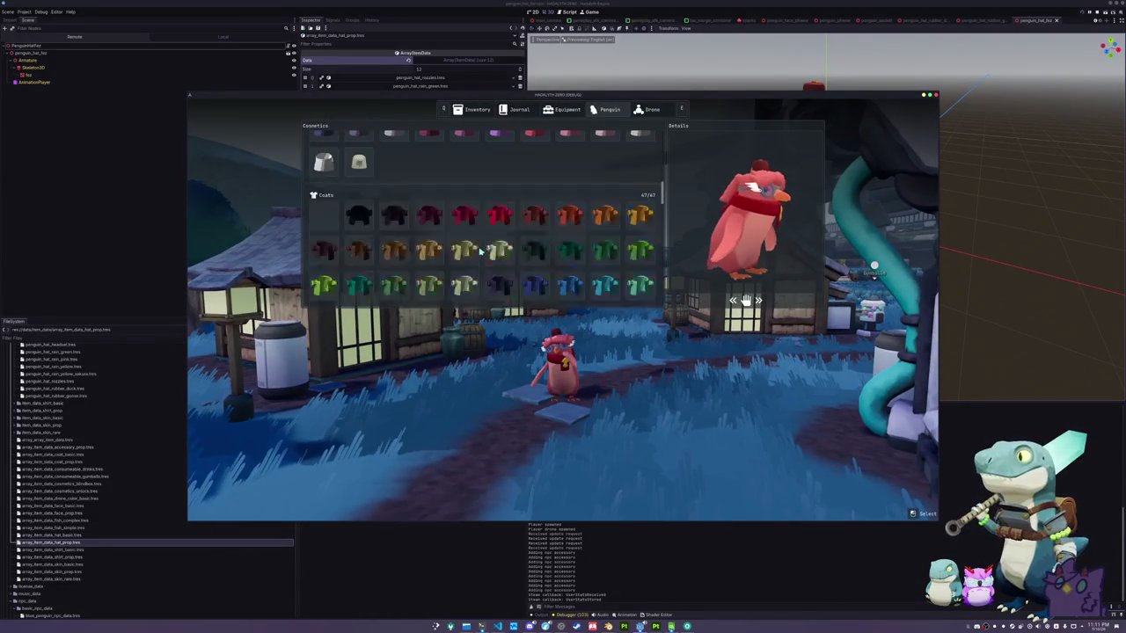
scroll(481, 251, down, 1)
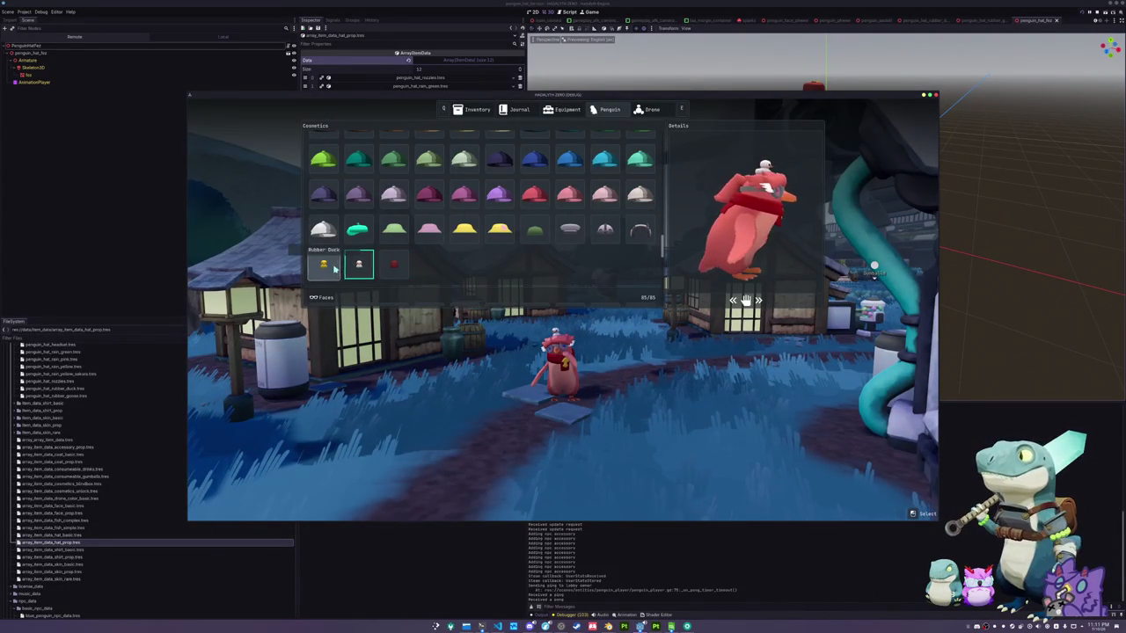
click(366, 268)
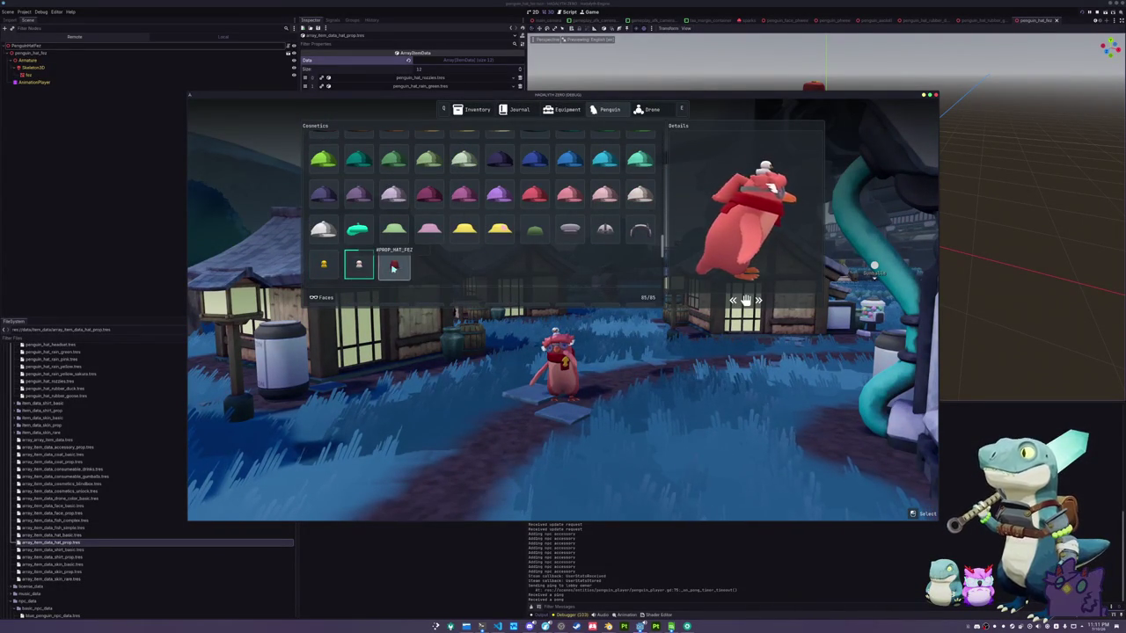
key(Tab)
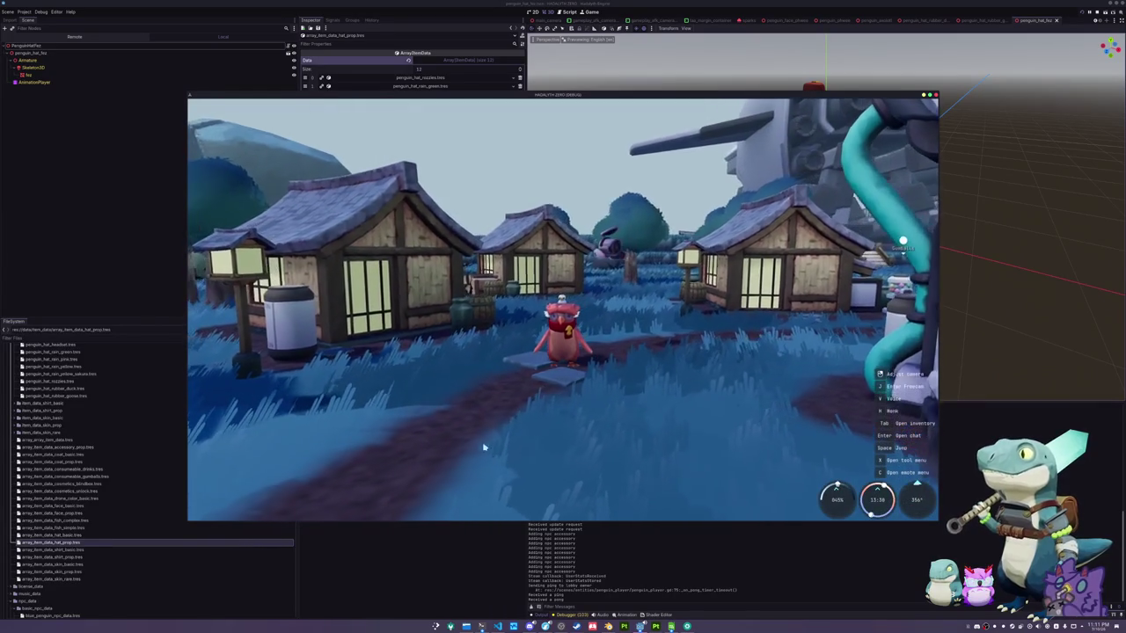
key(F8)
click(607, 626)
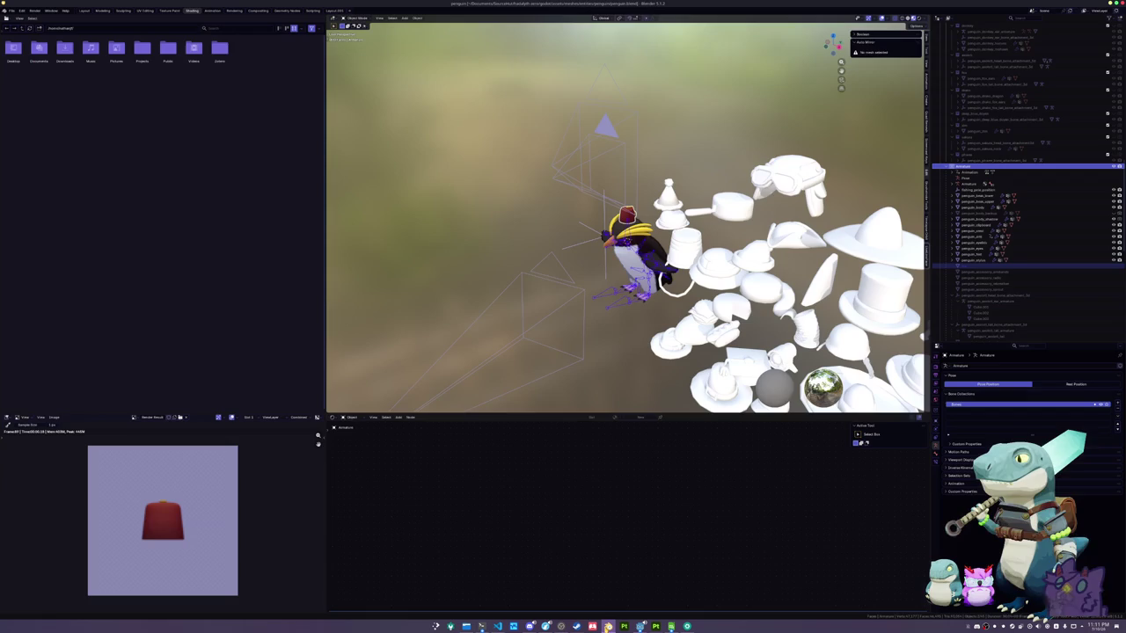
Move the selected object into the Hats collection
scroll(597, 343, up, 2)
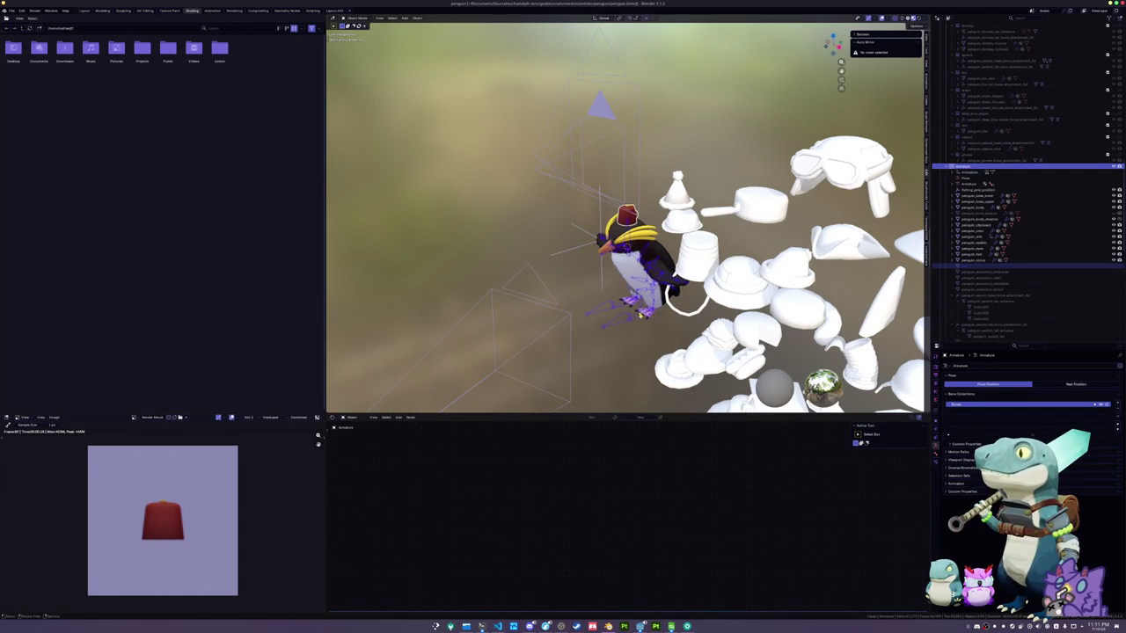
key(m)
mouse_move(612, 309)
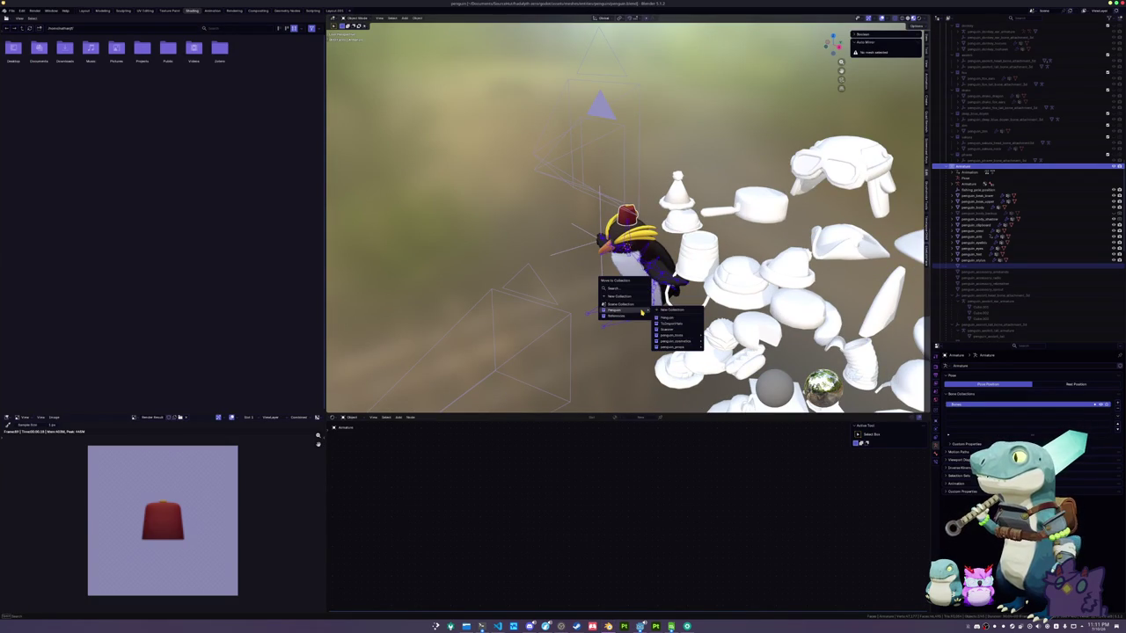
mouse_move(676, 348)
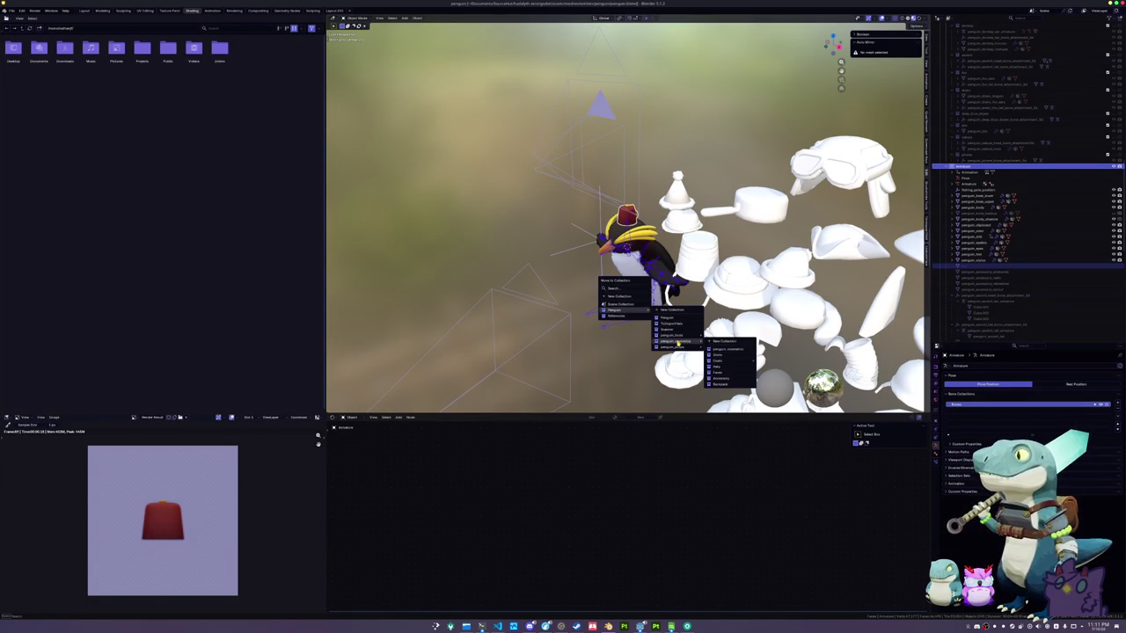
click(719, 370)
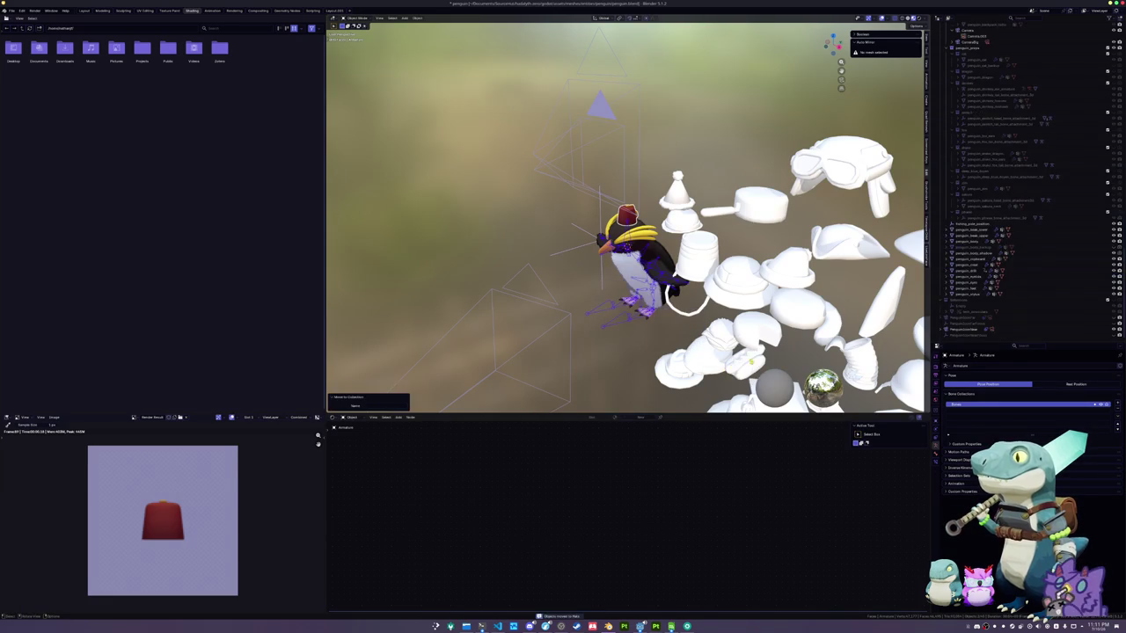
Browse the Outliner objects, orbit out to a front view of all hats, and select the saucepan hat
scroll(976, 252, up, 1)
scroll(976, 253, up, 4)
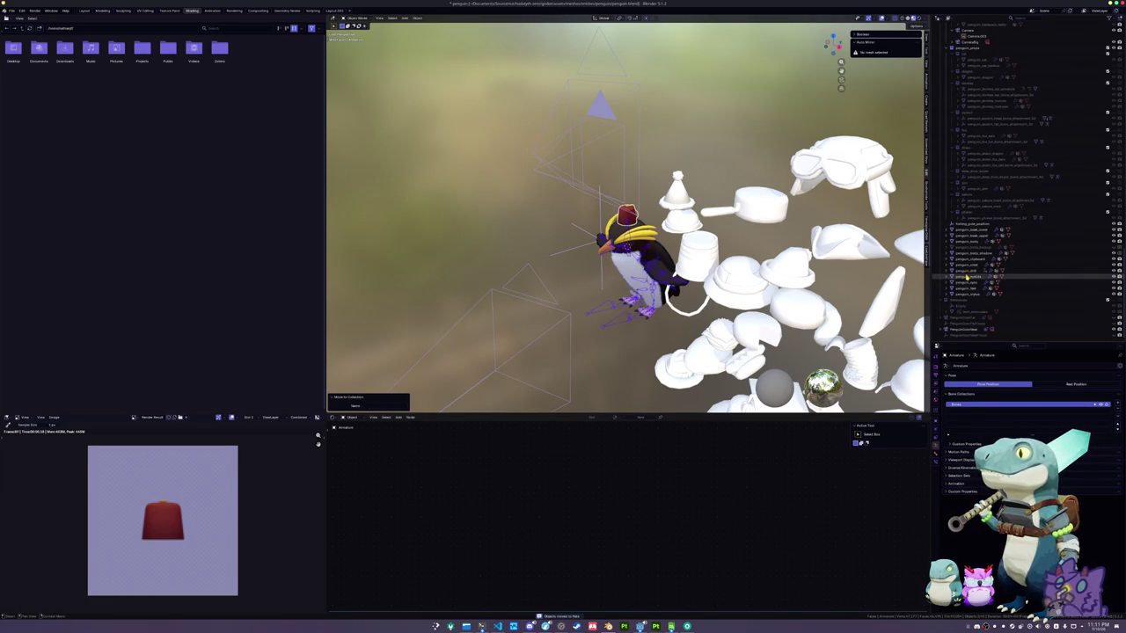
scroll(966, 276, up, 8)
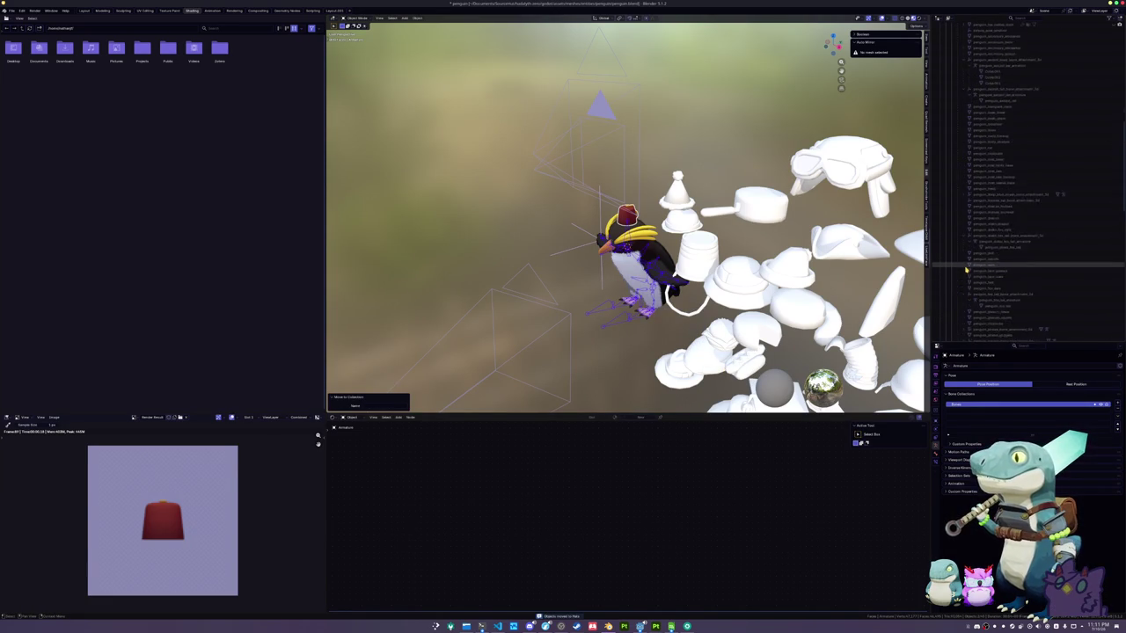
scroll(965, 271, up, 2)
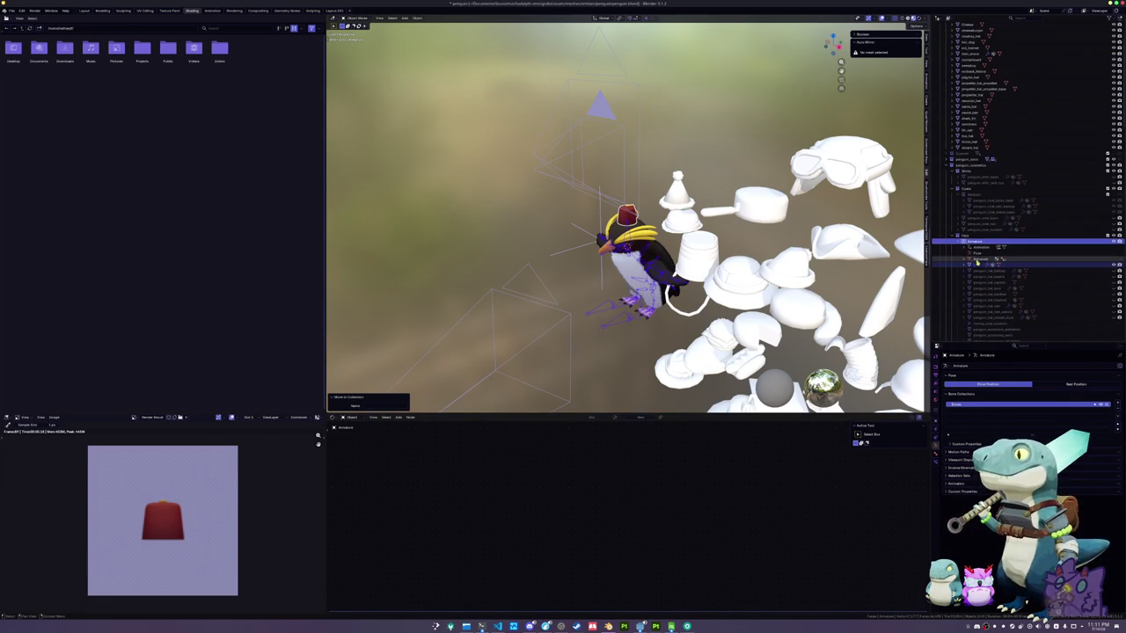
click(976, 264)
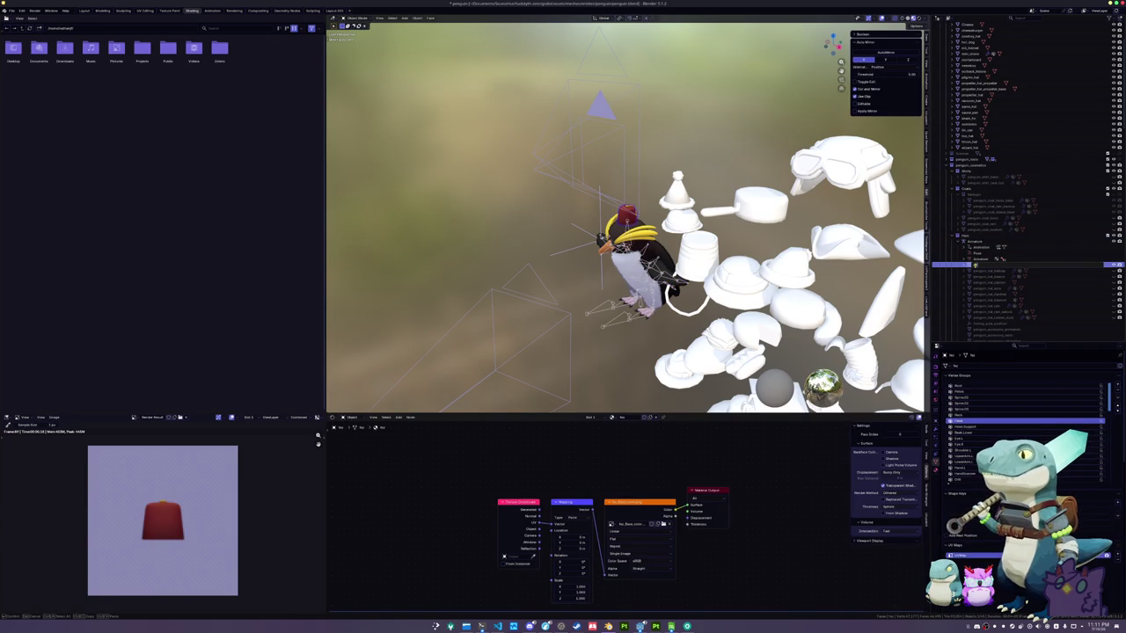
key(Down)
key(Down)
key(Down)
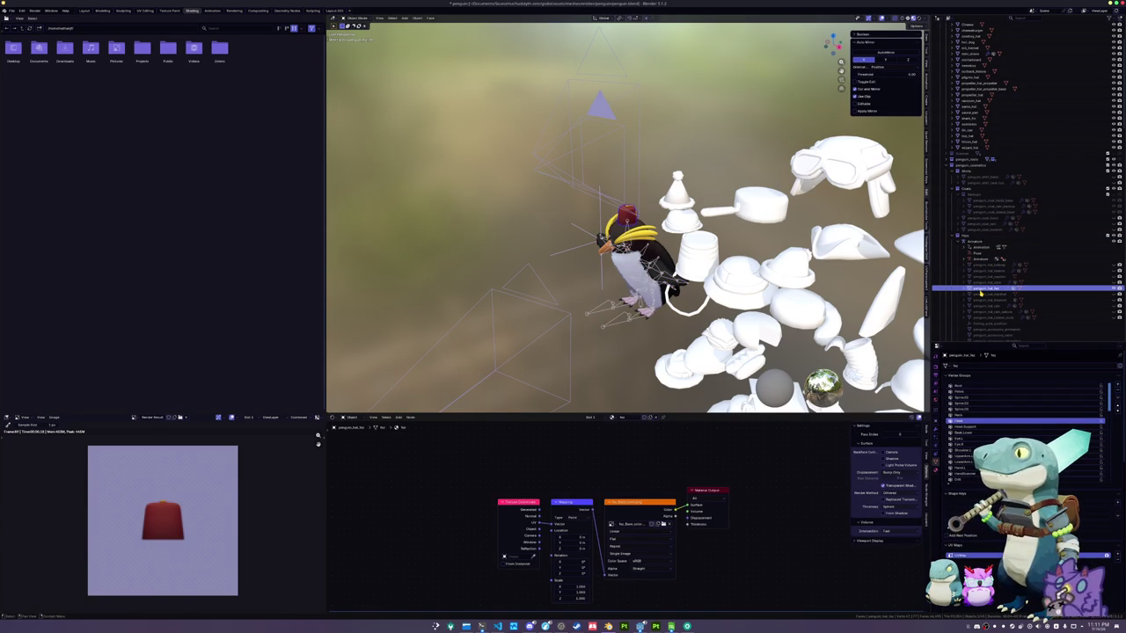
scroll(980, 294, up, 3)
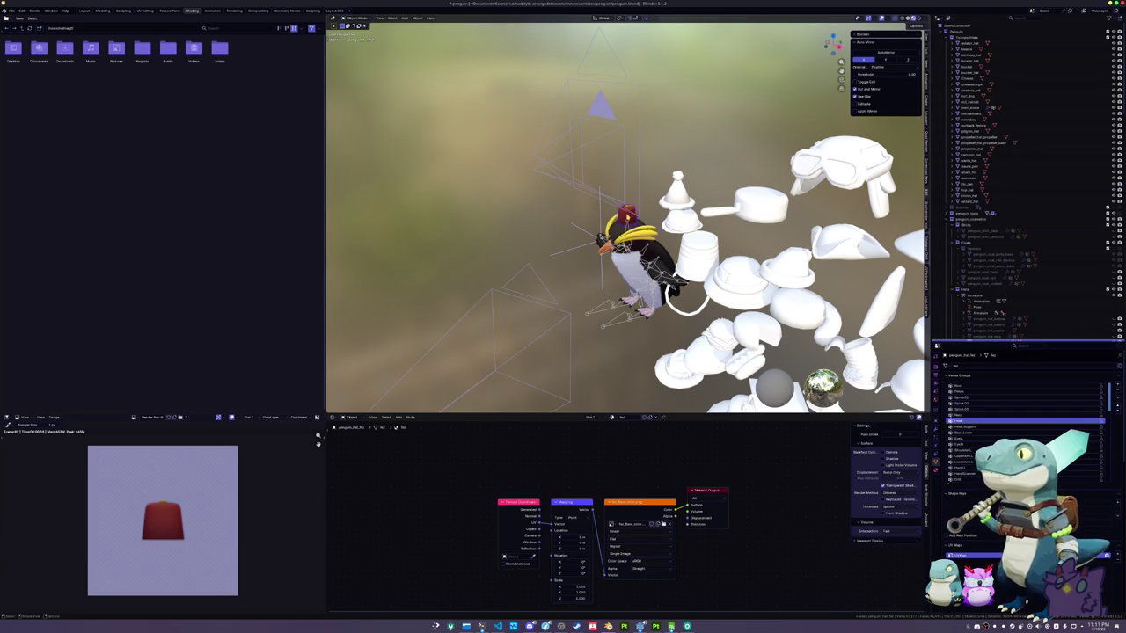
drag(626, 215, 616, 280)
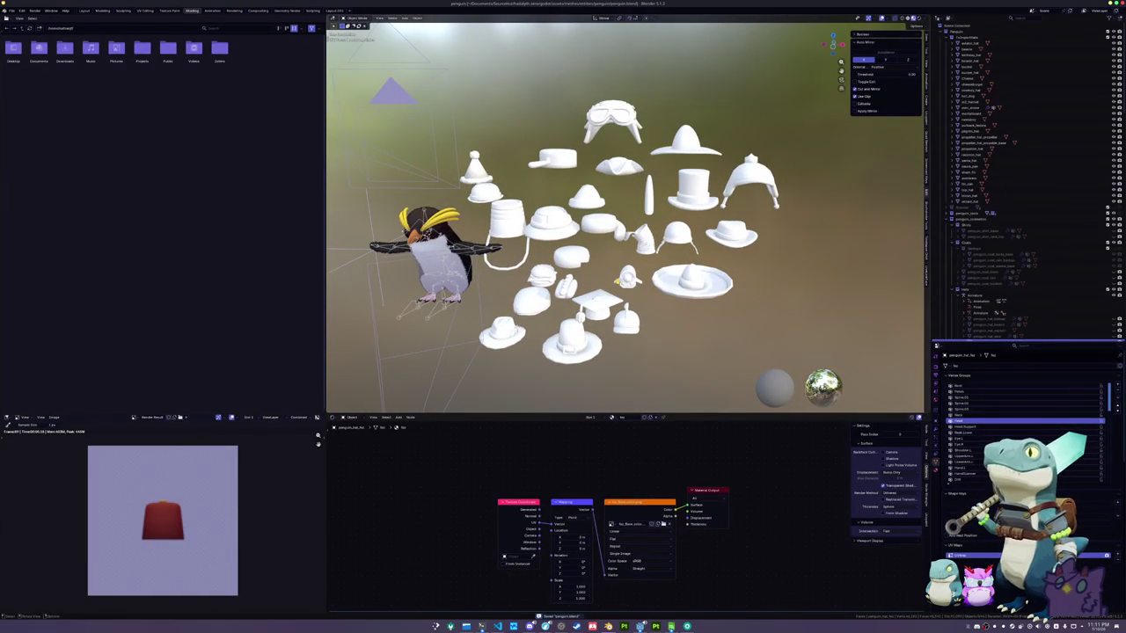
drag(616, 280, 607, 282)
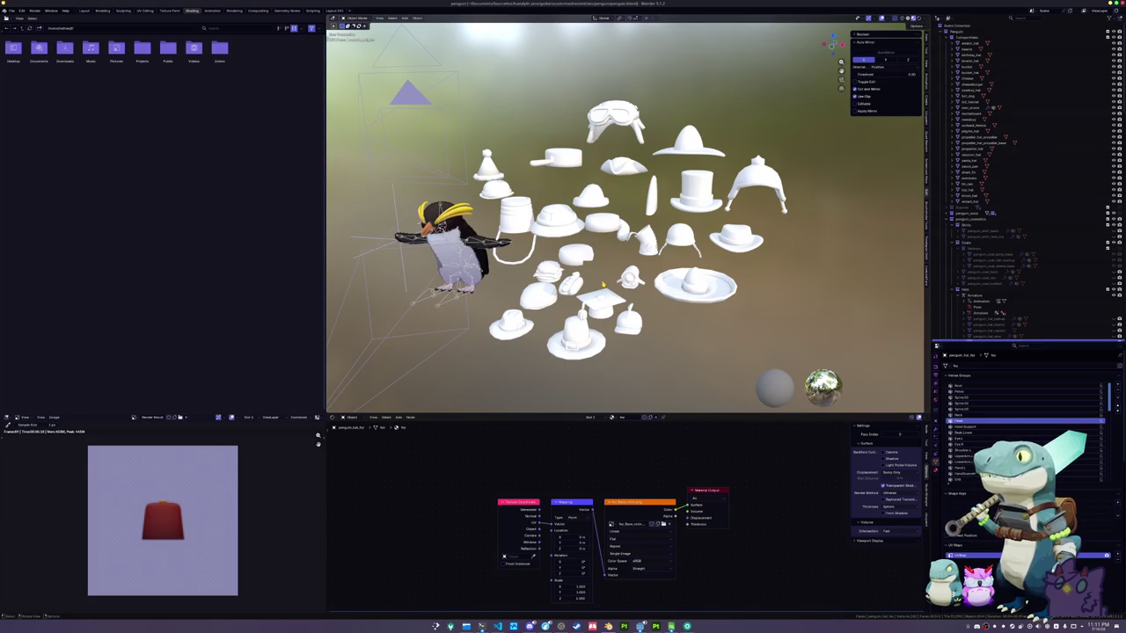
click(568, 167)
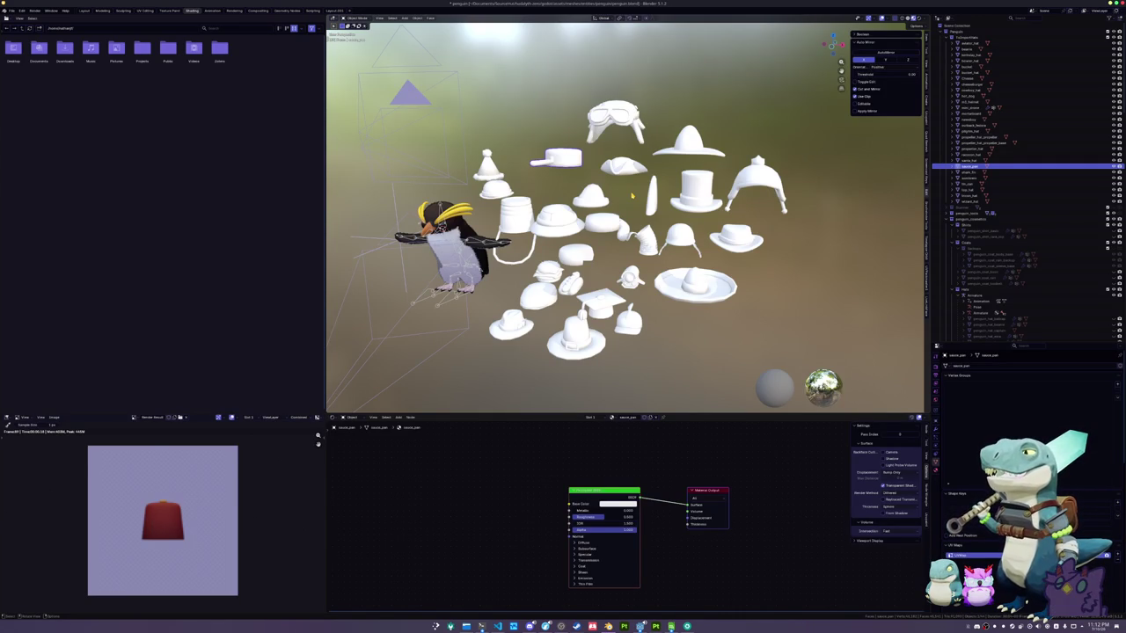
Reset the saucepan to the world origin and raise it vertically onto the penguin's head
key(alt+g)
key(g)
key(z)
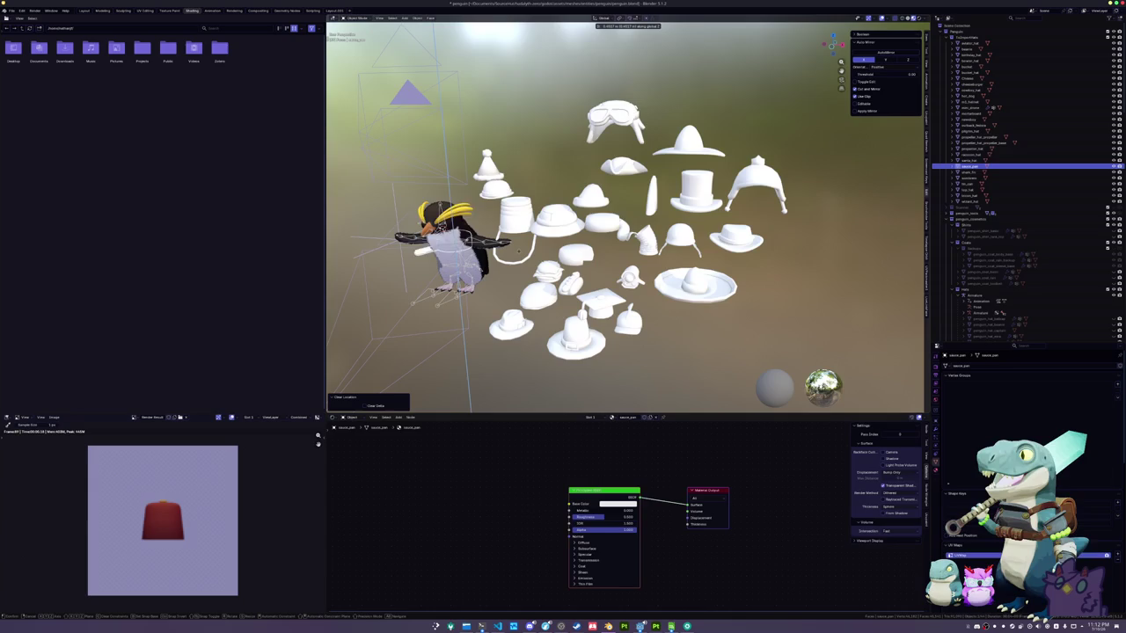
click(506, 205)
scroll(621, 185, up, 4)
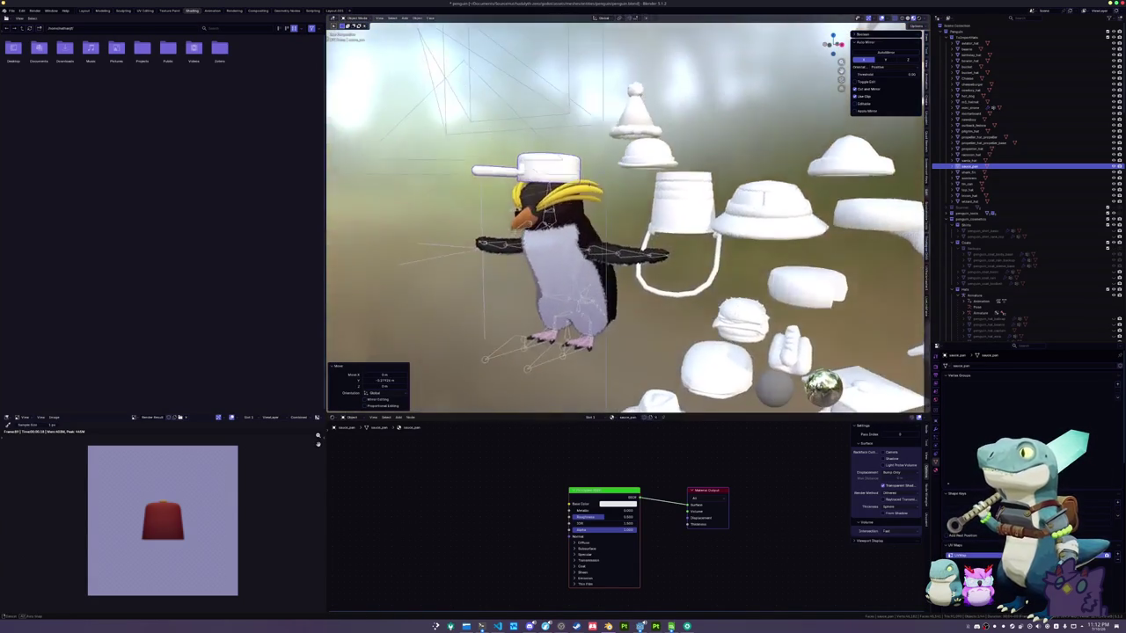
scroll(737, 190, up, 5)
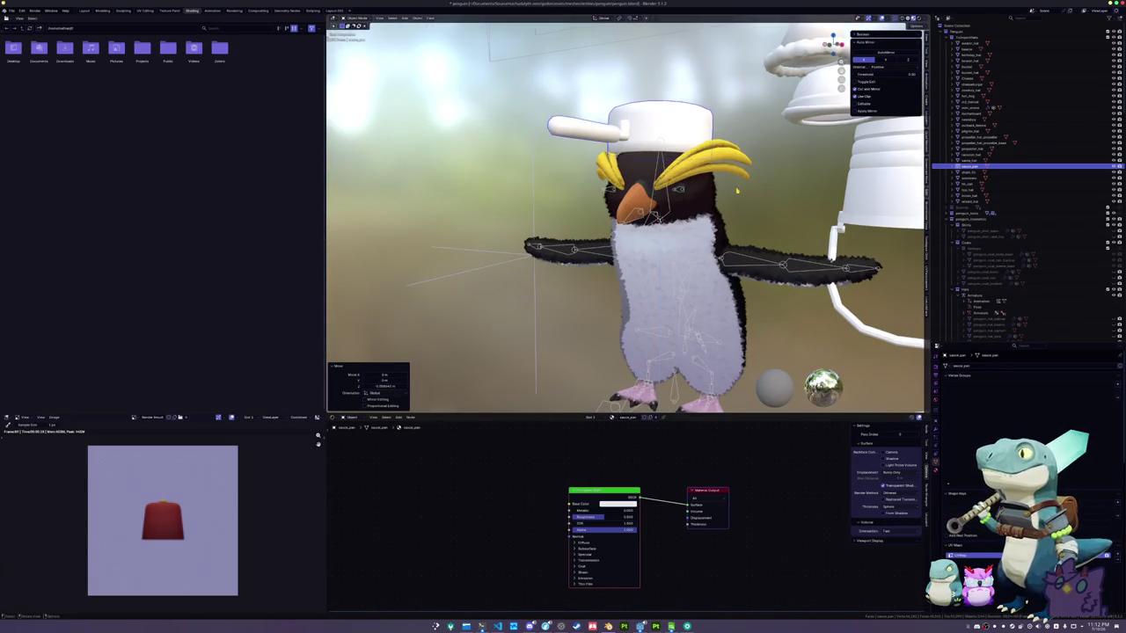
scroll(737, 190, up, 3)
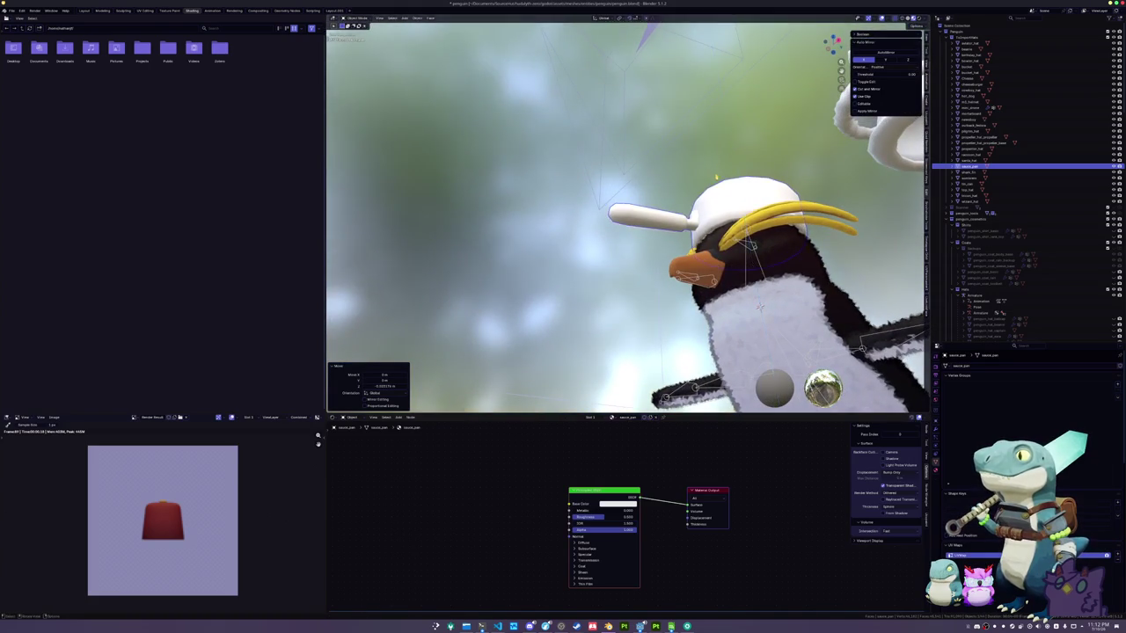
key(g)
key(z)
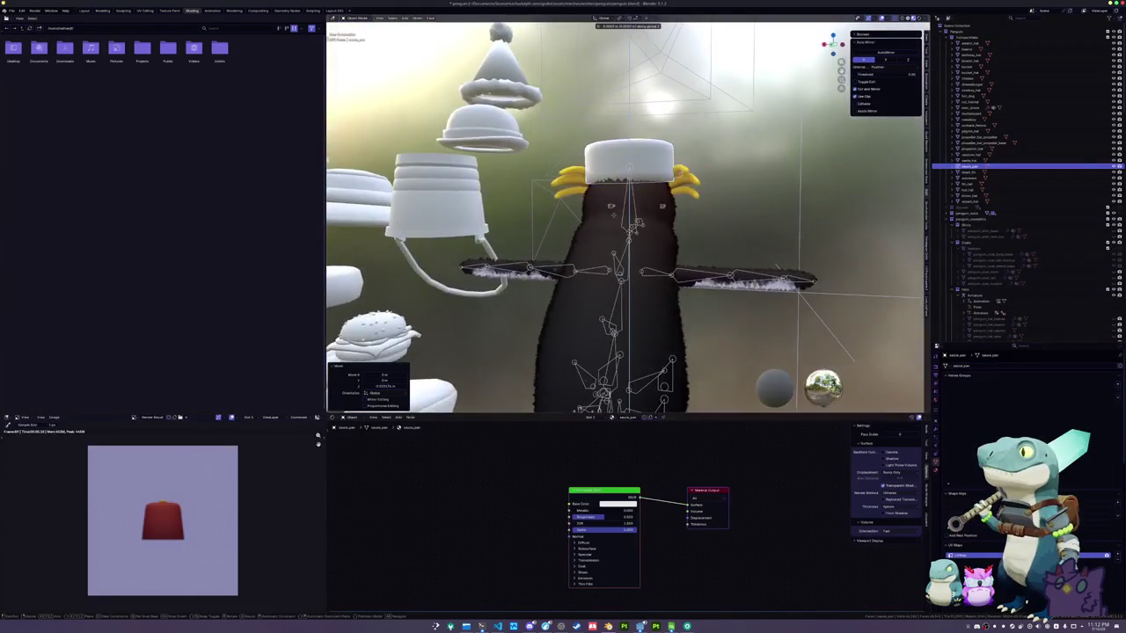
scroll(625, 215, left, 10)
click(739, 198)
scroll(739, 198, left, 10)
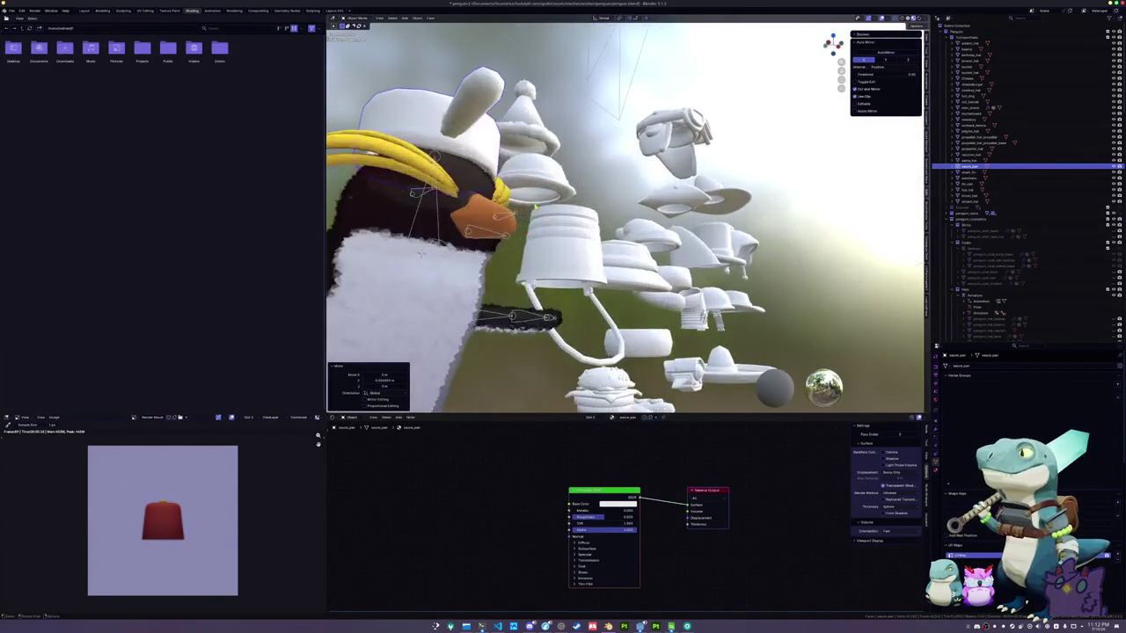
scroll(766, 270, up, 5)
scroll(766, 270, left, 5)
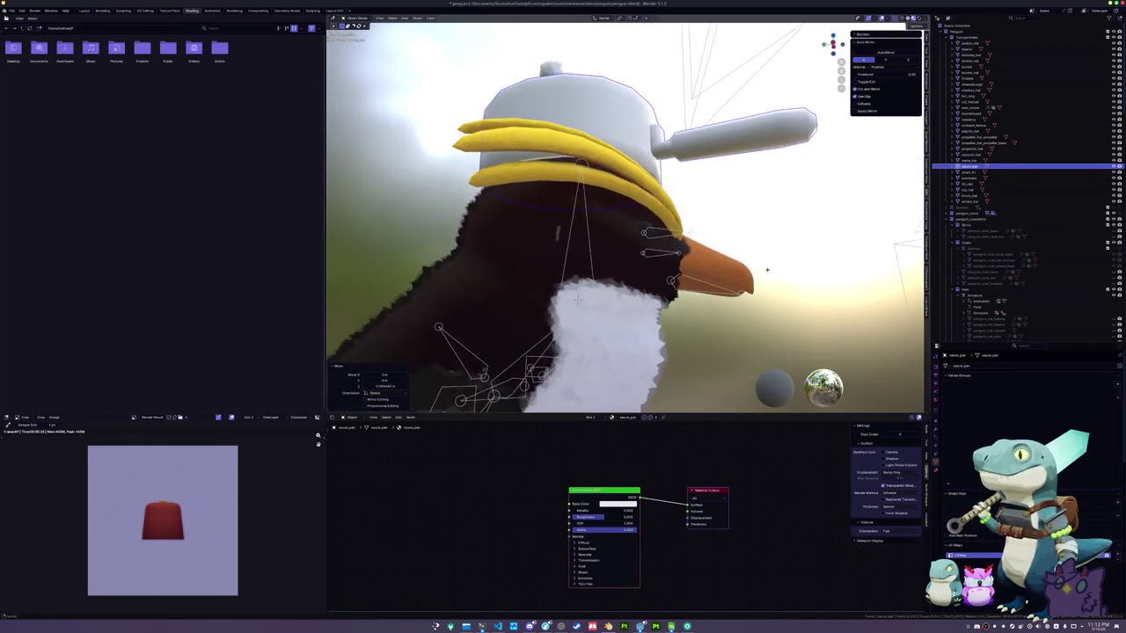
scroll(766, 270, down, 5)
In front view, rotate the saucepan and fine-tune its final height on the head
key(KP_1)
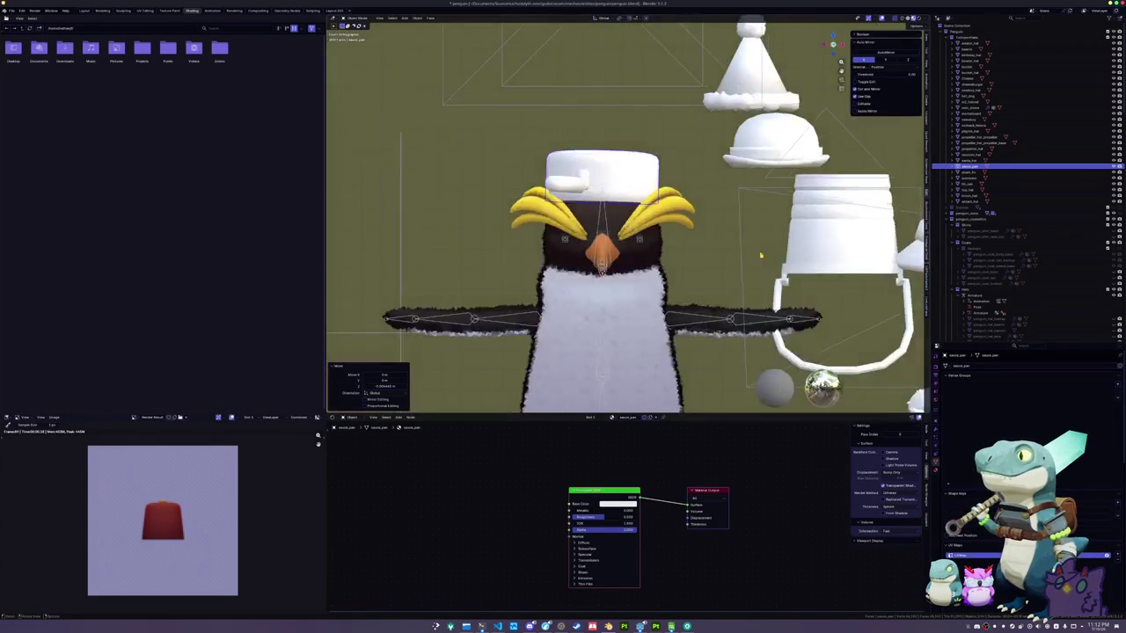
scroll(761, 255, left, 10)
scroll(787, 234, up, 3)
scroll(787, 234, up, 2)
key(r)
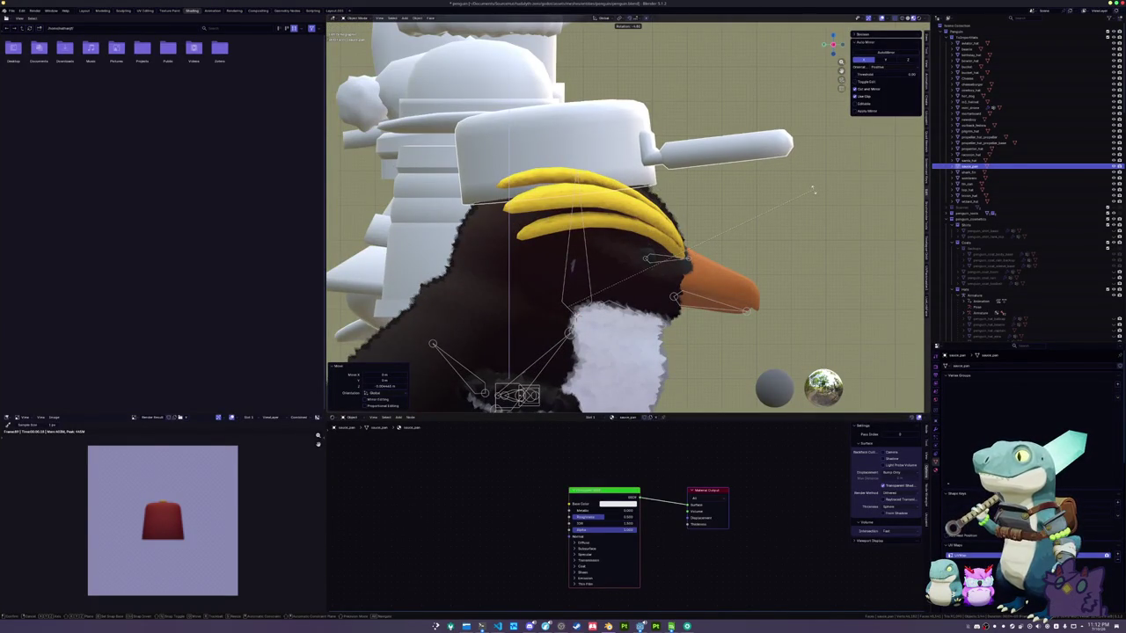
click(814, 189)
scroll(809, 206, left, 10)
scroll(810, 206, down, 5)
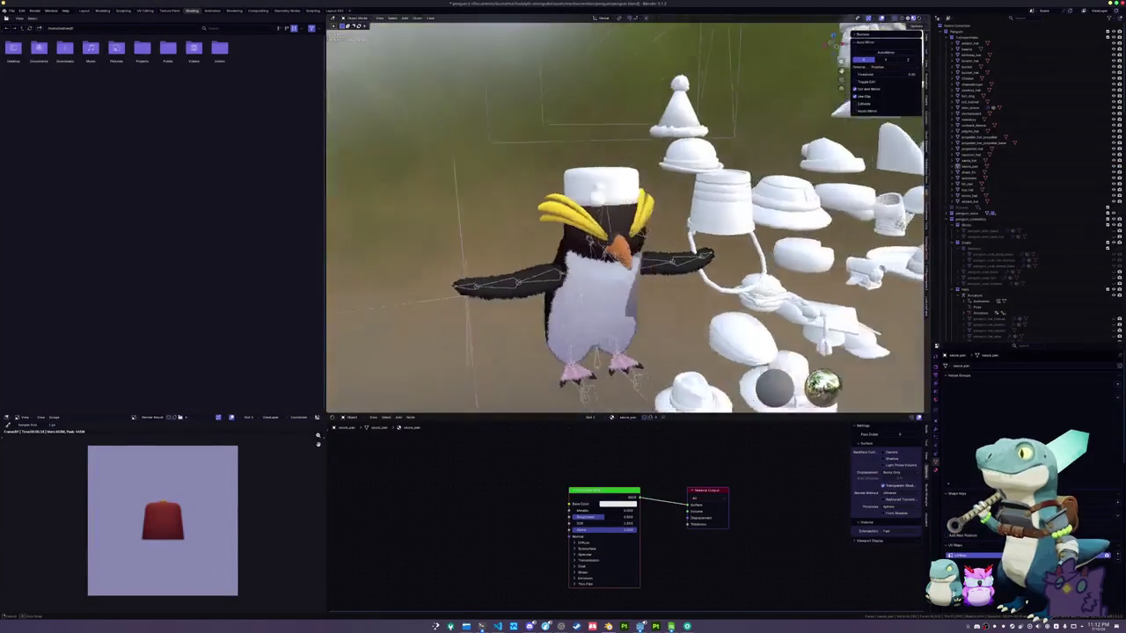
scroll(809, 206, left, 5)
click(602, 188)
scroll(603, 188, left, 3)
key(g)
key(z)
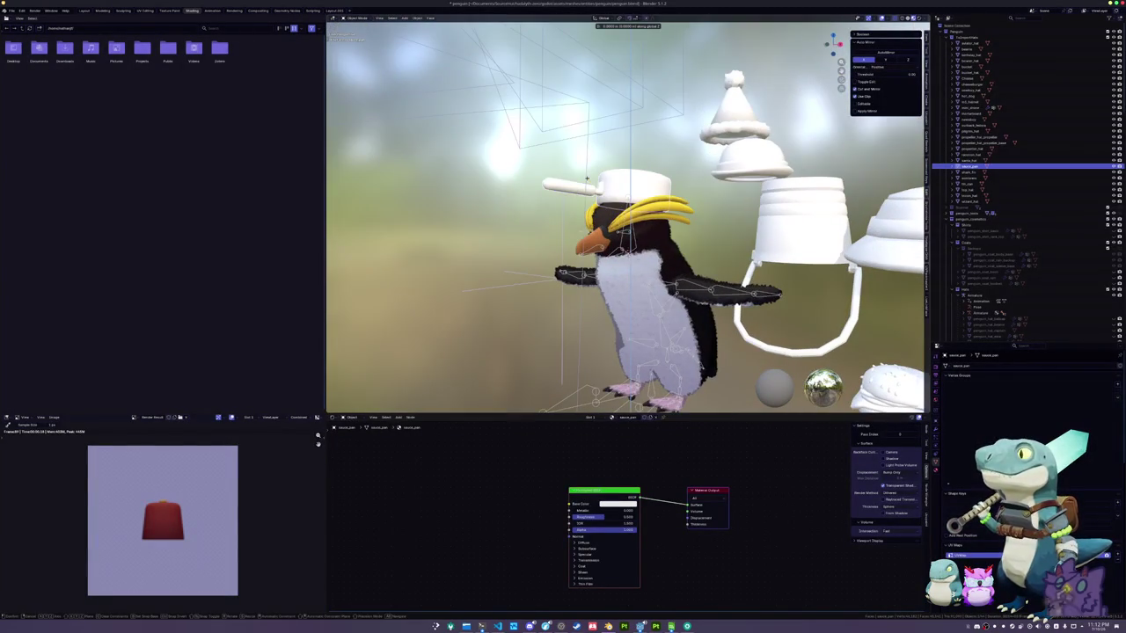
click(585, 180)
scroll(570, 190, left, 5)
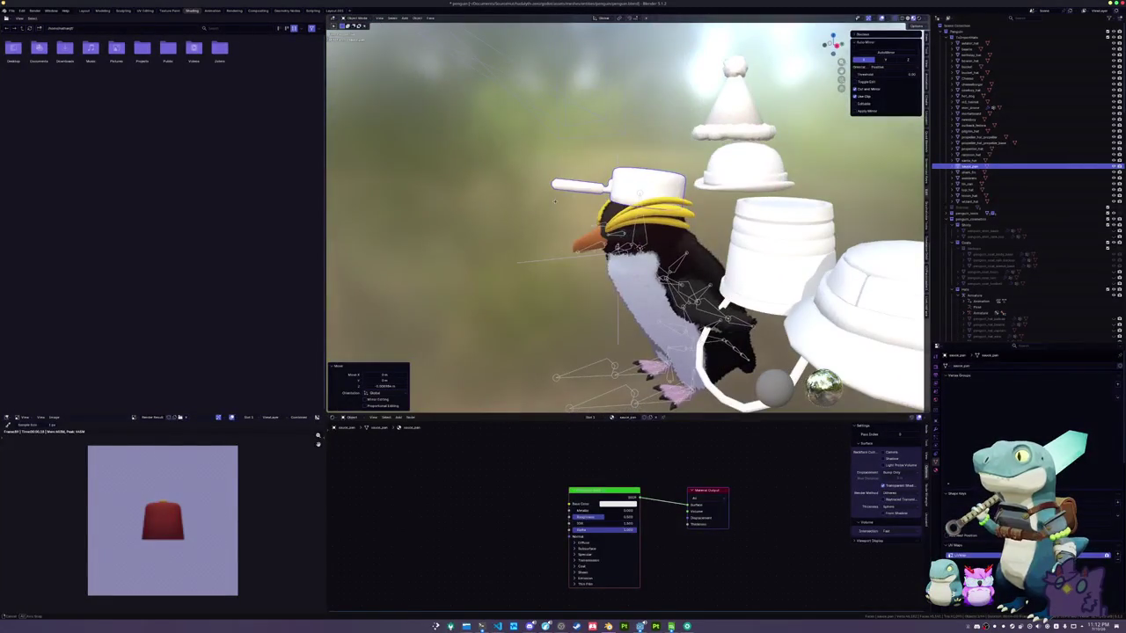
From the side view, tilt the saucepan so it sits on the head
key(KP_3)
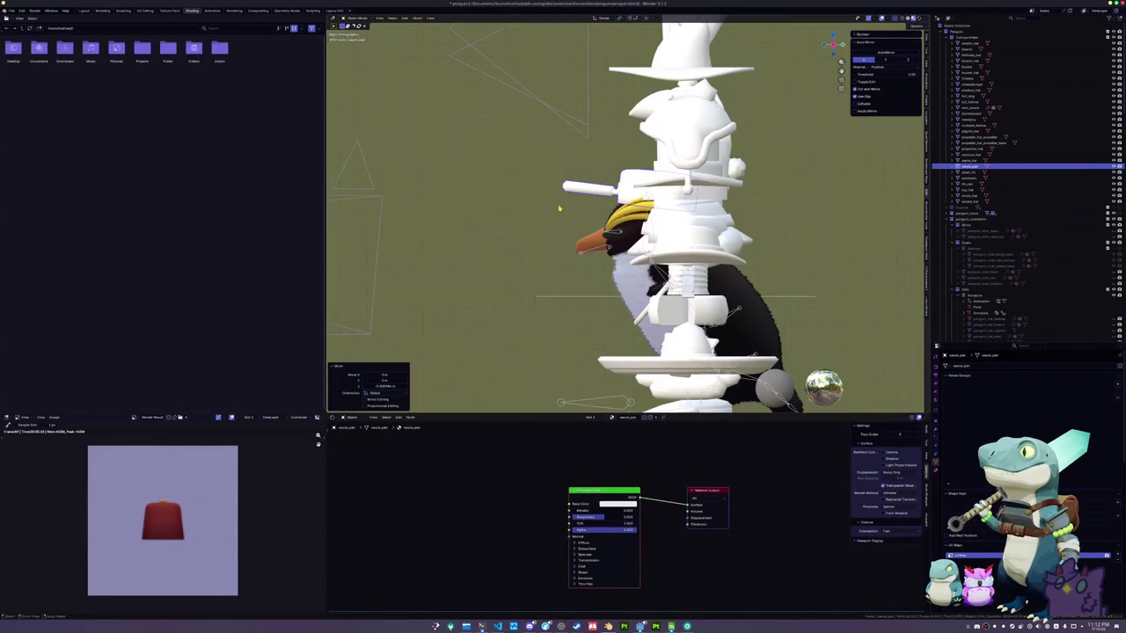
key(ctrl+KP_3)
scroll(734, 152, left, 3)
key(r)
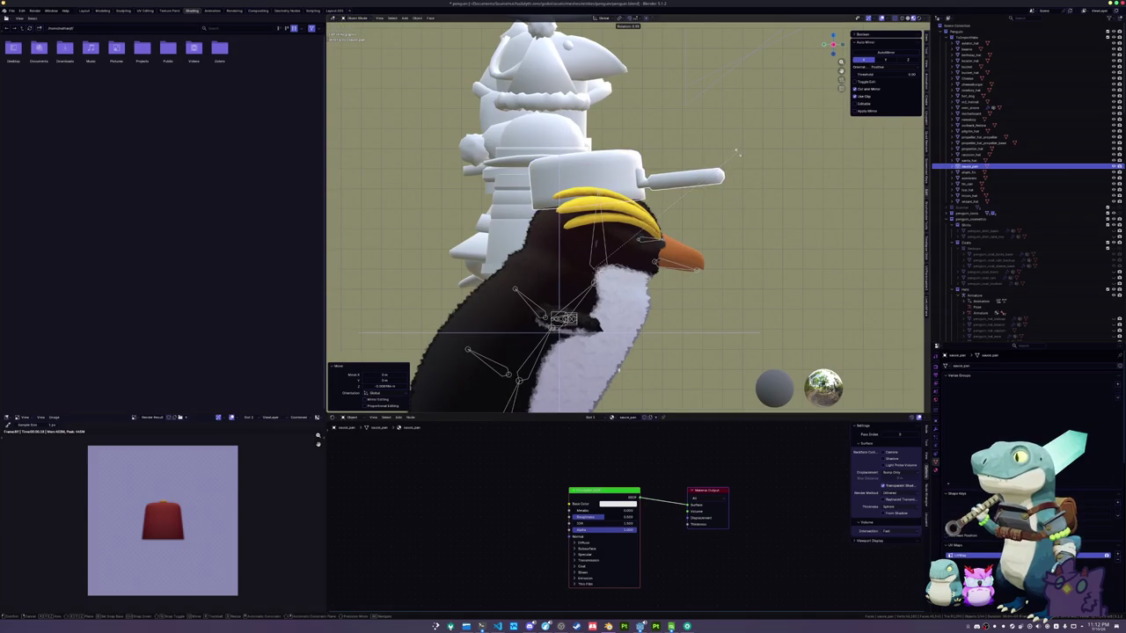
click(743, 157)
Apply all transforms to the saucepan hat
key(ctrl+a)
click(744, 159)
scroll(744, 159, down, 5)
scroll(703, 275, left, 5)
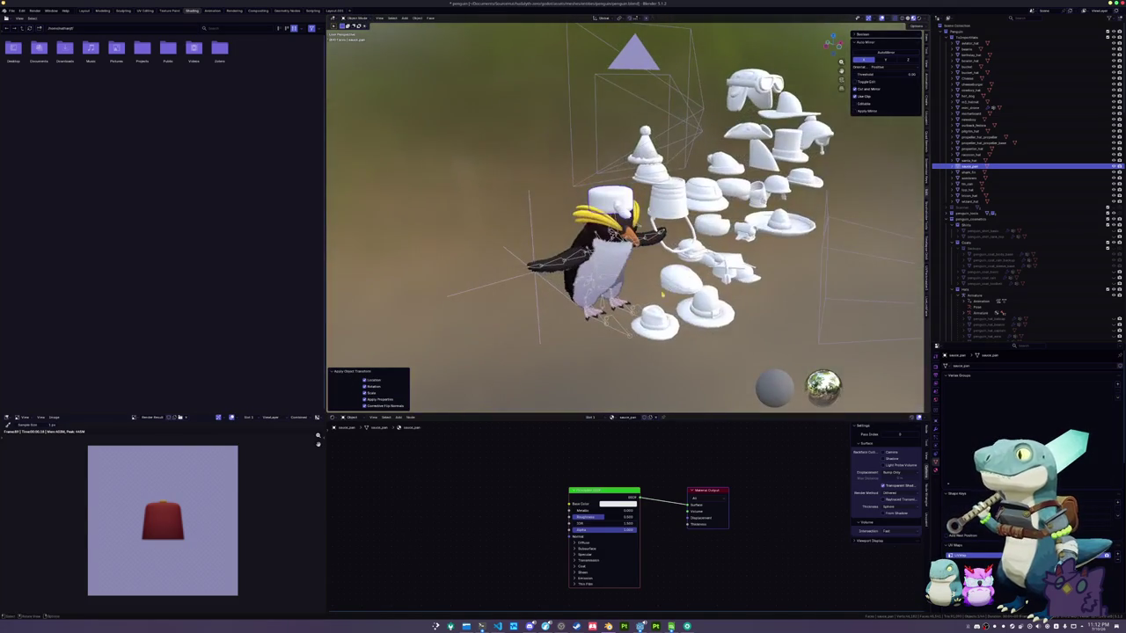
Parent the saucepan to the penguin's Armature with empty groups
click(978, 295)
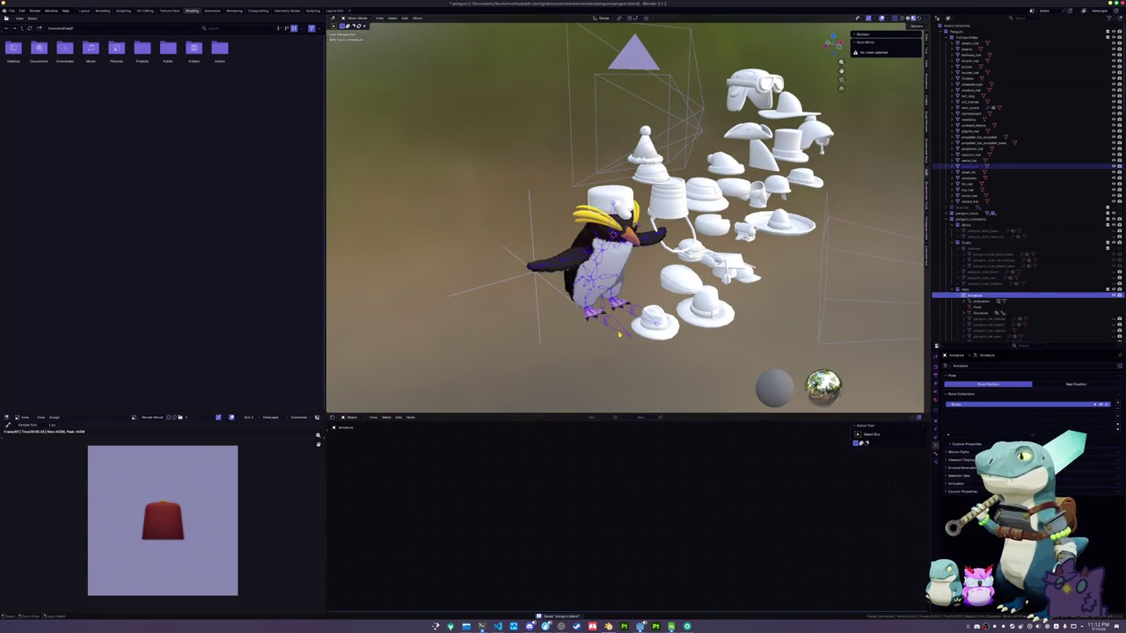
key(ctrl+p)
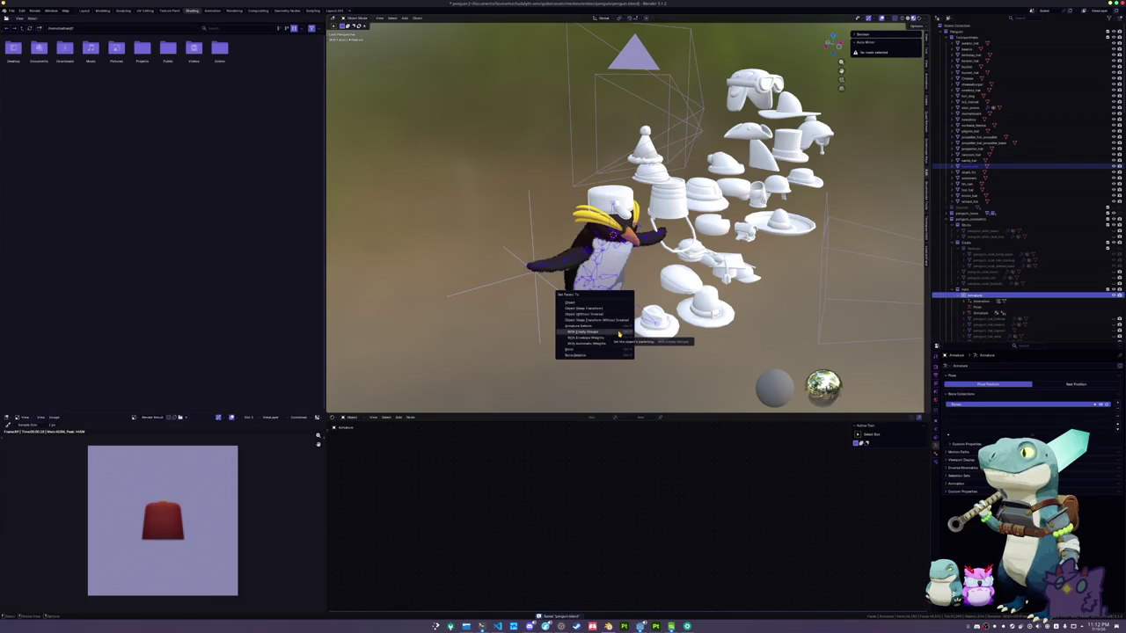
click(619, 334)
Move the saucepan object into the Hats collection
click(972, 165)
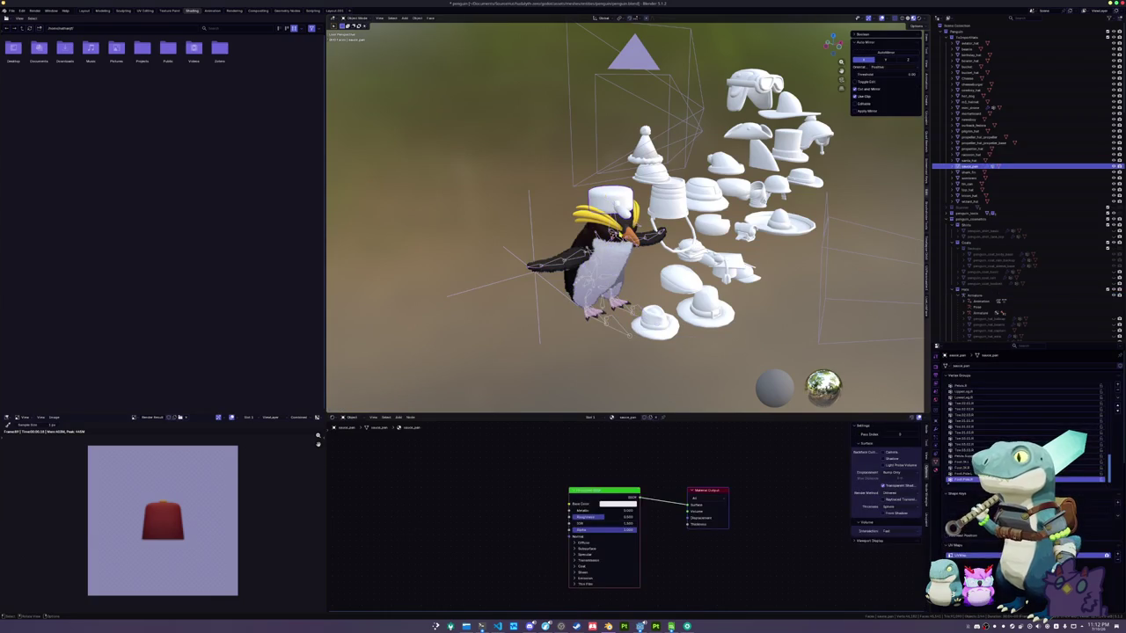
key(m)
mouse_move(791, 230)
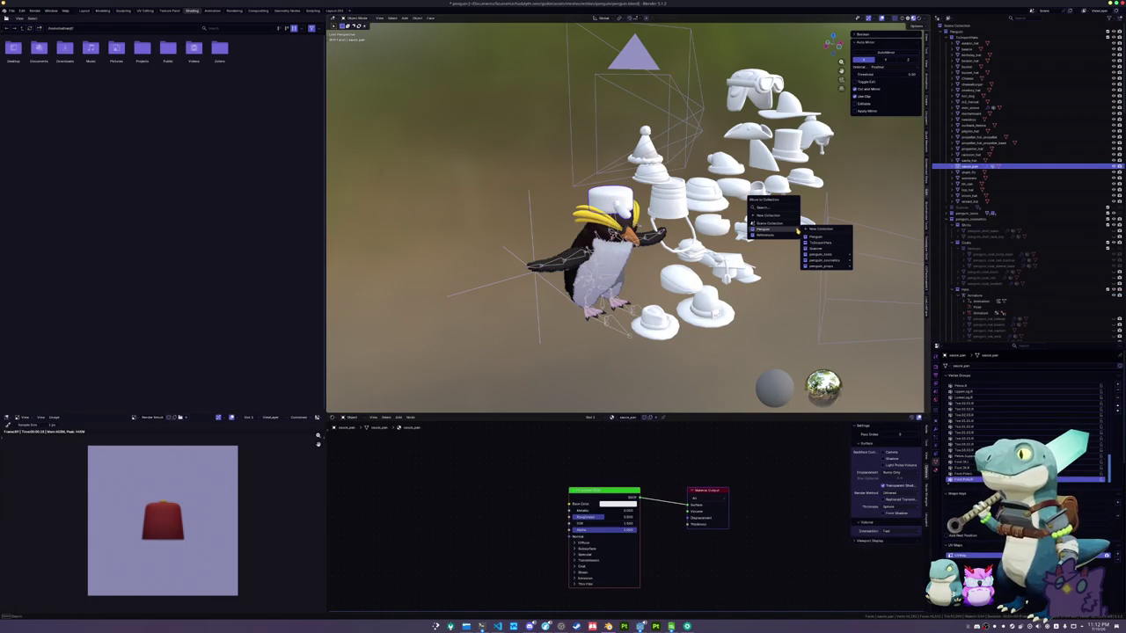
mouse_move(832, 262)
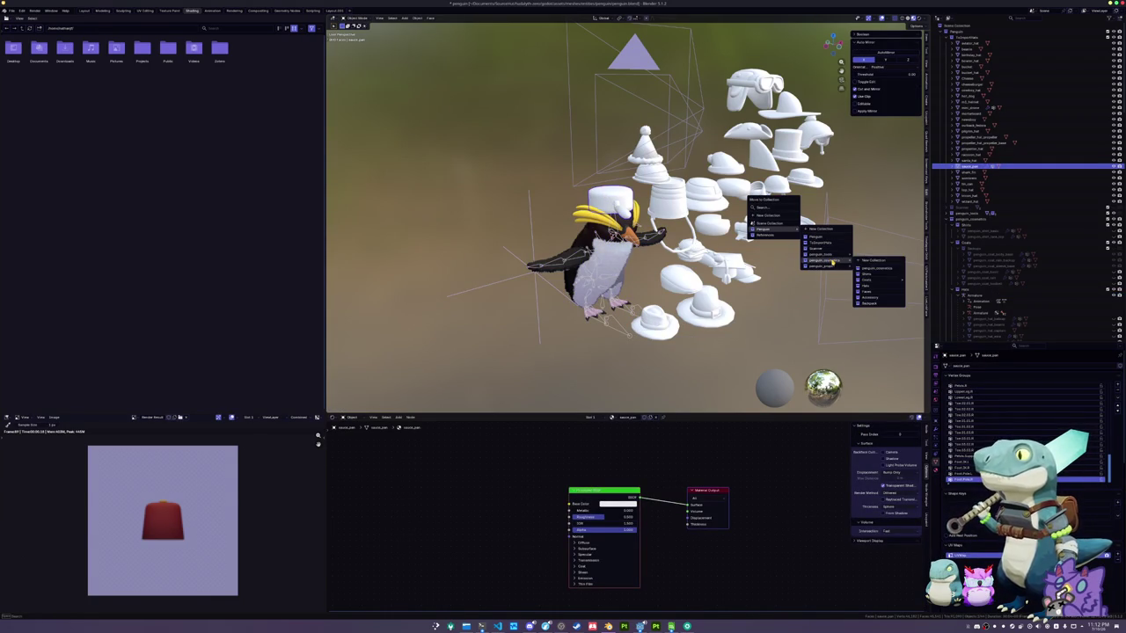
click(873, 286)
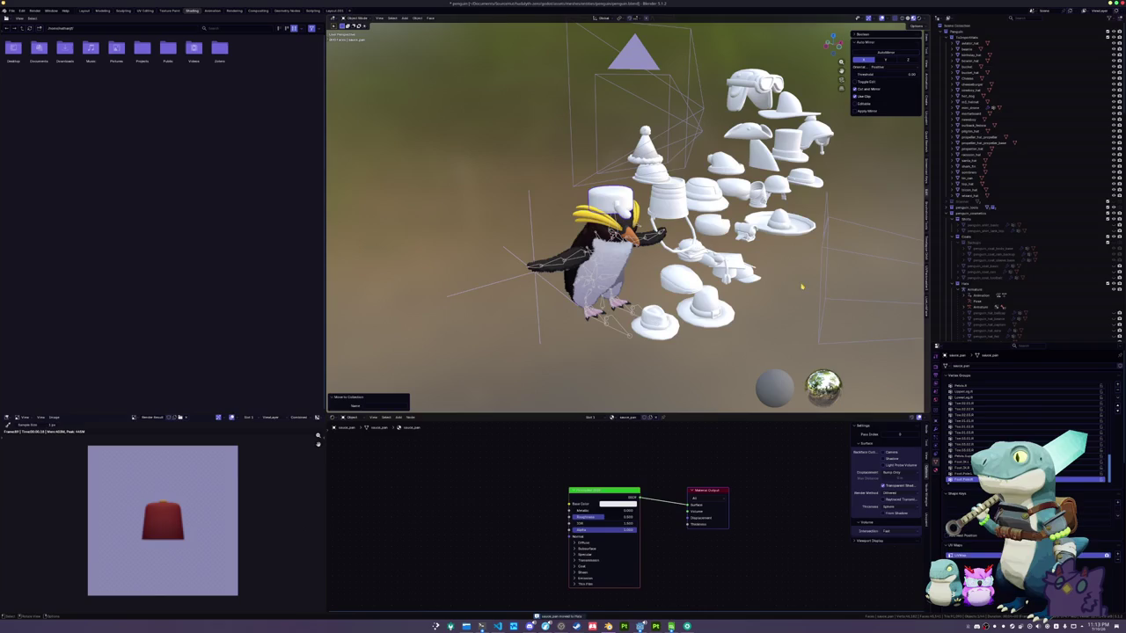
scroll(1025, 264, down, 8)
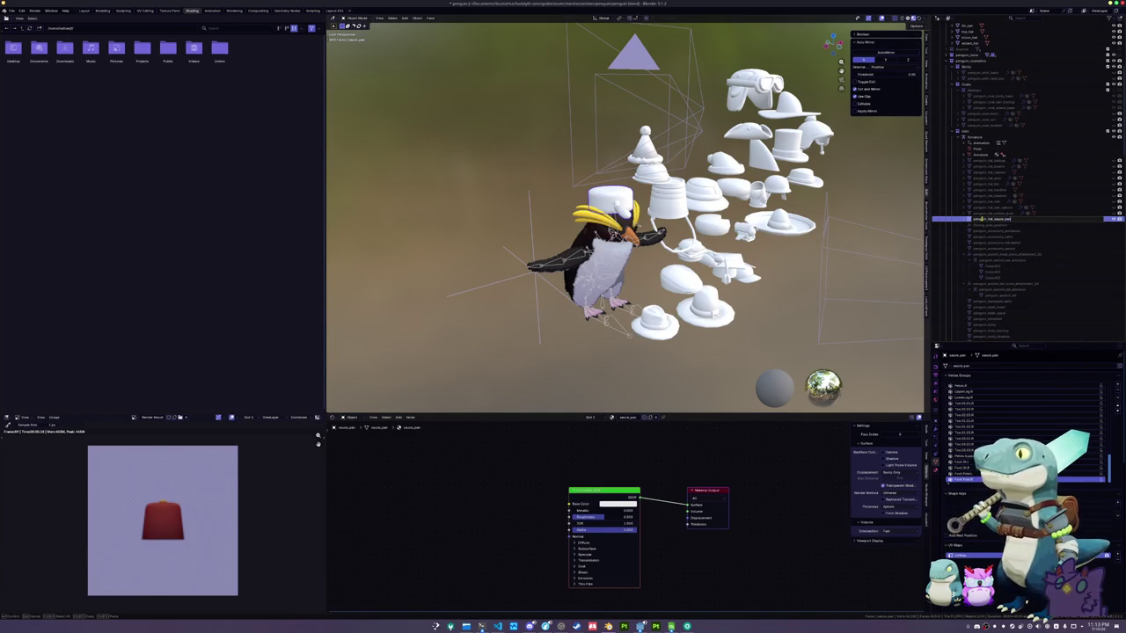
Rename the object and its material penguin_hat_sauce_pan and save the blend file
key(Return)
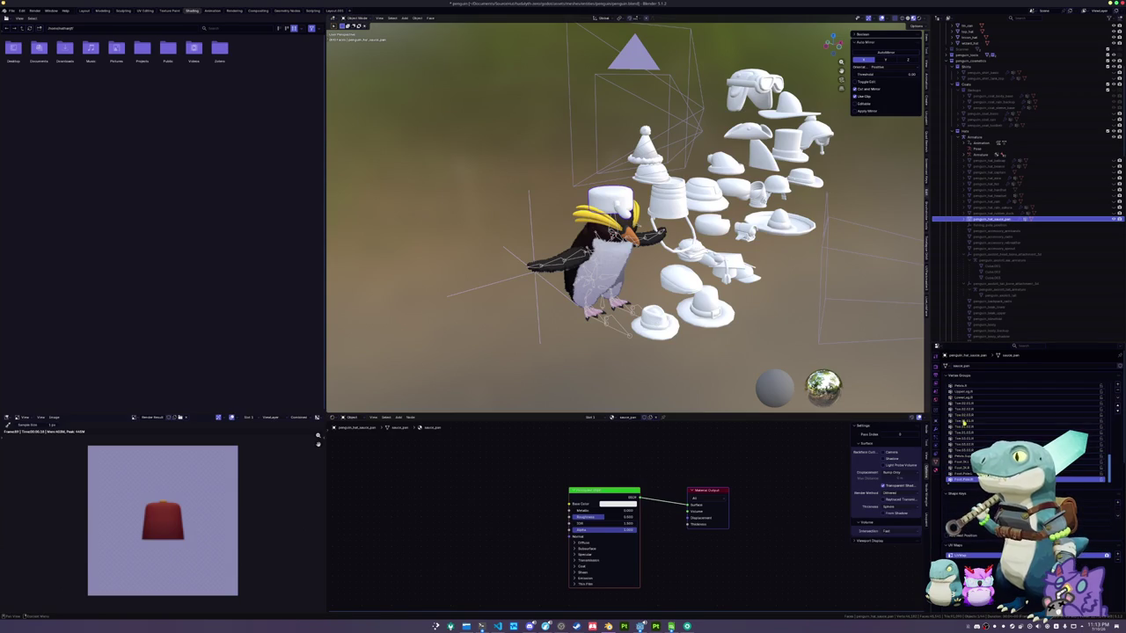
click(936, 472)
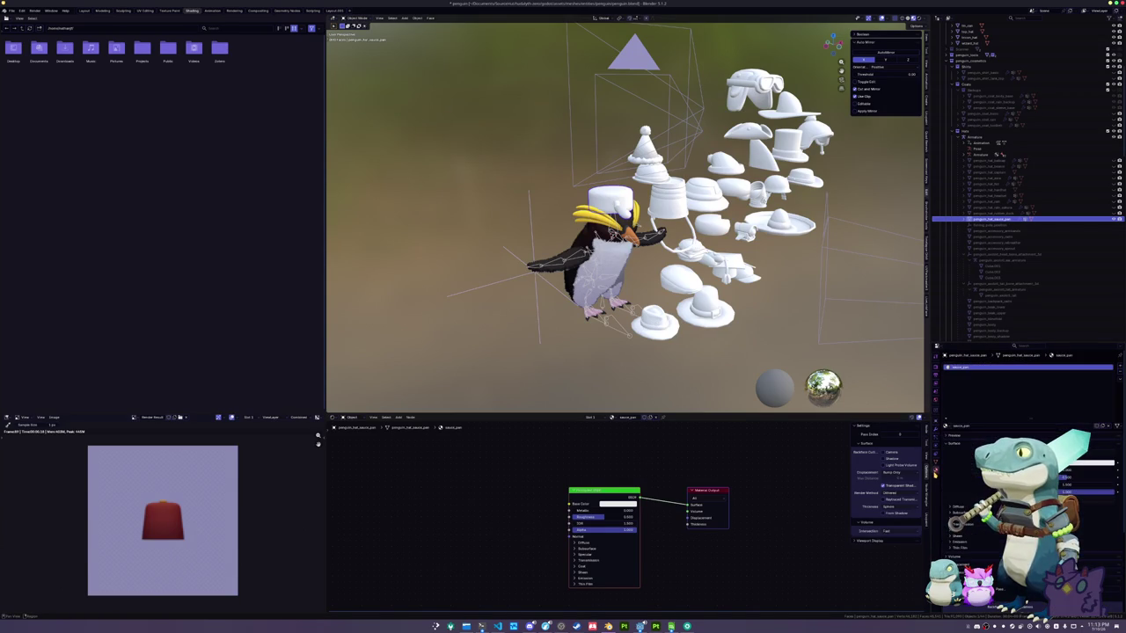
key(ctrl+v)
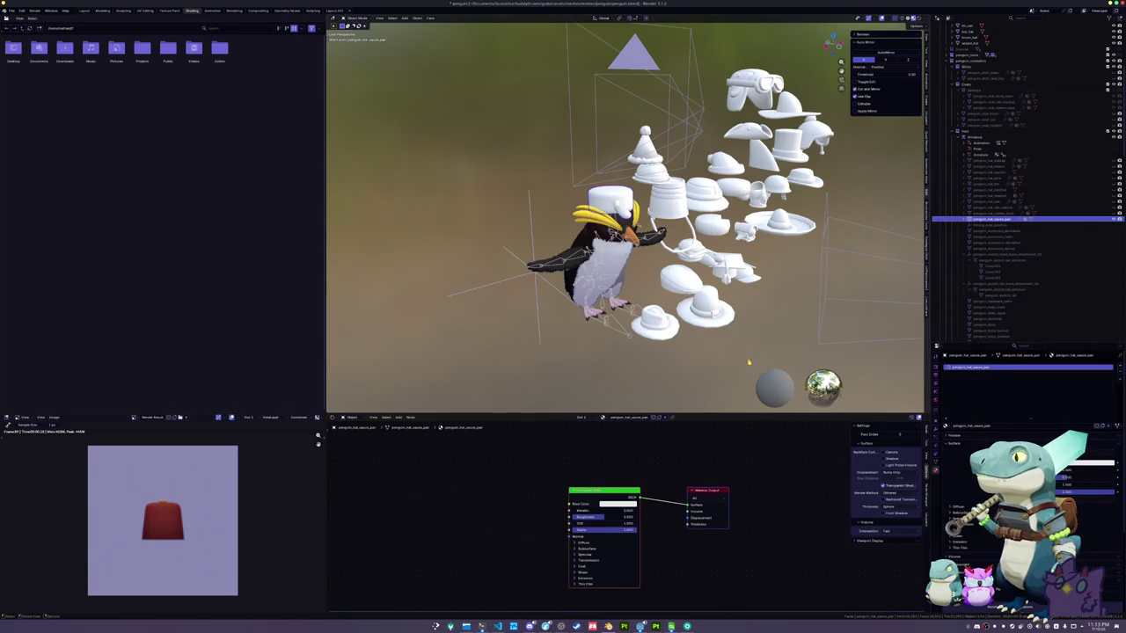
key(ctrl+s)
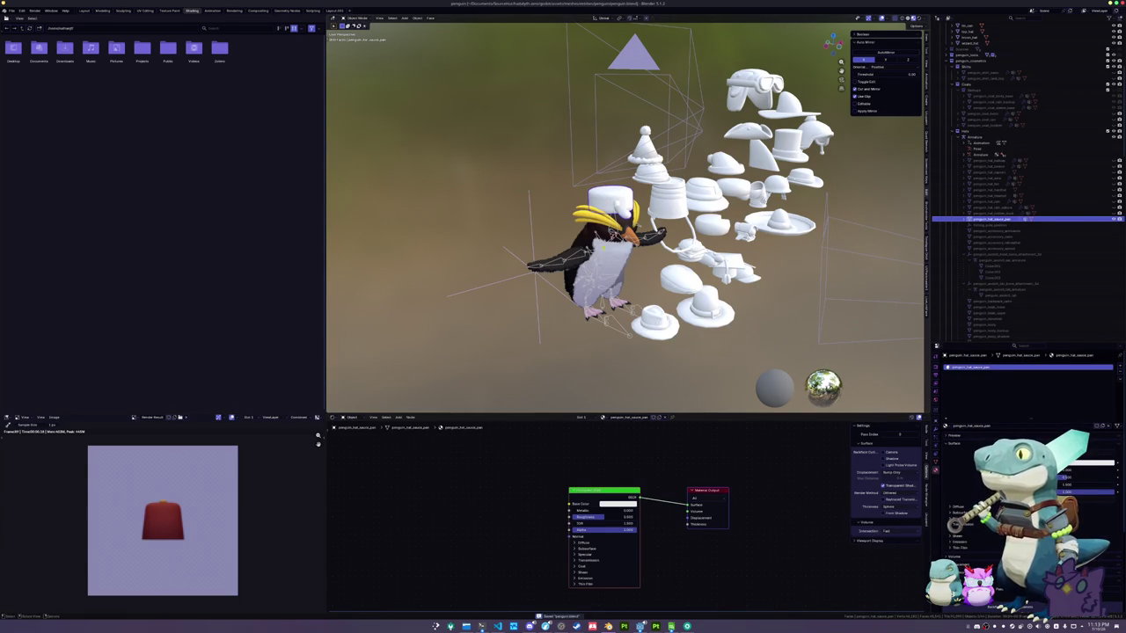
click(608, 233)
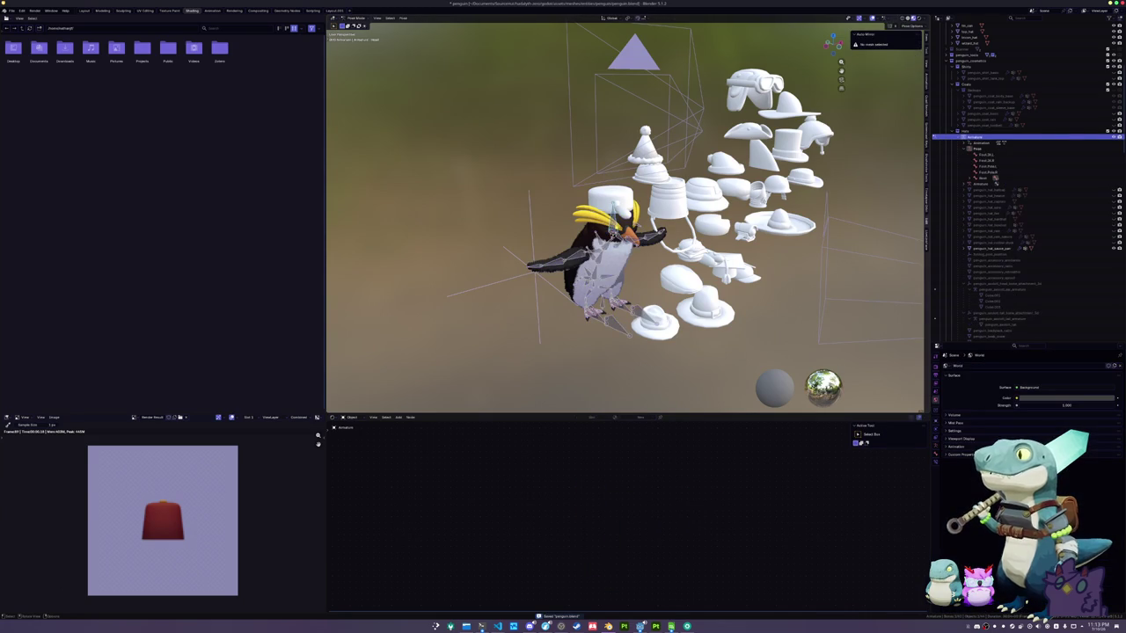
Set Head as the saucepan hat's active vertex group, return to Object Mode, and select the armature
click(611, 201)
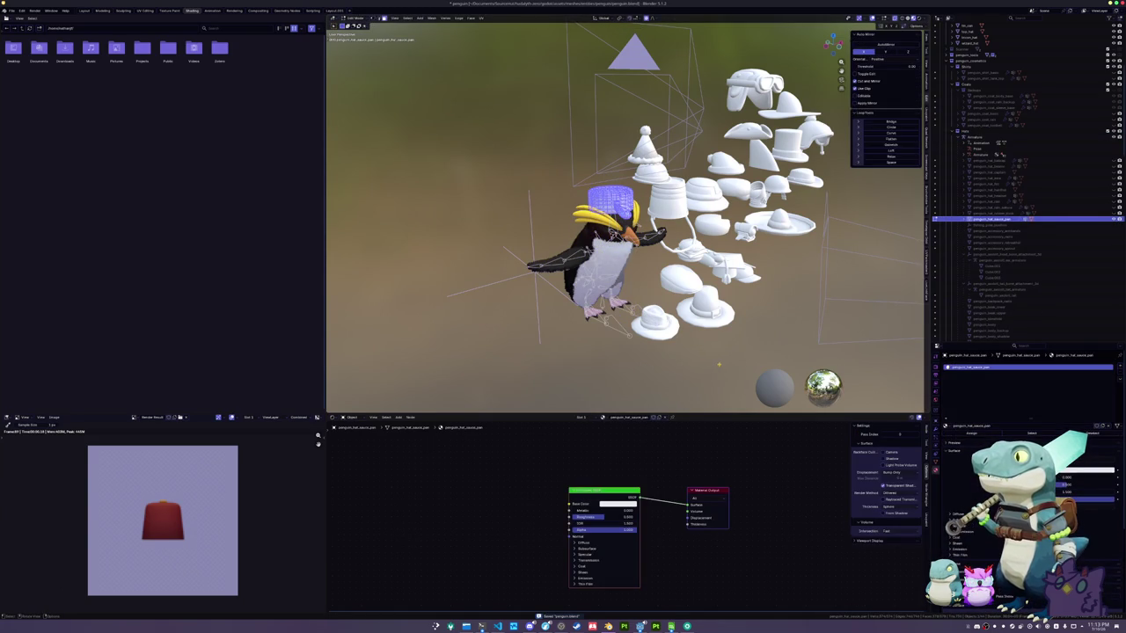
click(936, 459)
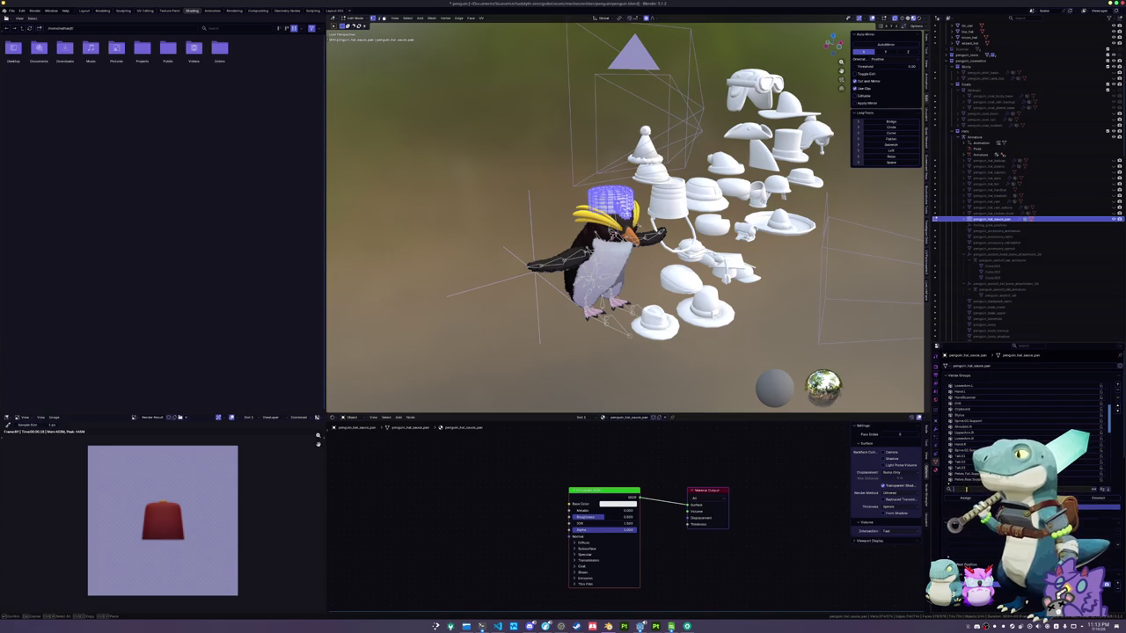
text(at)
key(BackSpace)
key(BackSpace)
text(ead)
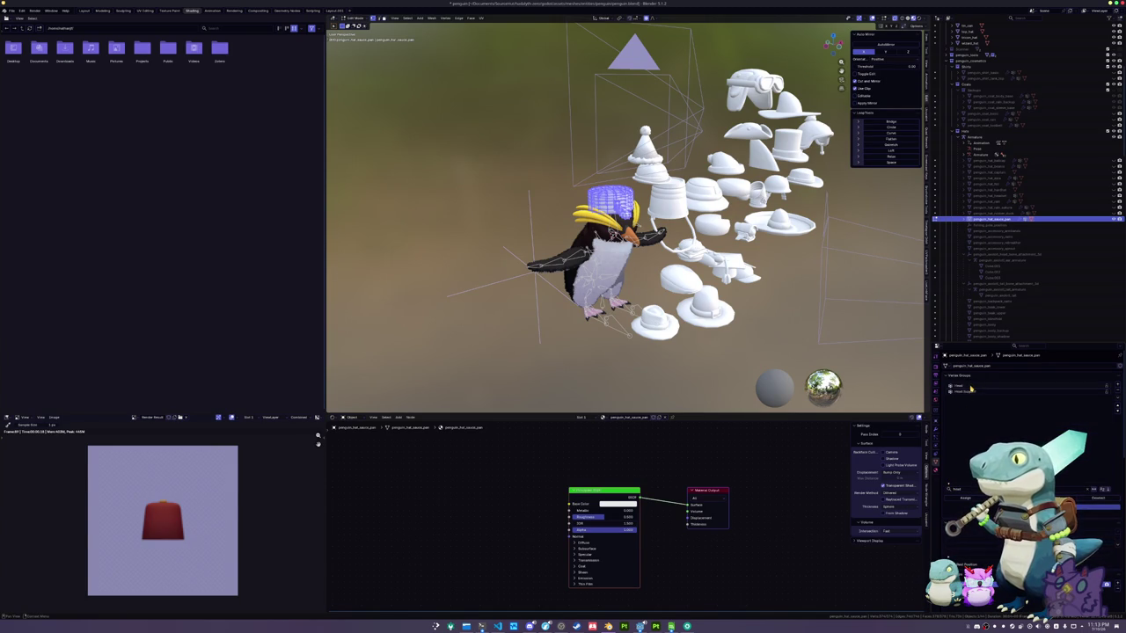
click(968, 386)
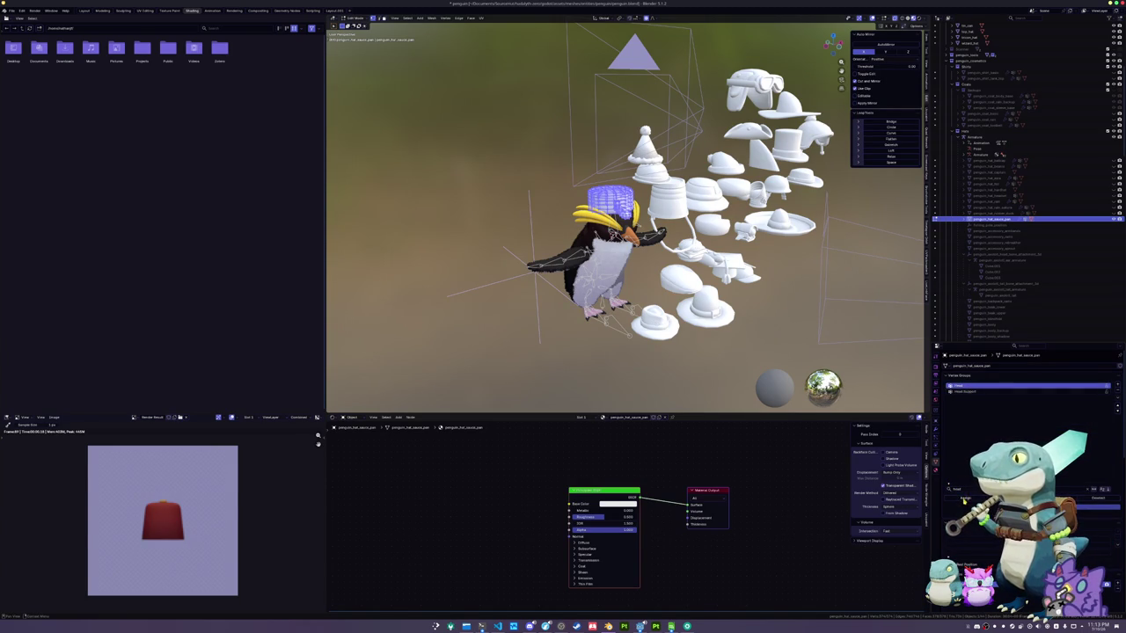
key(Tab)
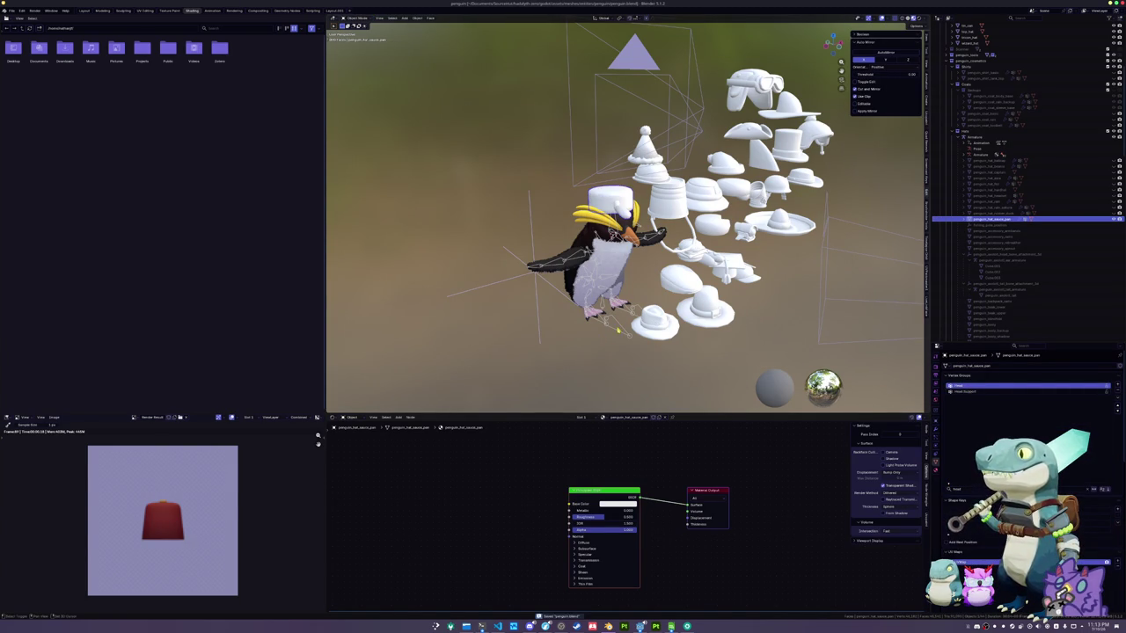
click(621, 338)
click(12, 11)
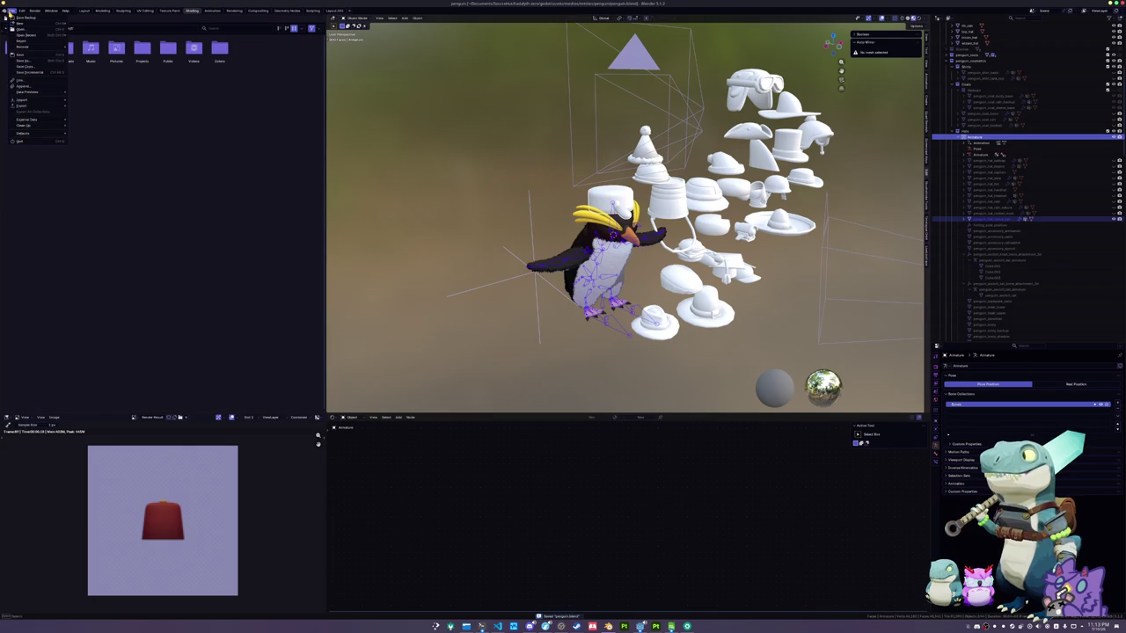
Export the hat and armature as glTF file penguin_hat_sauce_pan.glb
mouse_move(49, 111)
click(93, 157)
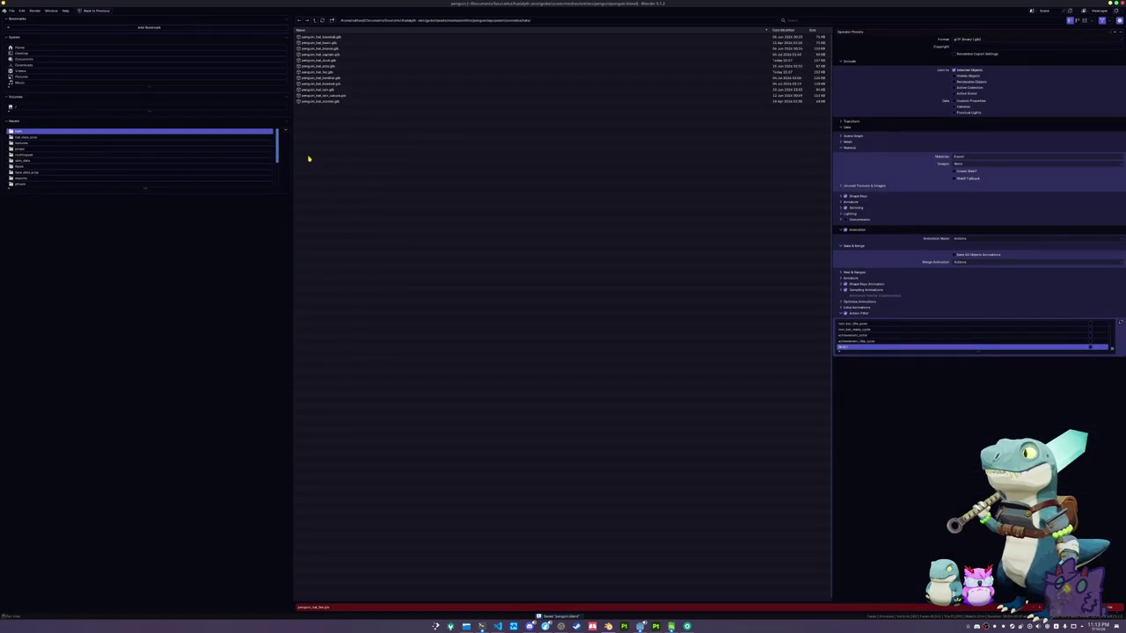
click(370, 607)
text(penguin)
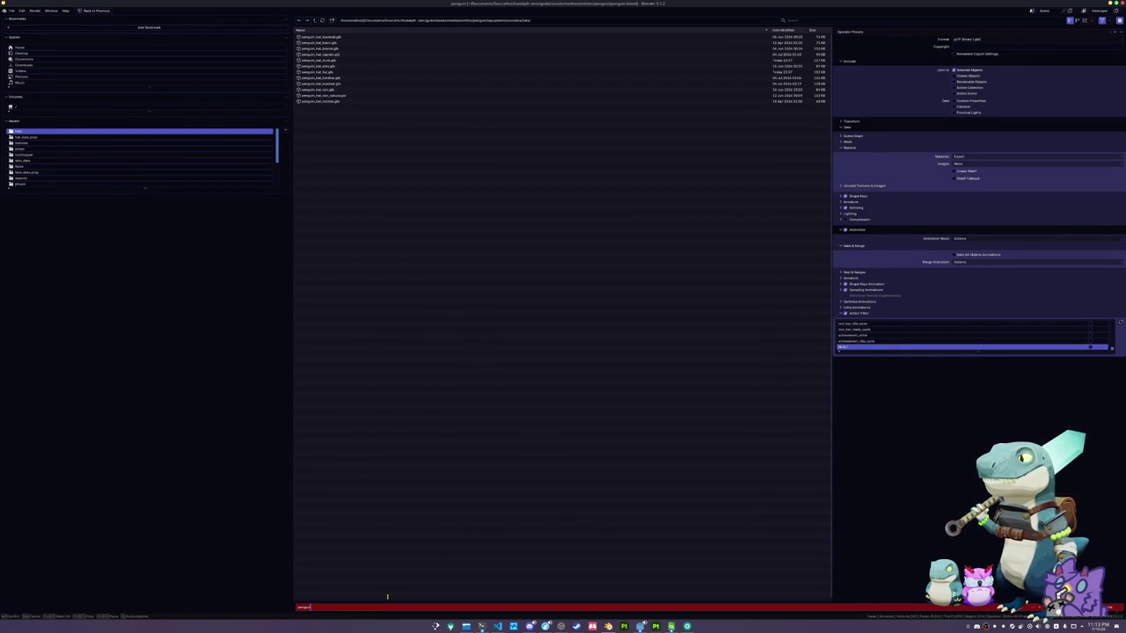
key(Return)
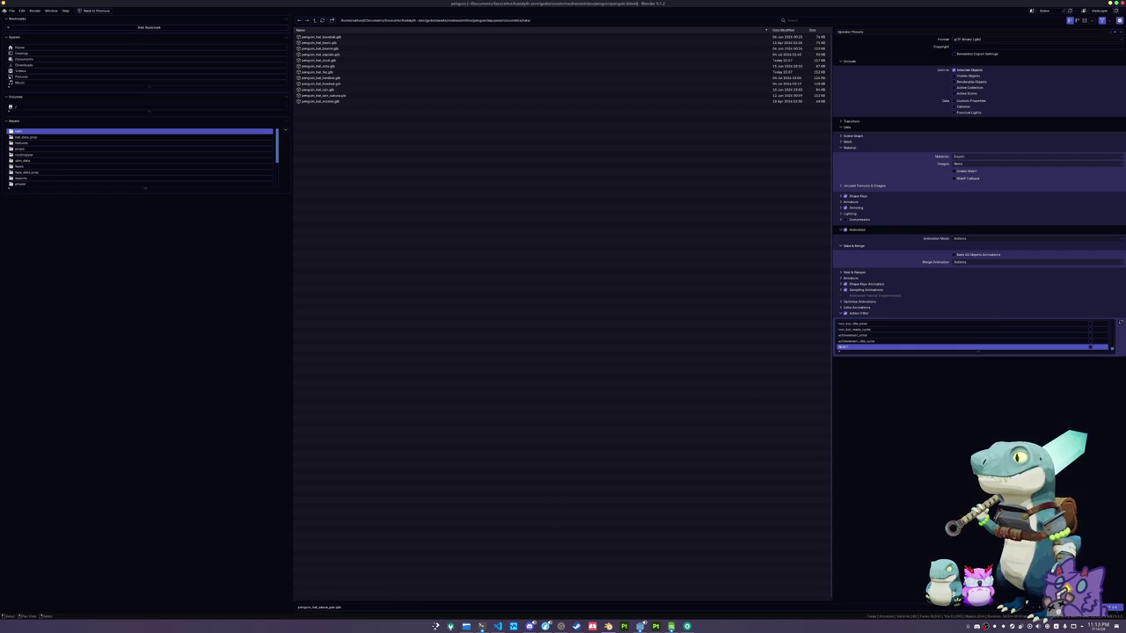
click(1112, 608)
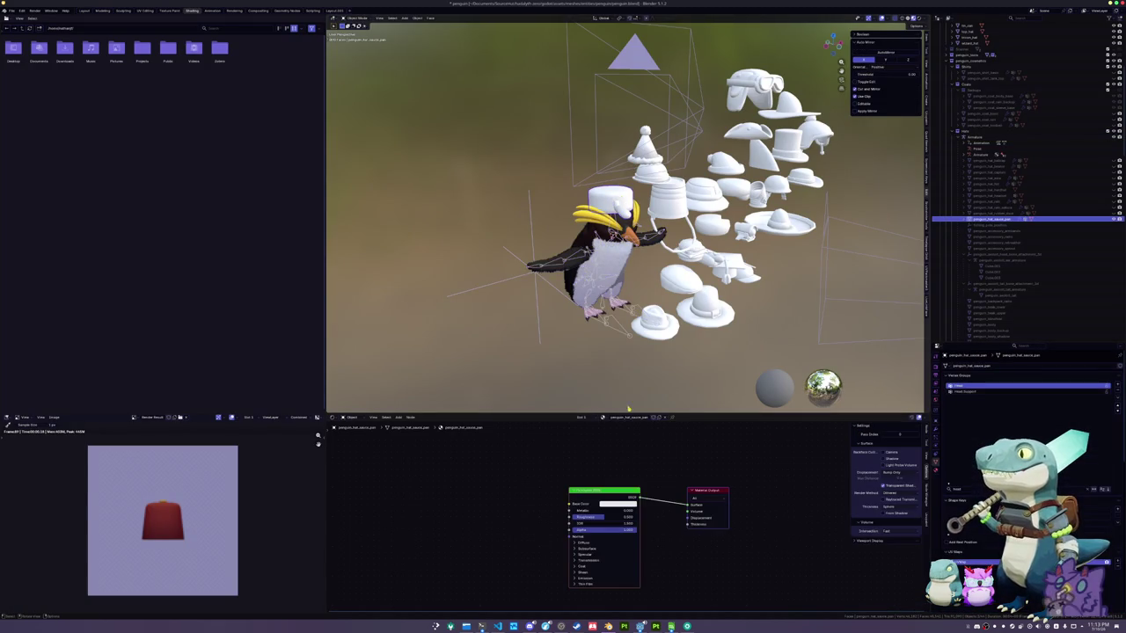
Load the sauce pan PNG from the textures folder into the hat material's Image Texture node
click(612, 198)
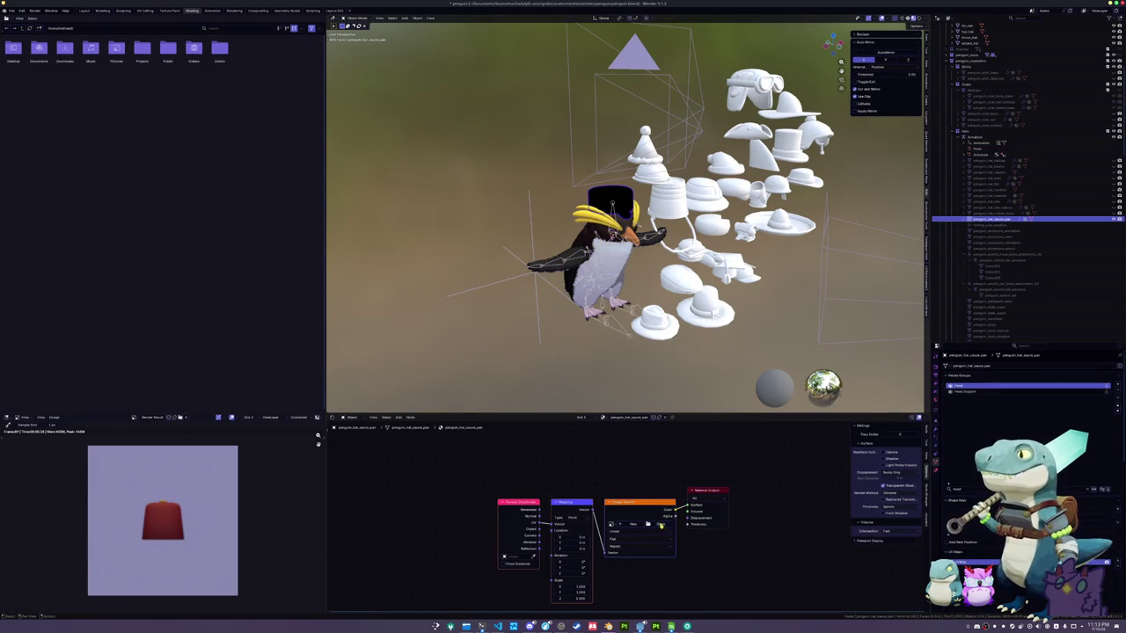
click(661, 525)
double_click(308, 66)
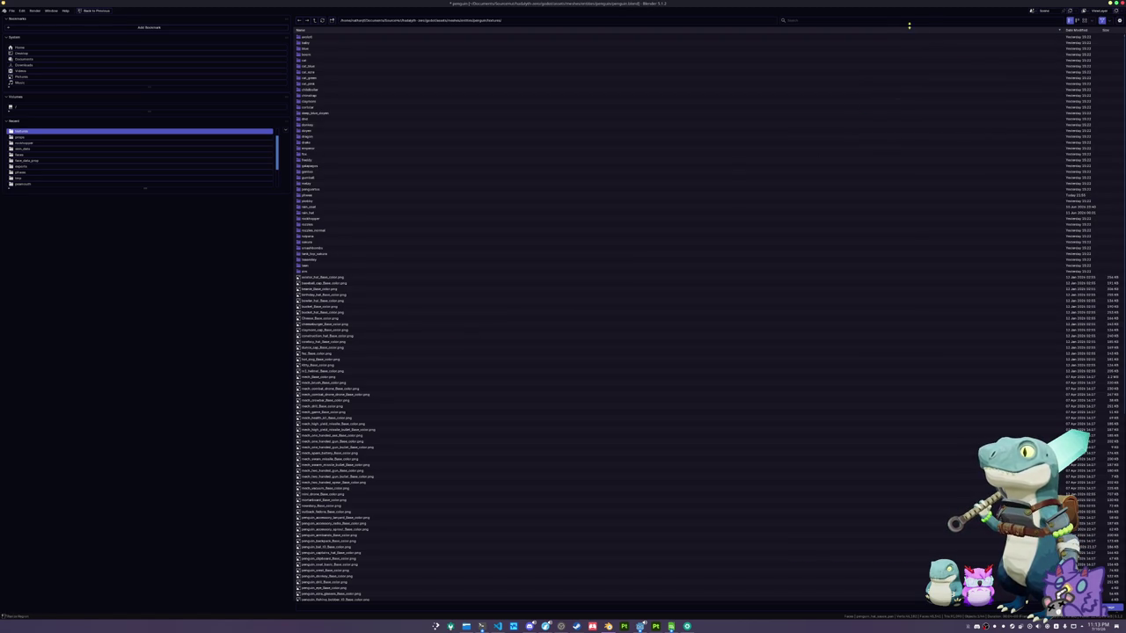
click(909, 26)
text(at)
double_click(314, 55)
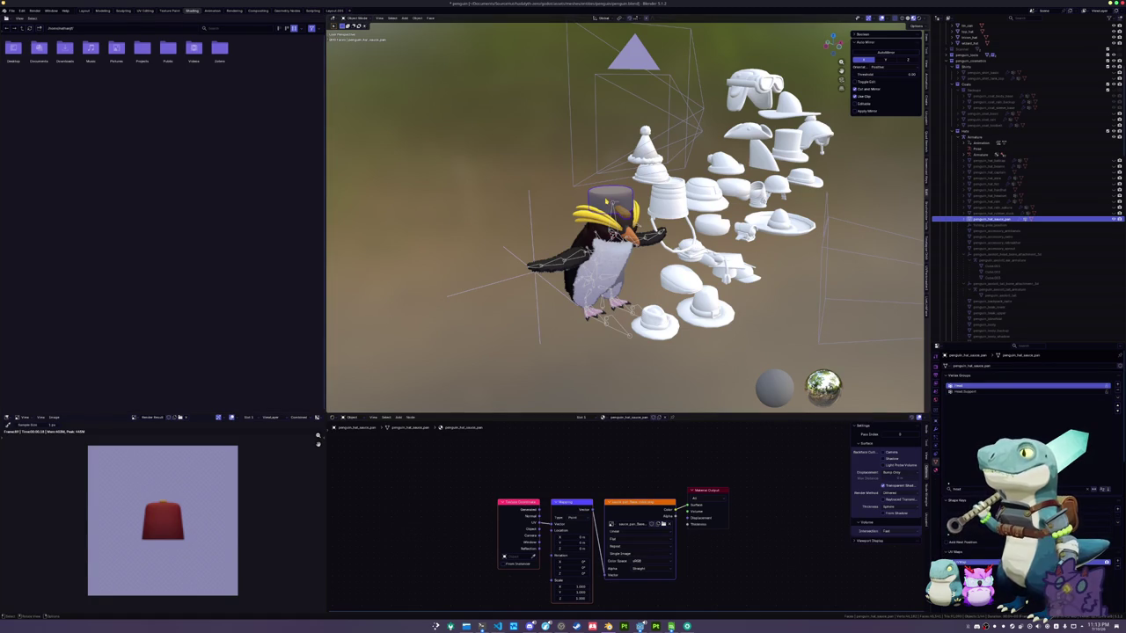
key(KP_1)
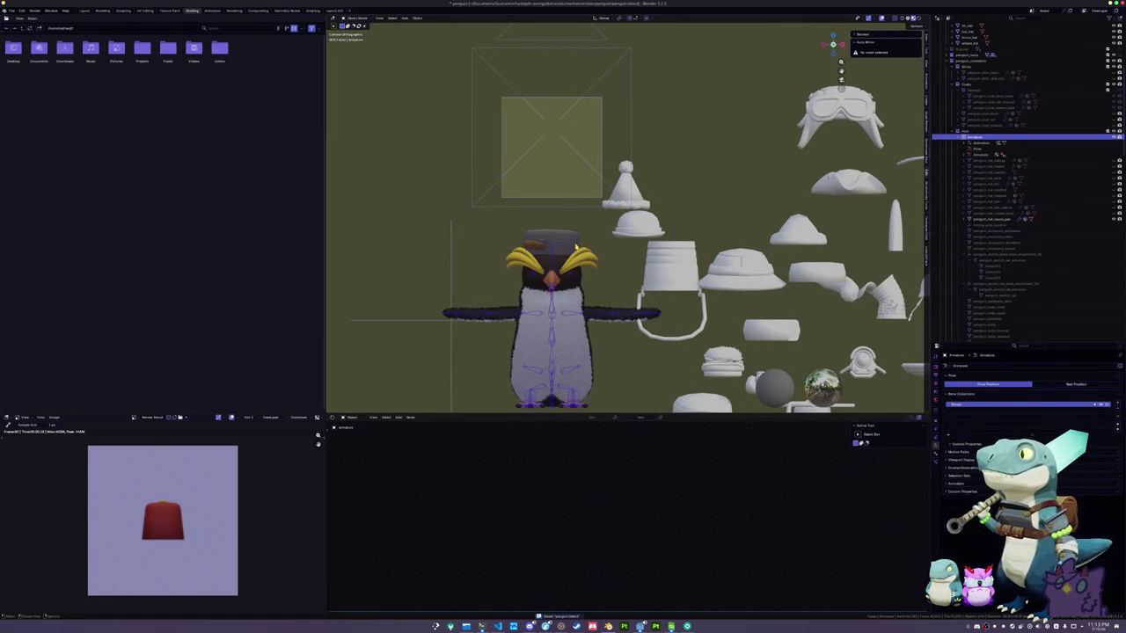
Raise and scale the saucepan hat along Z to fill the camera frame
key(g)
key(z)
key(s)
key(z)
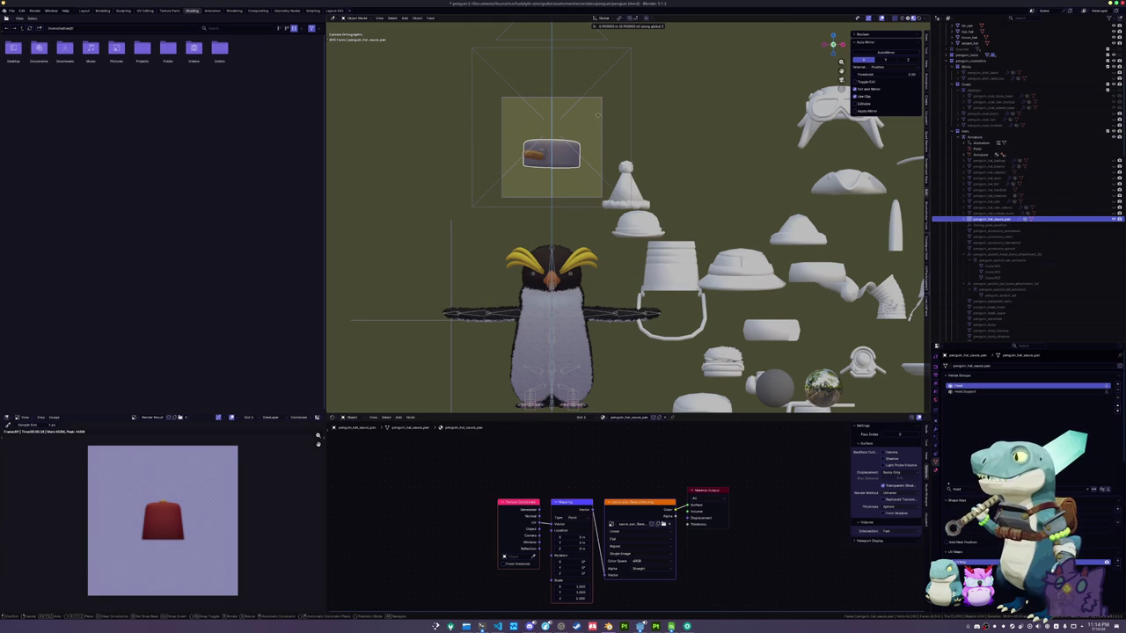
click(661, 93)
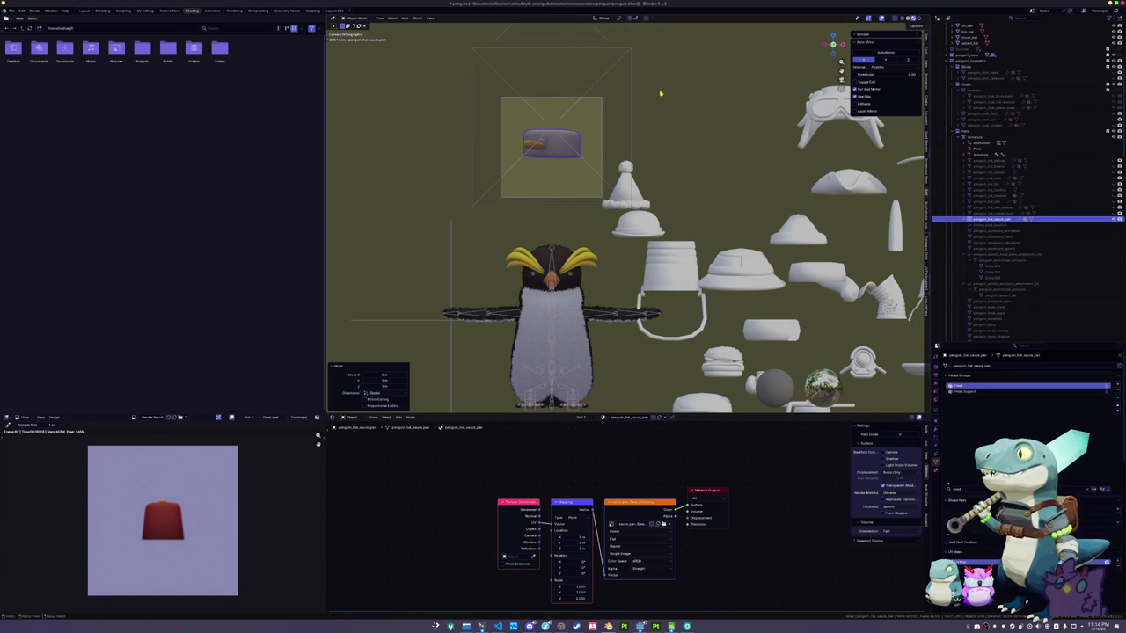
scroll(678, 106, up, 3)
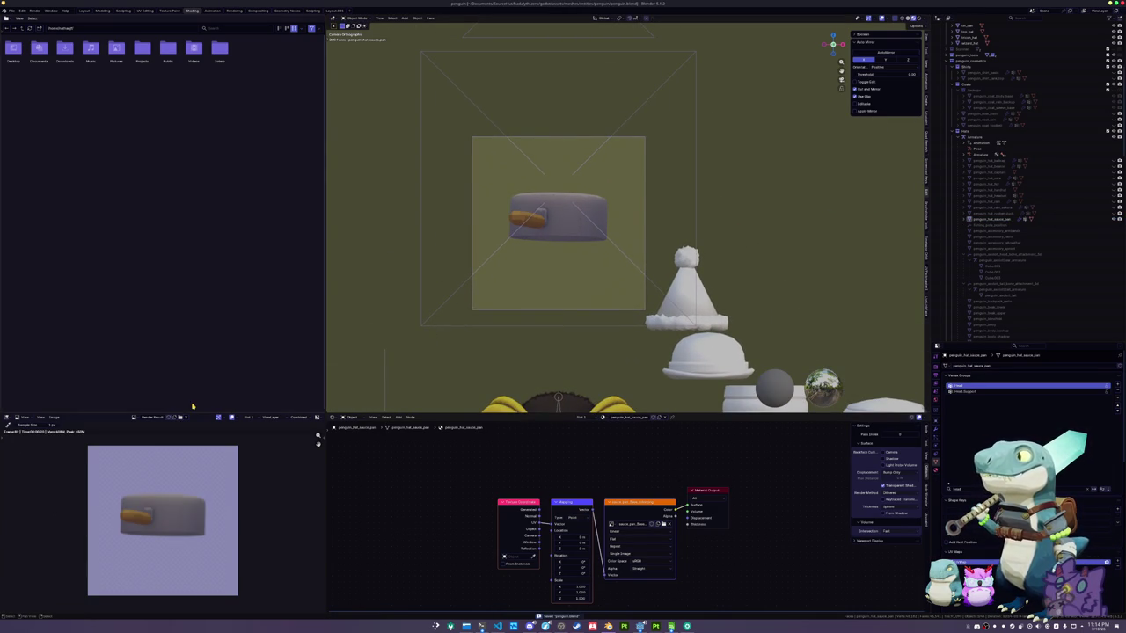
Save the rendered icon as penguin_hat_sauce_pan.png and move the hat back to the origin
click(54, 417)
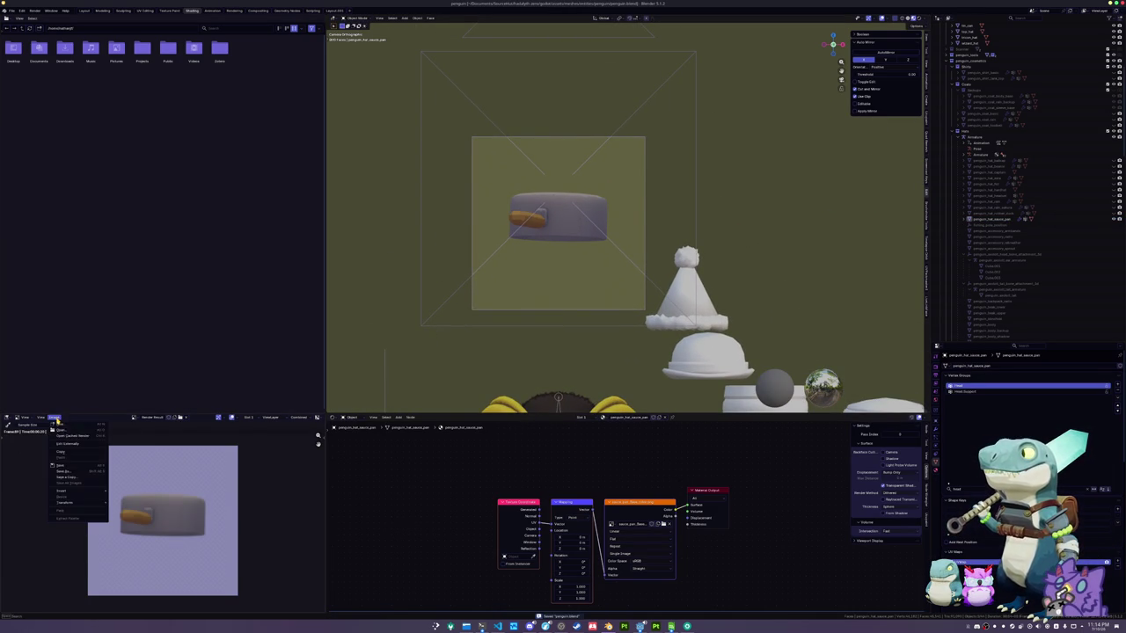
click(61, 471)
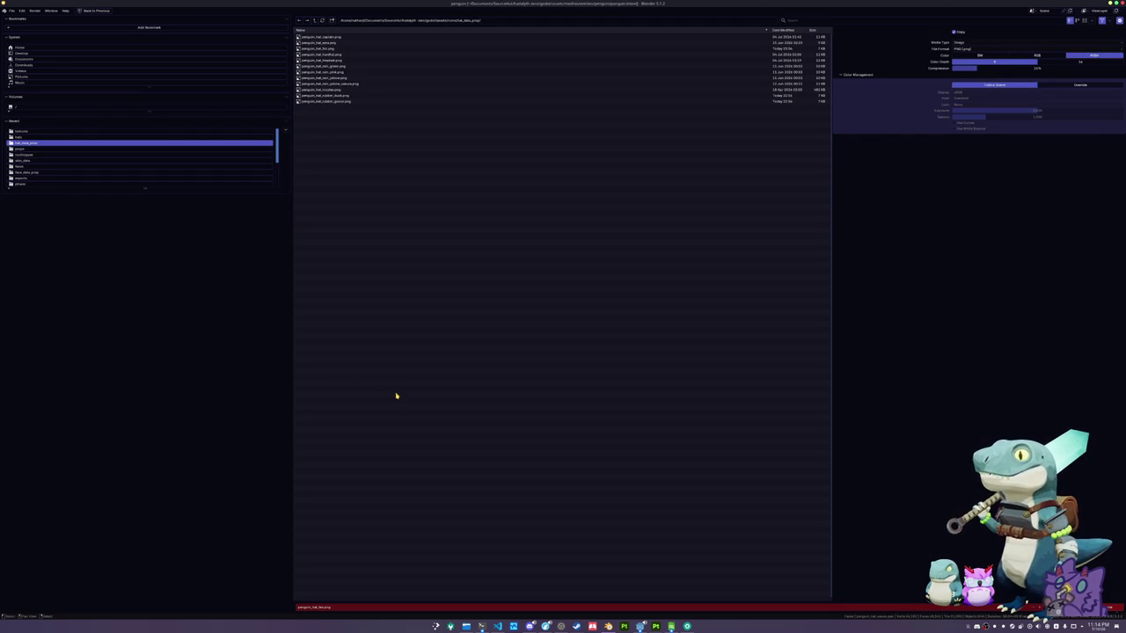
click(356, 607)
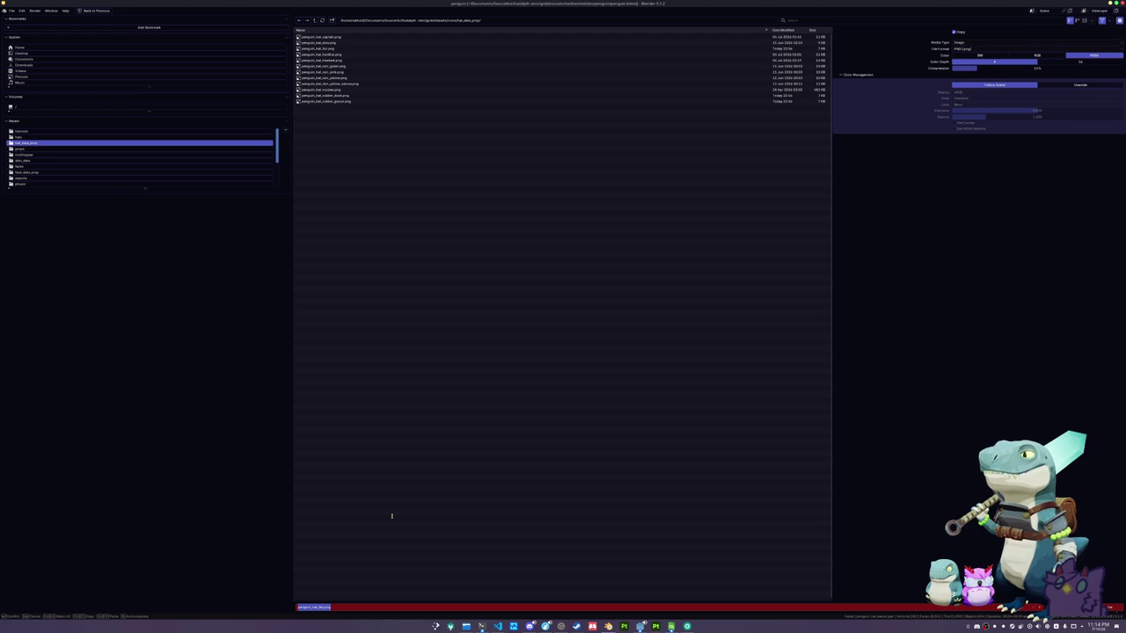
text(pengu)
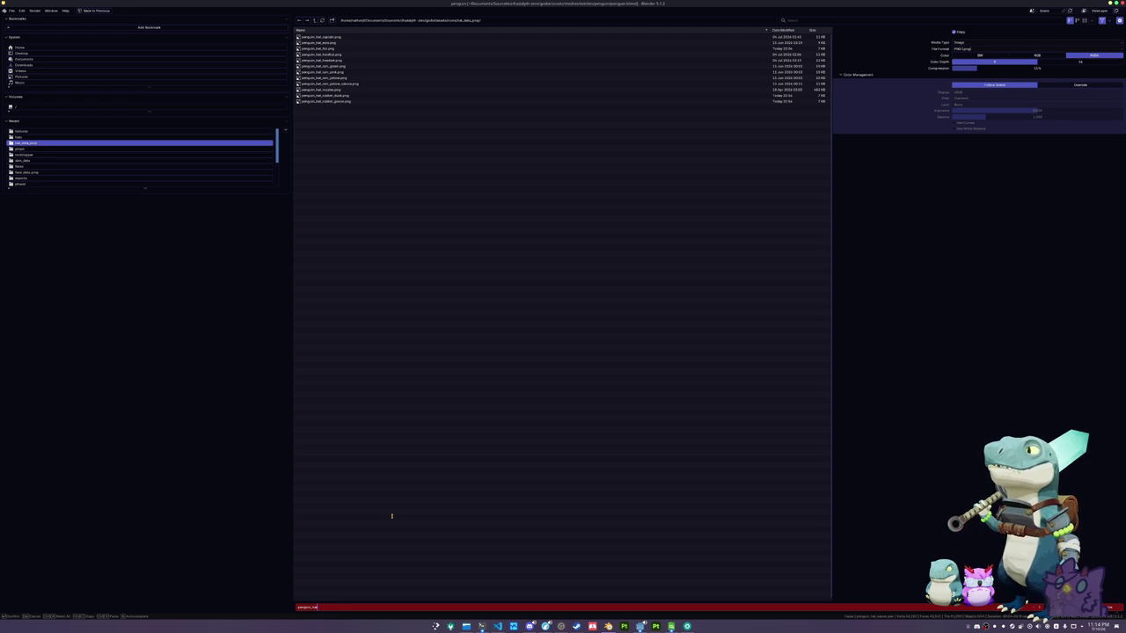
key(Return)
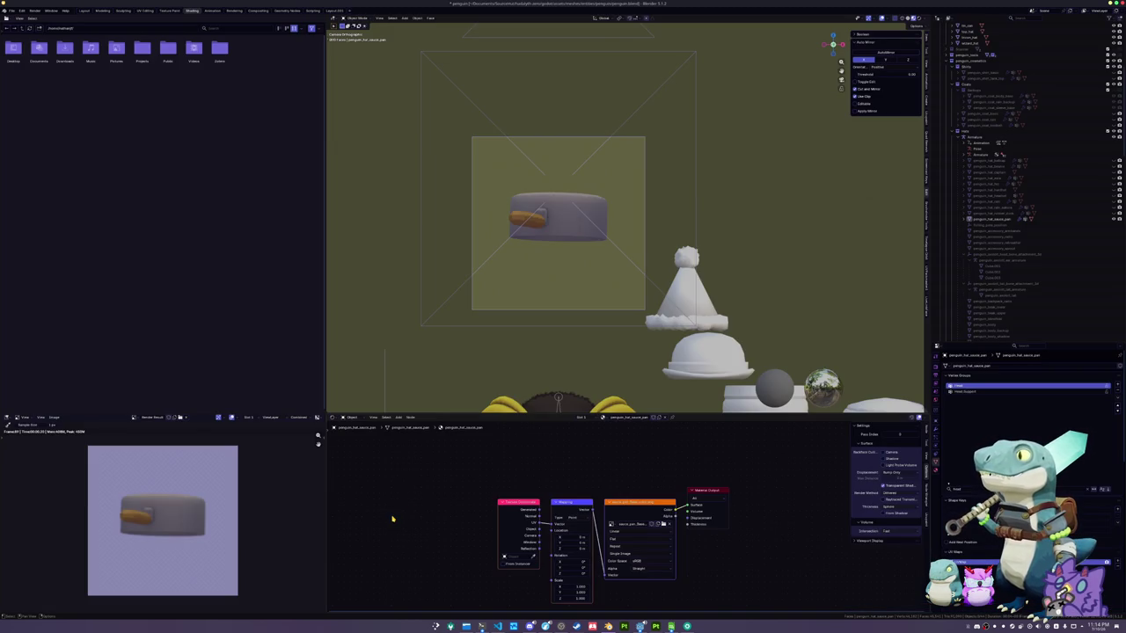
click(565, 234)
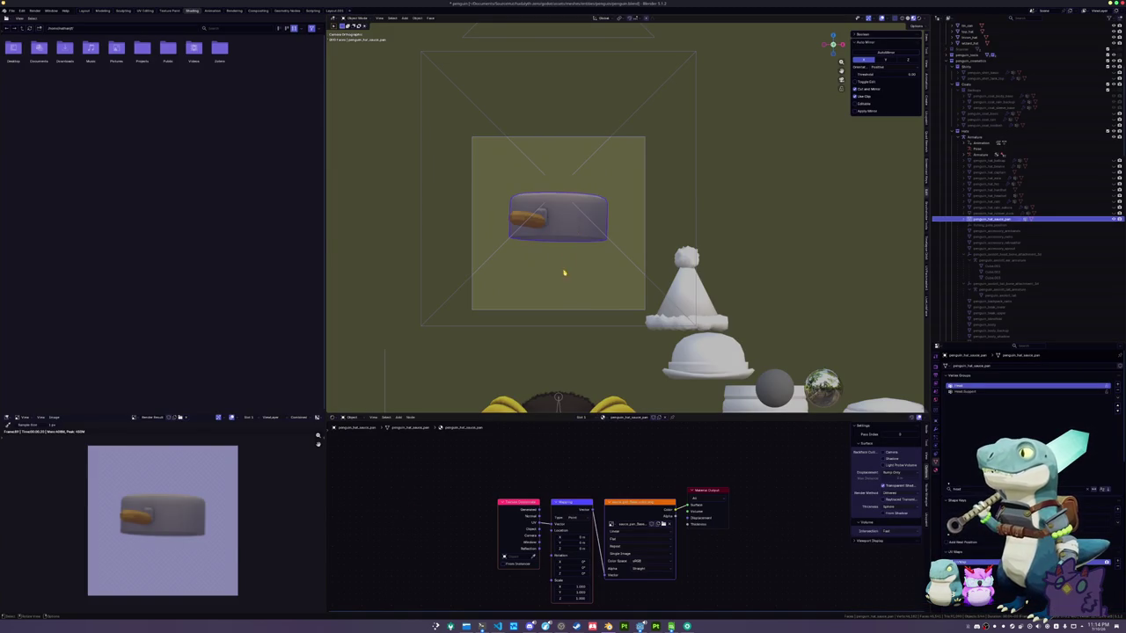
key(alt+g)
scroll(581, 314, down, 3)
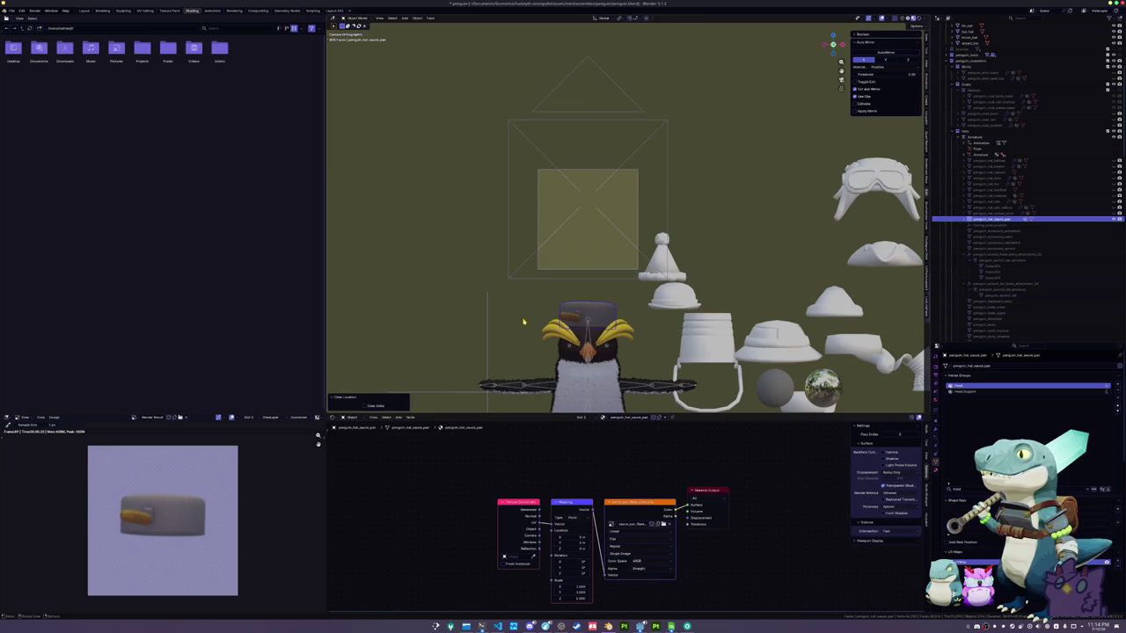
Select the penguin's hat, save penguin.blend, and bring the Godot editor to the front
mouse_move(536, 319)
mouse_down()
mouse_move(540, 217)
mouse_move(574, 248)
mouse_move(573, 204)
mouse_move(575, 290)
mouse_move(576, 244)
mouse_up()
scroll(560, 234, down, 8)
click(600, 231)
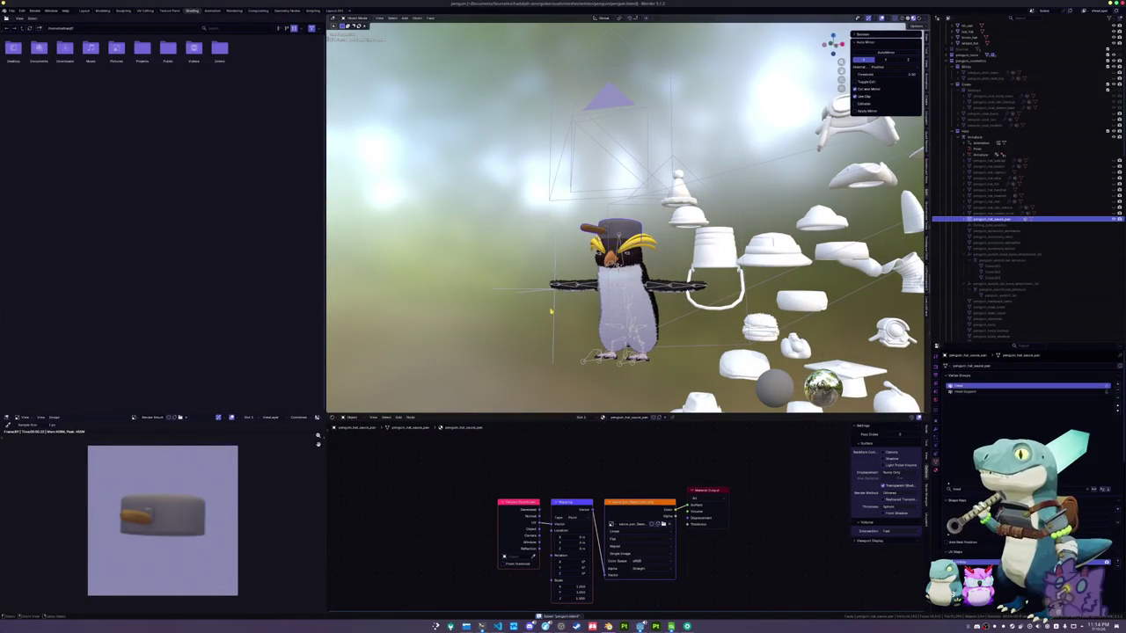
scroll(552, 308, up, 3)
scroll(524, 293, down, 2)
drag(524, 293, 521, 271)
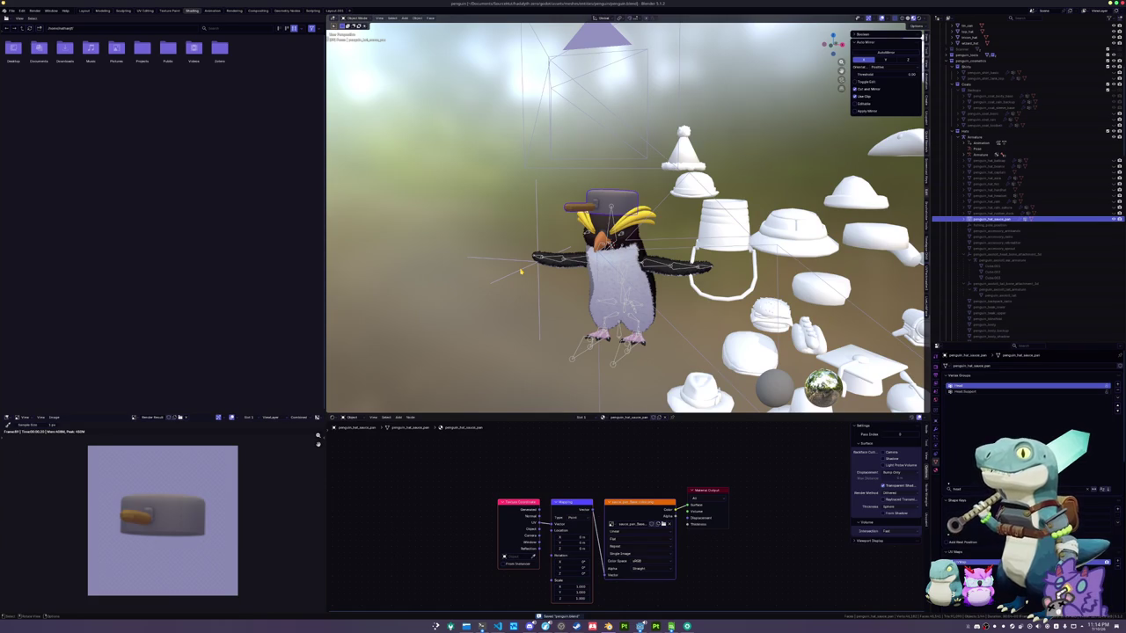
key(ctrl+s)
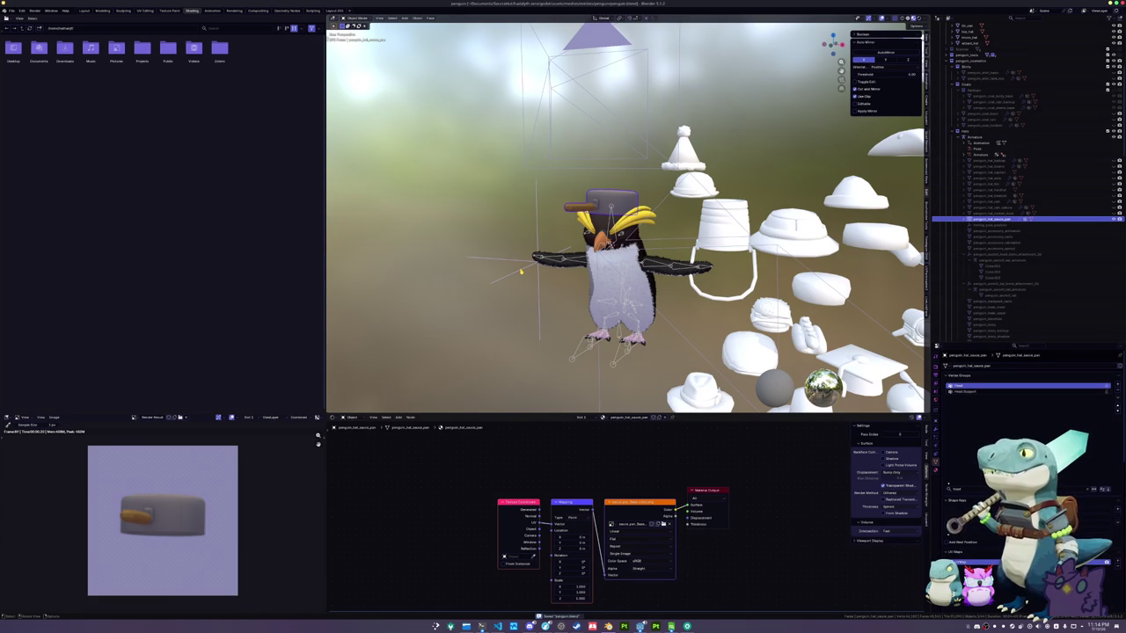
click(640, 626)
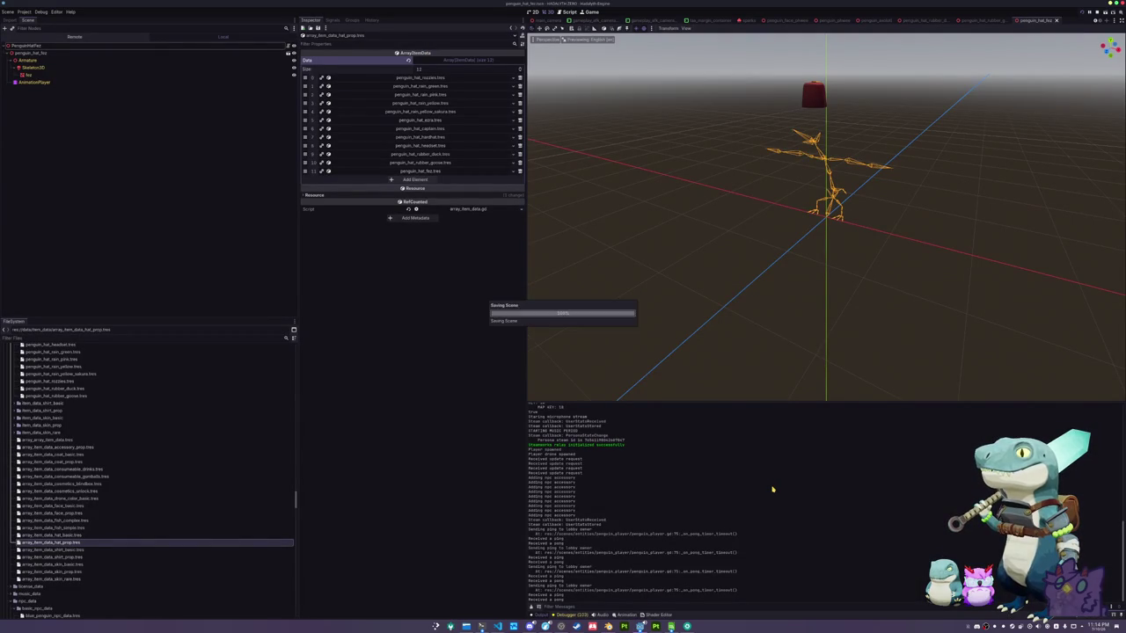
Inspect the fez hat on the skeleton in the 3D viewport and save the scene
scroll(742, 181, up, 2)
scroll(671, 259, down, 3)
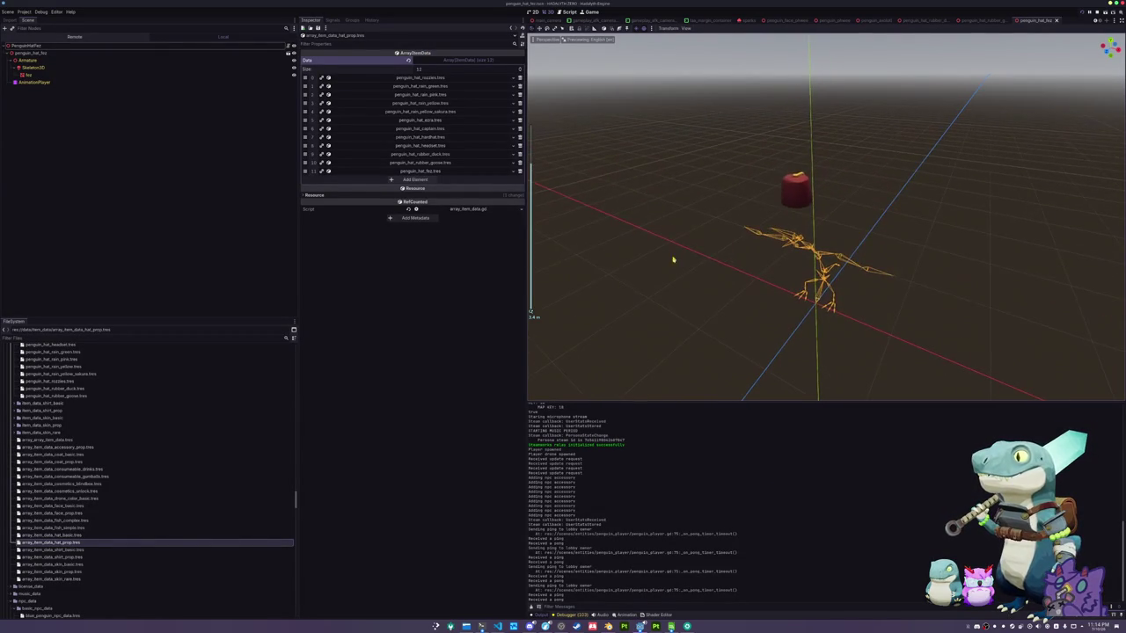
scroll(691, 291, up, 2)
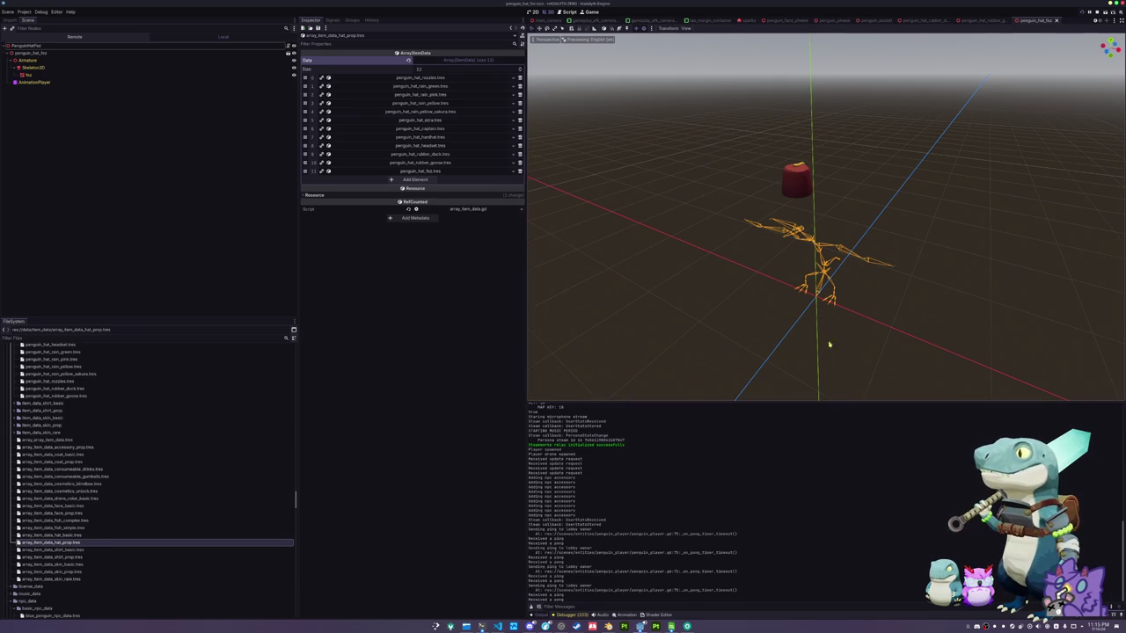
drag(829, 346, 822, 317)
key(ctrl+s)
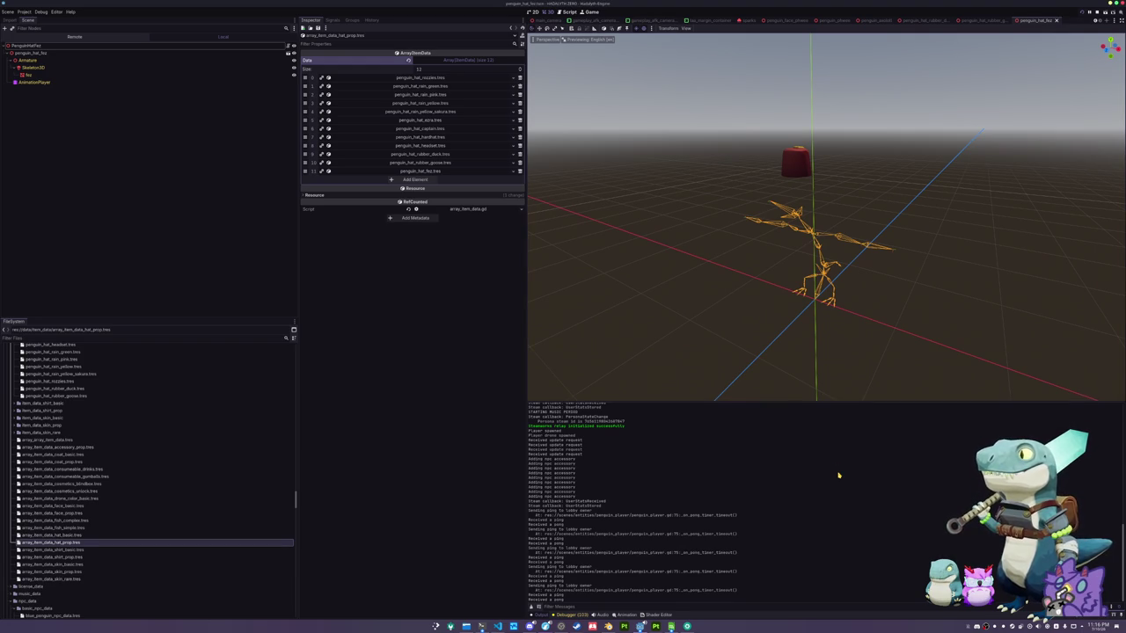
Duplicate the penguin_hat_fez folder as penguin_hat_sauce_pan
scroll(103, 525, down, 5)
scroll(103, 525, down, 8)
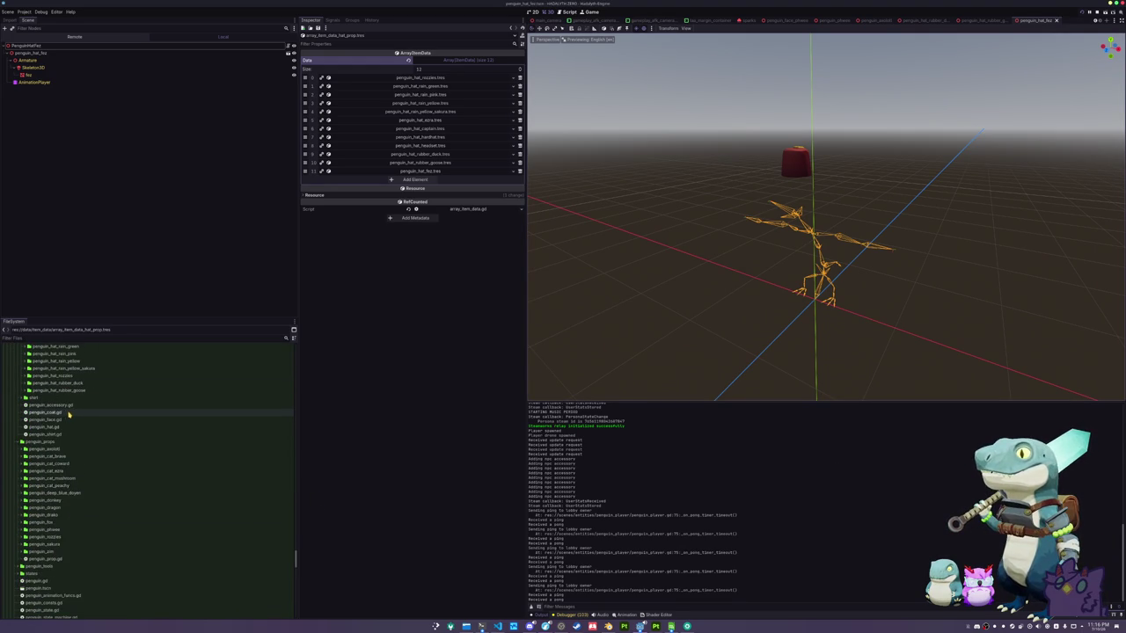
scroll(66, 413, down, 5)
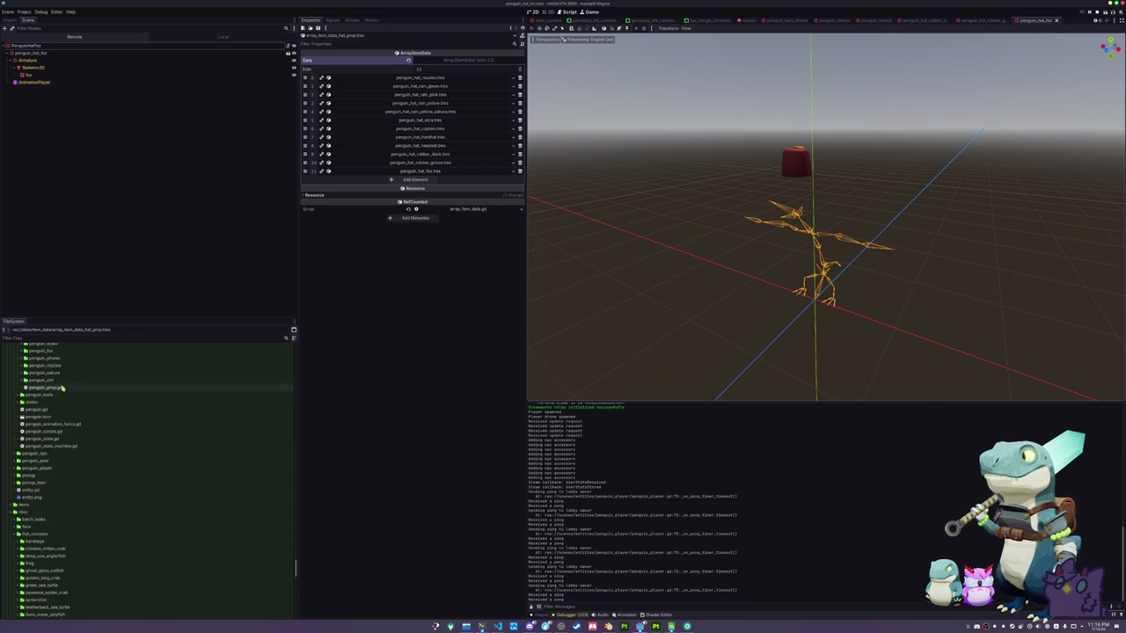
scroll(57, 444, down, 7)
scroll(57, 449, down, 3)
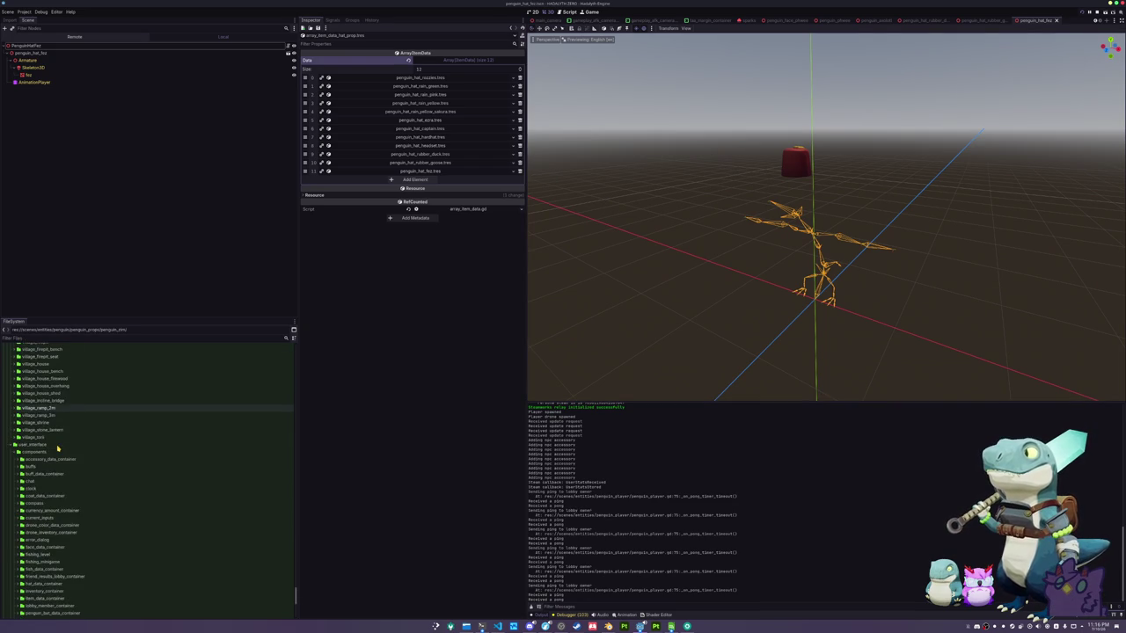
click(38, 404)
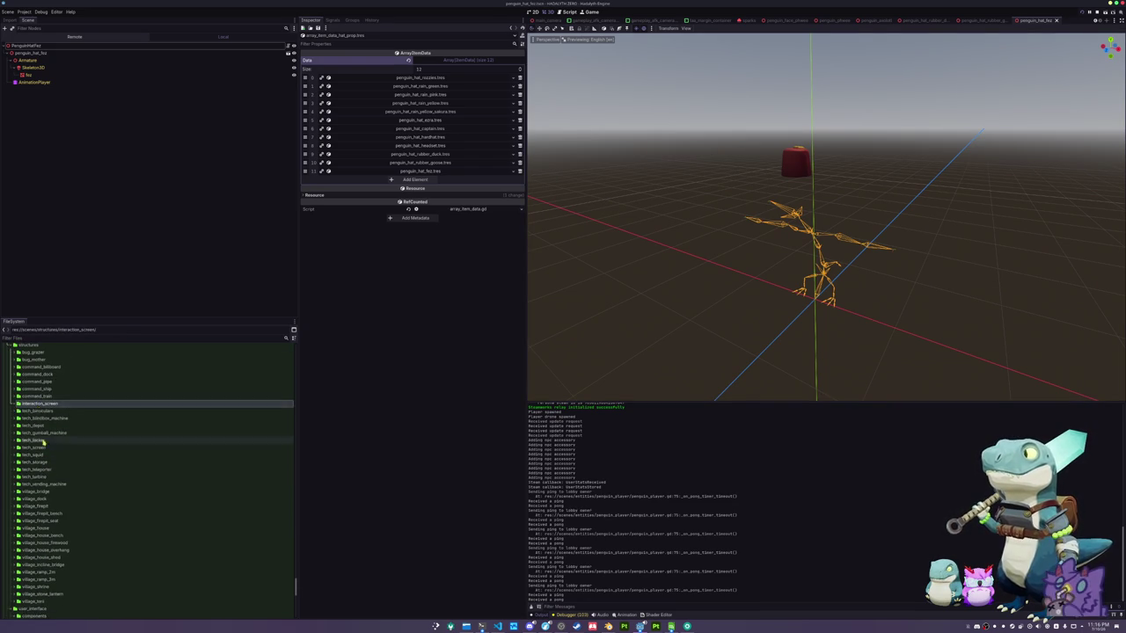
scroll(42, 440, up, 10)
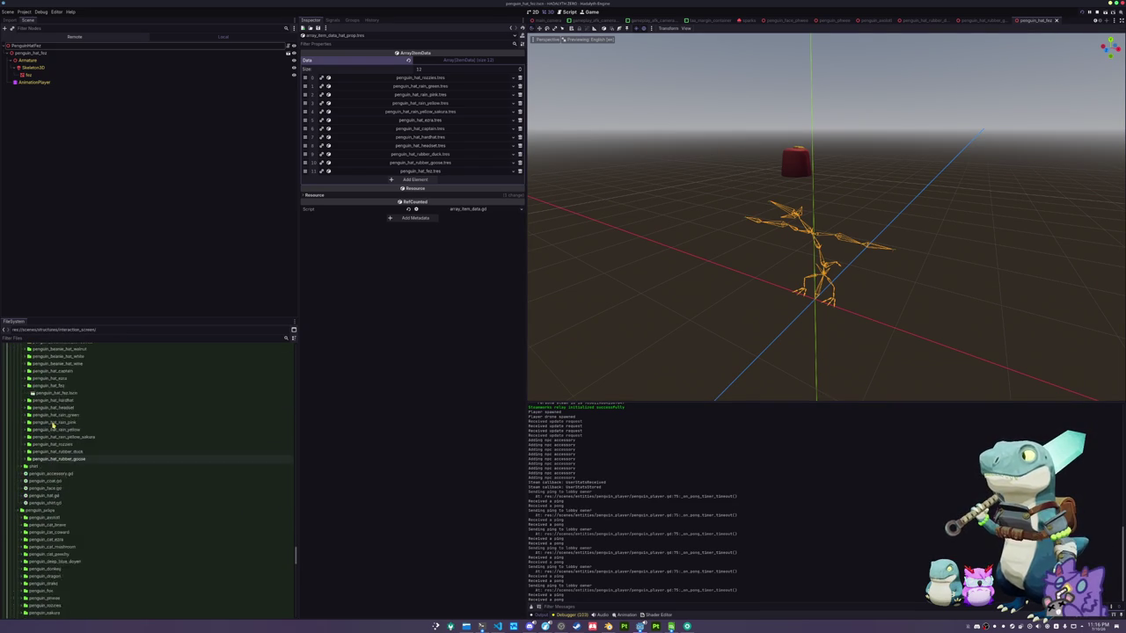
scroll(46, 457, up, 4)
click(51, 420)
key(ctrl+d)
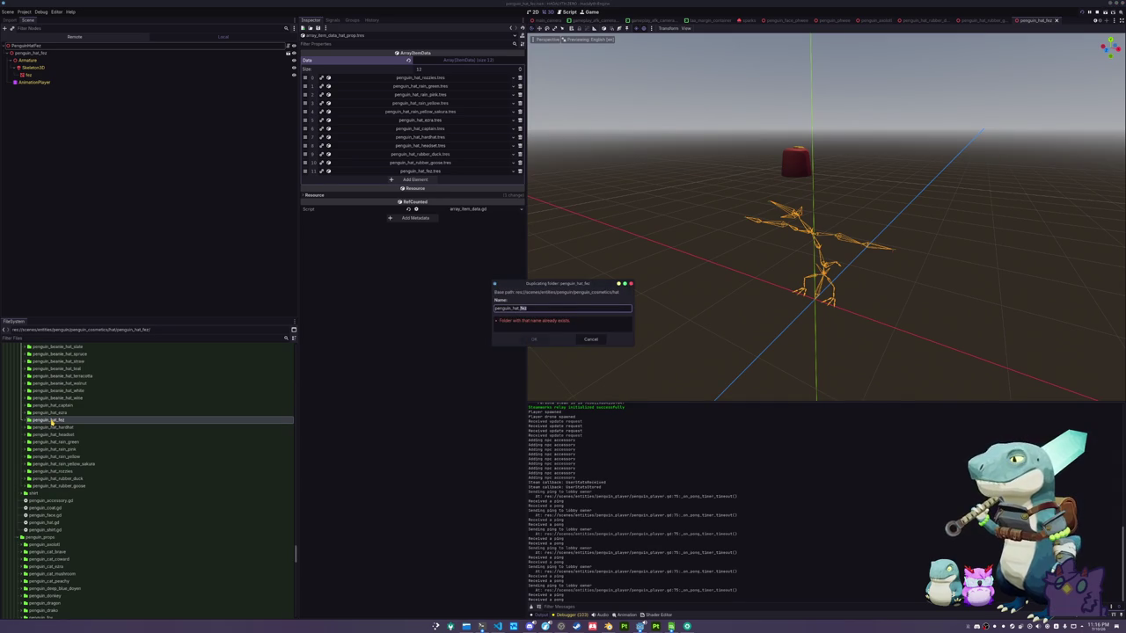
text(san)
key(Return)
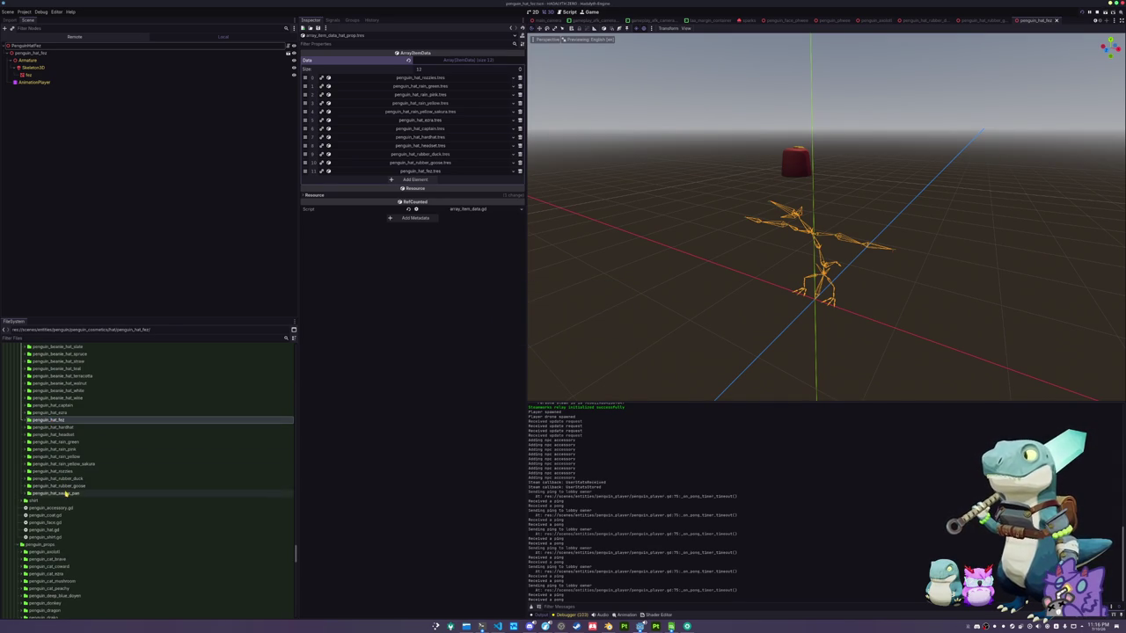
Rename the copied scene to penguin_hat_sauce_pan.tscn and open it
click(66, 494)
double_click(67, 495)
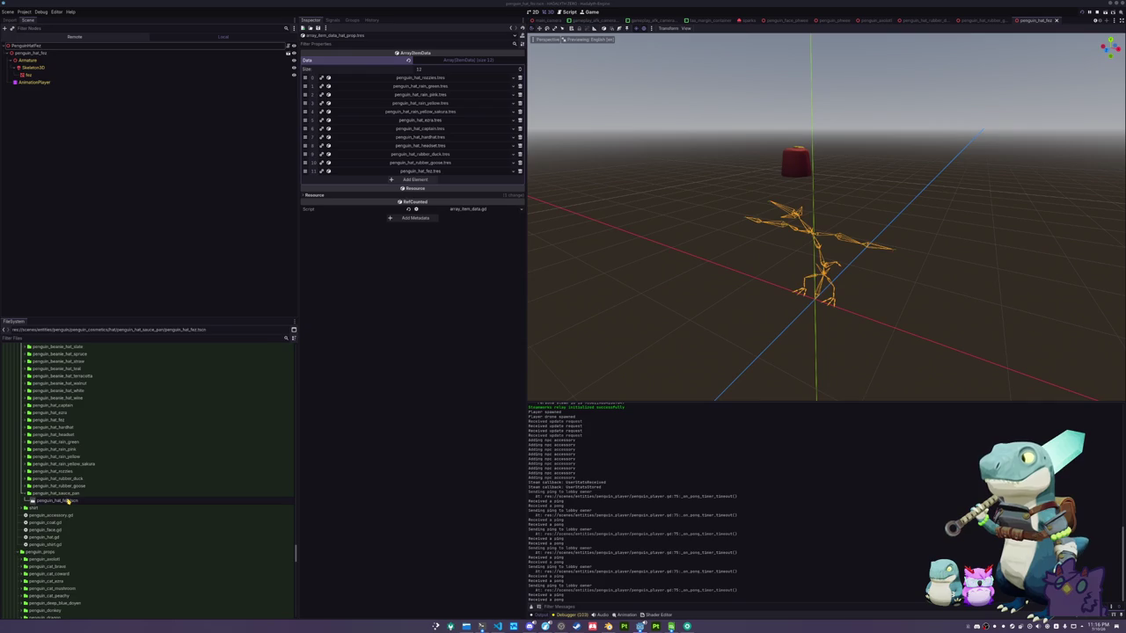
text(sauce_pan)
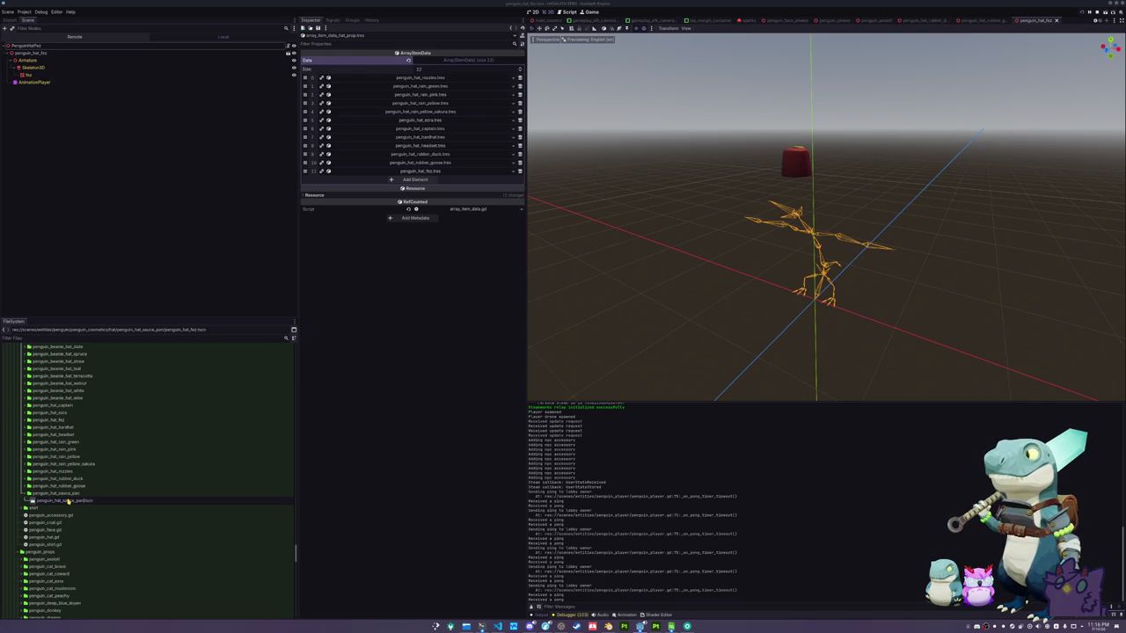
key(Return)
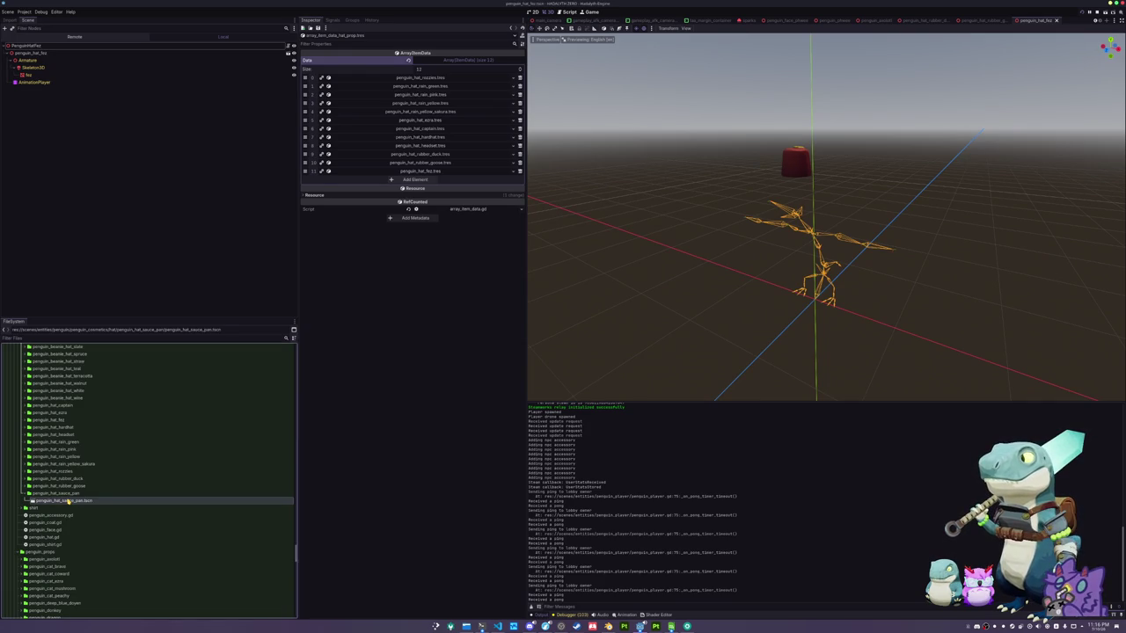
double_click(67, 501)
click(40, 53)
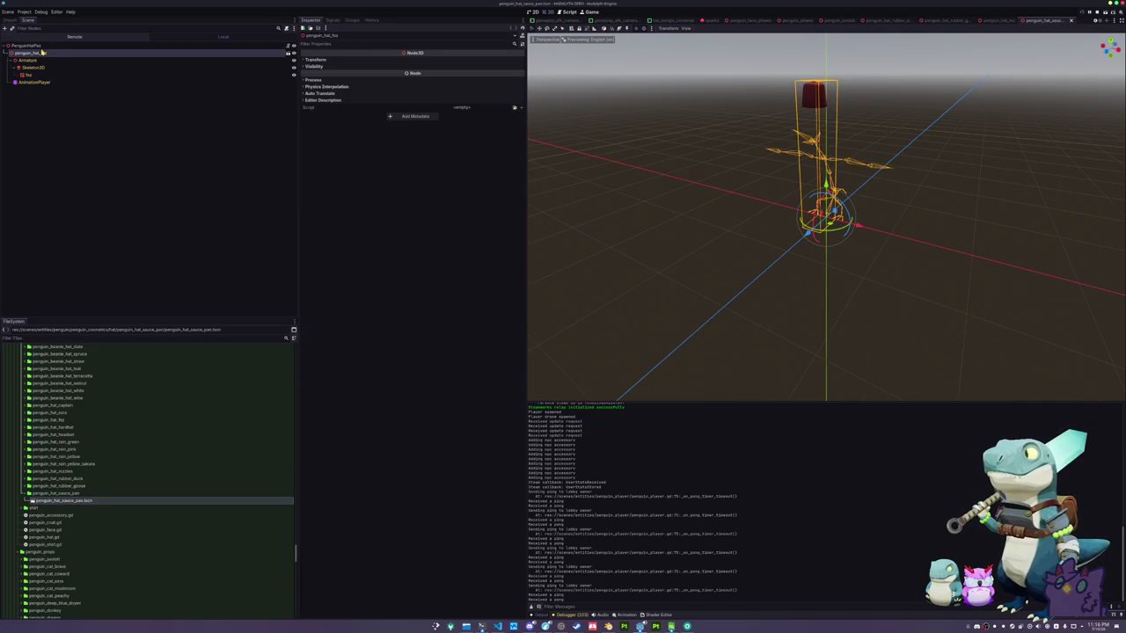
Rename the root to PenguinHatSaucePan, delete the old fez model node, and save
click(50, 48)
text(SaucePan)
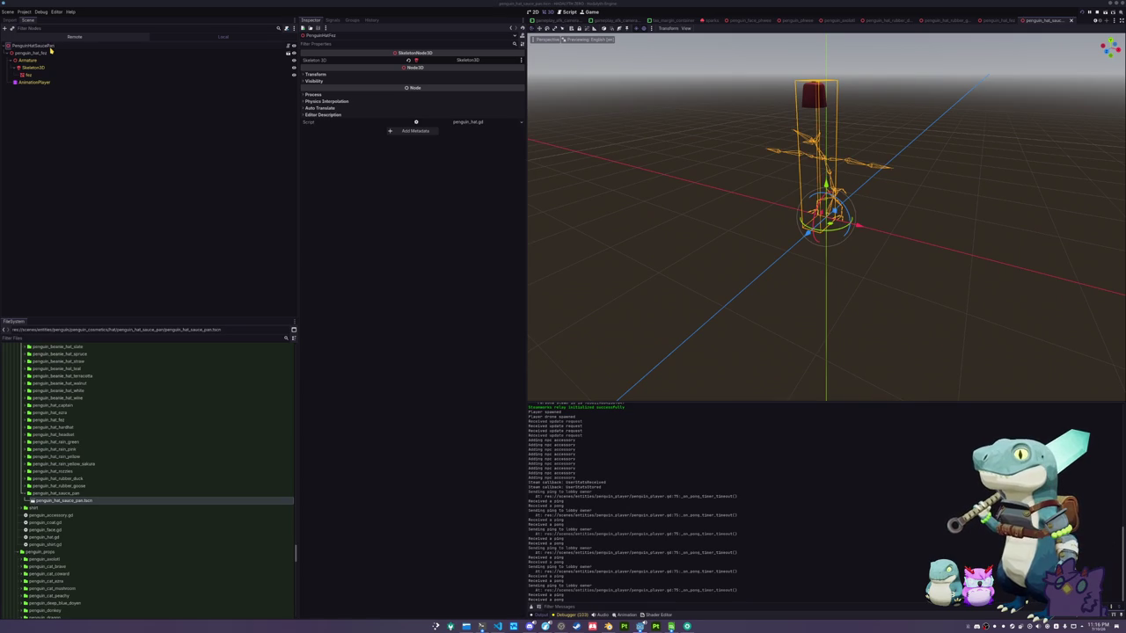
key(Return)
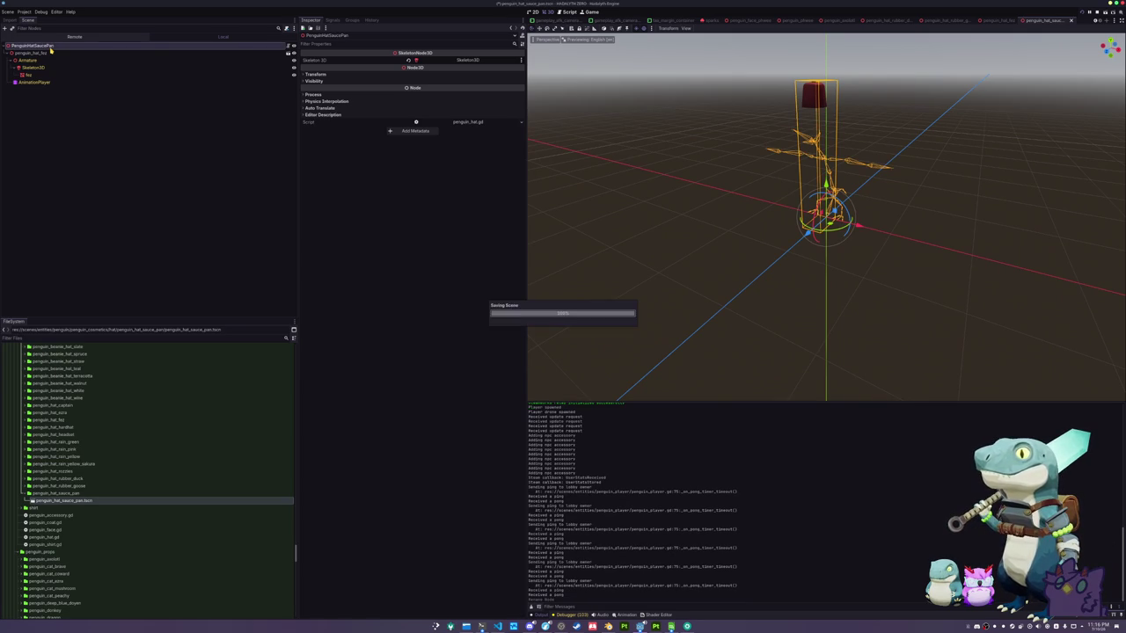
click(51, 55)
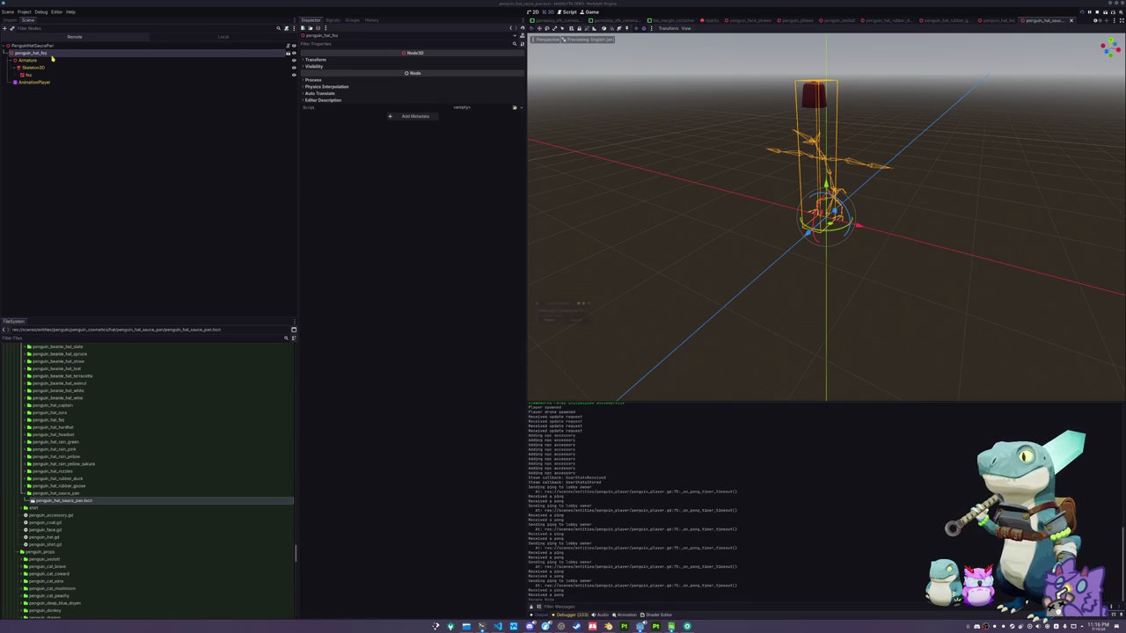
key(Delete)
key(ctrl+s)
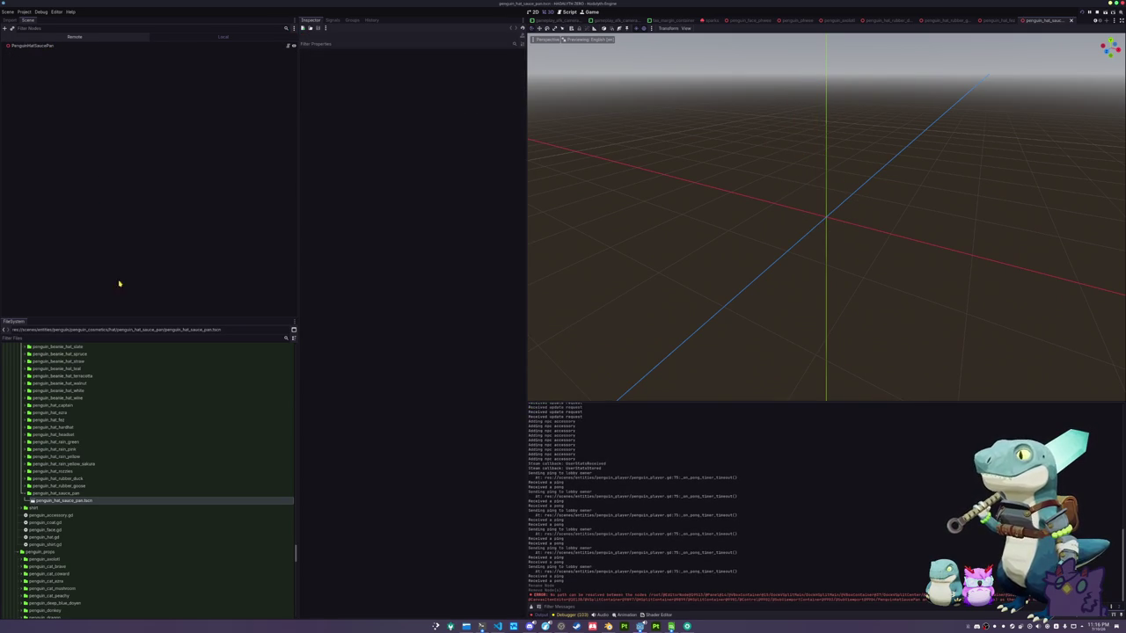
Expand the cosmetics hats folder to list the penguin_hat_*.glb models
scroll(110, 510, up, 10)
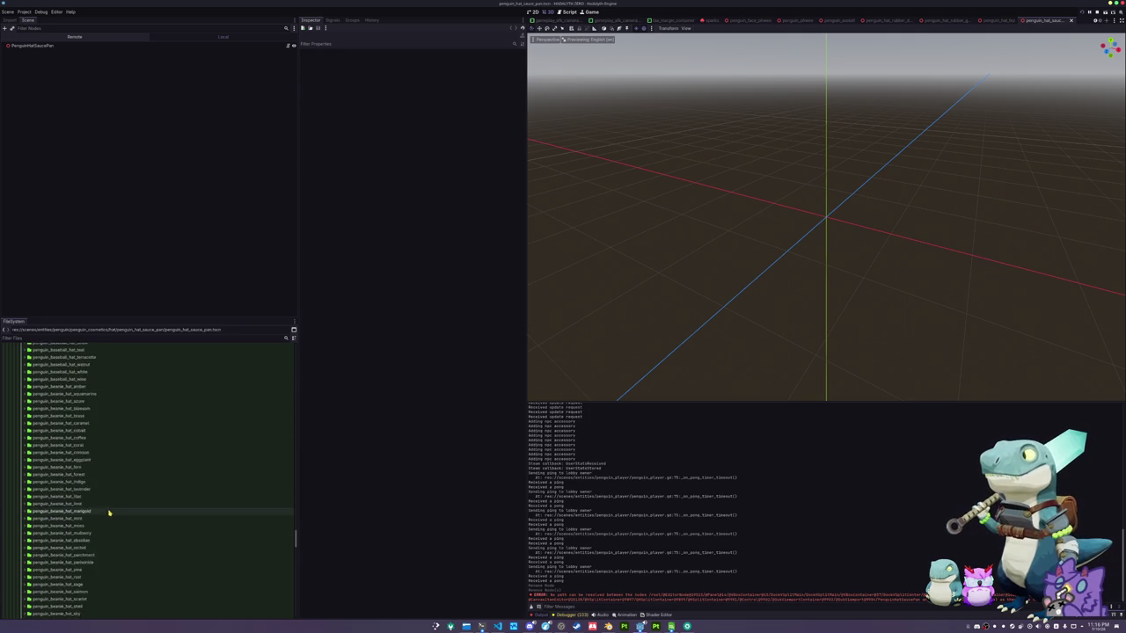
scroll(108, 516, up, 15)
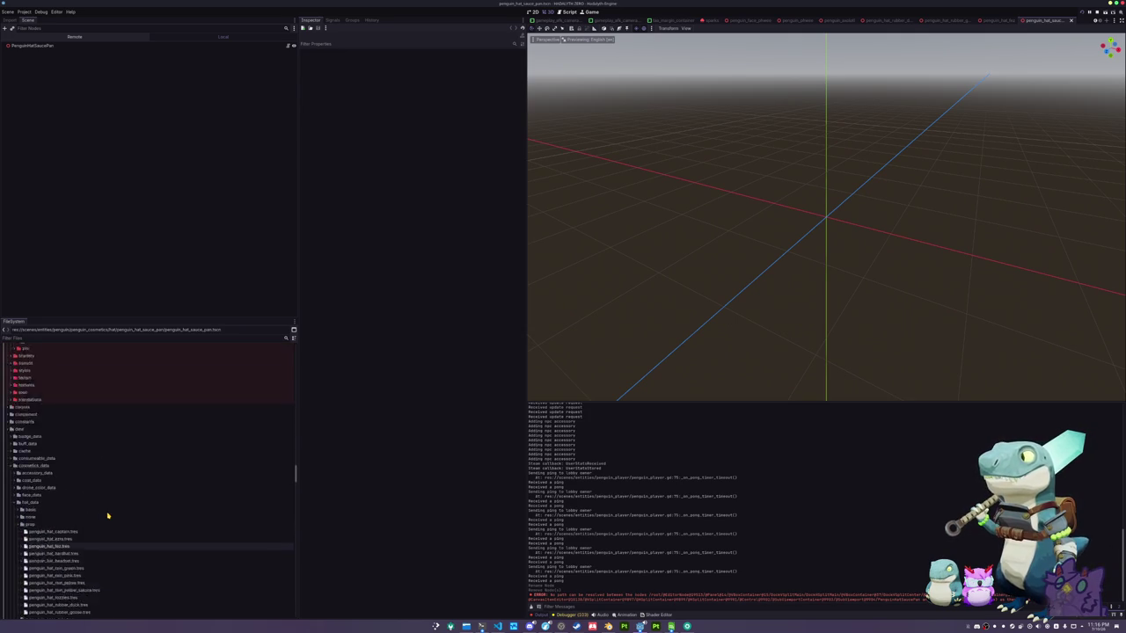
scroll(107, 515, up, 15)
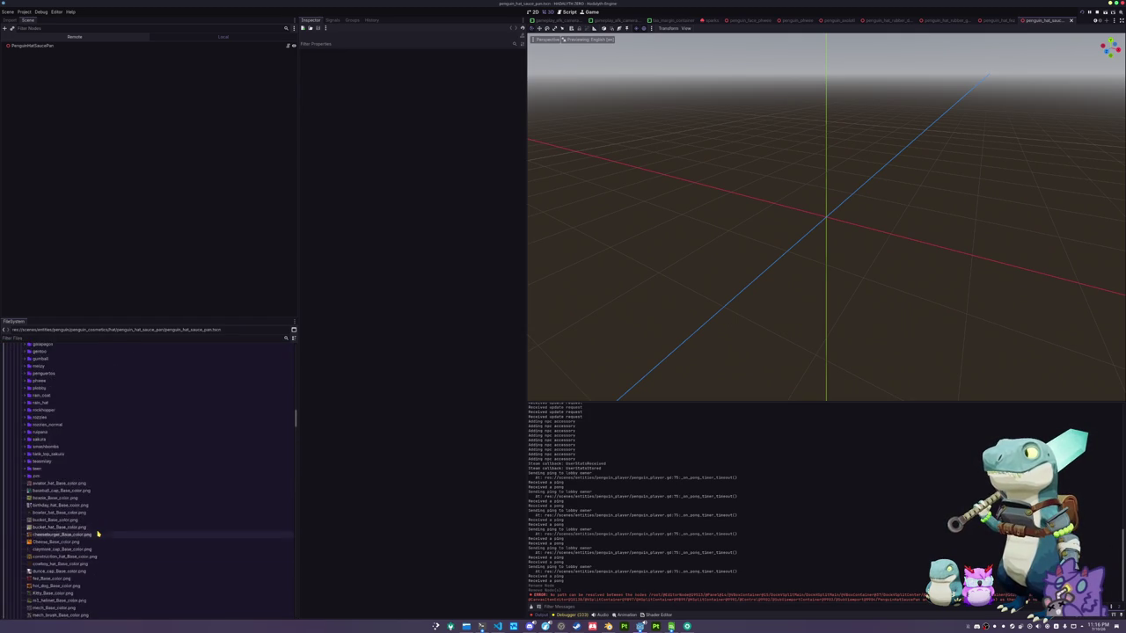
scroll(100, 532, up, 10)
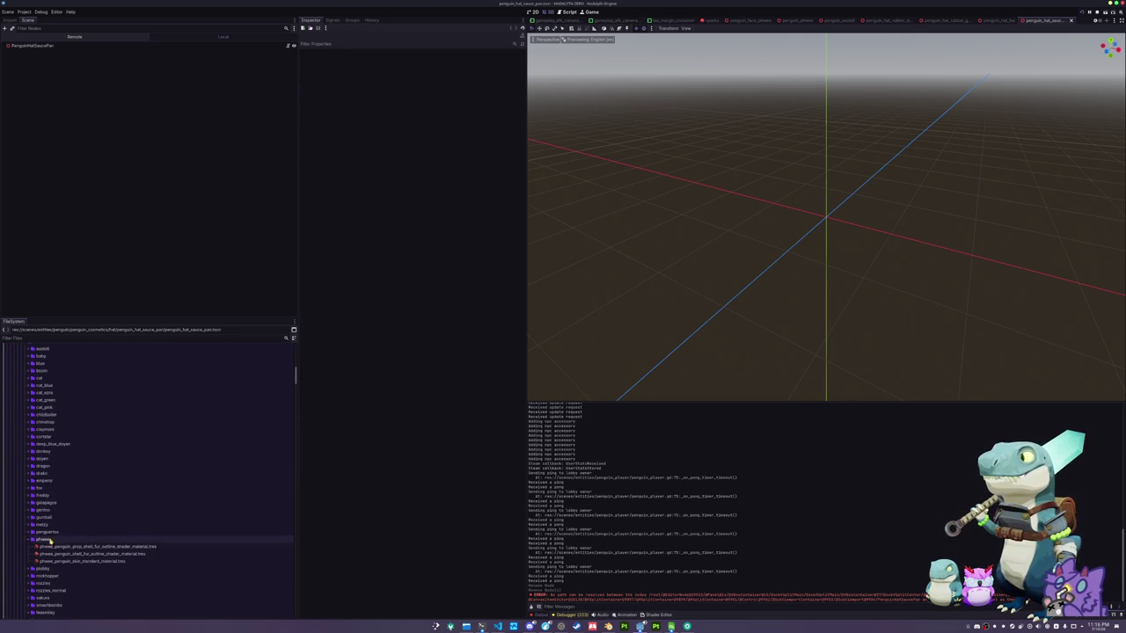
scroll(54, 535, up, 10)
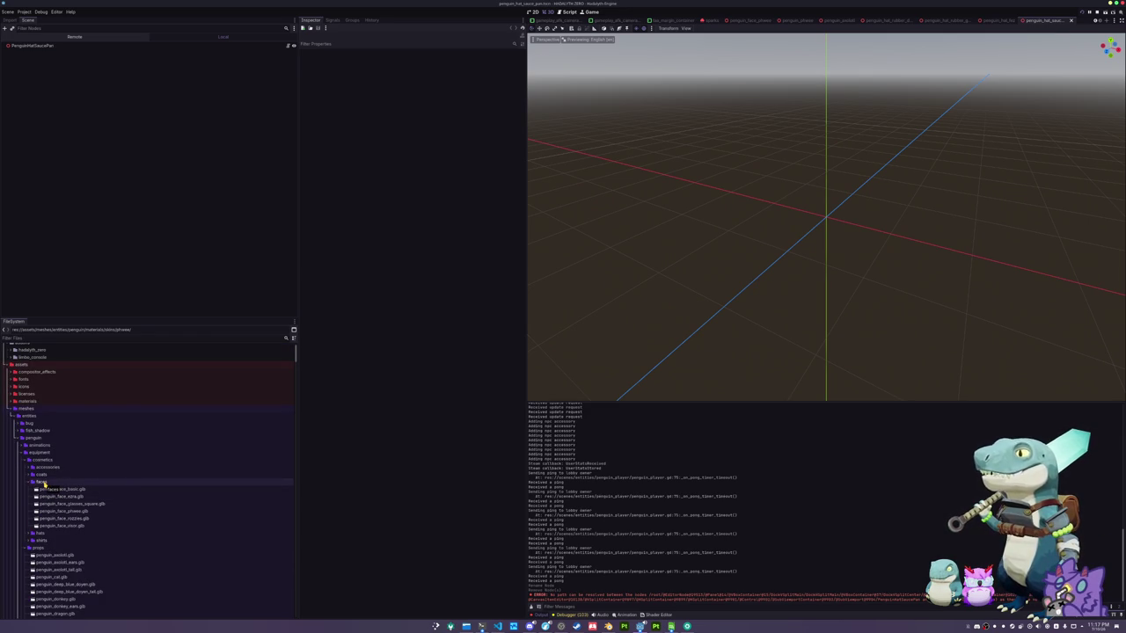
click(56, 496)
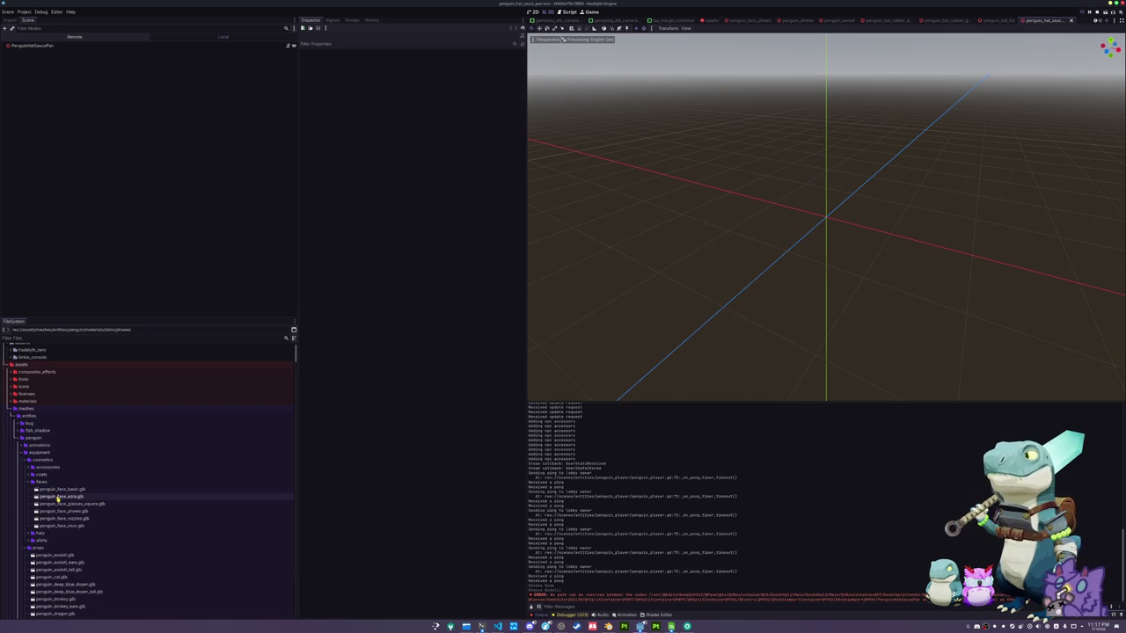
scroll(57, 499, down, 2)
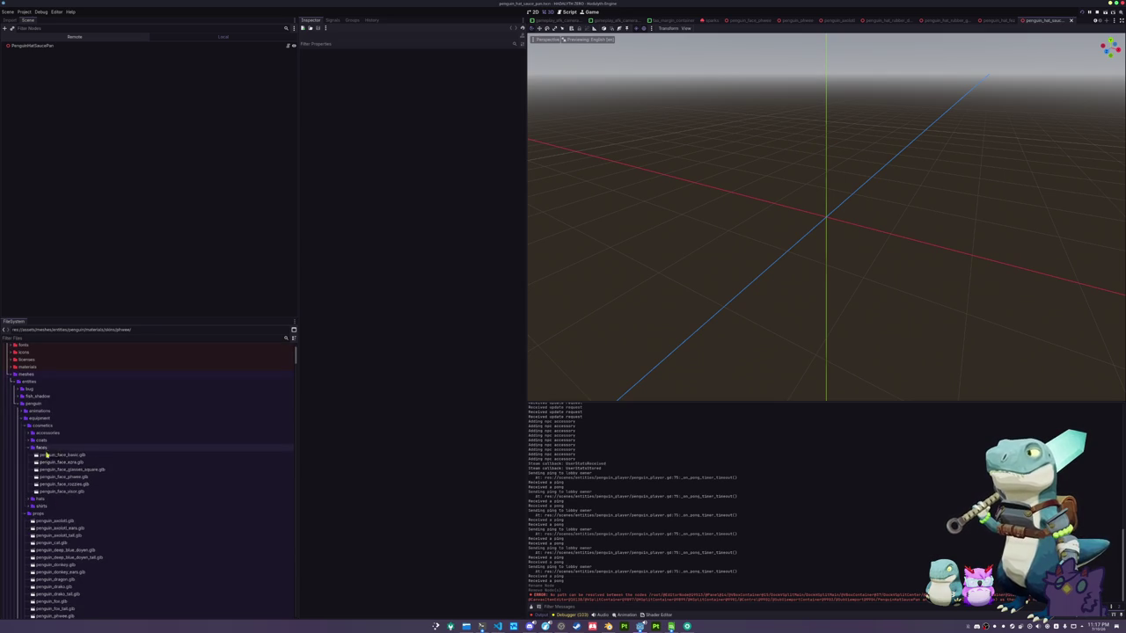
scroll(51, 452, down, 2)
double_click(40, 464)
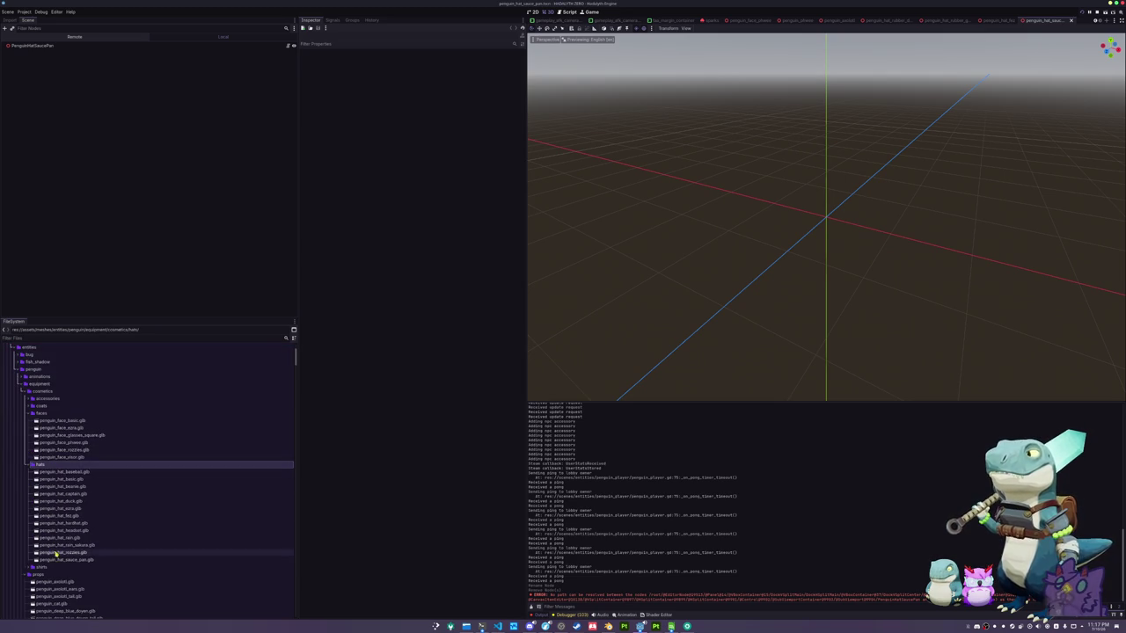
Place penguin_hat_sauce_pan.glb in the scene with Editable Children enabled, and select its mesh node
mouse_move(56, 560)
mouse_down()
mouse_move(40, 103)
mouse_move(49, 47)
mouse_up()
right_click(51, 52)
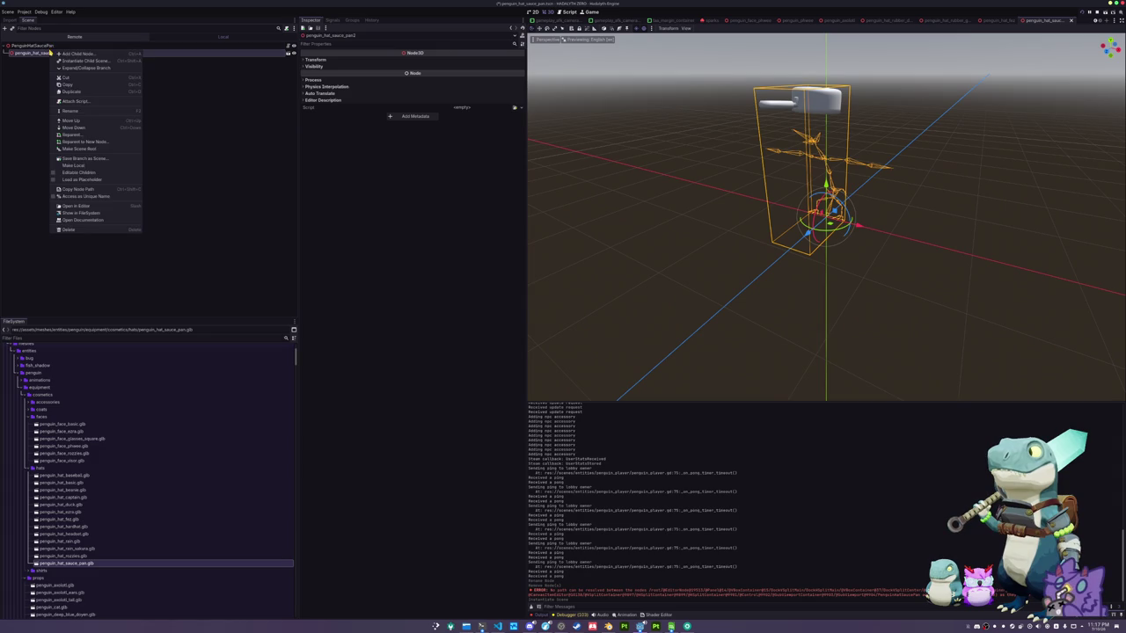
click(81, 171)
click(49, 75)
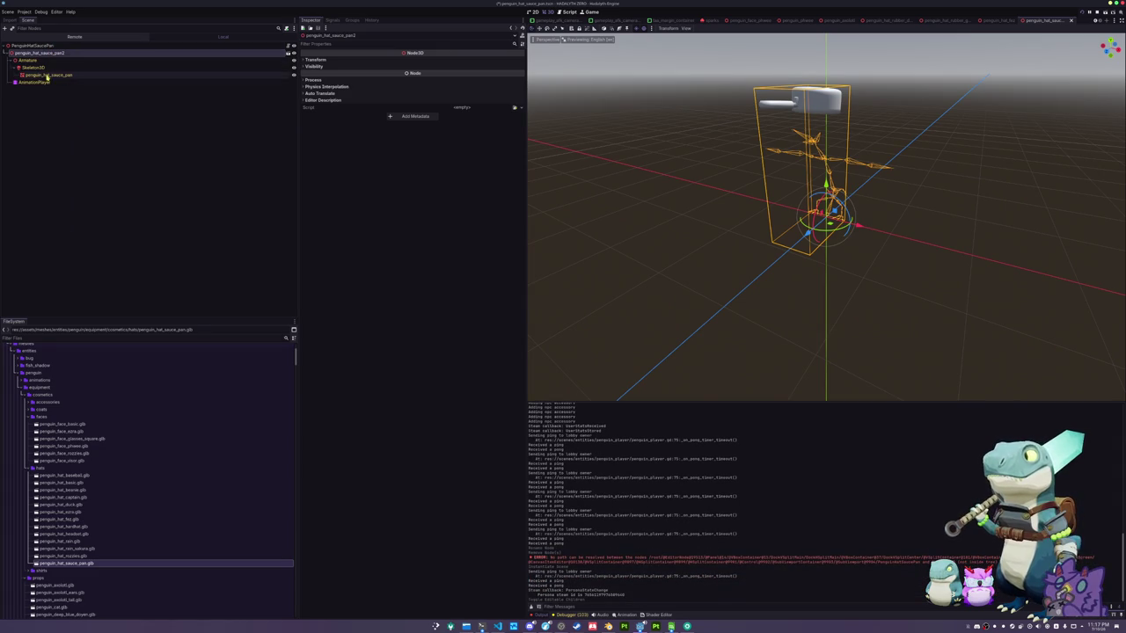
click(315, 99)
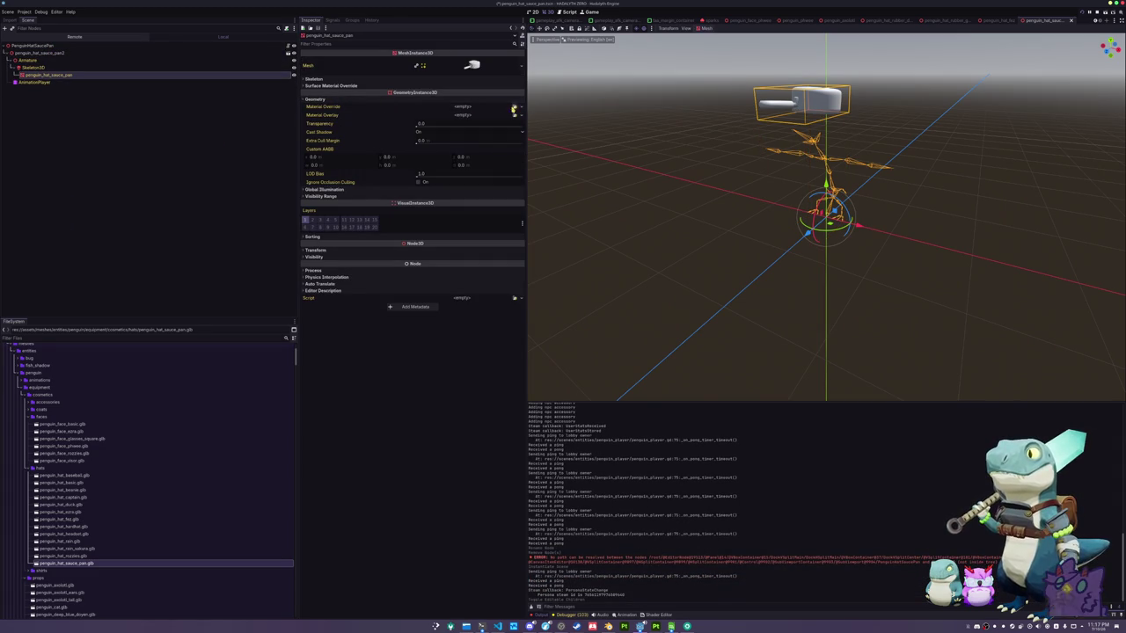
scroll(131, 492, down, 15)
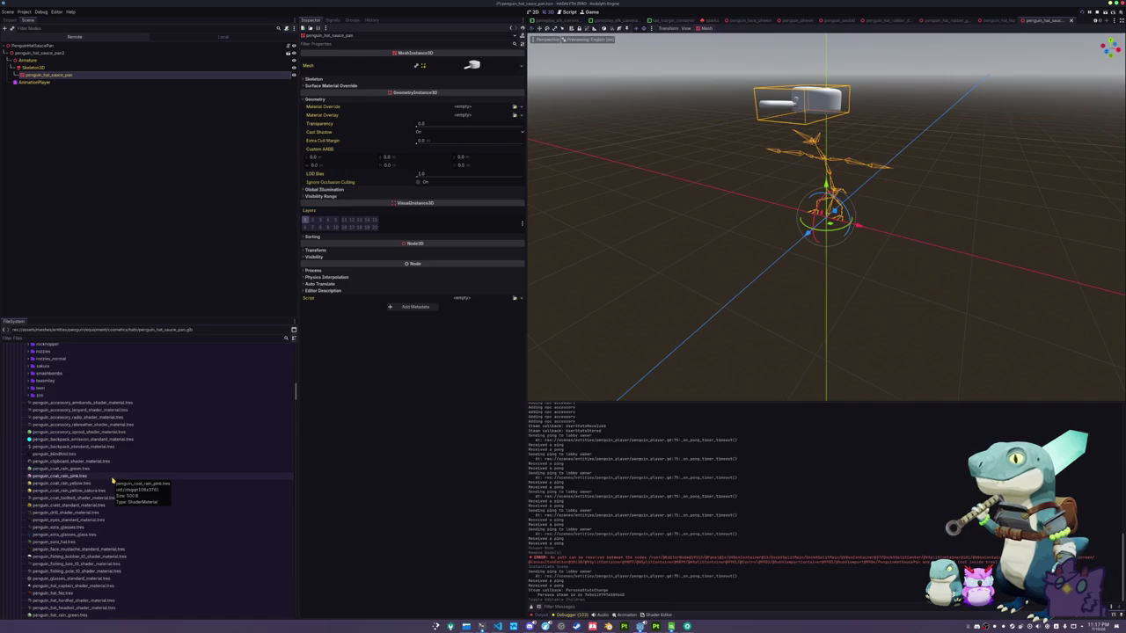
scroll(113, 480, down, 2)
Duplicate the penguin_hat_fez.tres material as penguin_hat_sauce_pan.tres
click(93, 508)
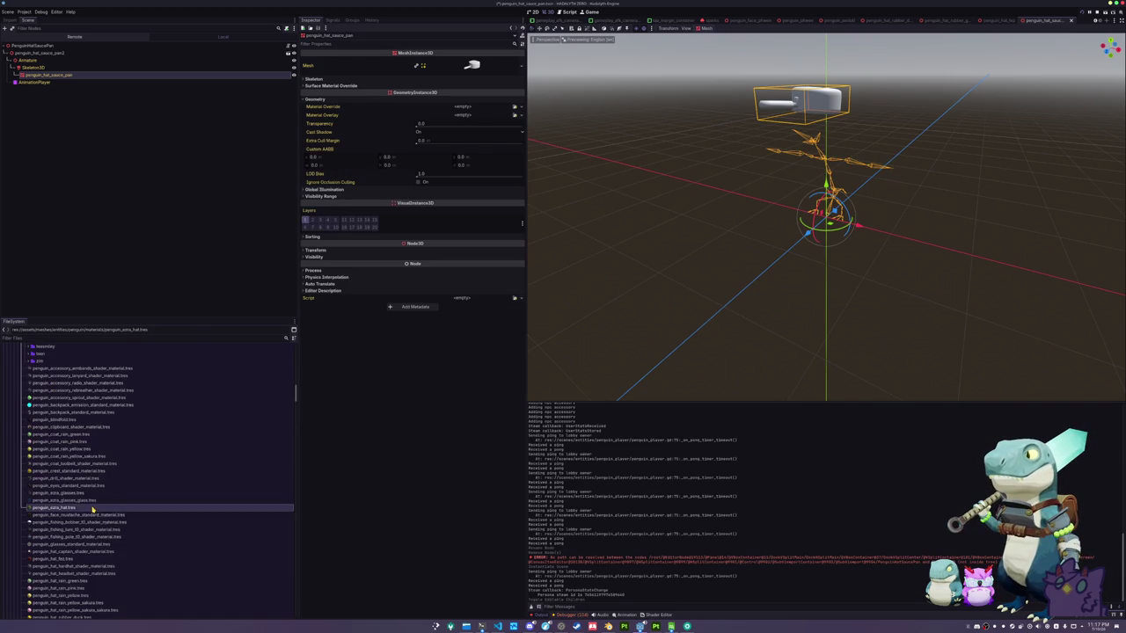
scroll(93, 508, down, 3)
click(91, 530)
key(ctrl+d)
key(Escape)
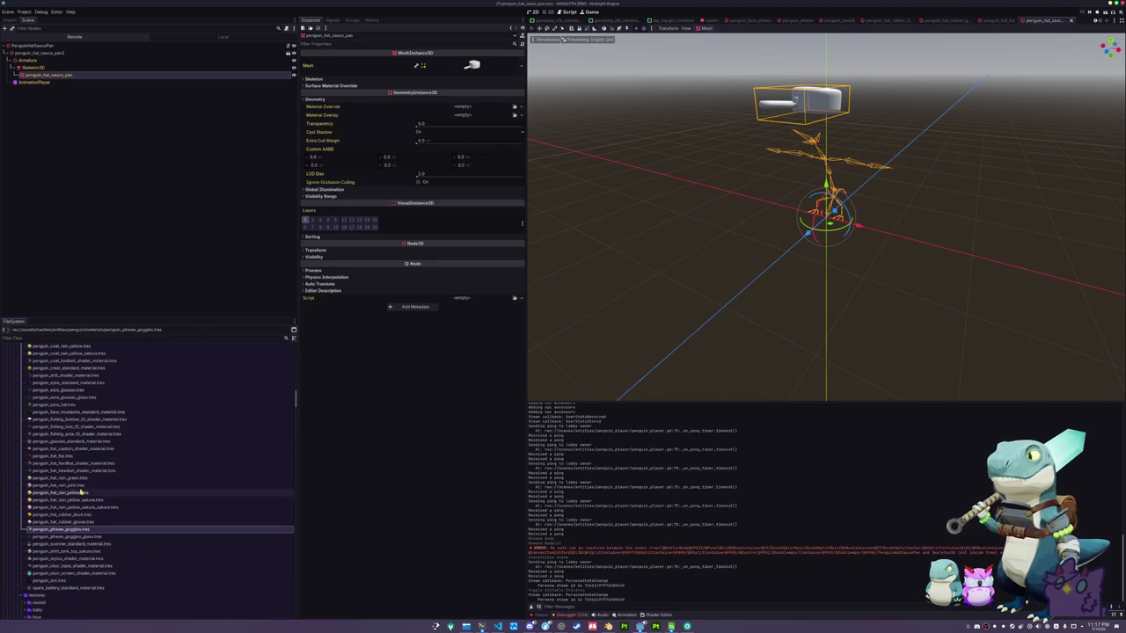
click(81, 486)
click(61, 455)
key(ctrl+d)
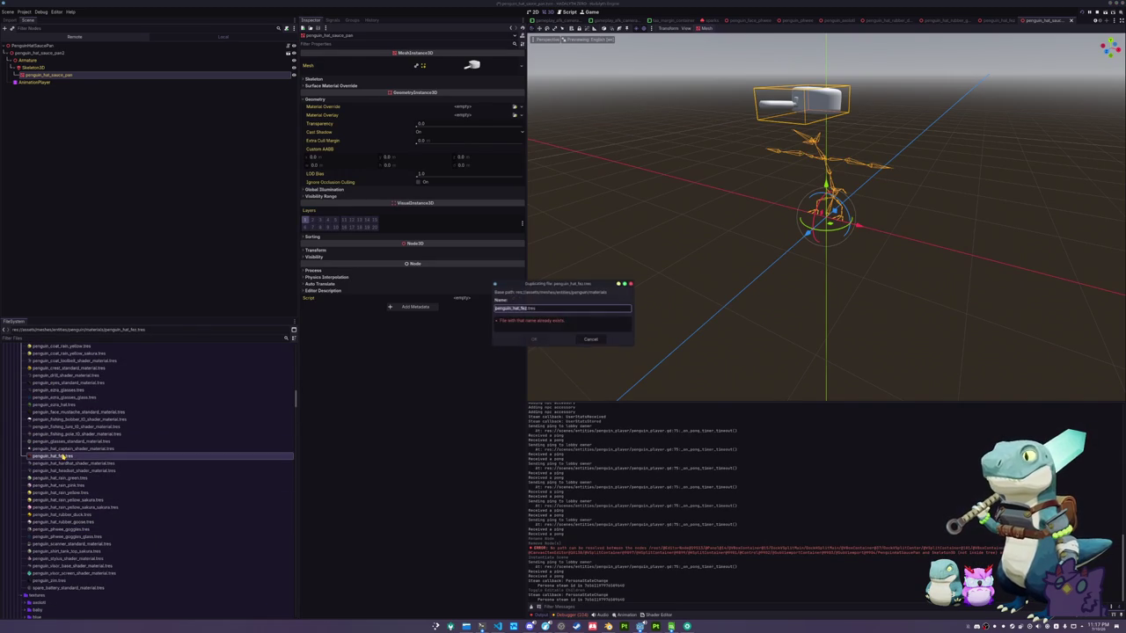
text(sau)
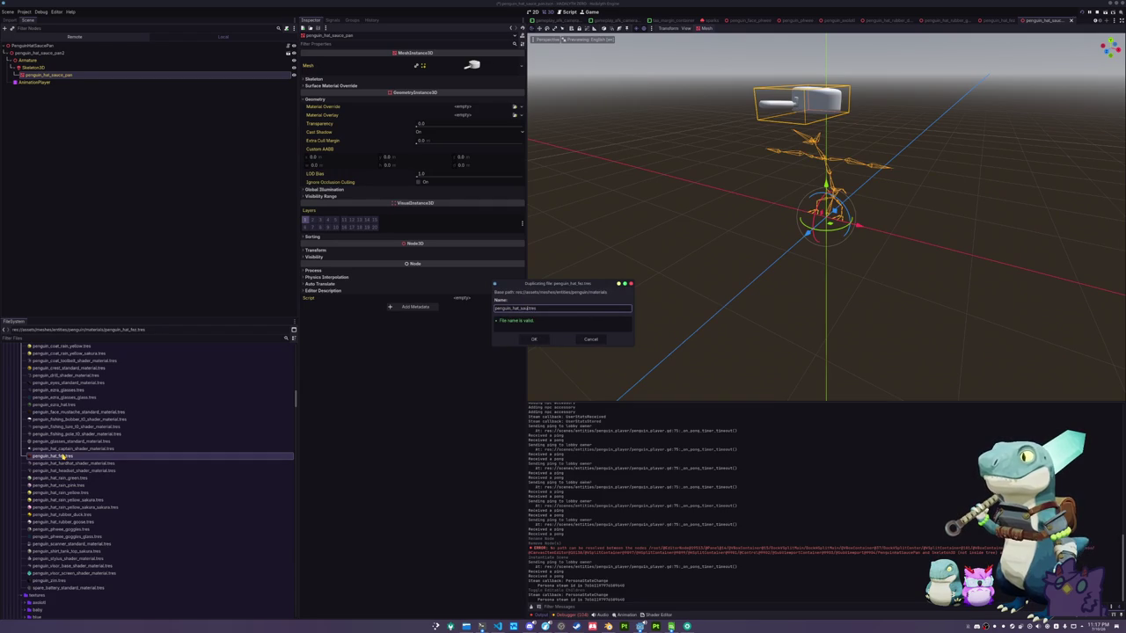
key(Return)
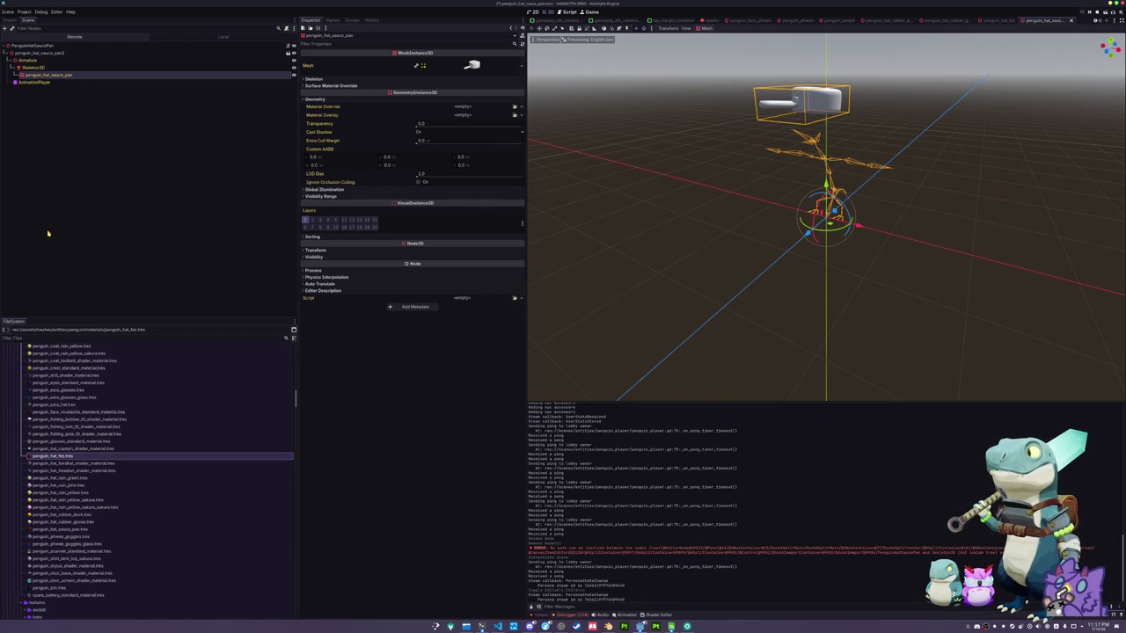
Set the saucepan mesh's Material Override to penguin_hat_sauce_pan.tres
click(67, 76)
click(514, 110)
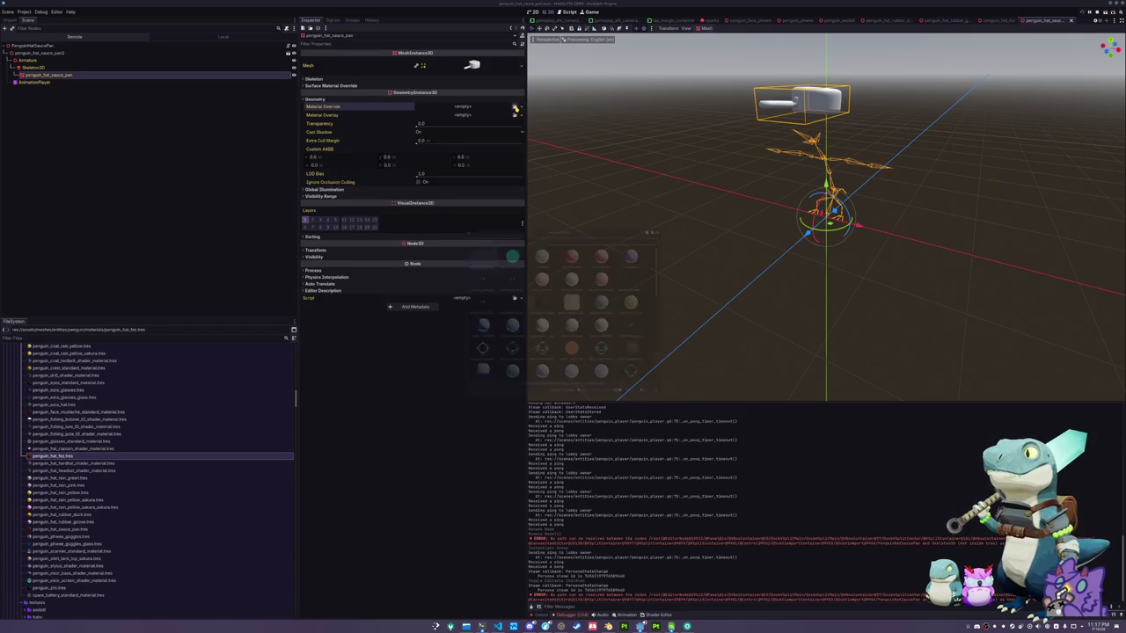
text(sauce)
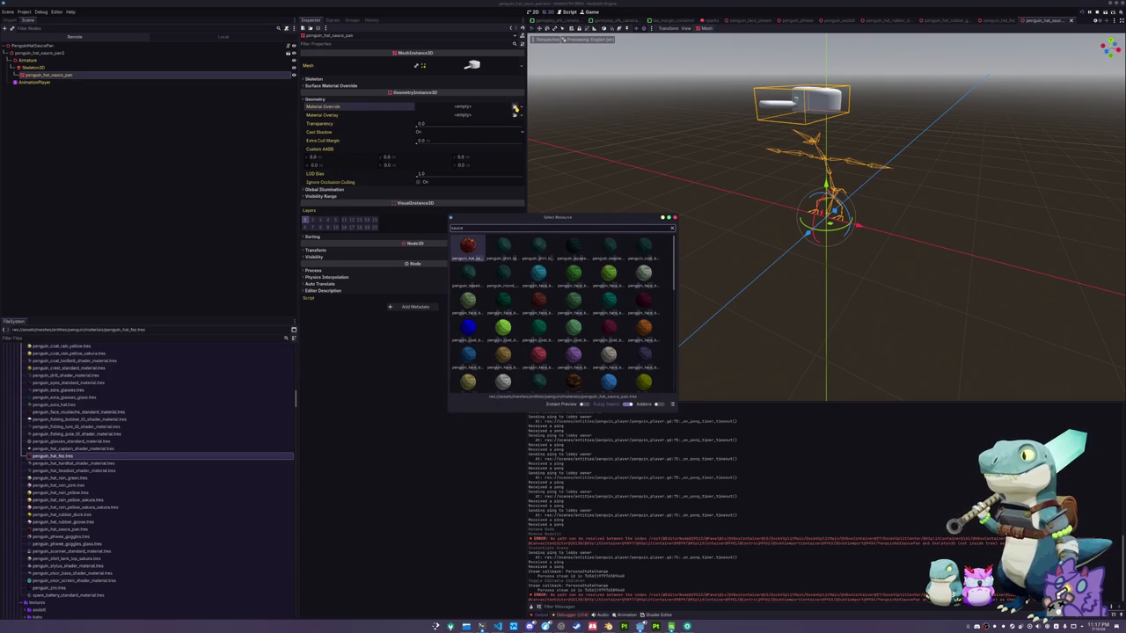
key(Return)
Make sauce_pan_Base_color.png the override material's albedo texture
click(473, 112)
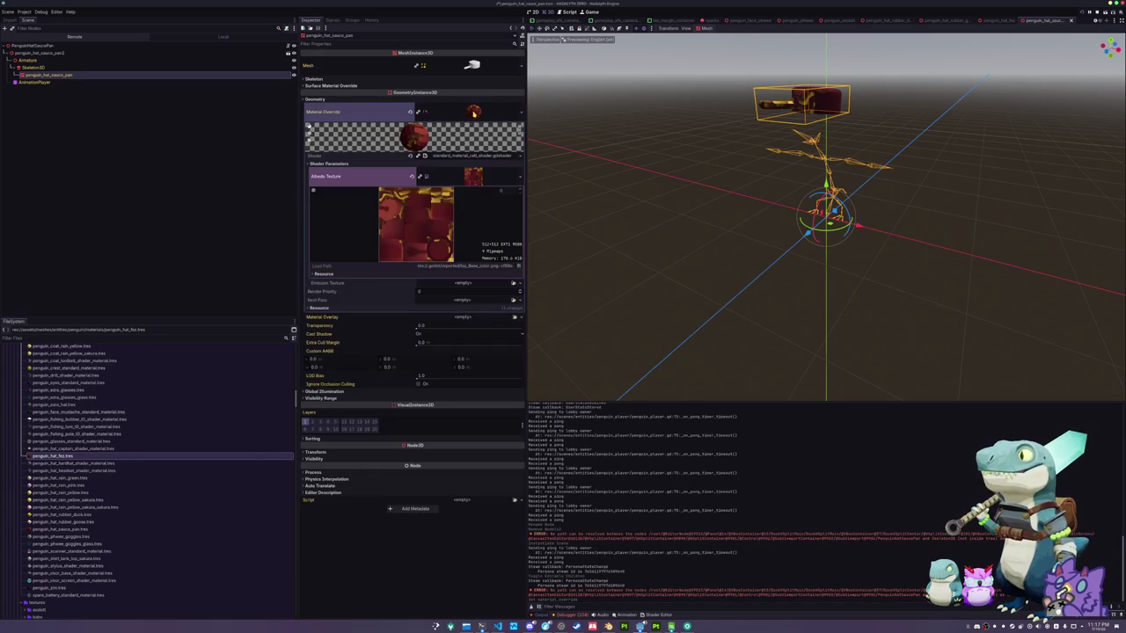
click(519, 176)
click(464, 344)
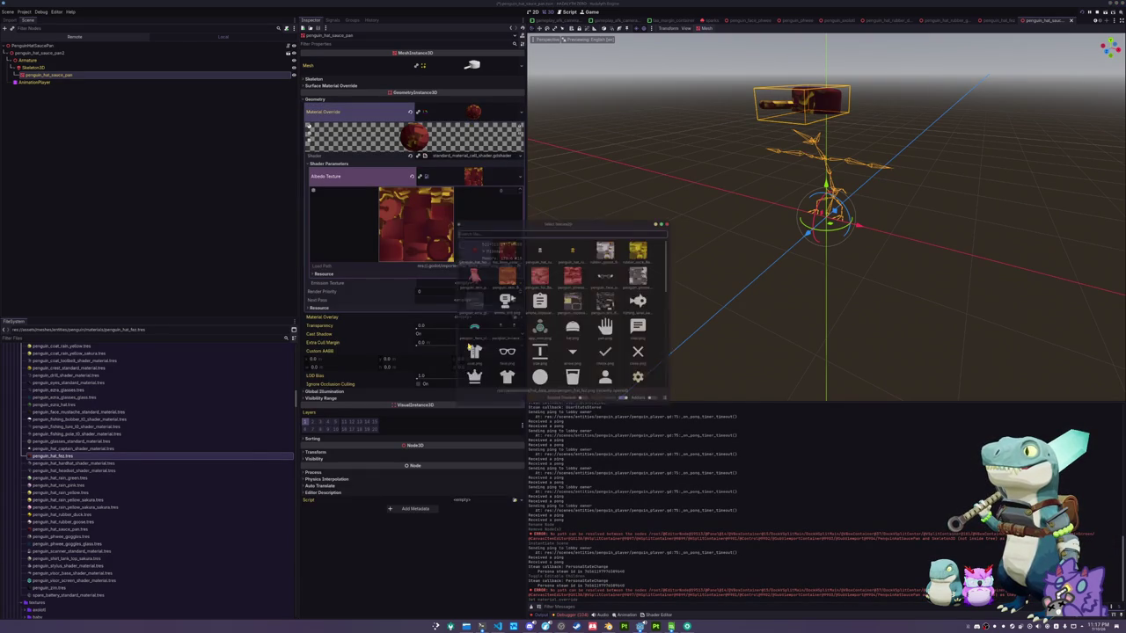
text(sauce)
double_click(503, 248)
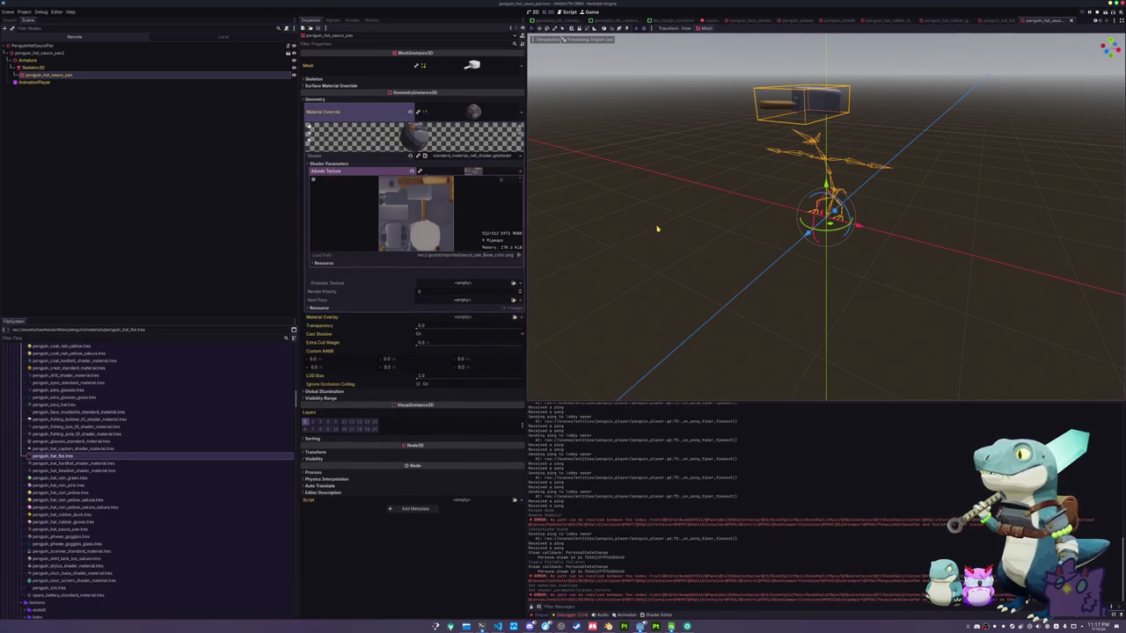
scroll(661, 120, up, 3)
scroll(651, 181, down, 2)
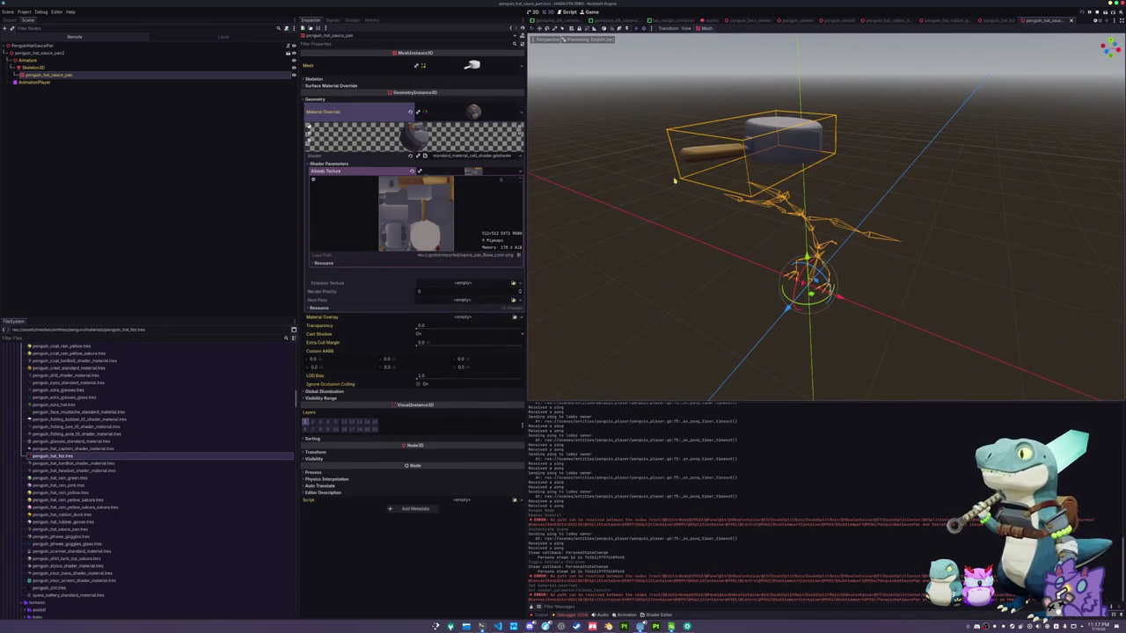
Point the PenguinHatSaucePan root's Skeleton 3D property to Skeleton3D
scroll(675, 181, down, 4)
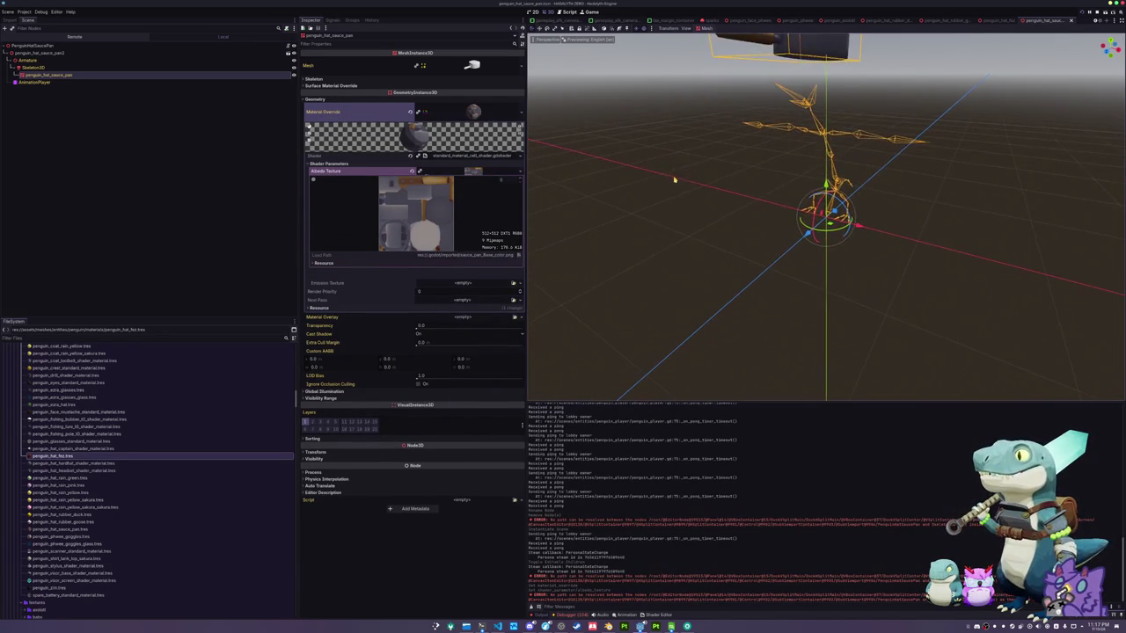
click(75, 45)
click(464, 60)
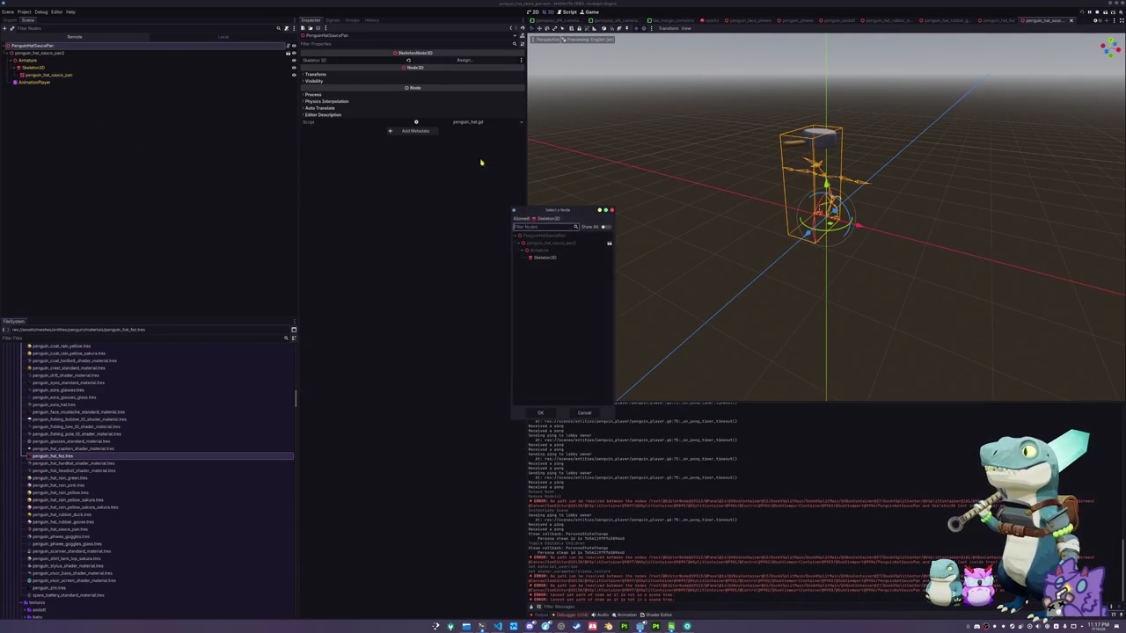
double_click(543, 258)
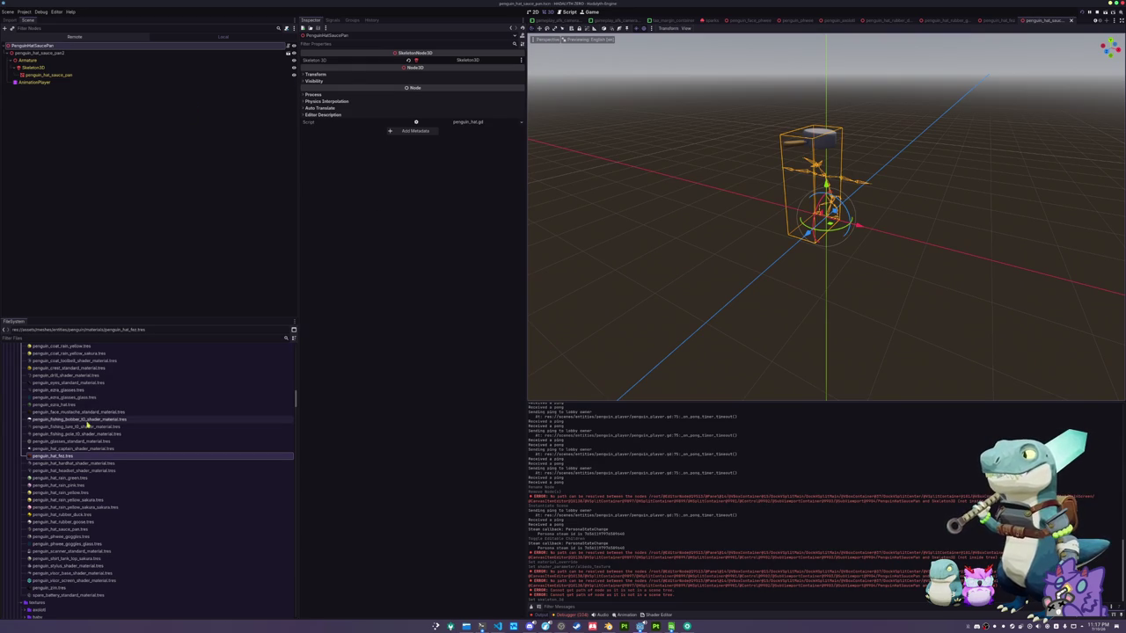
Scroll the FileSystem to the prop hat data and select the rubber goose hat data file
scroll(77, 455, down, 10)
scroll(76, 455, down, 15)
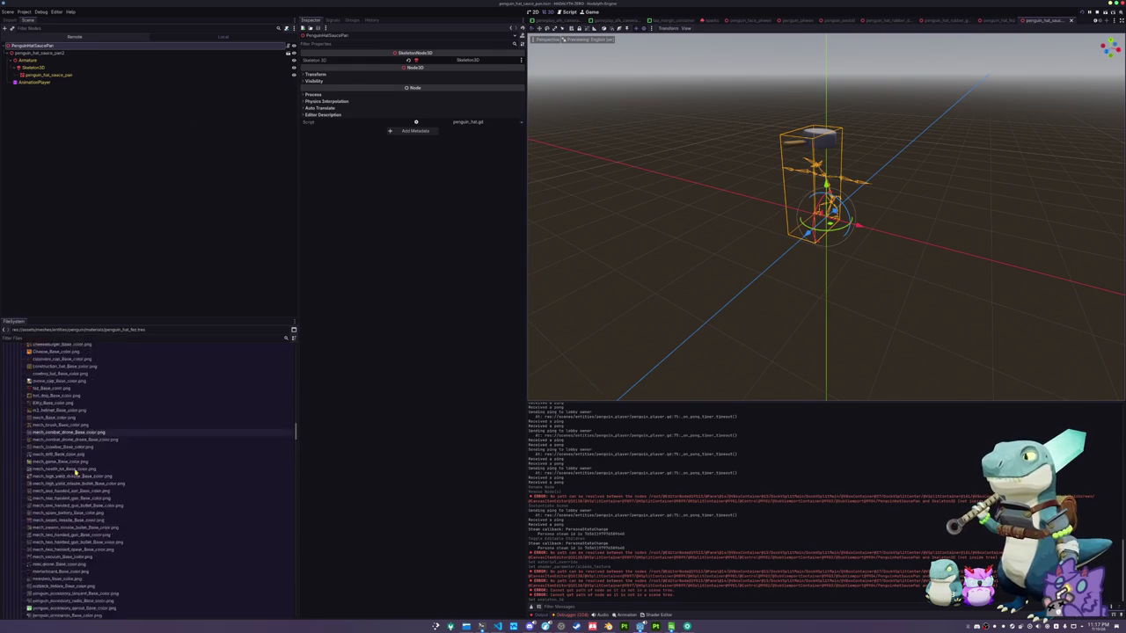
scroll(73, 483, down, 10)
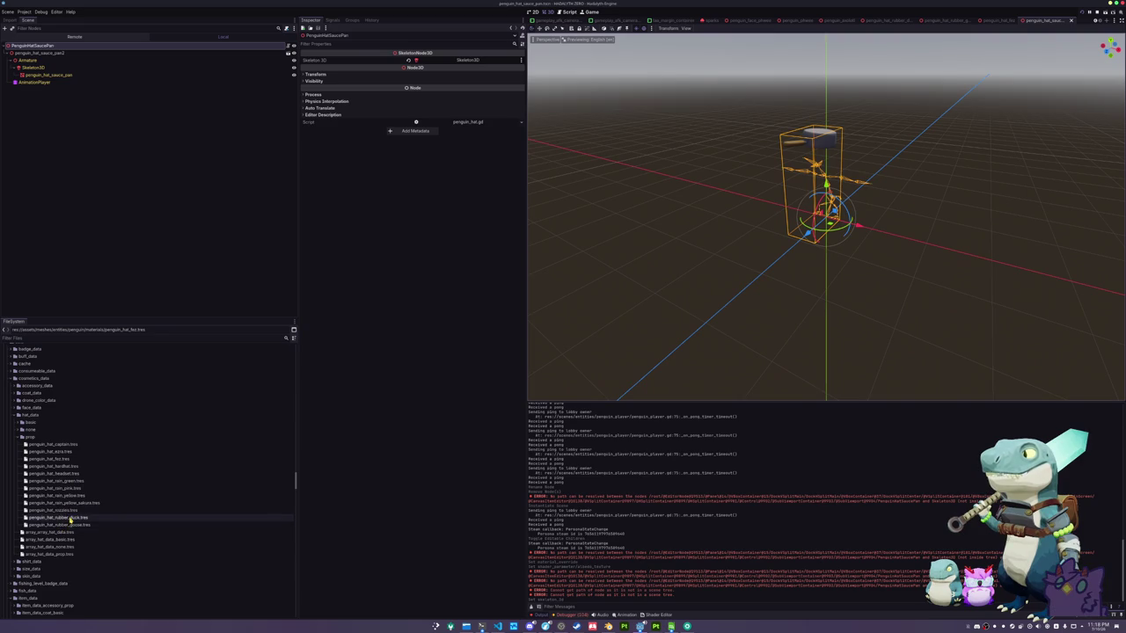
click(84, 526)
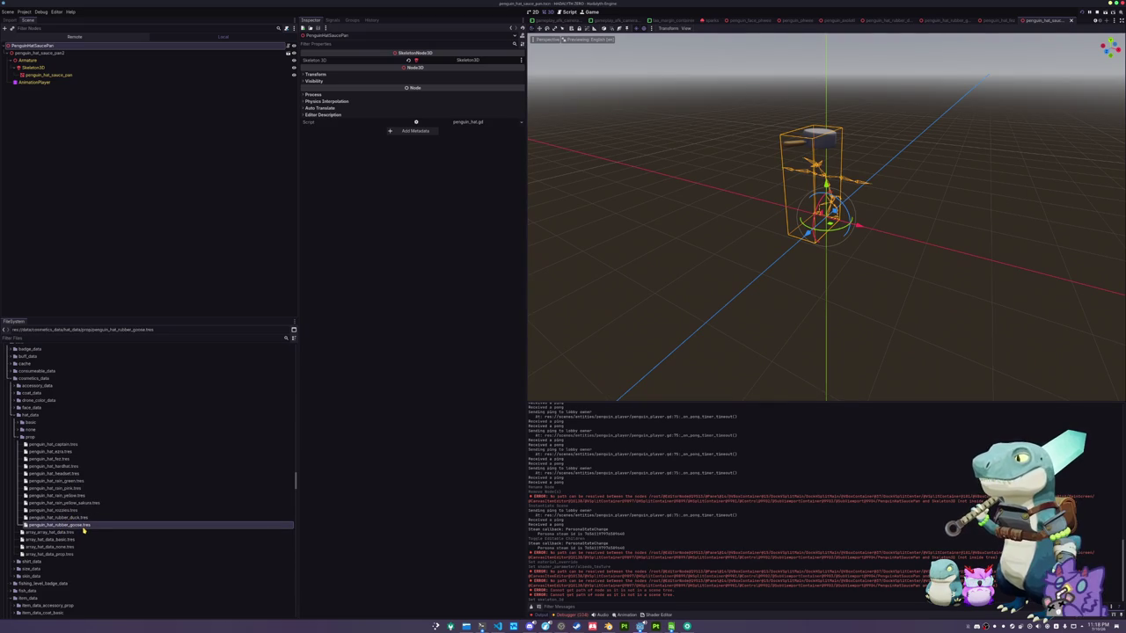
Duplicate the rubber goose hat data as penguin_hat_sauce_pan.tres and give it the grey saucepan icon
key(ctrl+d)
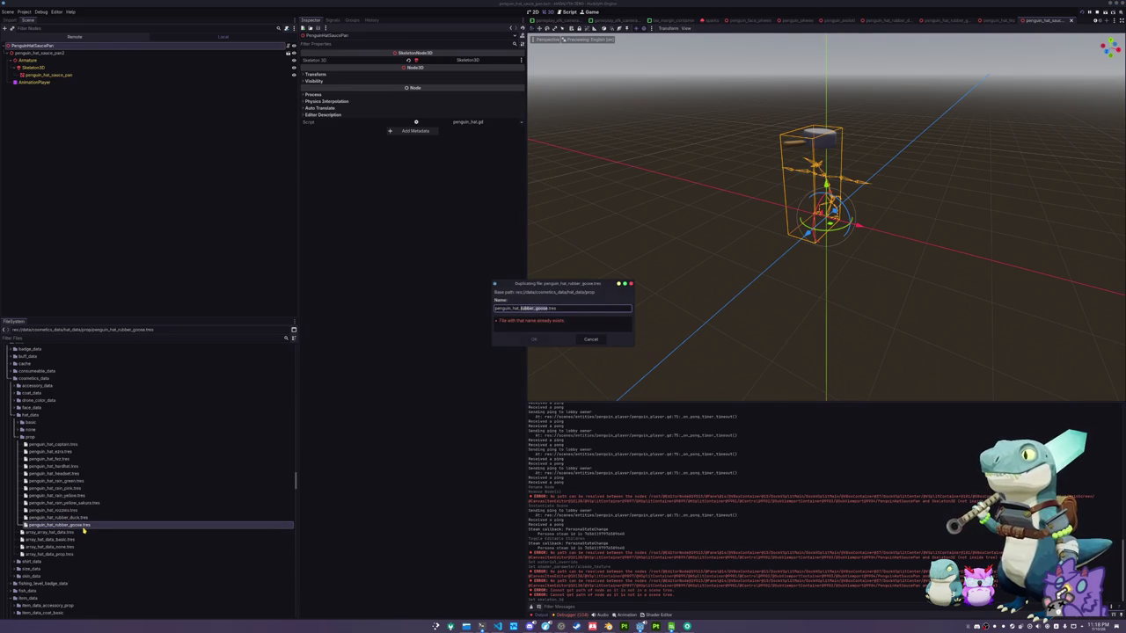
text(sauce)
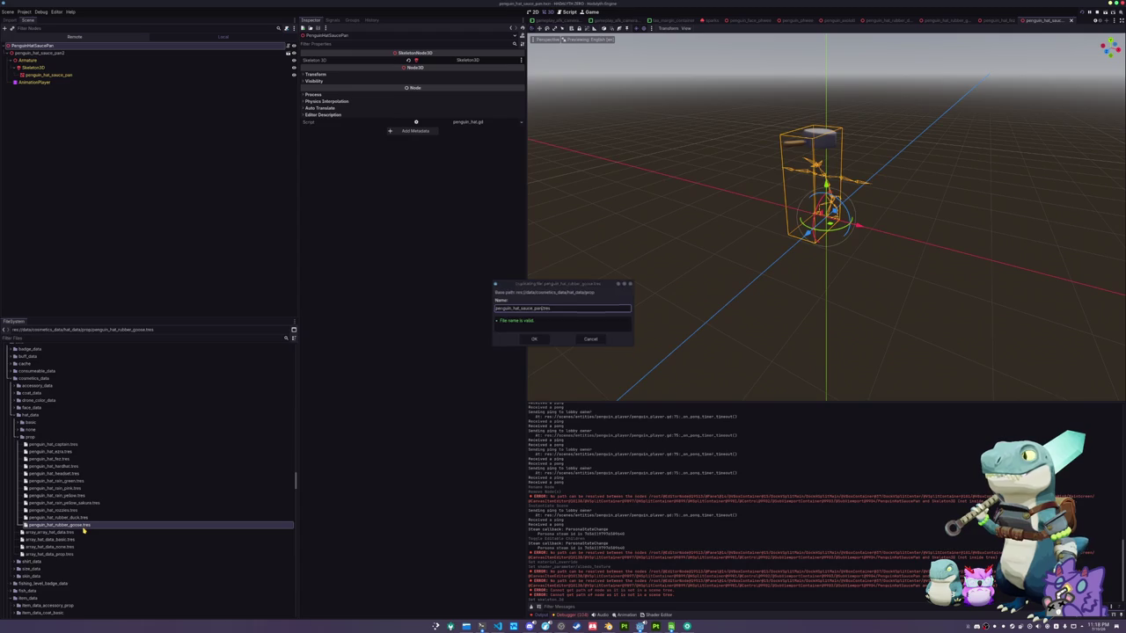
key(Return)
click(83, 530)
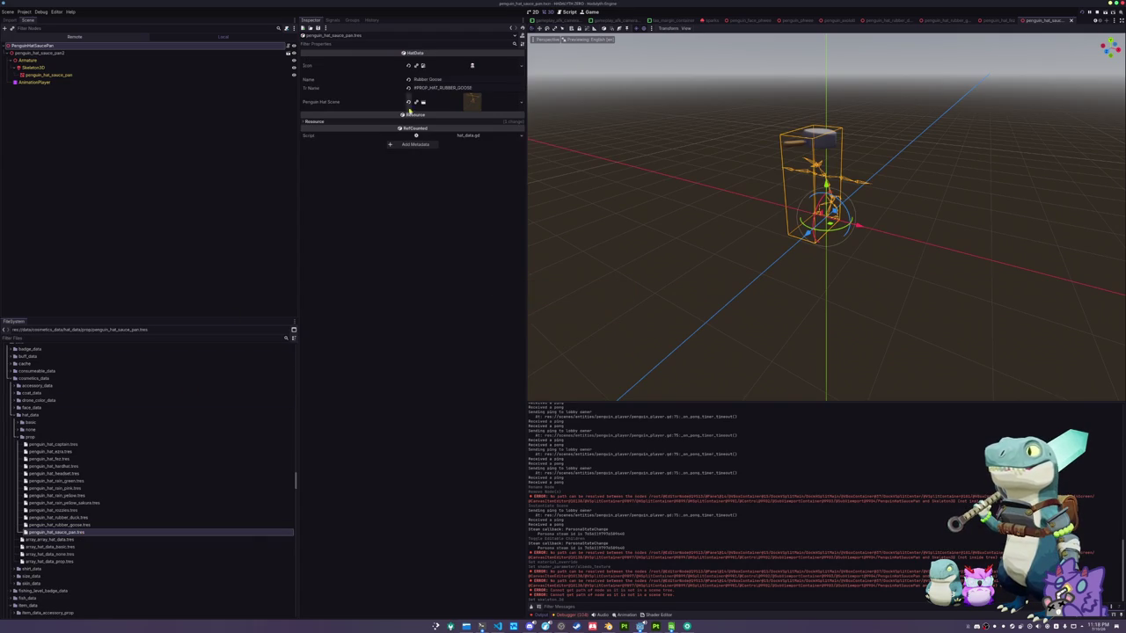
click(523, 70)
click(475, 233)
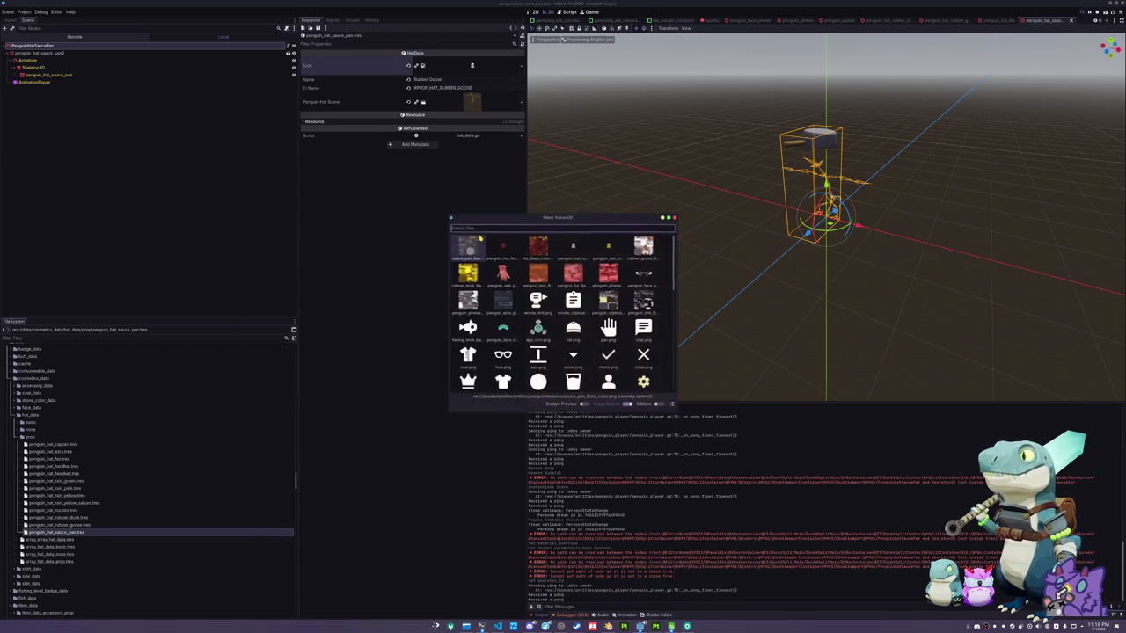
text(sauce)
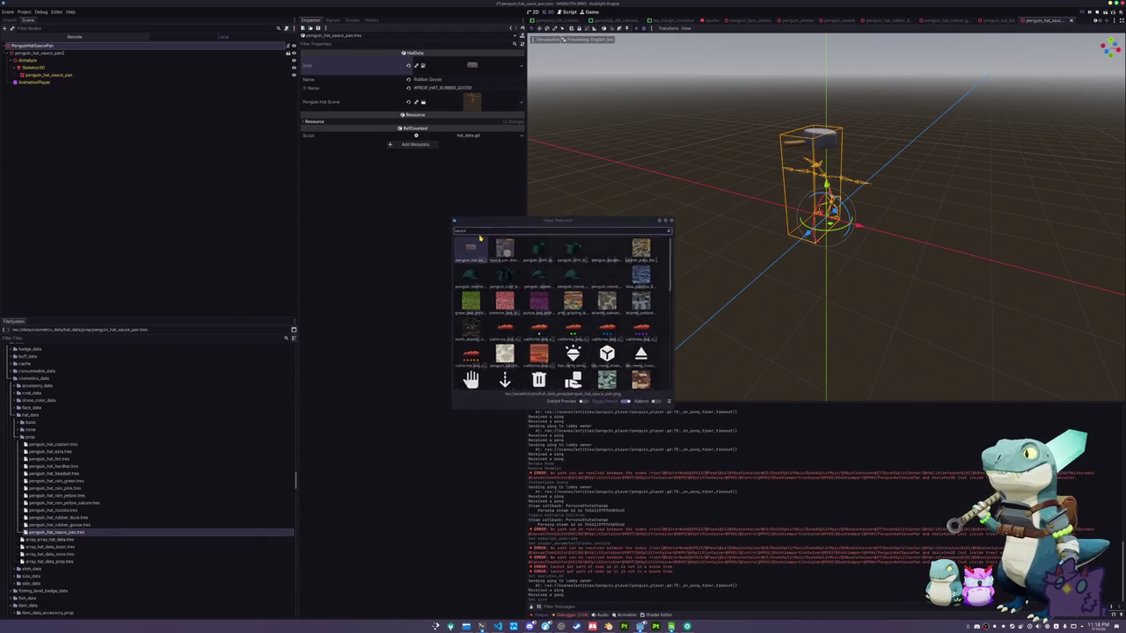
double_click(480, 239)
Name the hat Sauce Pan with translation key #PROP_HAT_SAUCE_PAN and save
click(459, 81)
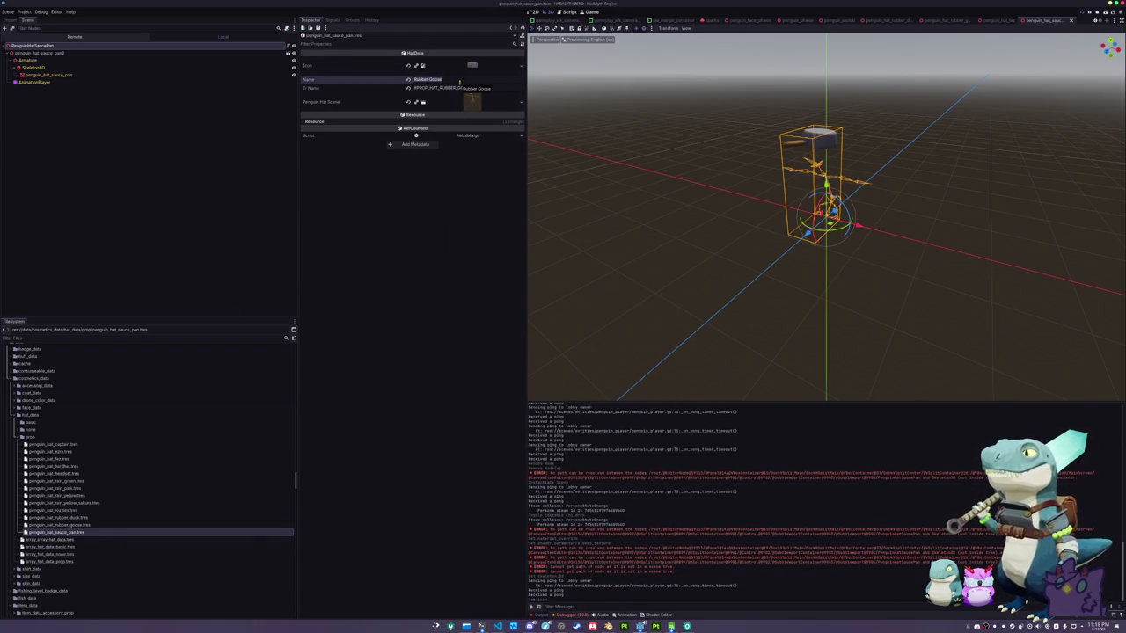
text(Sauce Pa)
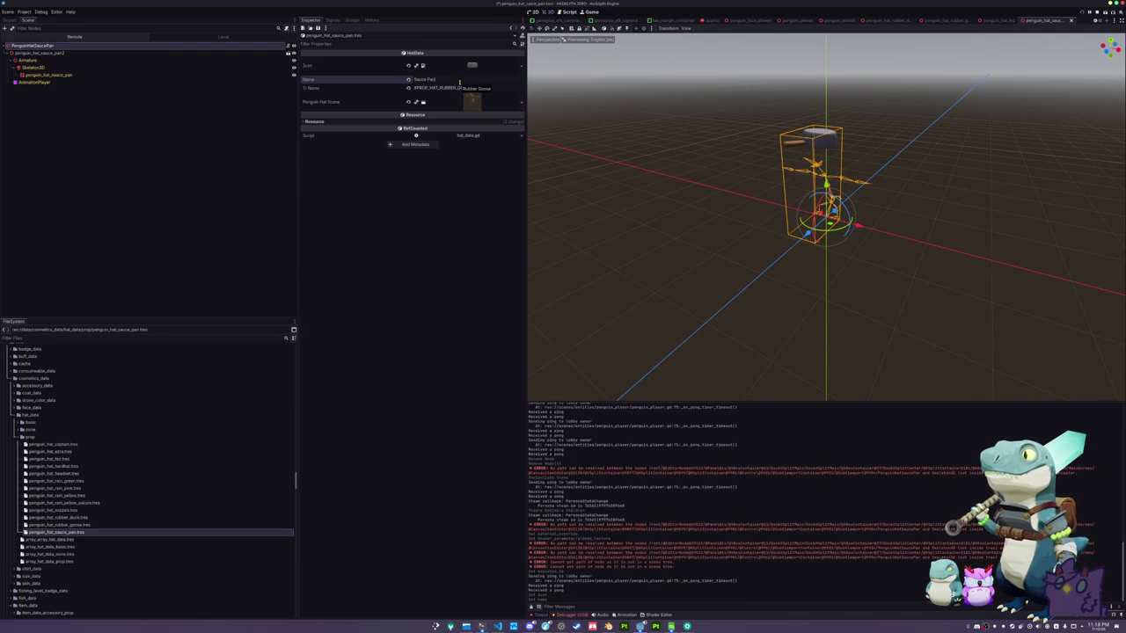
text(n)
drag(439, 88, 495, 88)
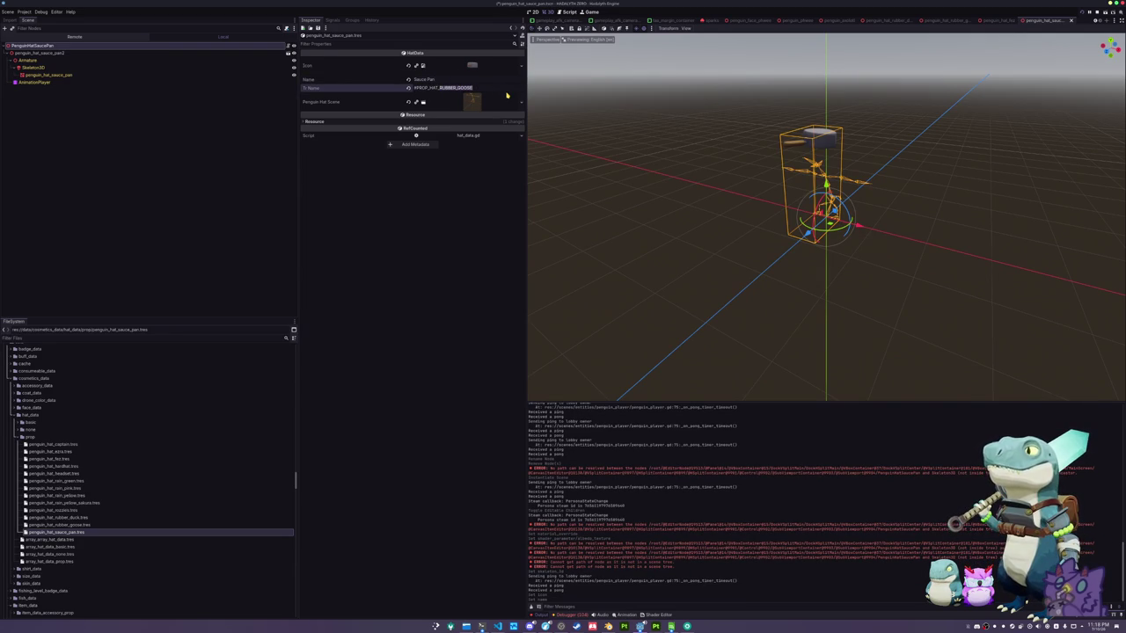
text(SAUC)
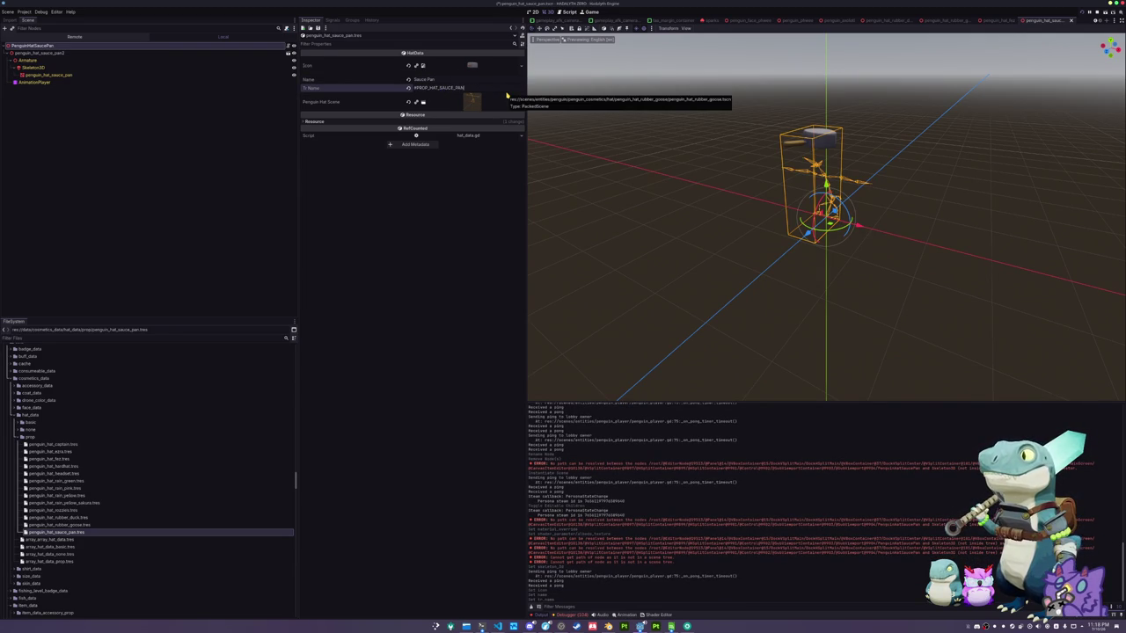
key(ctrl+s)
Set the Penguin Hat Scene to the sauce pan scene and save the hat data
click(519, 103)
click(505, 143)
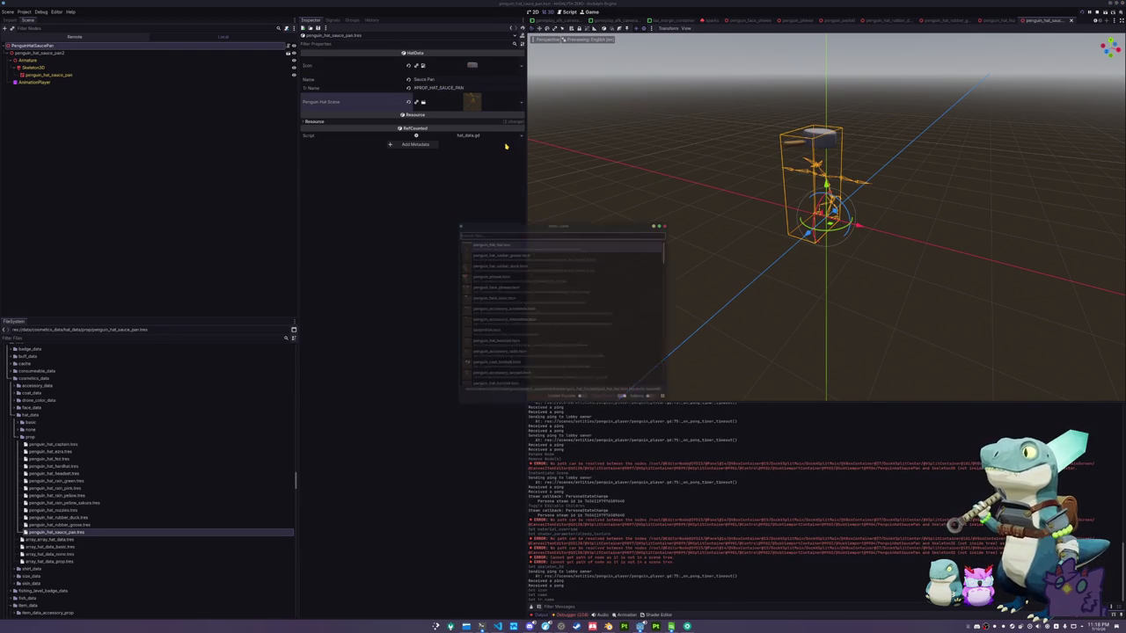
text(sauce_pl)
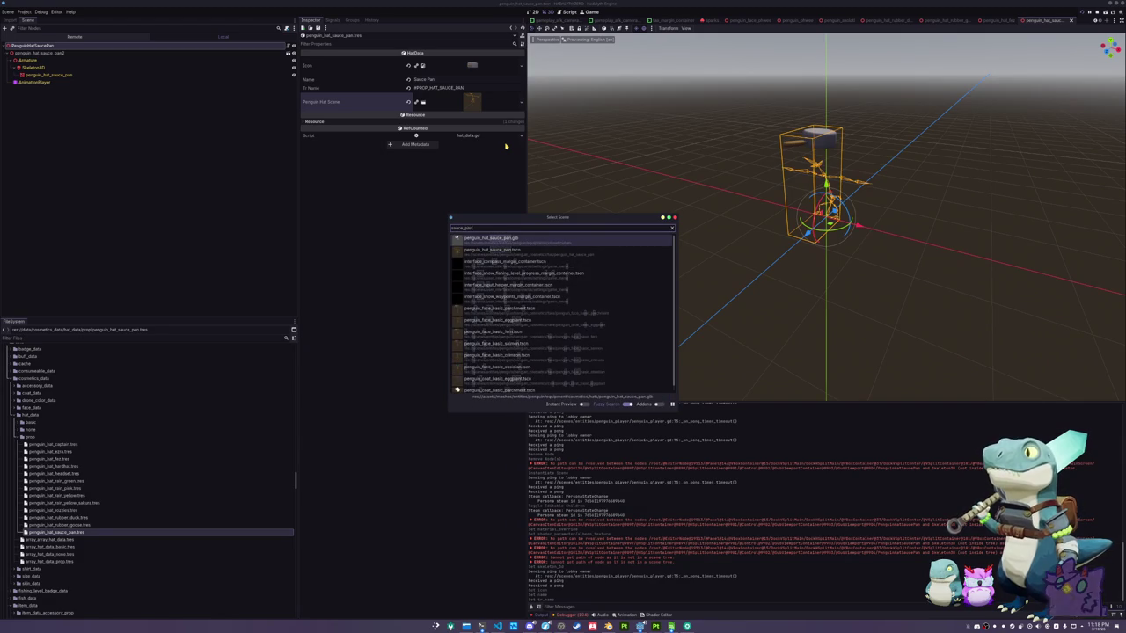
key(Down)
key(Return)
key(ctrl+s)
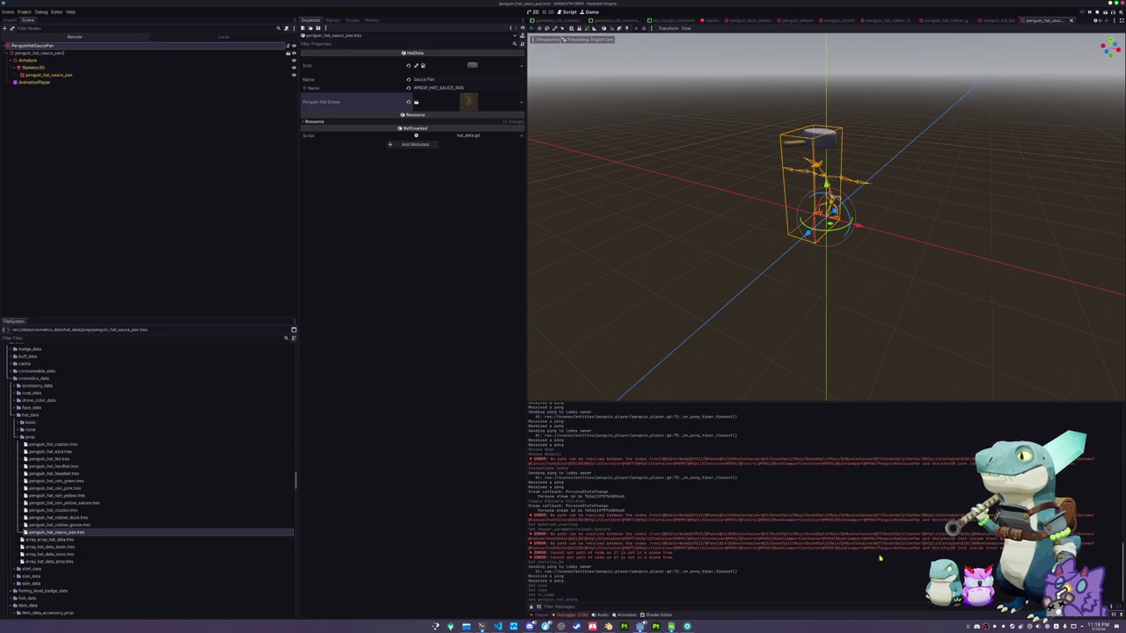
Clear the output log, check the assigned hat scene, and bring up the translations spreadsheet
click(531, 607)
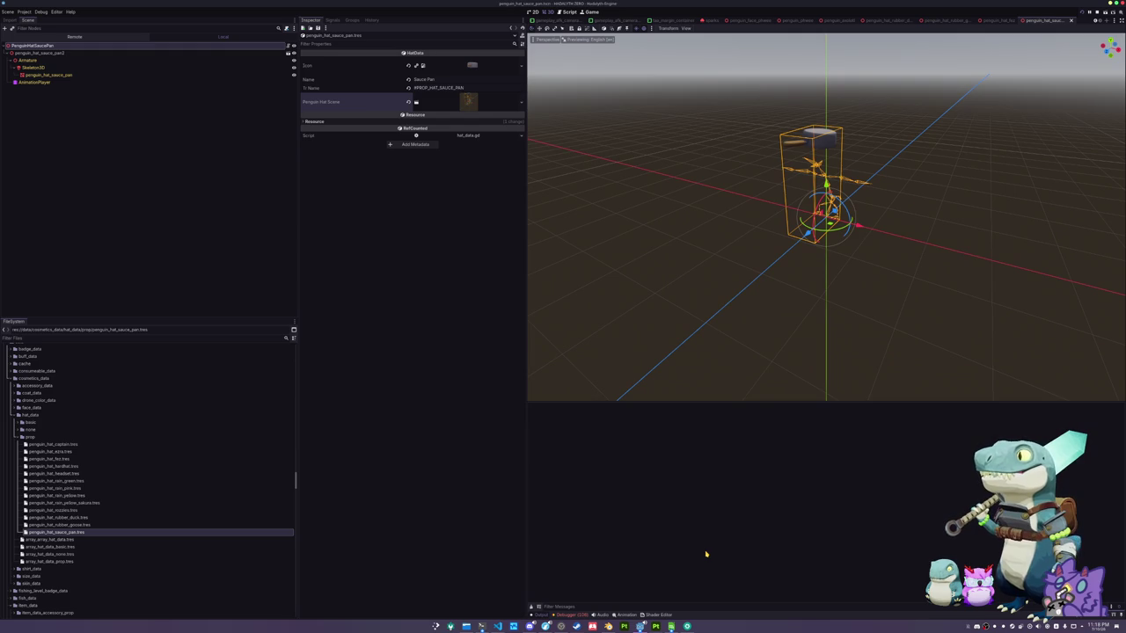
click(469, 102)
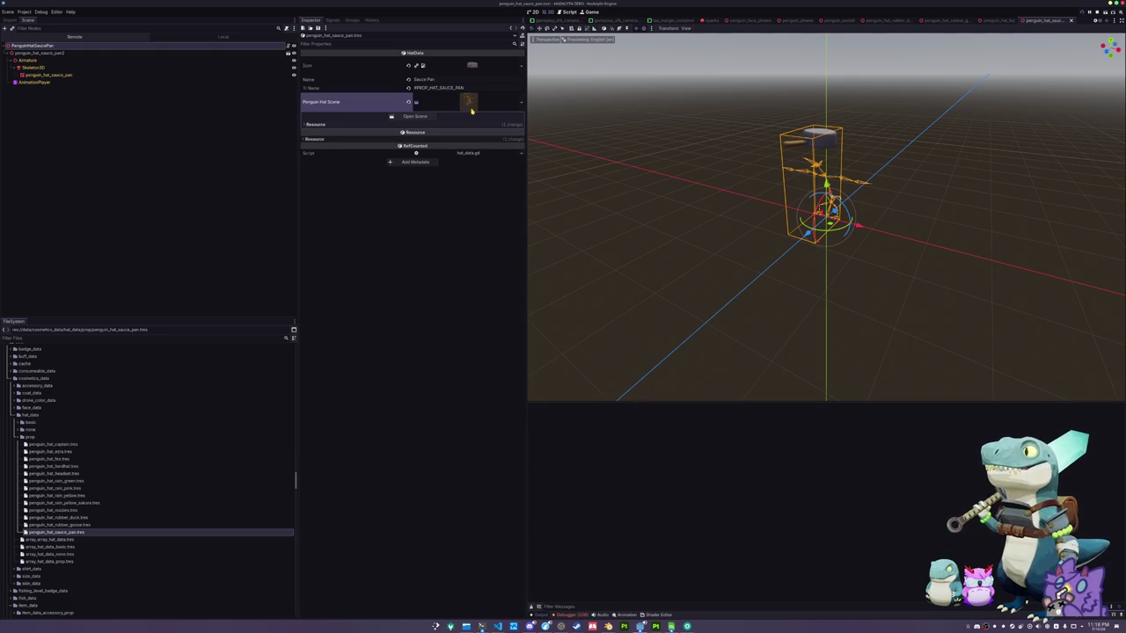
click(471, 109)
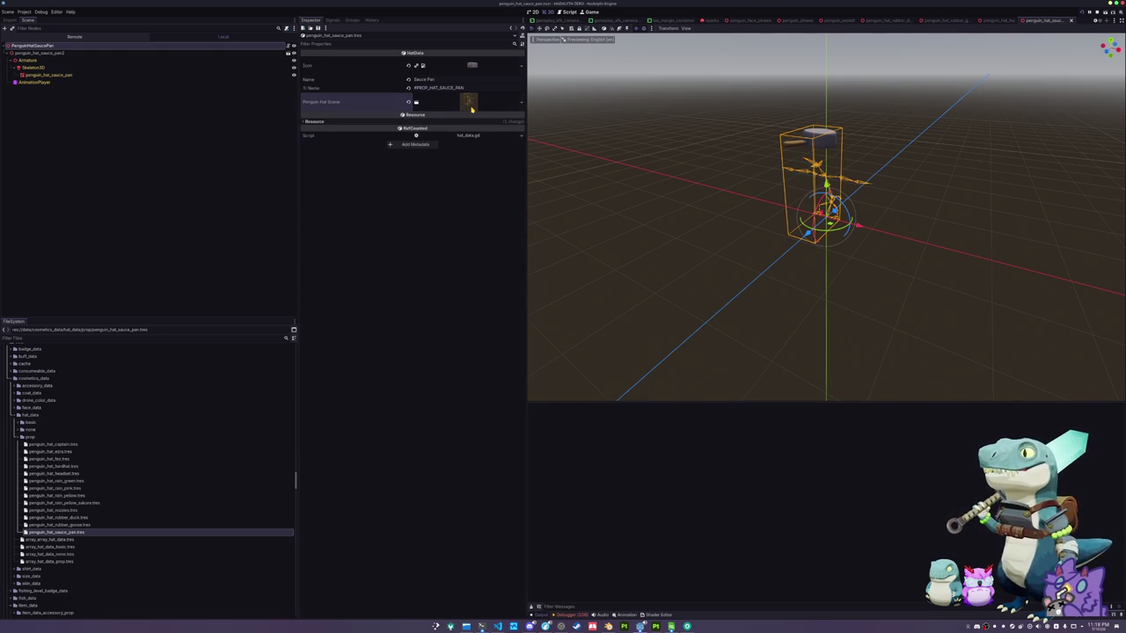
drag(645, 176, 649, 201)
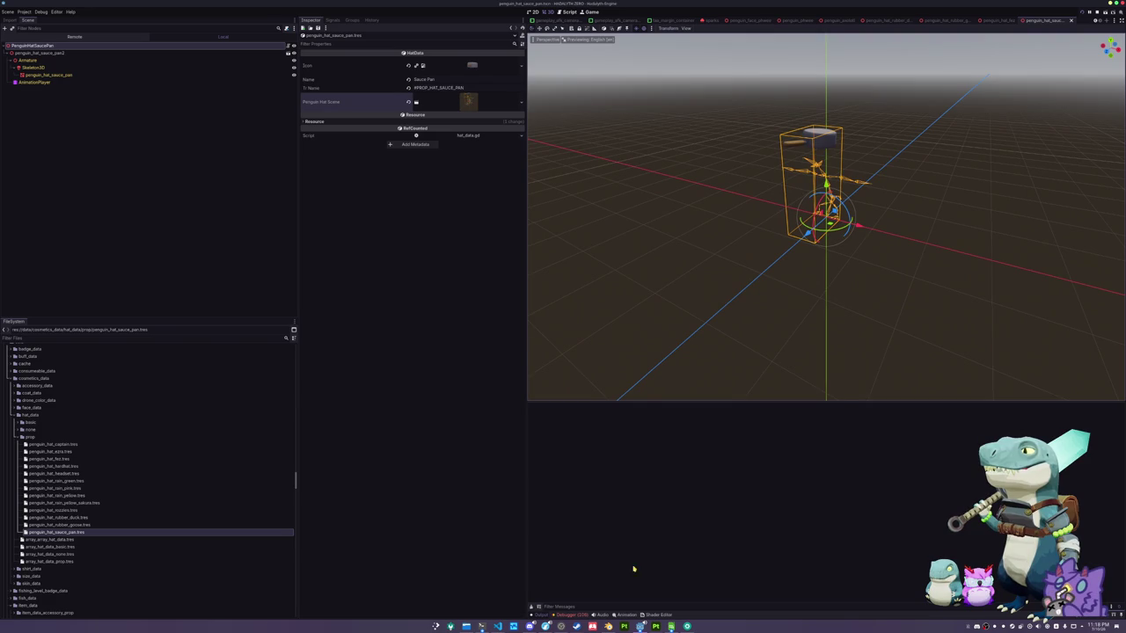
click(670, 626)
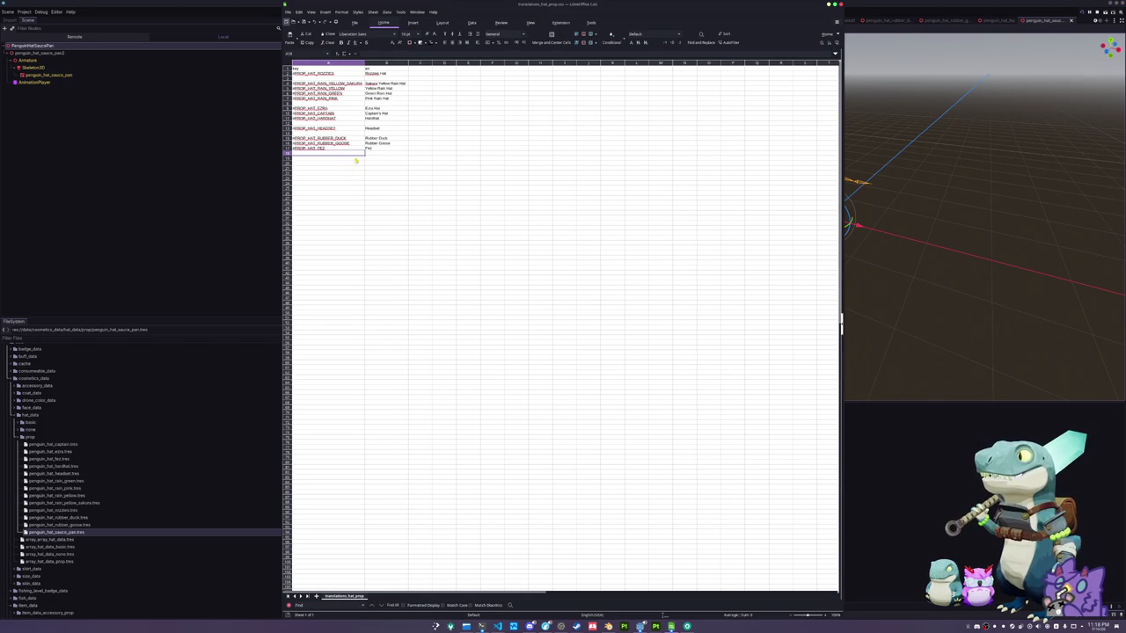
Enter #PROP_HAT_SAUCE_PAN with English text 'Sauce' in row 19, then save in Godot
text(#PROP_HAT_)
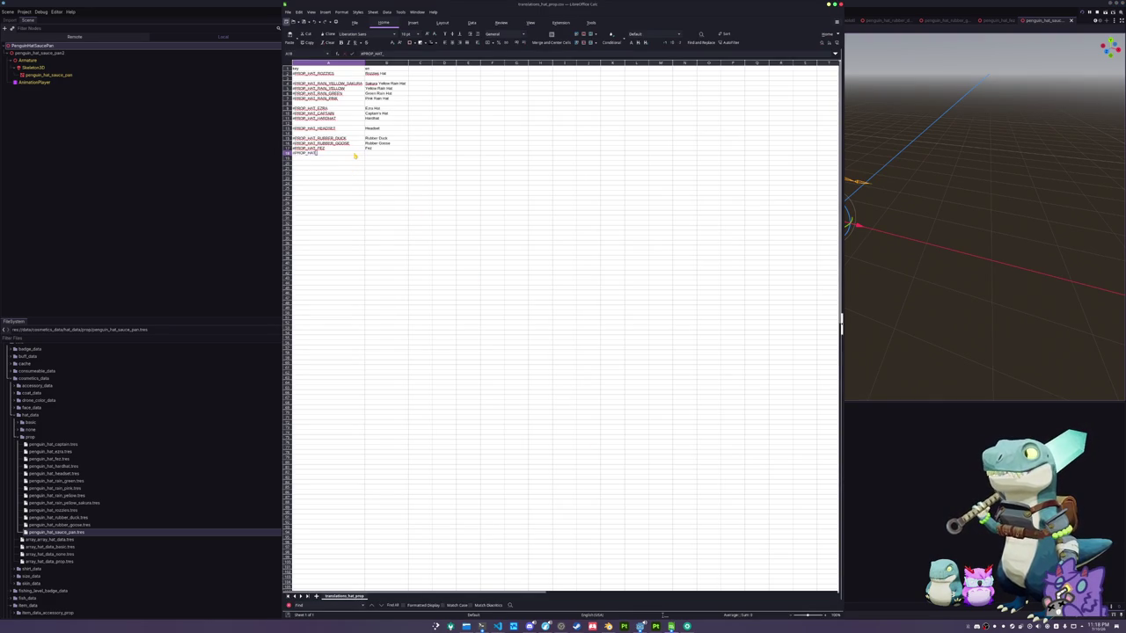
text(SAUCE_PAN)
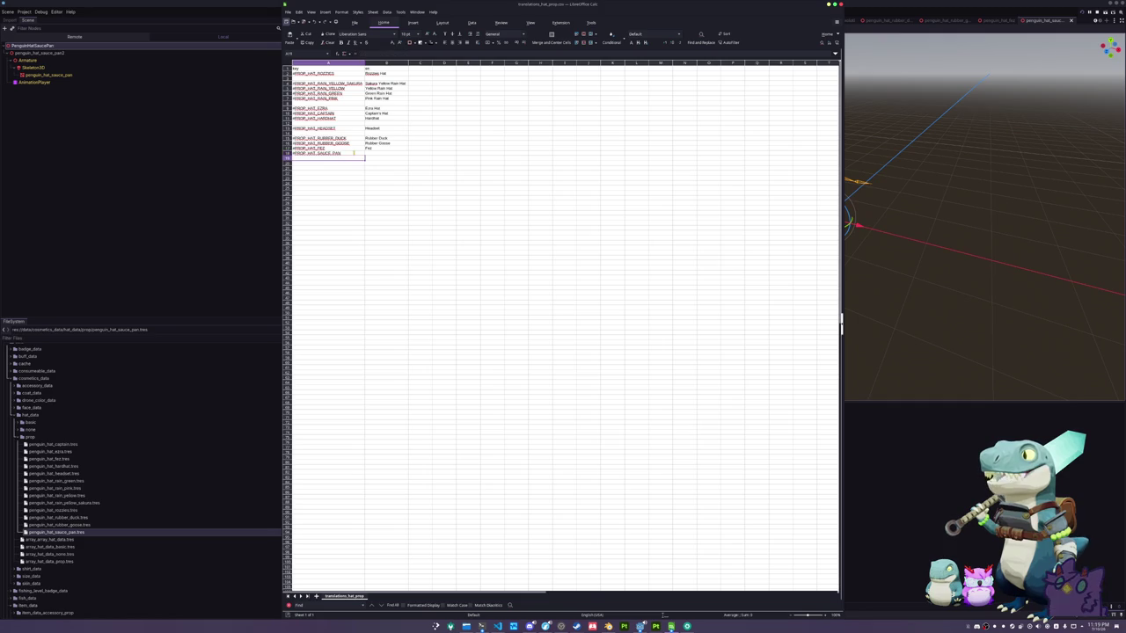
key(Tab)
text(Sauce)
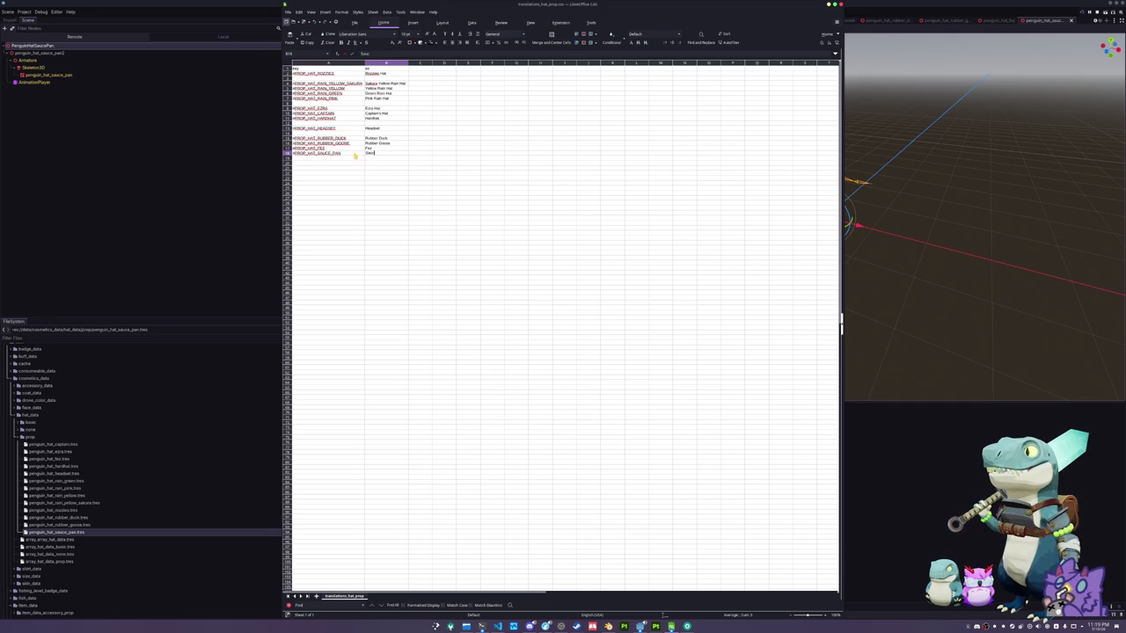
key(alt+Tab)
key(ctrl+s)
click(469, 105)
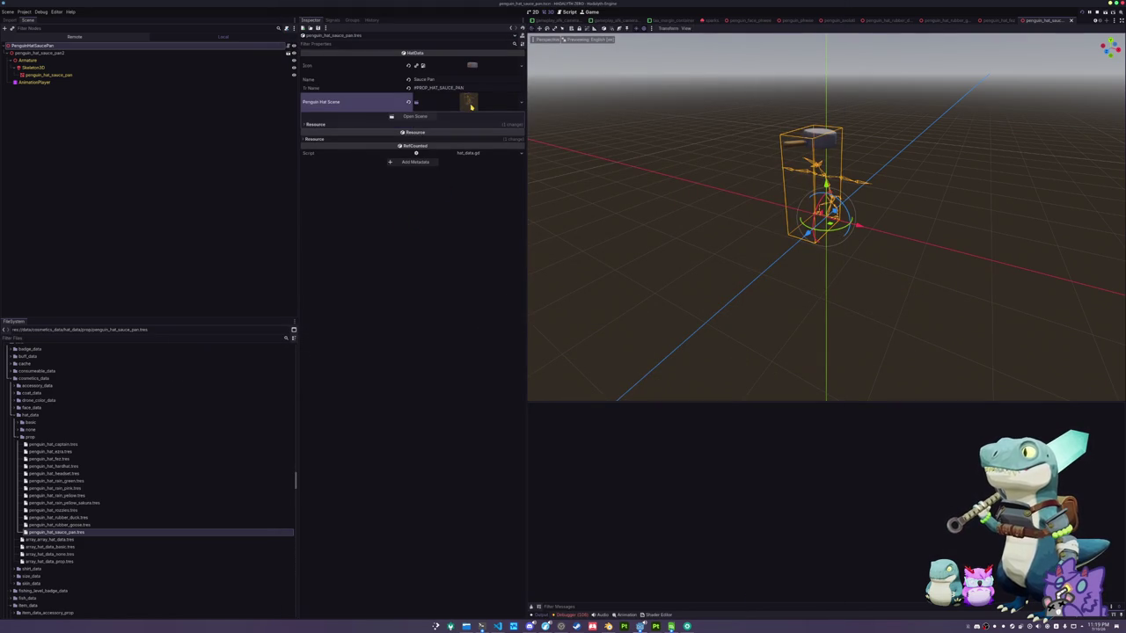
Append penguin_hat_sauce_pan.tres as element 12 of array_hat_data_prop.tres
click(475, 105)
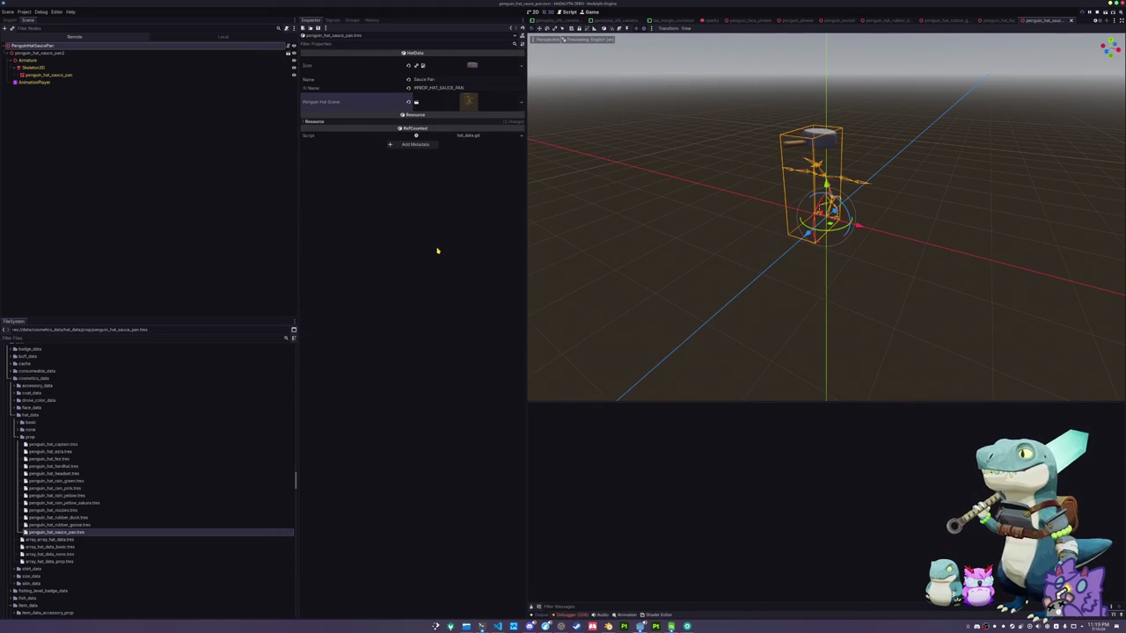
scroll(616, 246, up, 4)
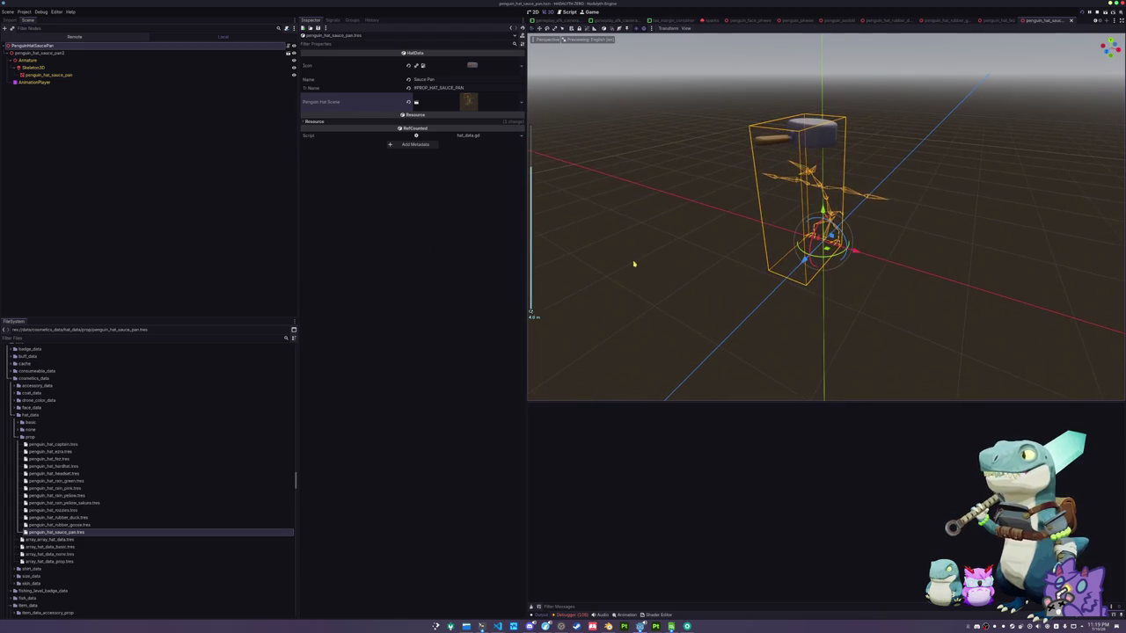
click(53, 561)
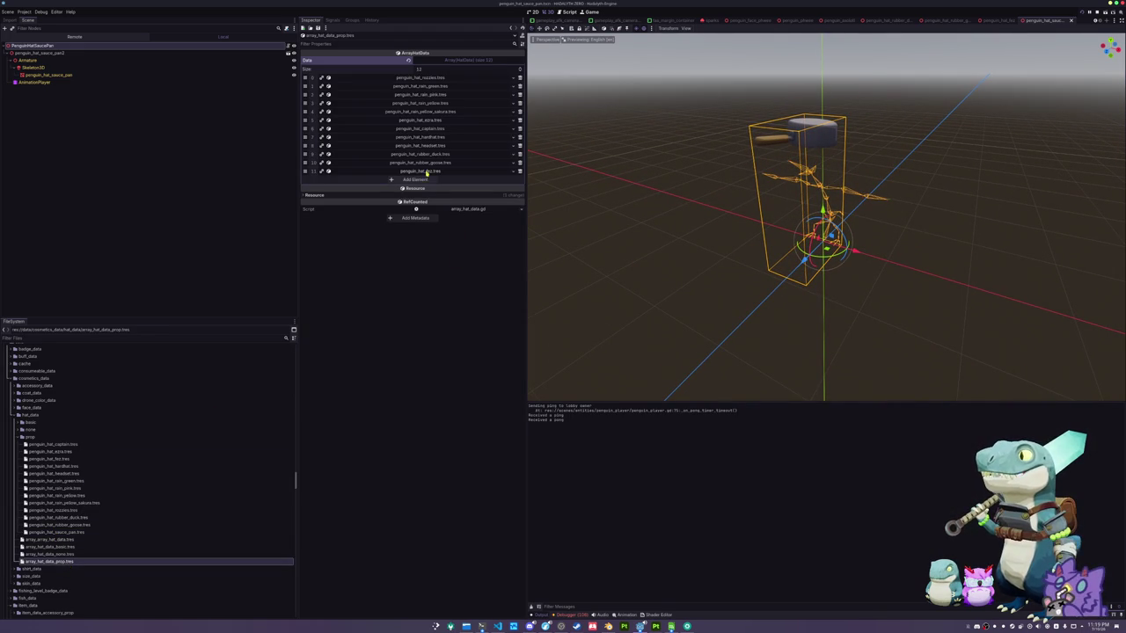
click(429, 179)
click(507, 180)
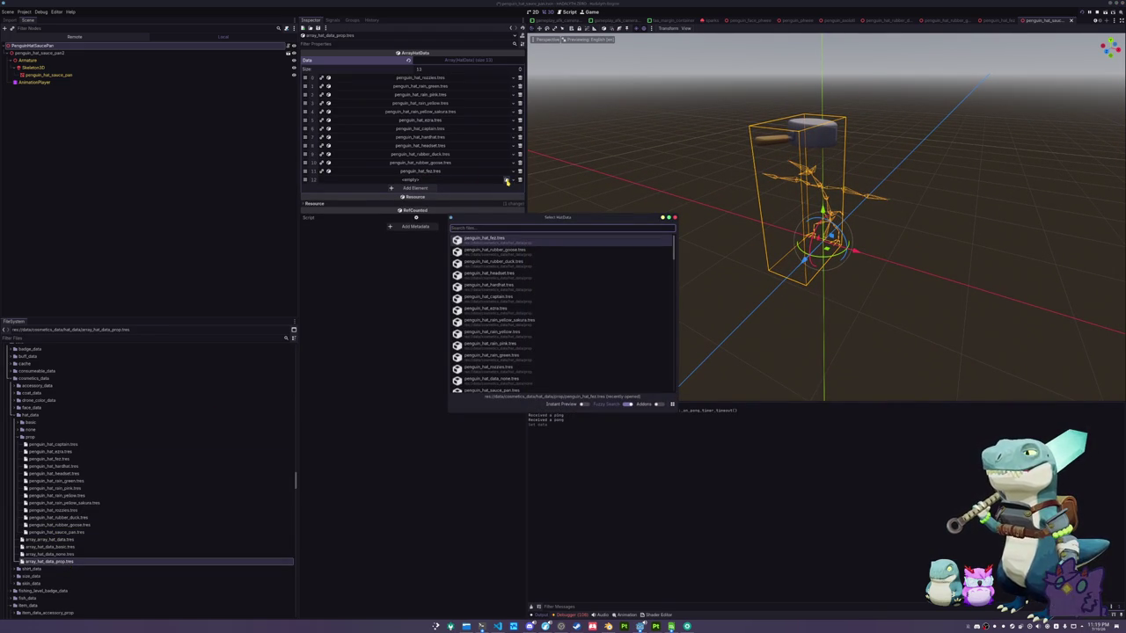
scroll(527, 334, down, 2)
double_click(493, 334)
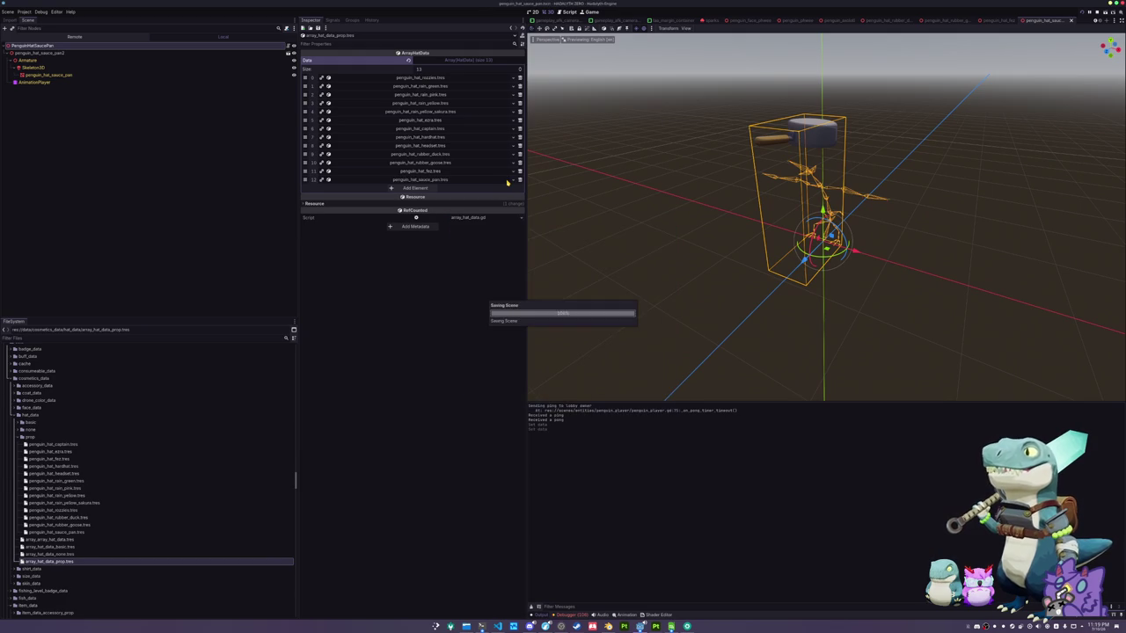
scroll(63, 504, down, 5)
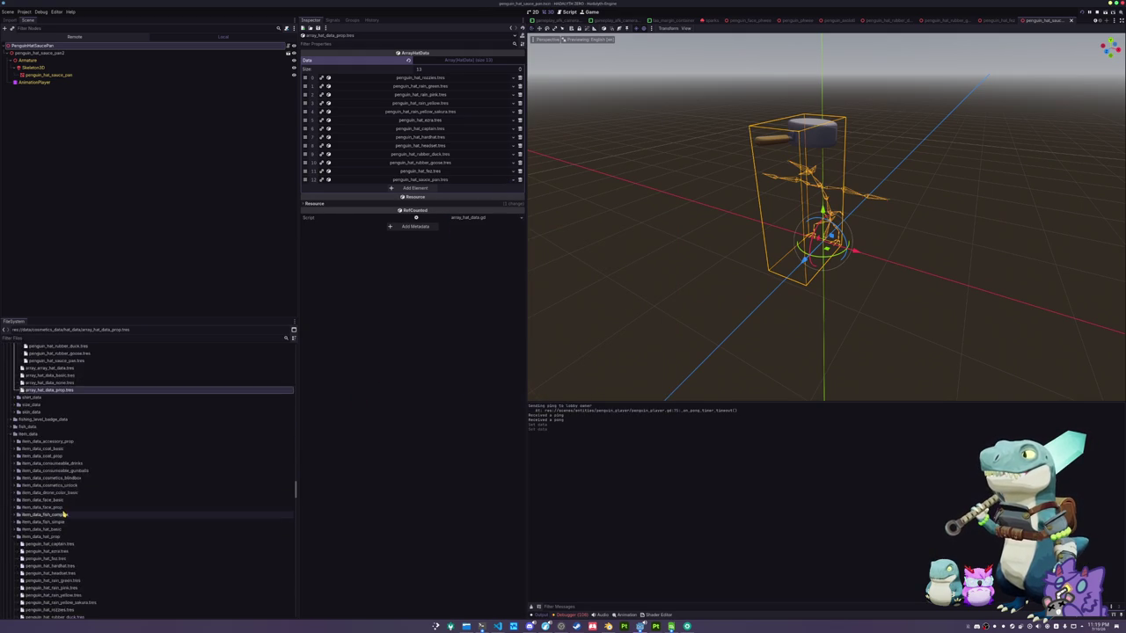
scroll(63, 515, down, 1)
Duplicate the rubber goose item data as penguin_hat_sauce_pan.tres and link the sauce pan hat data
click(66, 556)
key(ctrl+d)
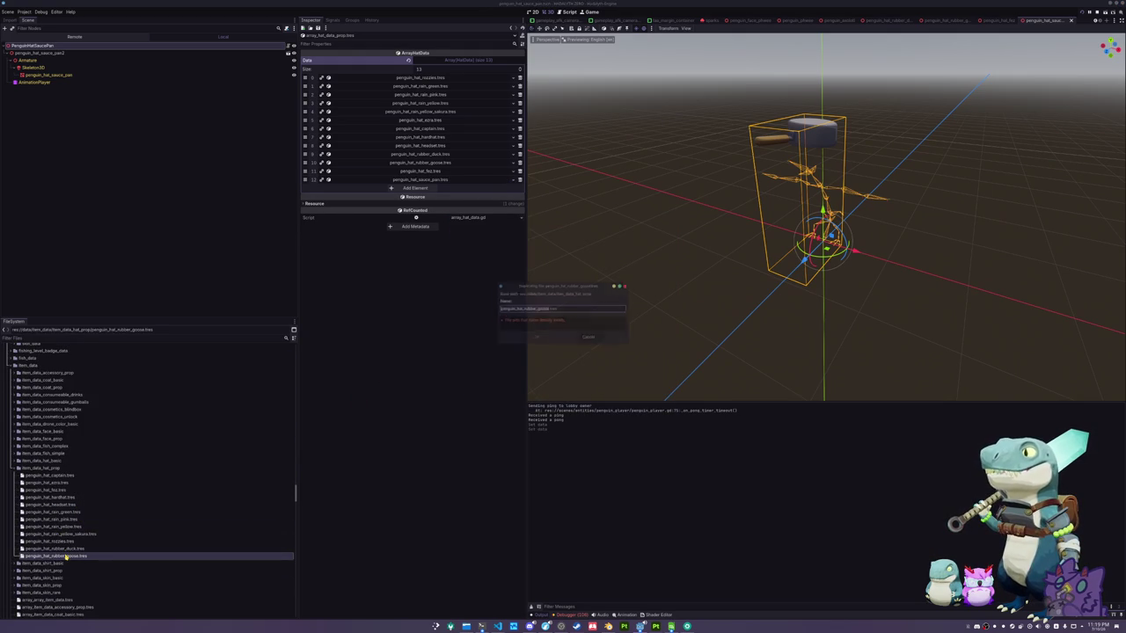
text(sauc)
key(Return)
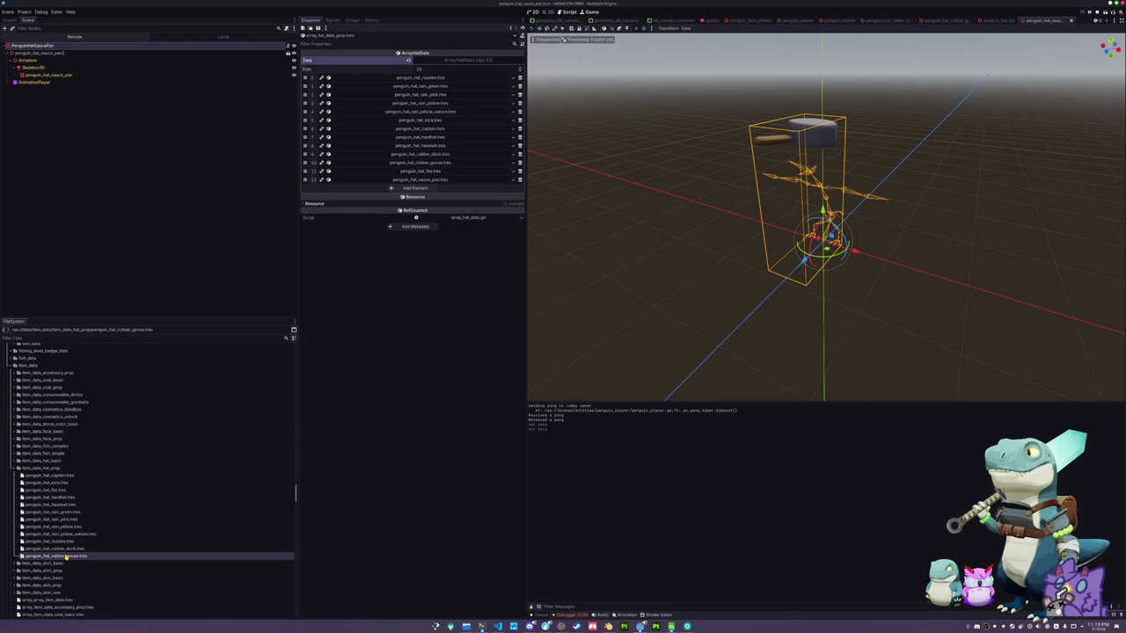
double_click(66, 563)
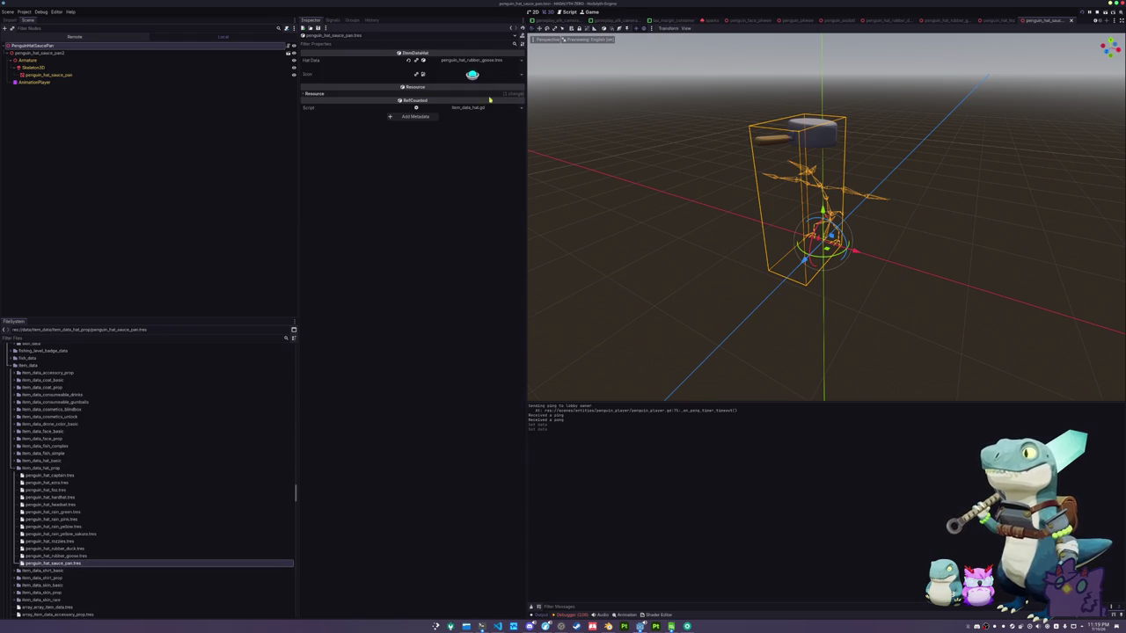
click(522, 60)
click(493, 97)
text(sauce_pan)
key(Return)
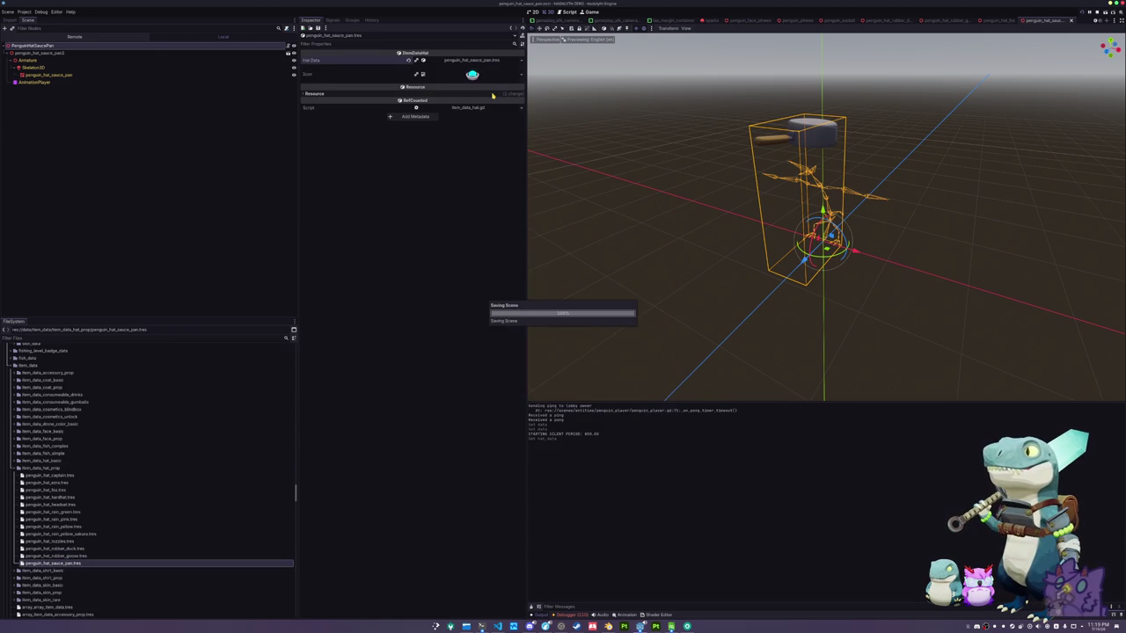
Add the sauce pan item data as a new entry in array_item_data_hat_prop.tres and save
scroll(131, 505, down, 10)
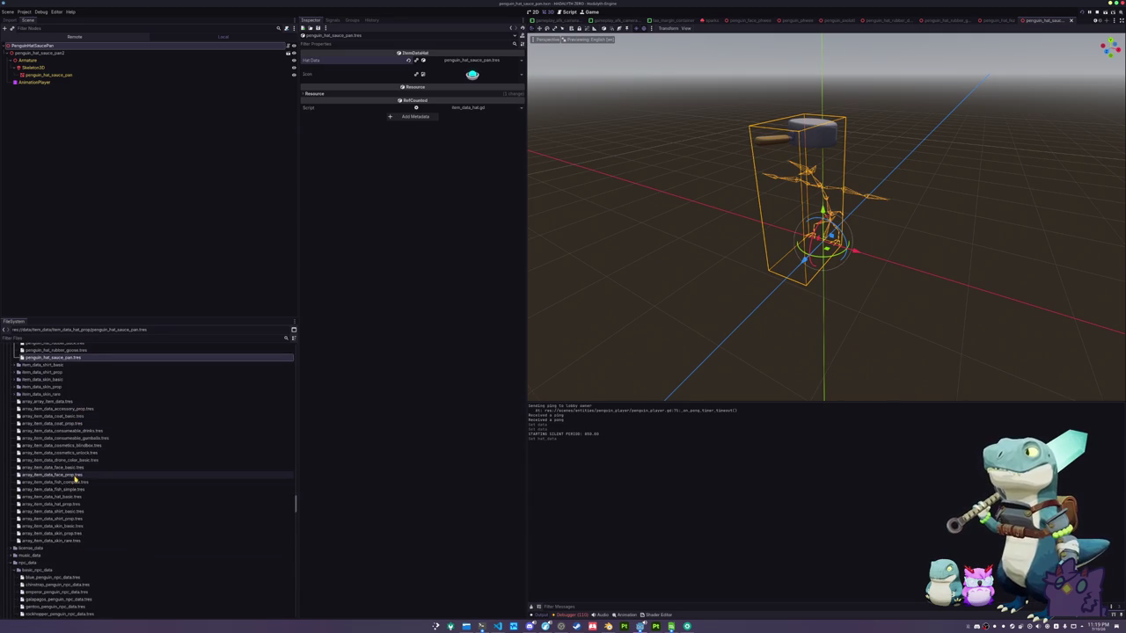
click(76, 504)
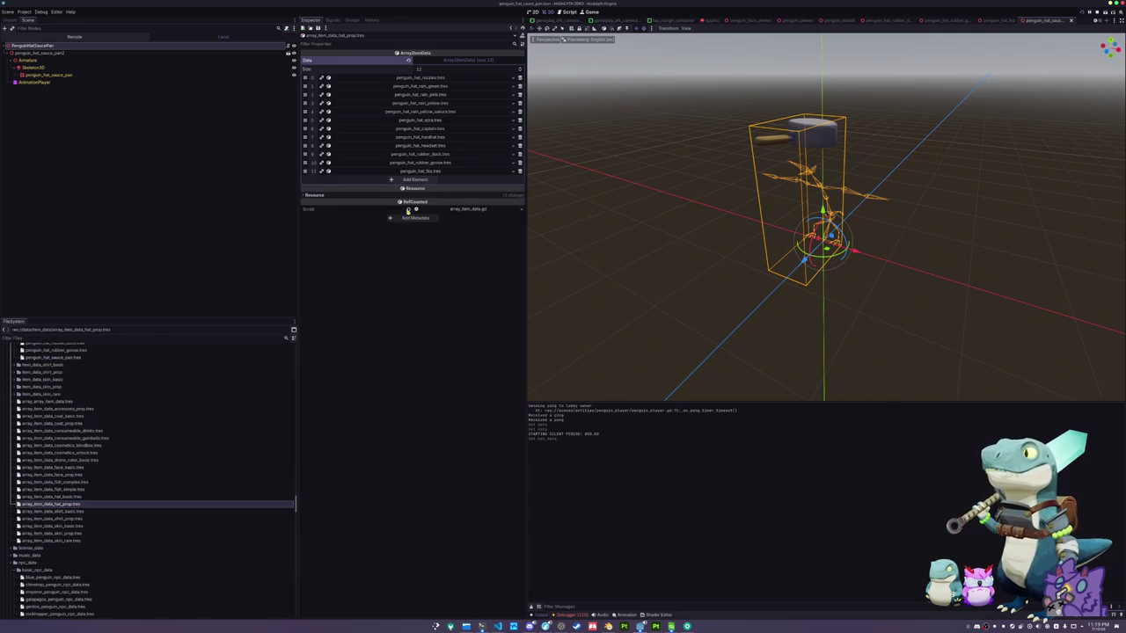
click(446, 181)
click(507, 179)
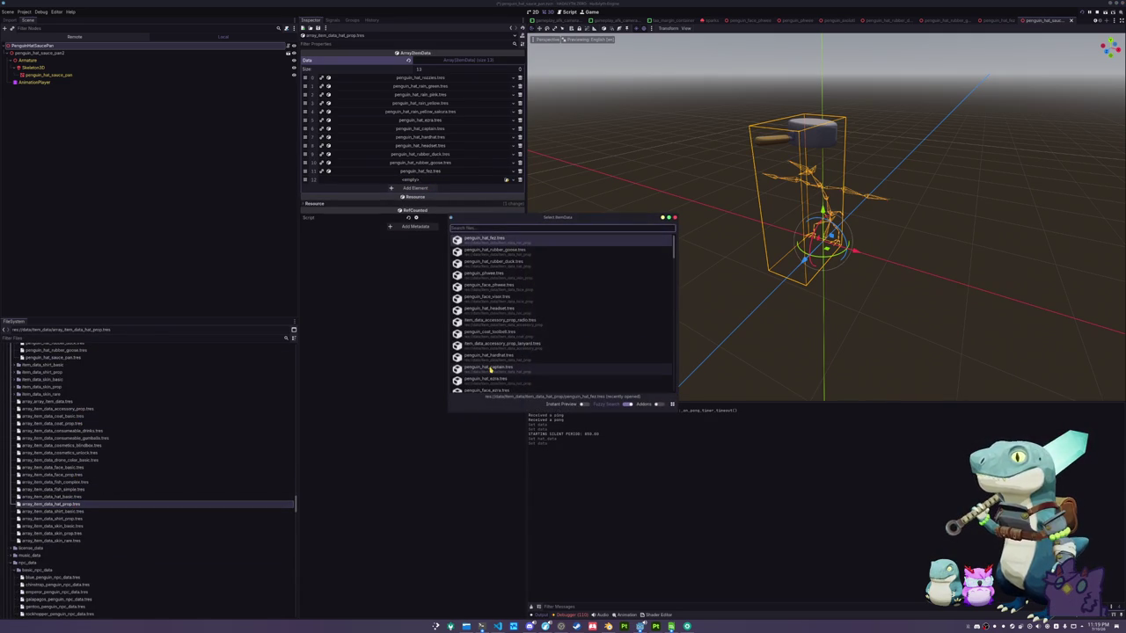
text(sauce_pan)
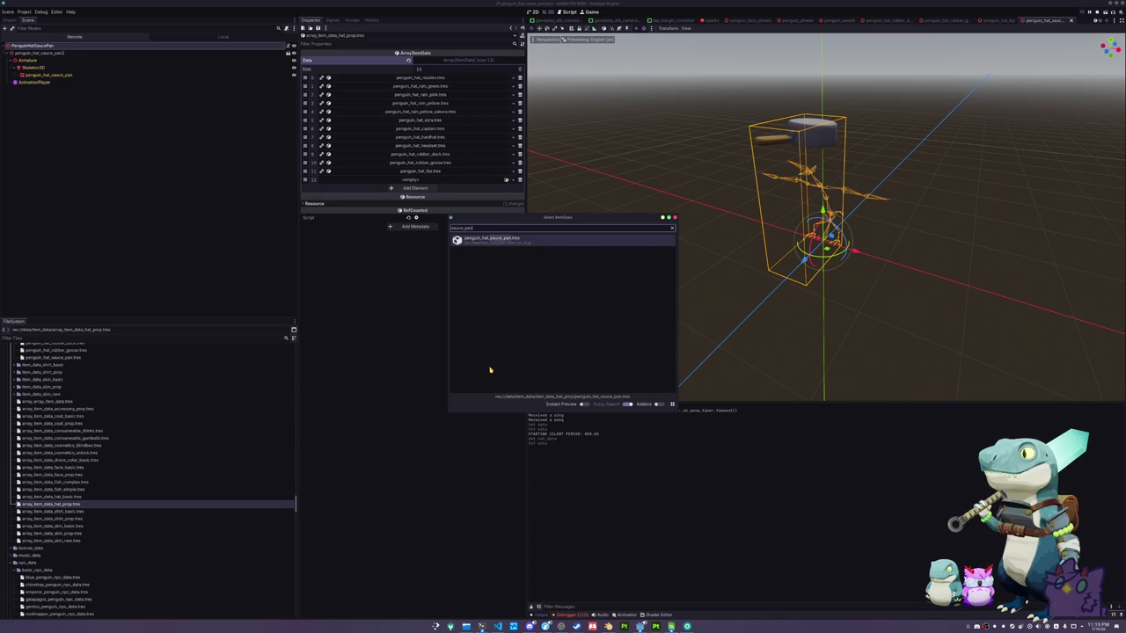
key(Return)
key(ctrl+s)
Clear the 3D view selection and run the game with F5
scroll(673, 239, up, 1)
click(663, 252)
scroll(662, 252, down, 2)
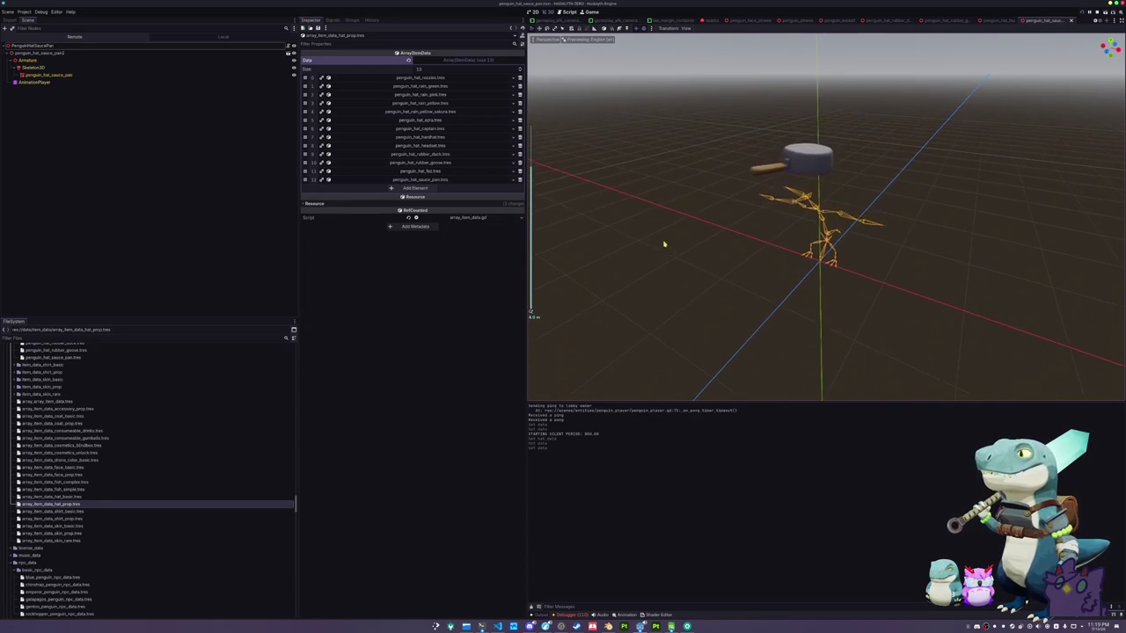
key(F5)
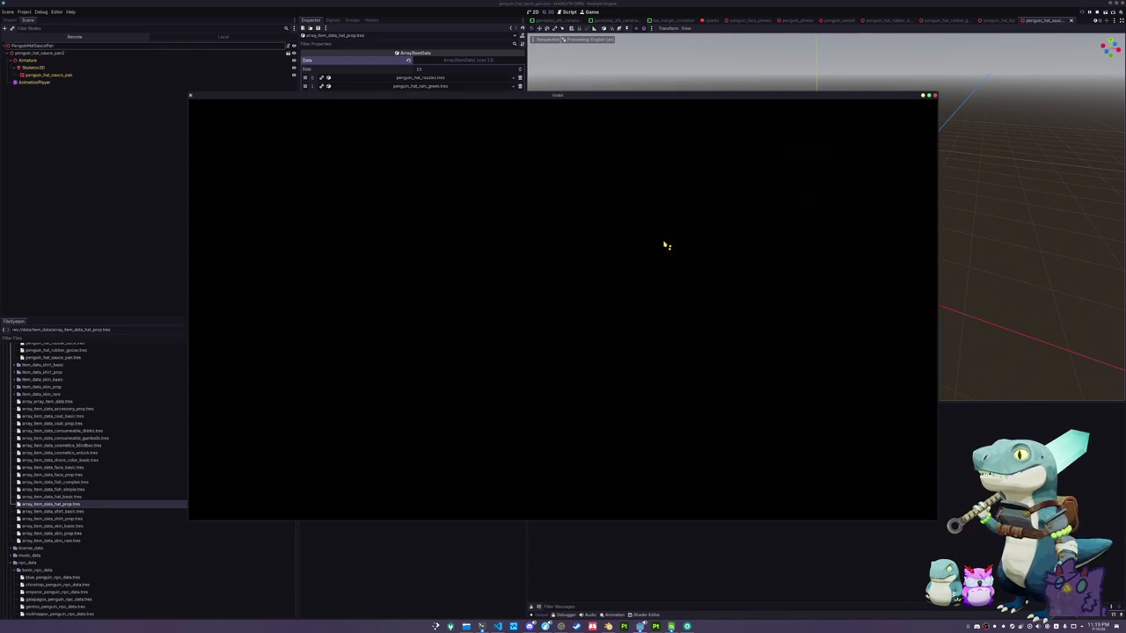
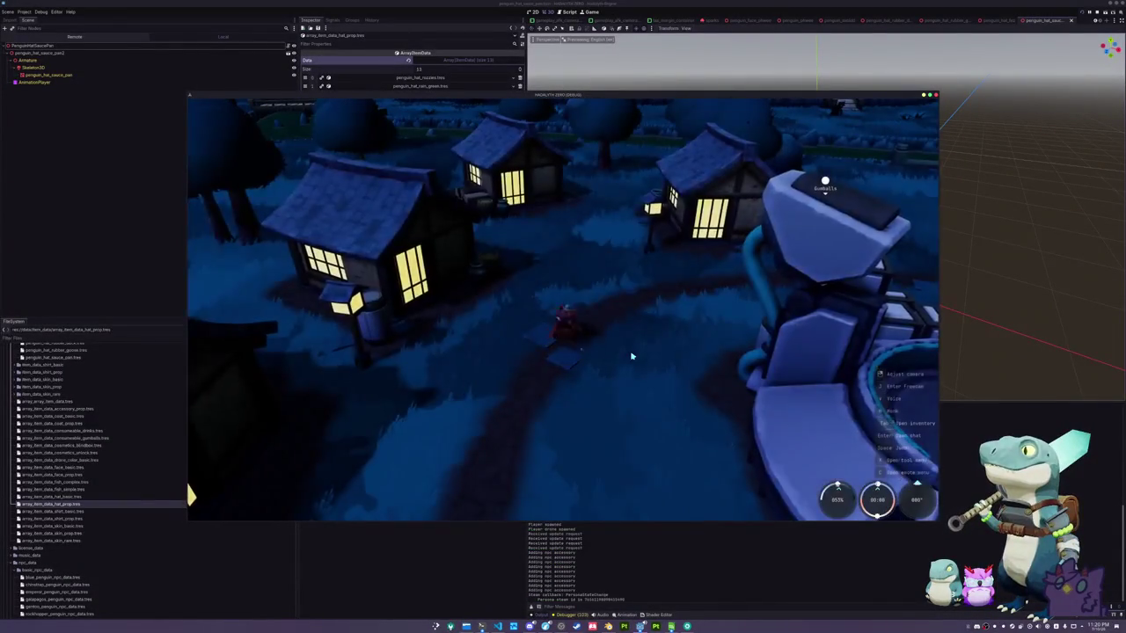
Add the Sauce Pan to the inventory with the debug console command add inventory_item "Sauce Pan"
key(Tab)
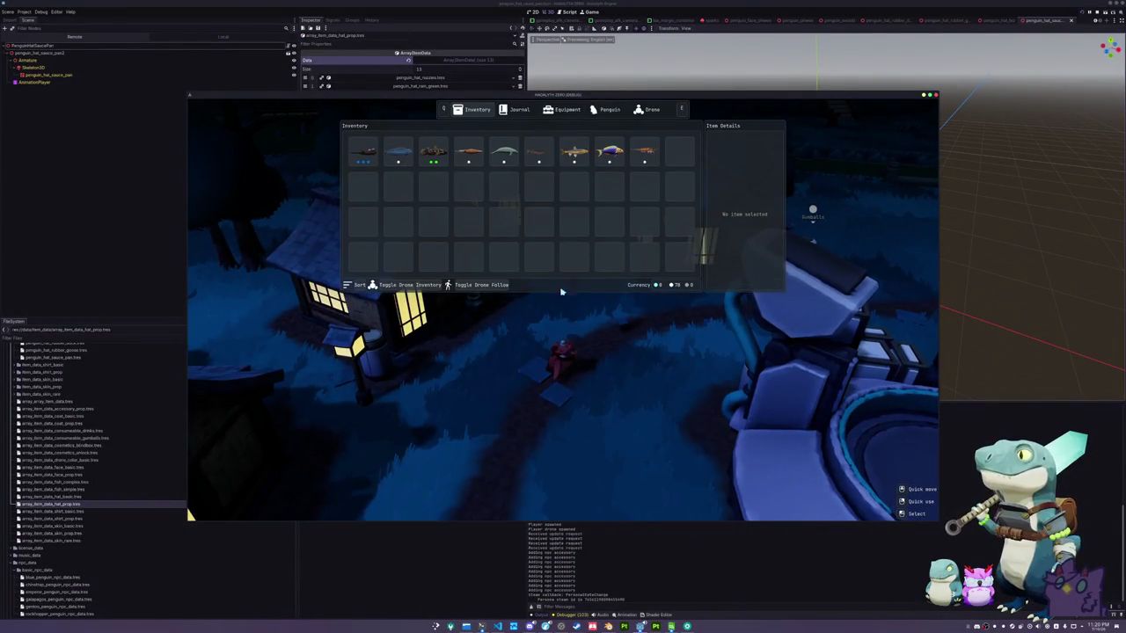
key(Tab)
key(grave)
text(Sauce Pan")
key(Return)
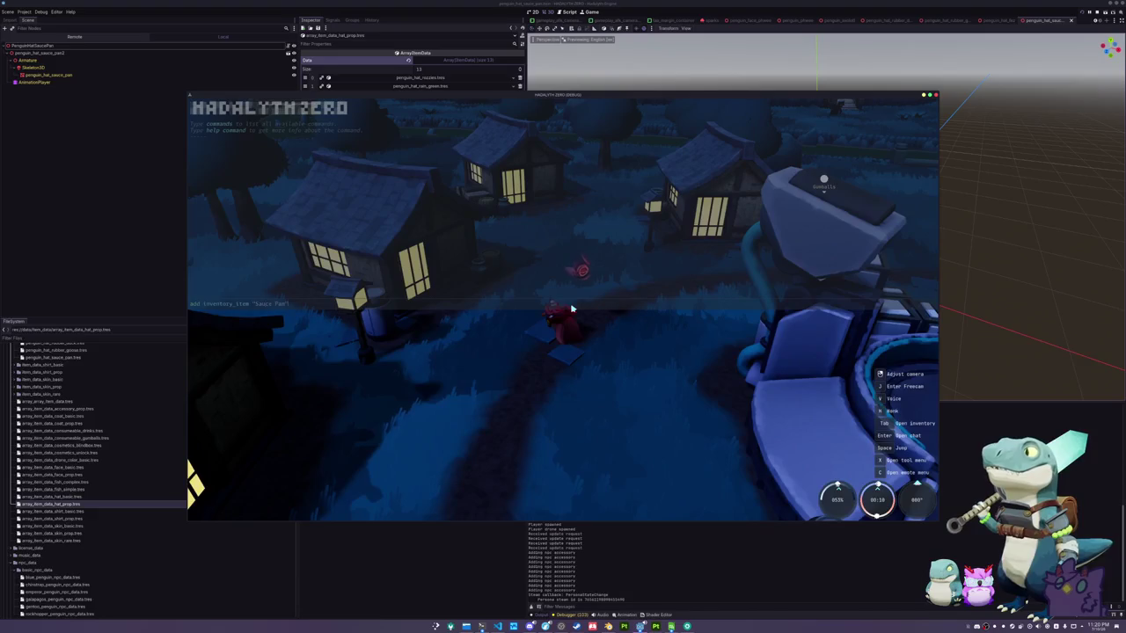
key(grave)
Use the Sauce Pan from the inventory to unlock it, then equip it as the penguin's hat
key(Tab)
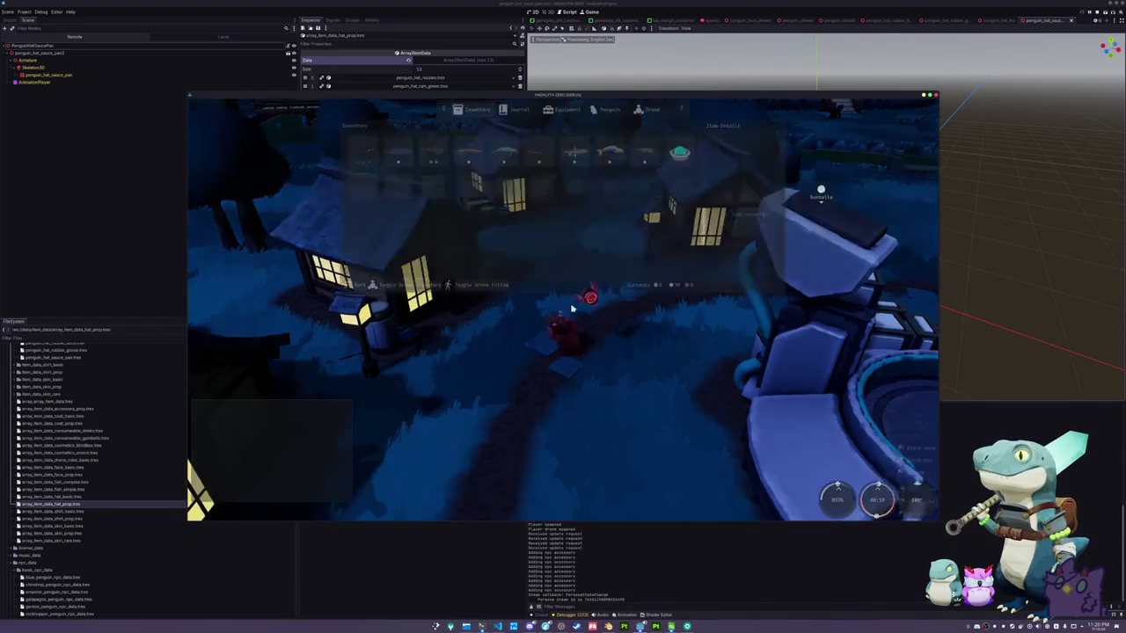
click(607, 110)
click(475, 109)
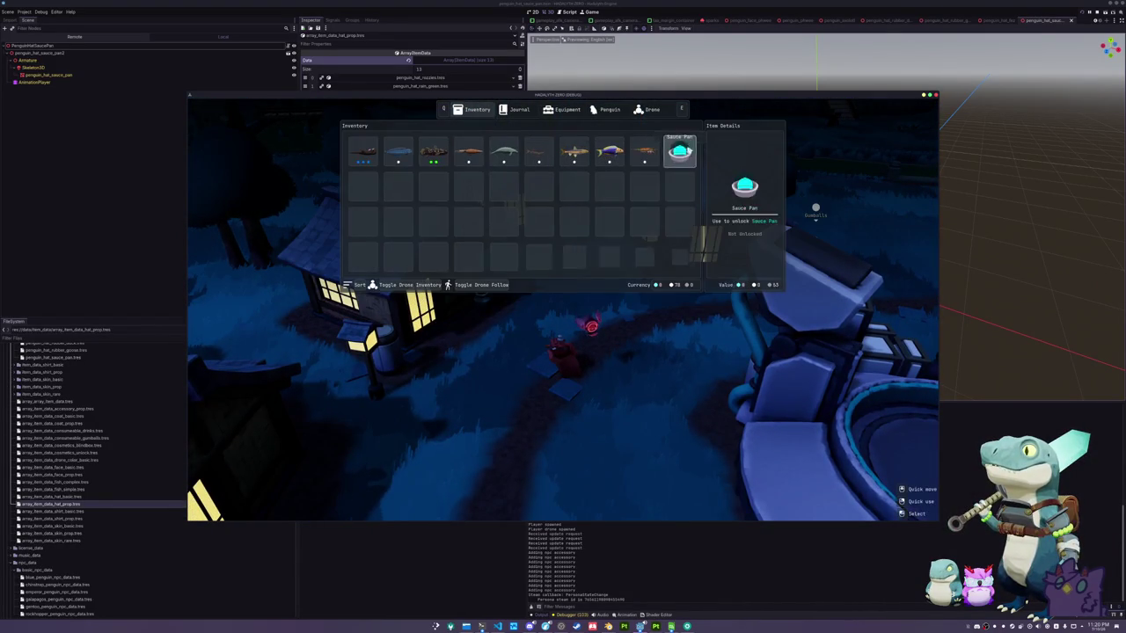
click(607, 109)
click(558, 242)
click(429, 220)
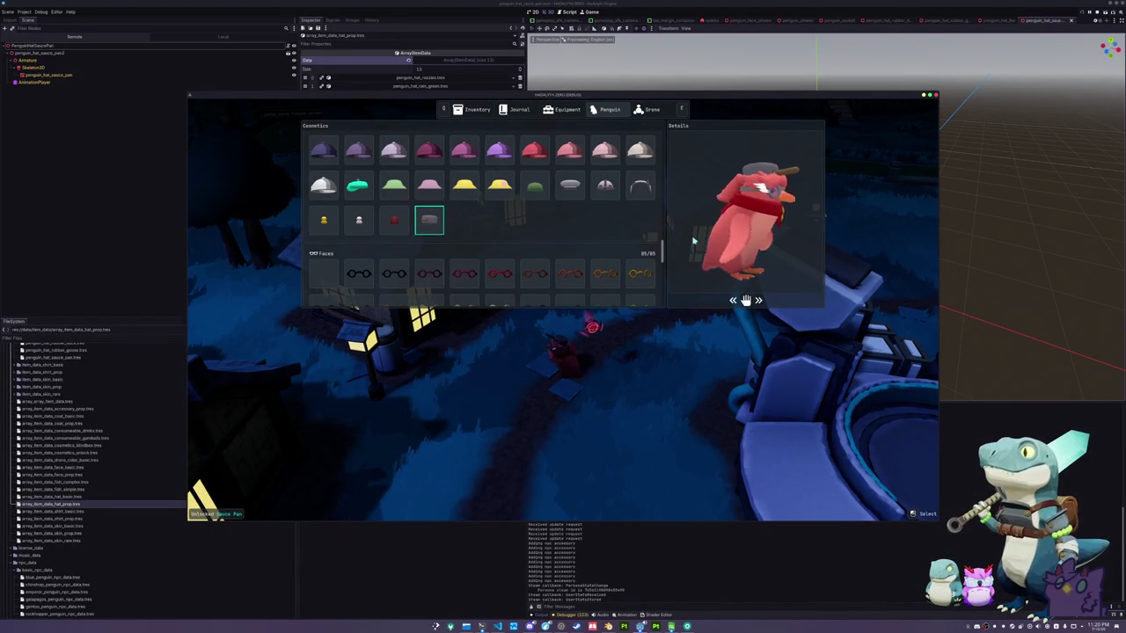
key(Tab)
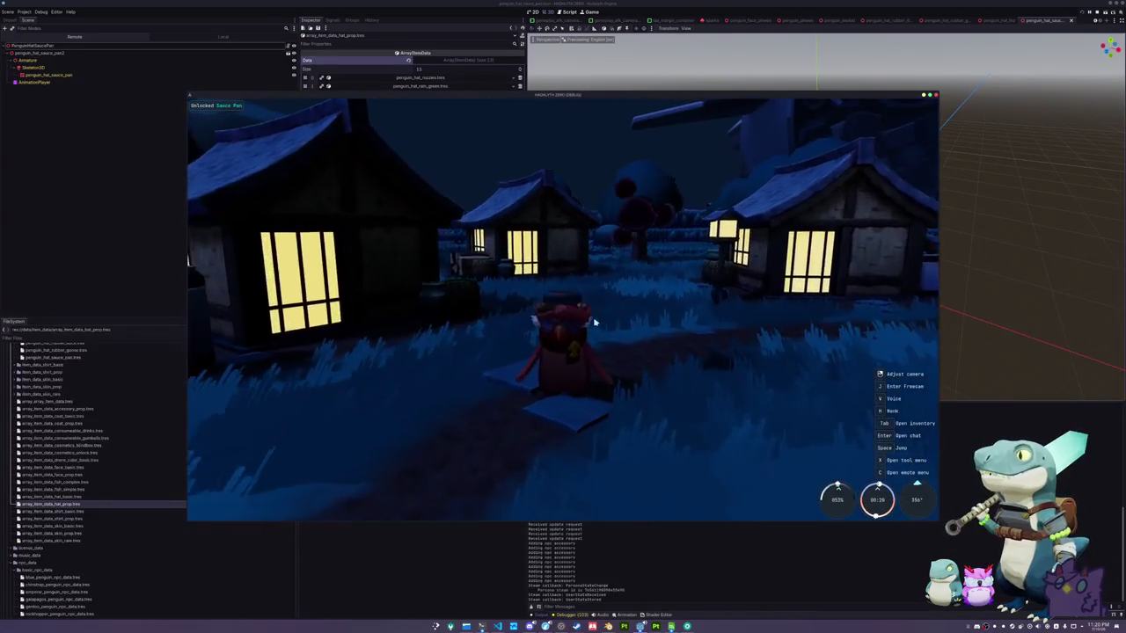
Walk the penguin forward and rotate the cosmetics preview to see the Sauce Pan hat from behind
key(w)
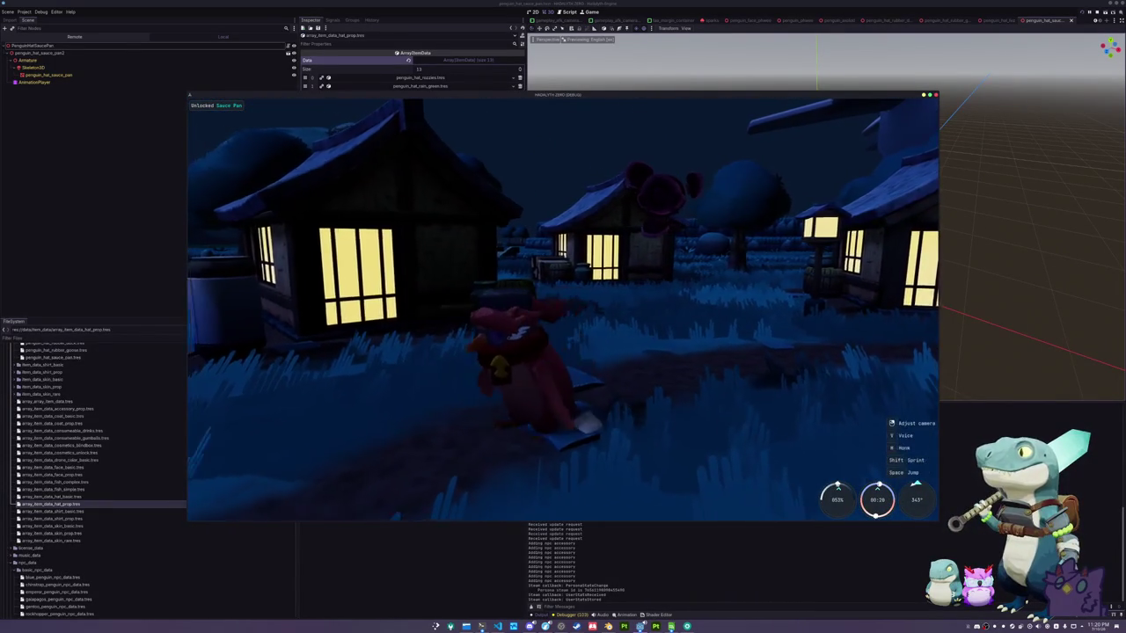
key(Tab)
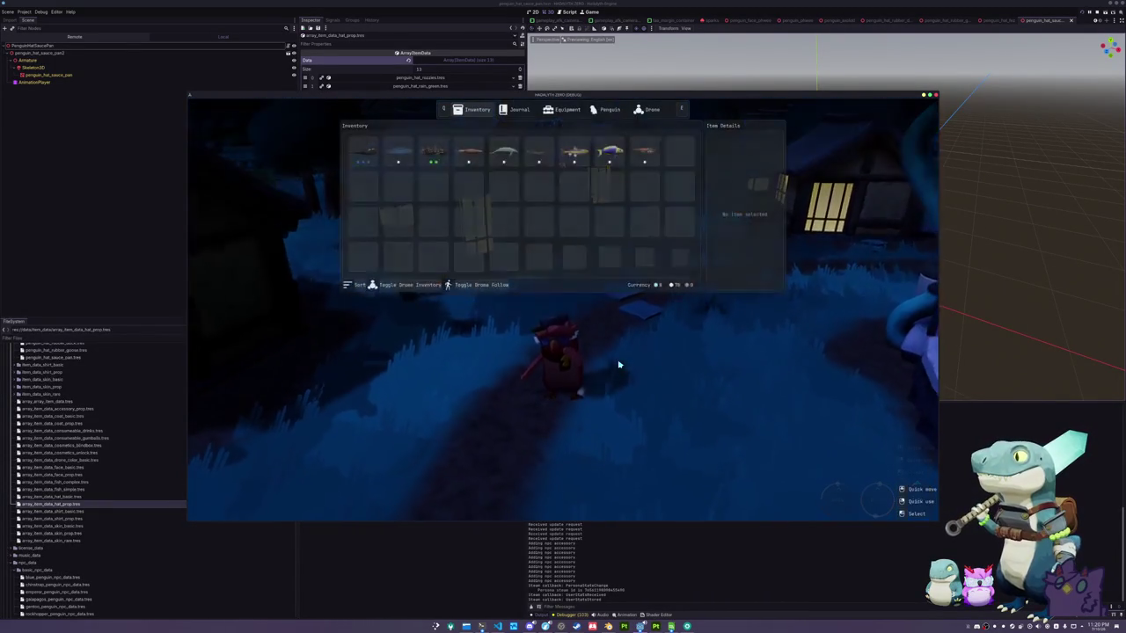
click(612, 111)
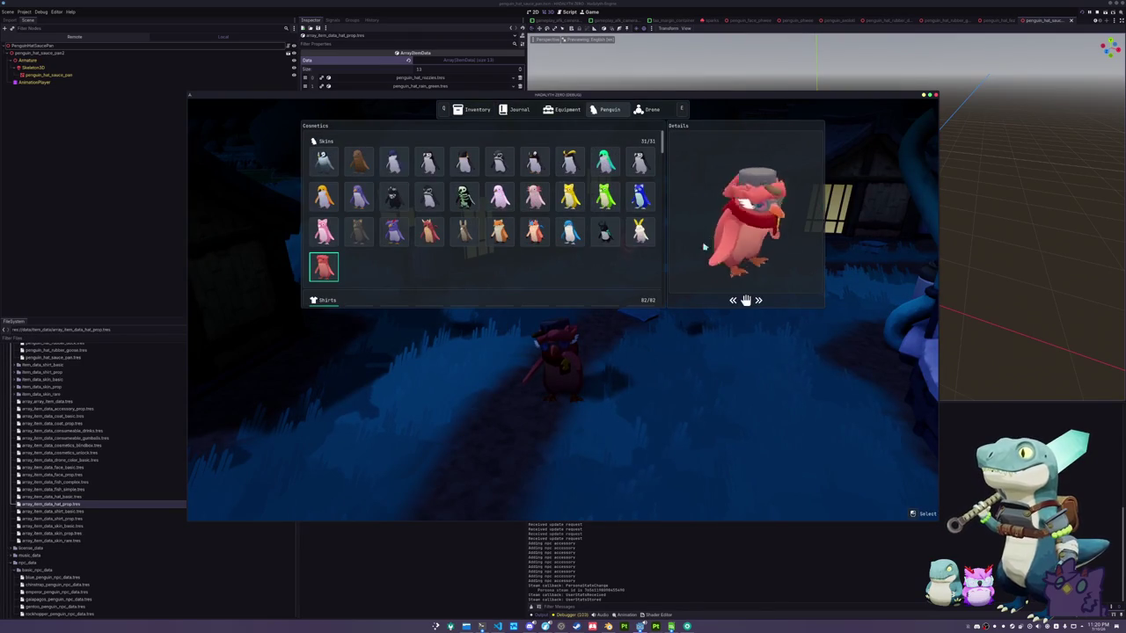
drag(765, 206, 824, 213)
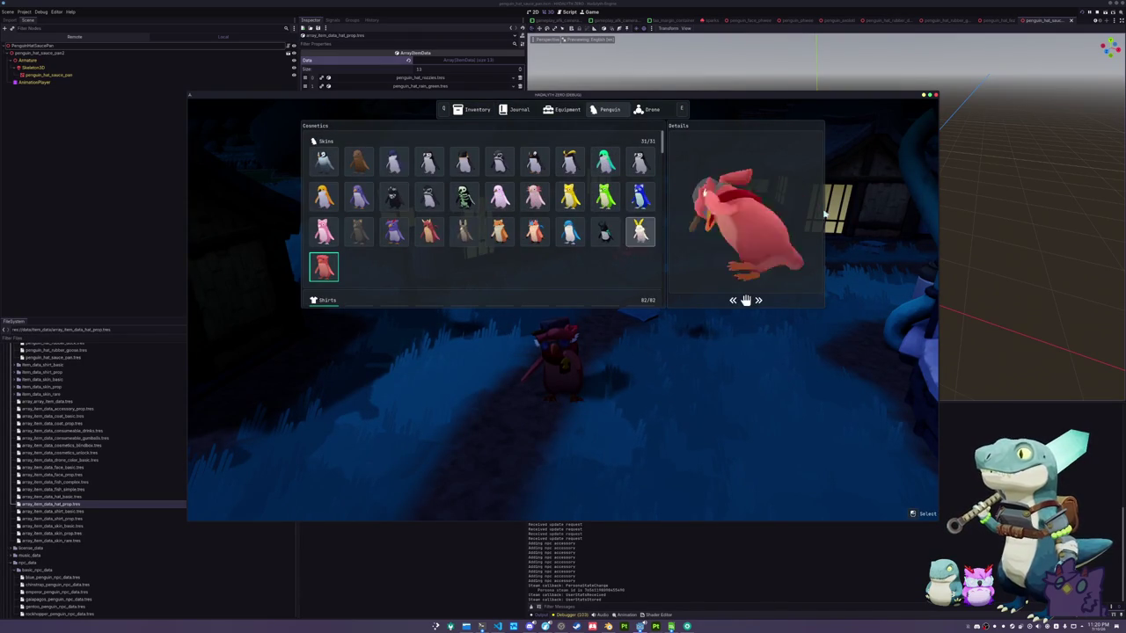
click(515, 109)
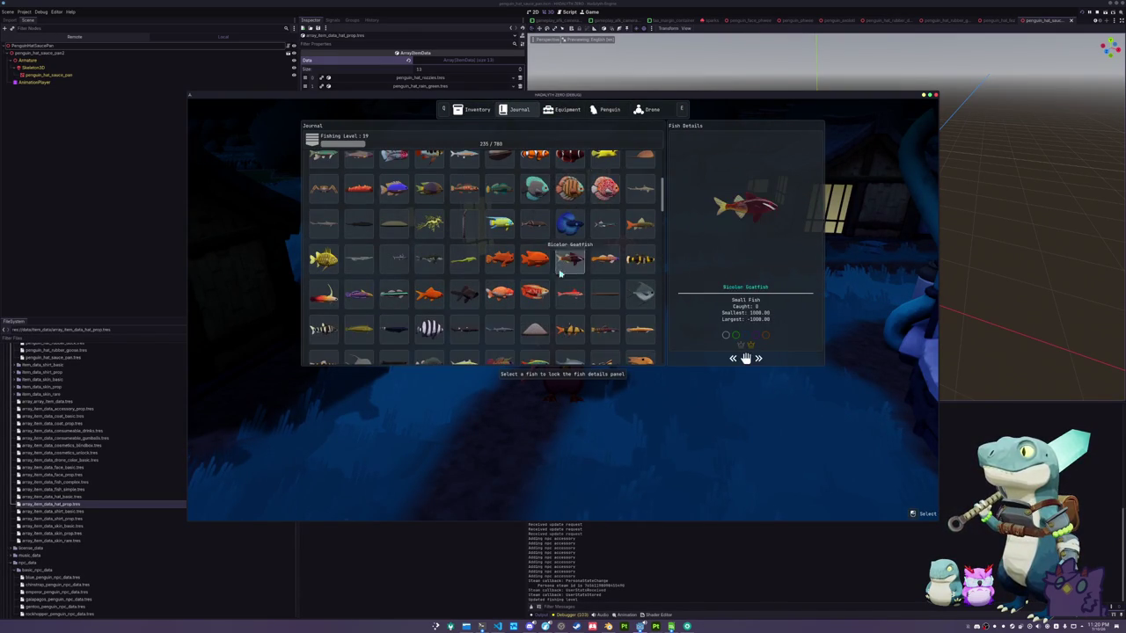
Scroll down the fish journal and lock the details panel on the Round Stingray
scroll(570, 299, down, 5)
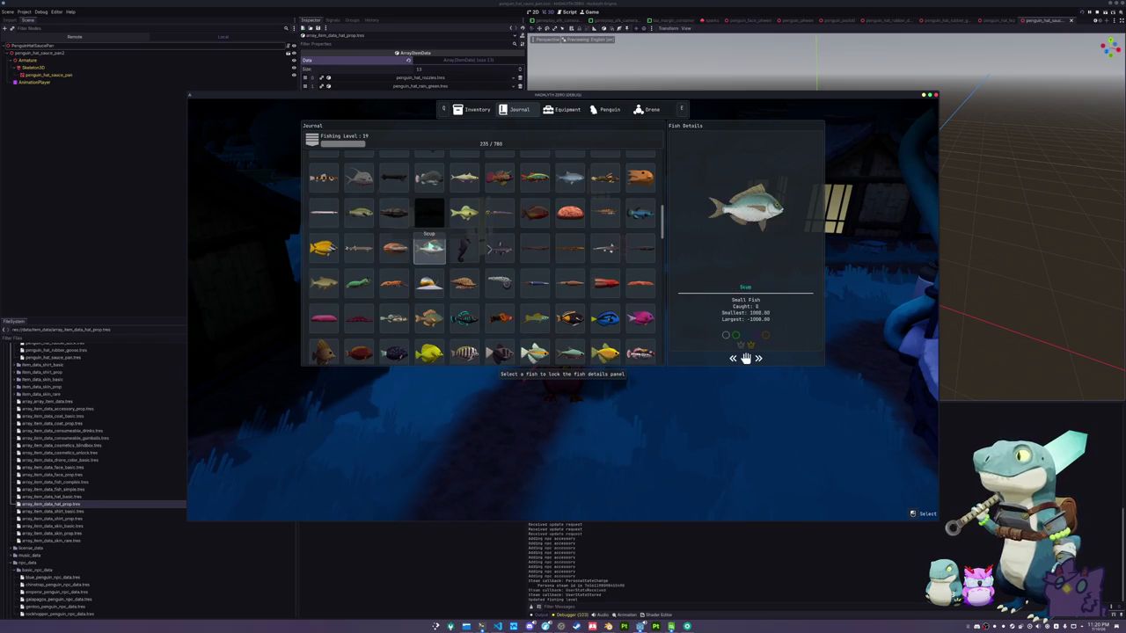
scroll(431, 246, up, 5)
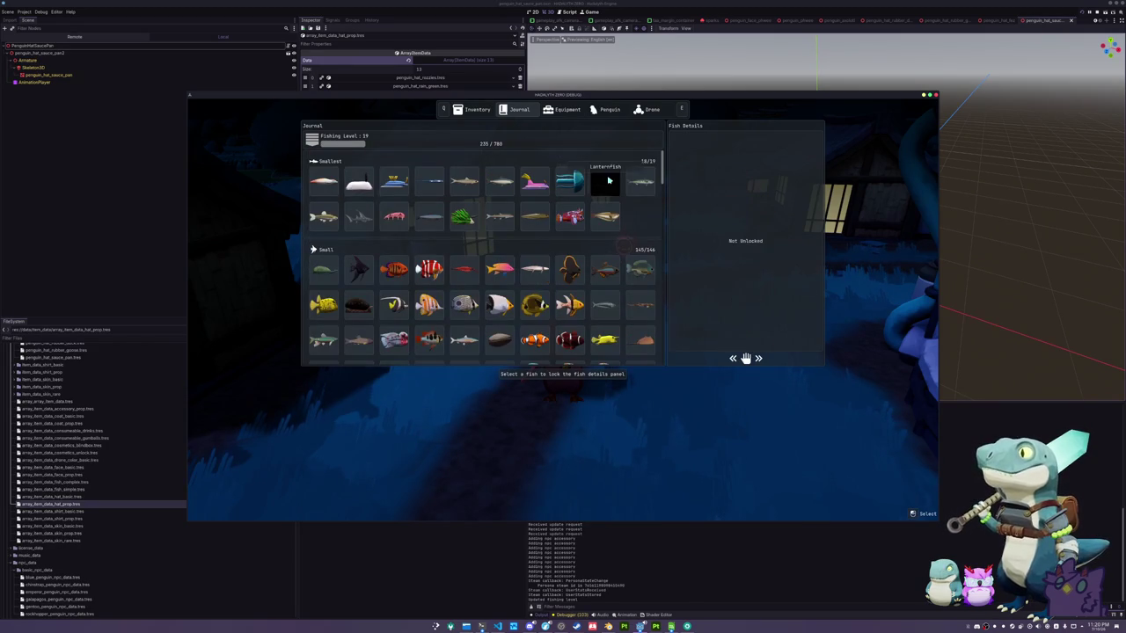
scroll(572, 238, down, 8)
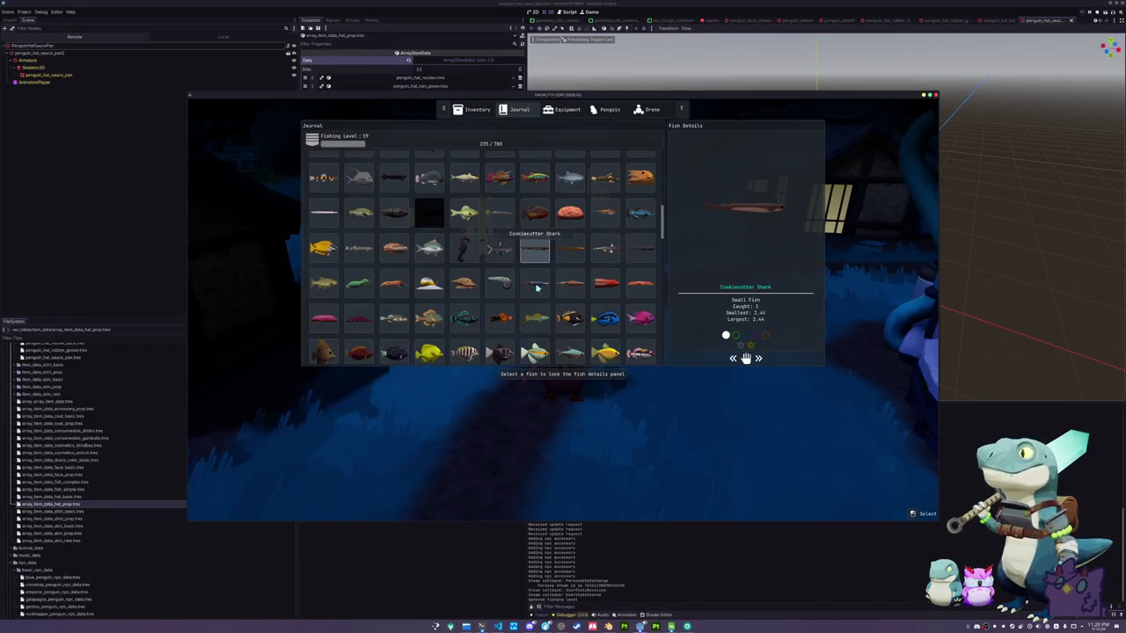
scroll(535, 290, down, 8)
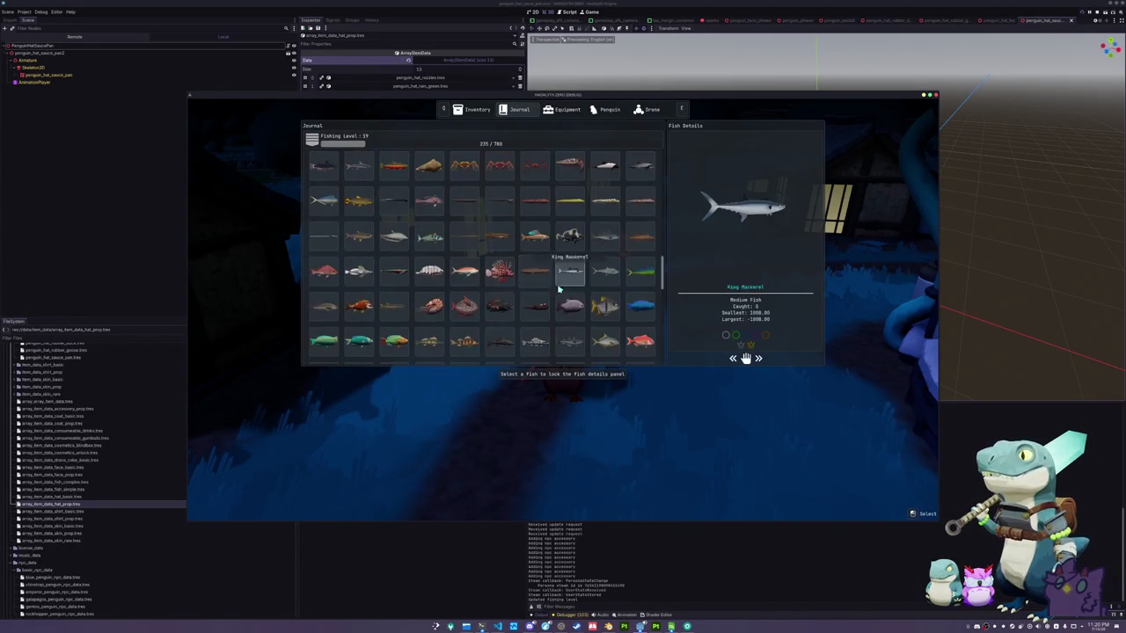
scroll(586, 290, down, 4)
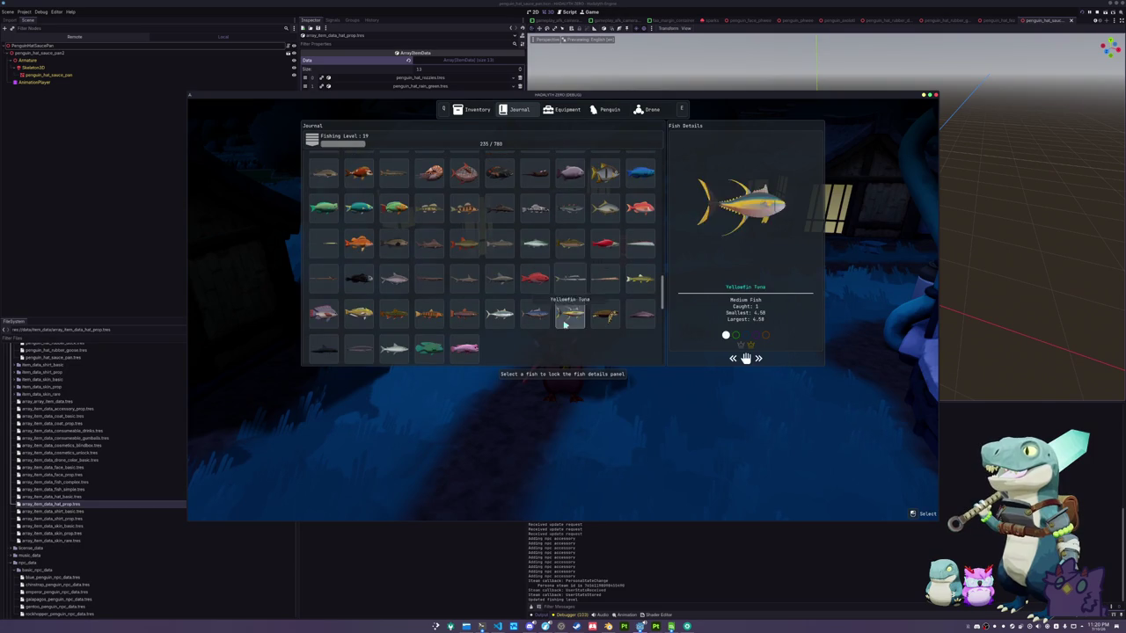
click(609, 287)
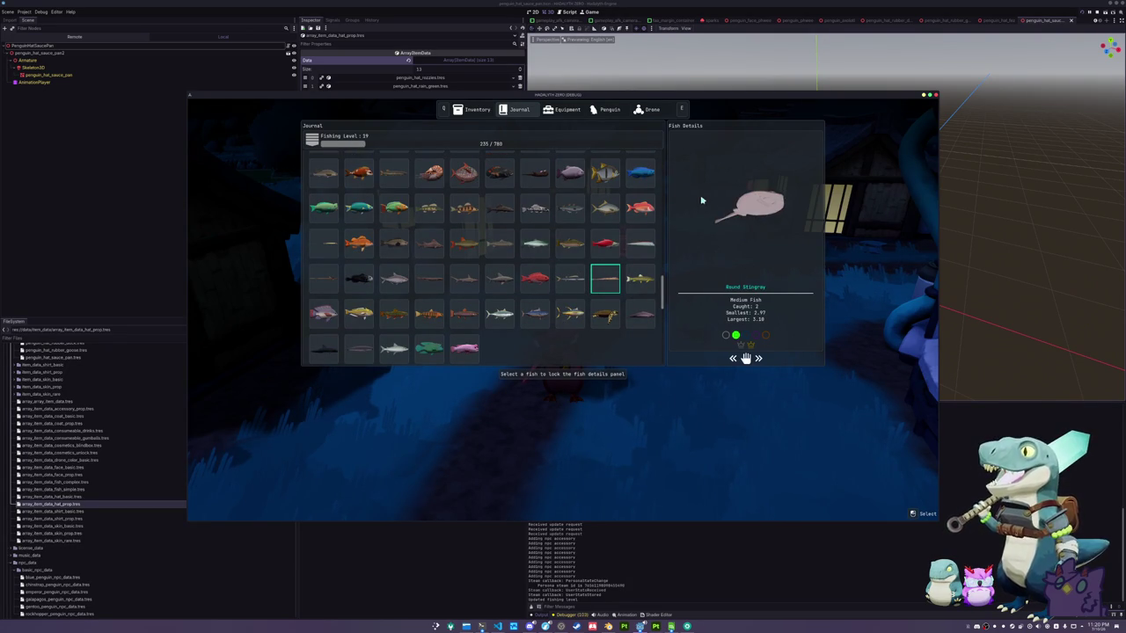
Scroll back up to view the Gulper Eel and Speckled Peacock Bass details
scroll(567, 249, up, 2)
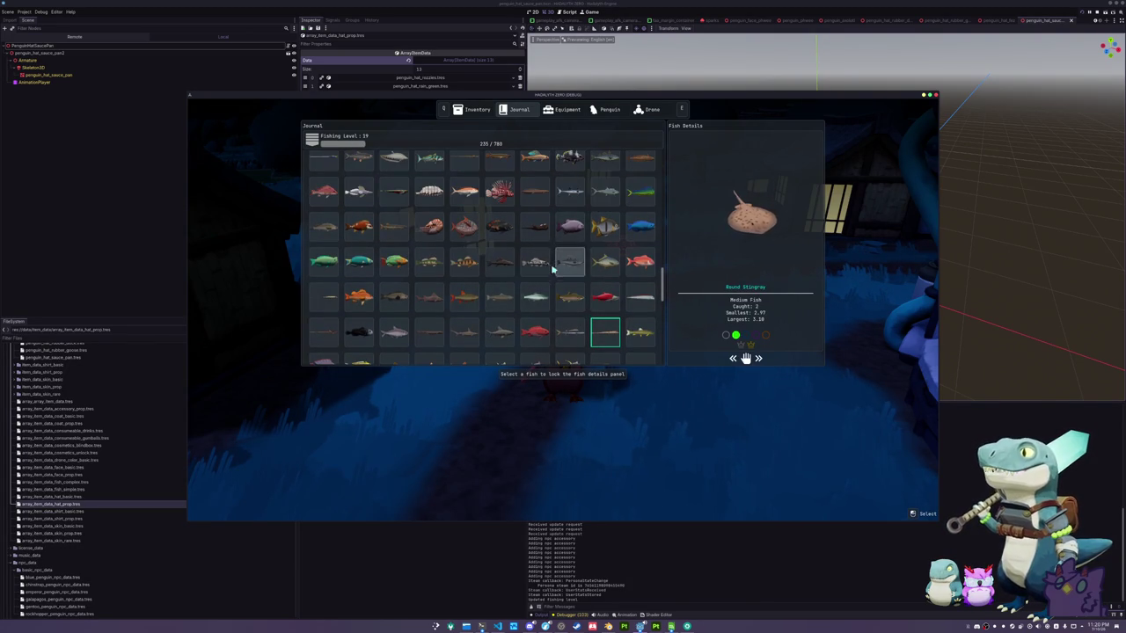
scroll(538, 270, up, 3)
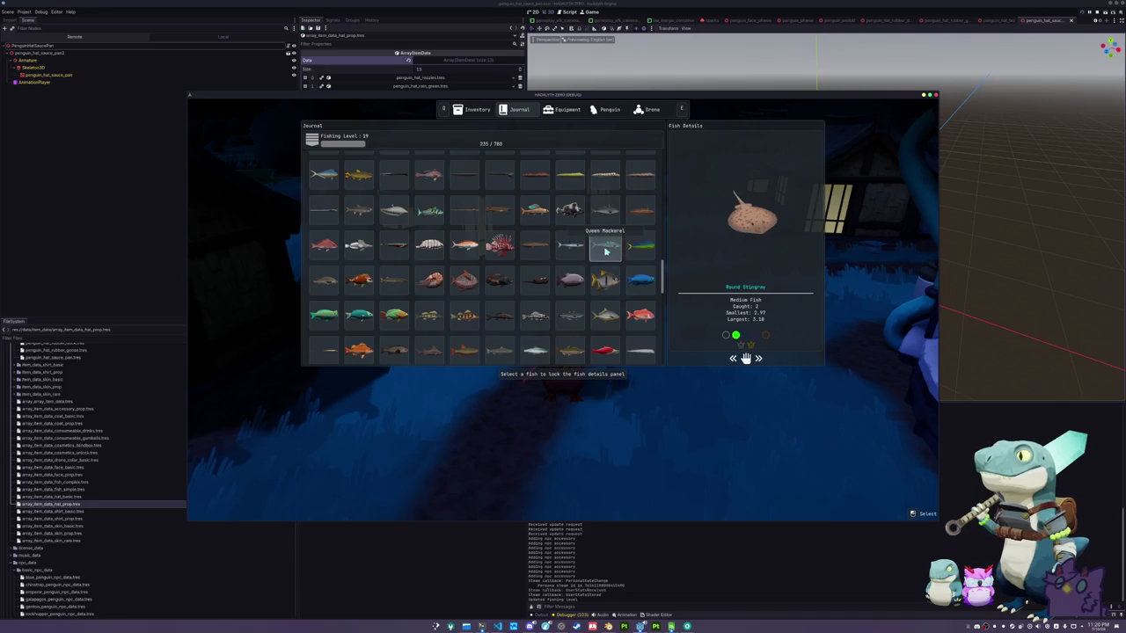
scroll(607, 220, up, 1)
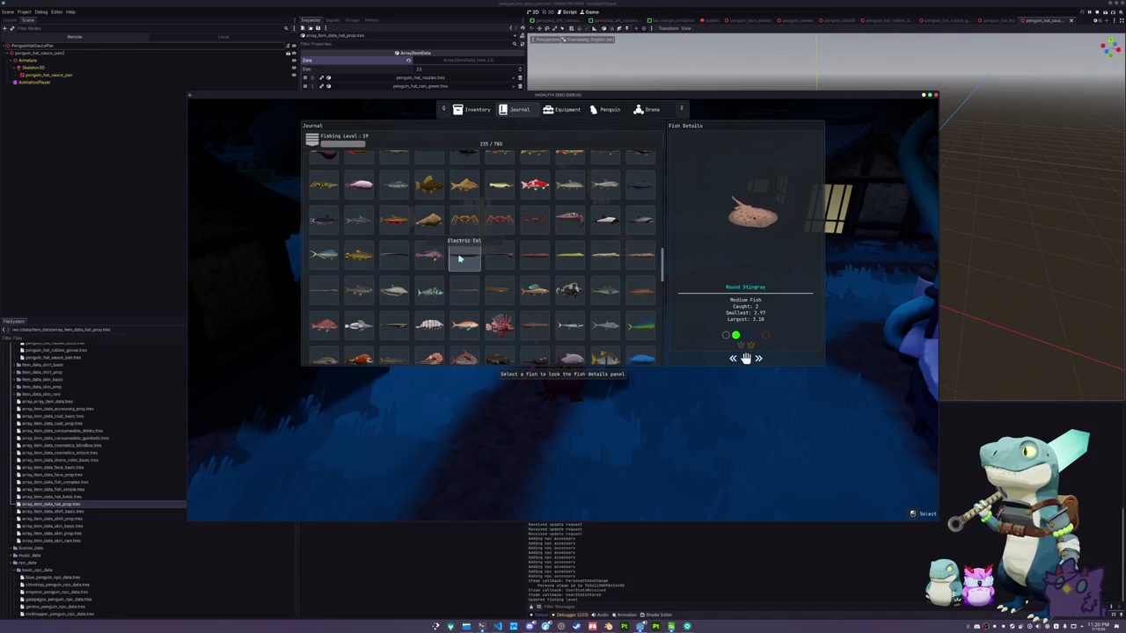
click(499, 255)
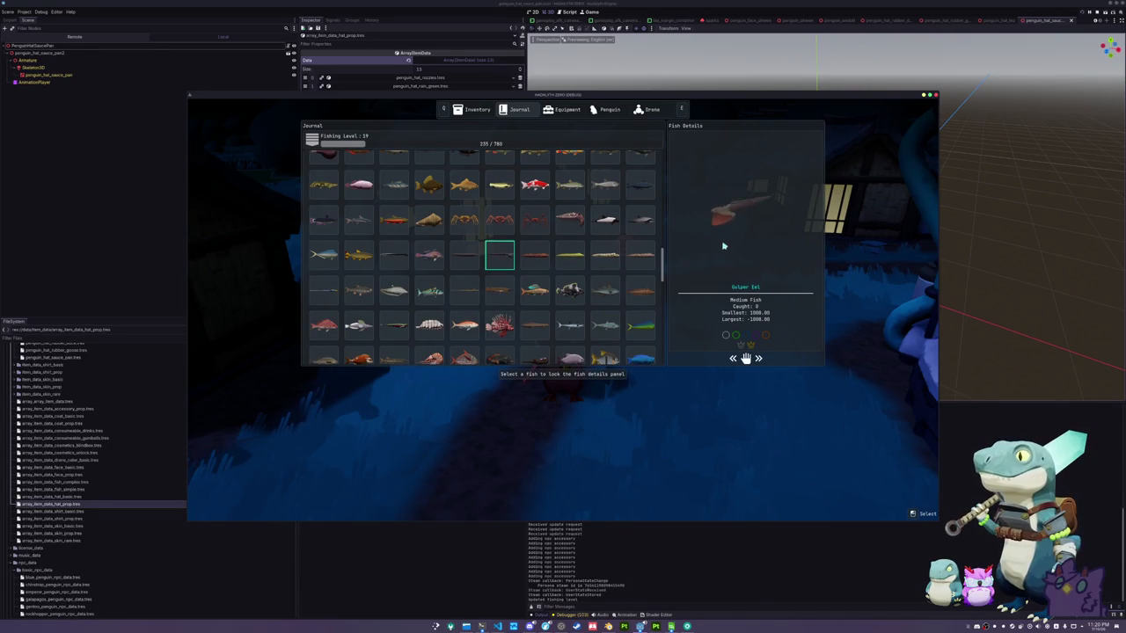
scroll(607, 264, up, 2)
click(576, 268)
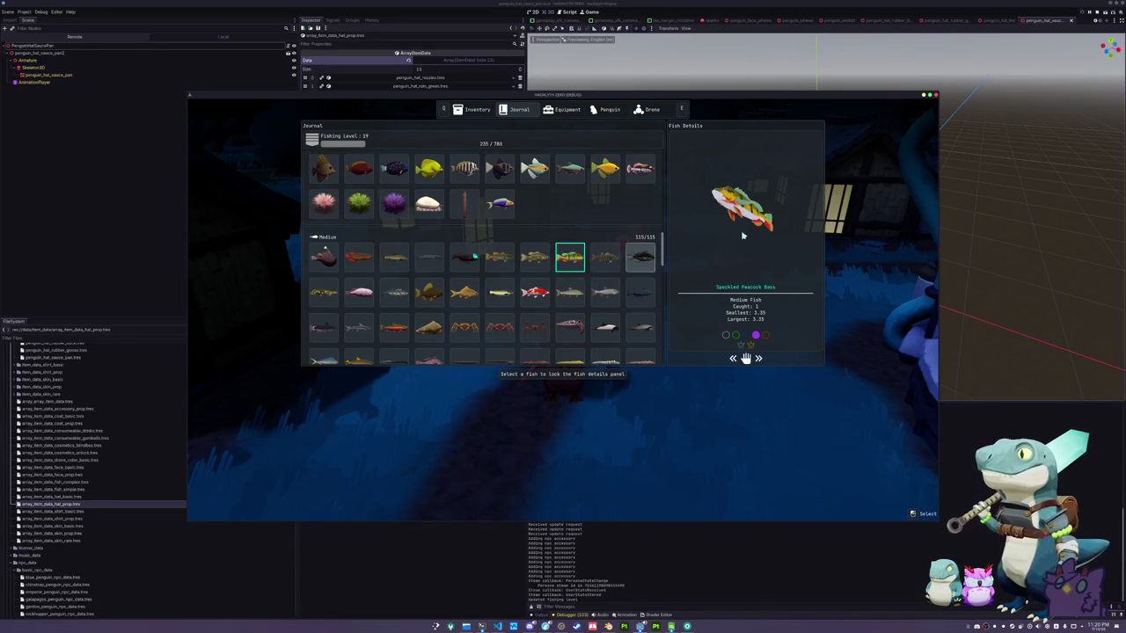
Scroll through the fish grid and lock the details panel on the Olive Flounder
scroll(583, 283, up, 2)
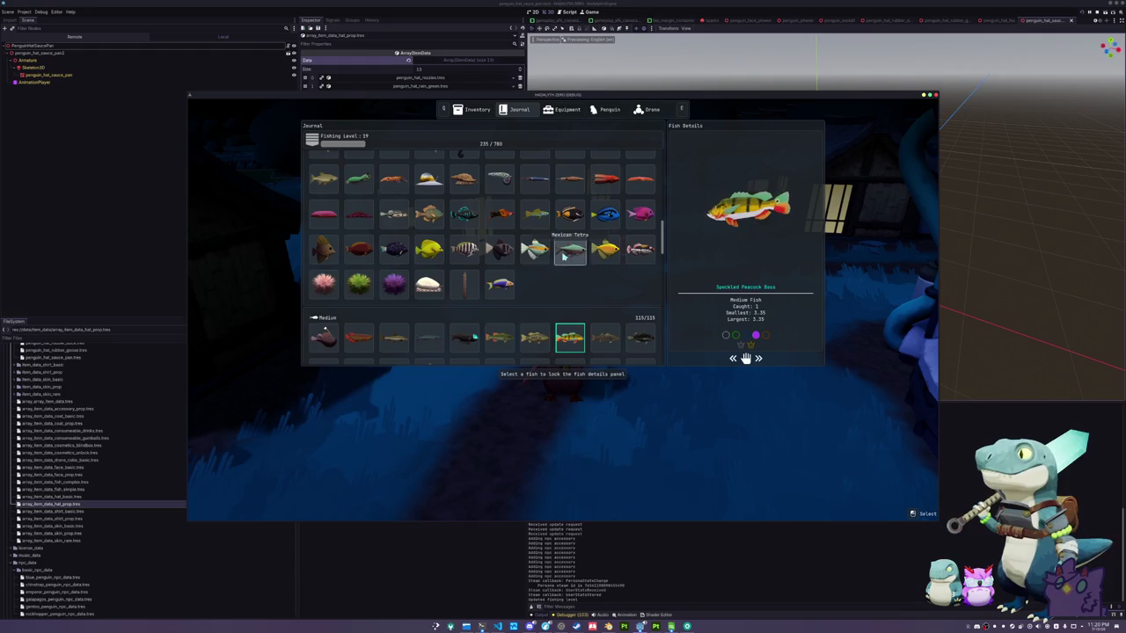
scroll(581, 257, up, 1)
scroll(567, 256, down, 3)
scroll(565, 268, down, 2)
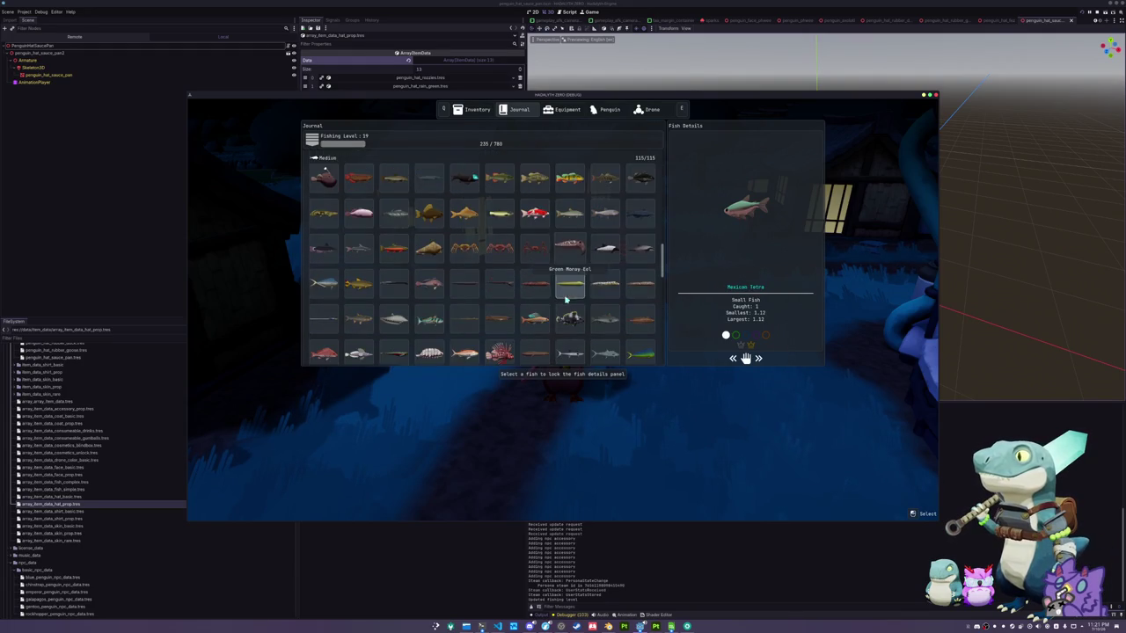
scroll(566, 273, down, 1)
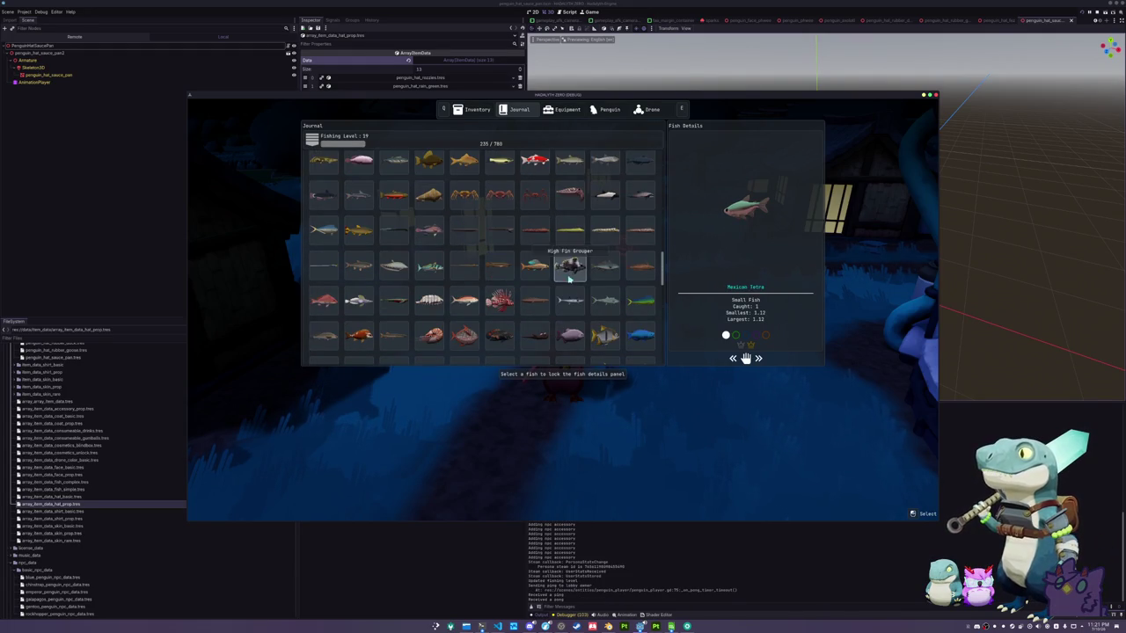
click(468, 271)
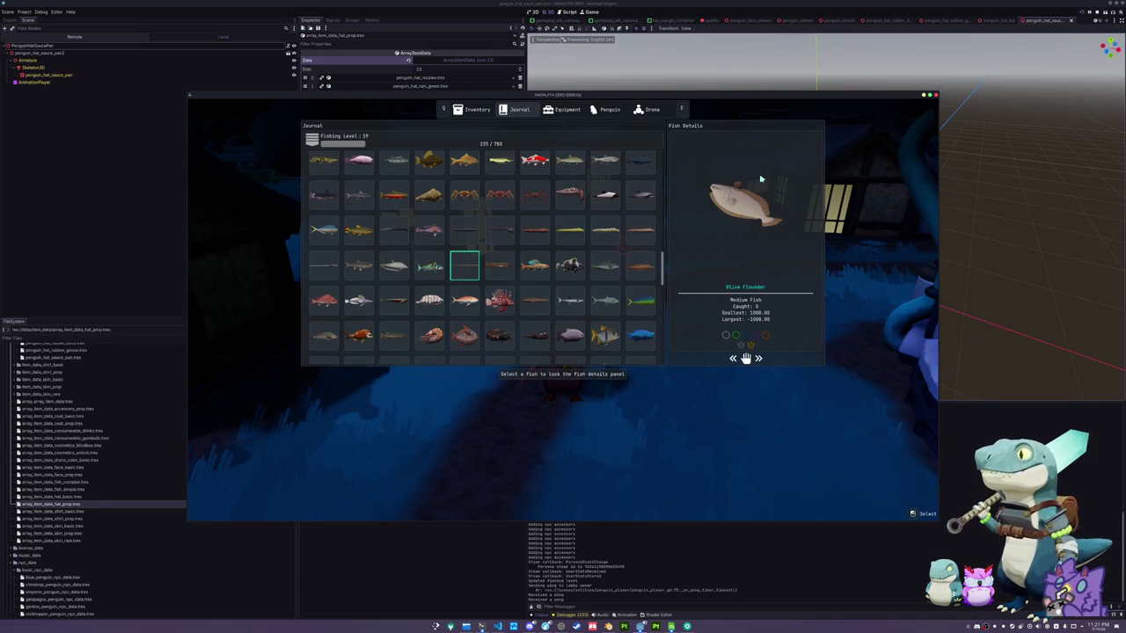
Close the journal and walk the penguin through the village onto the fountain platform
key(Escape)
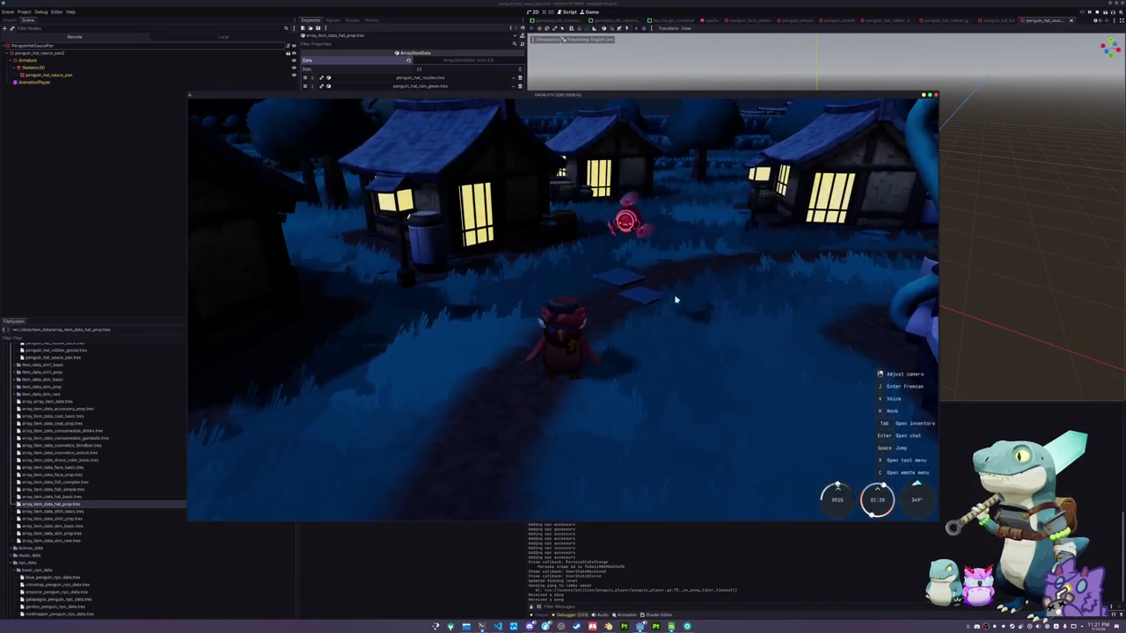
key(w)
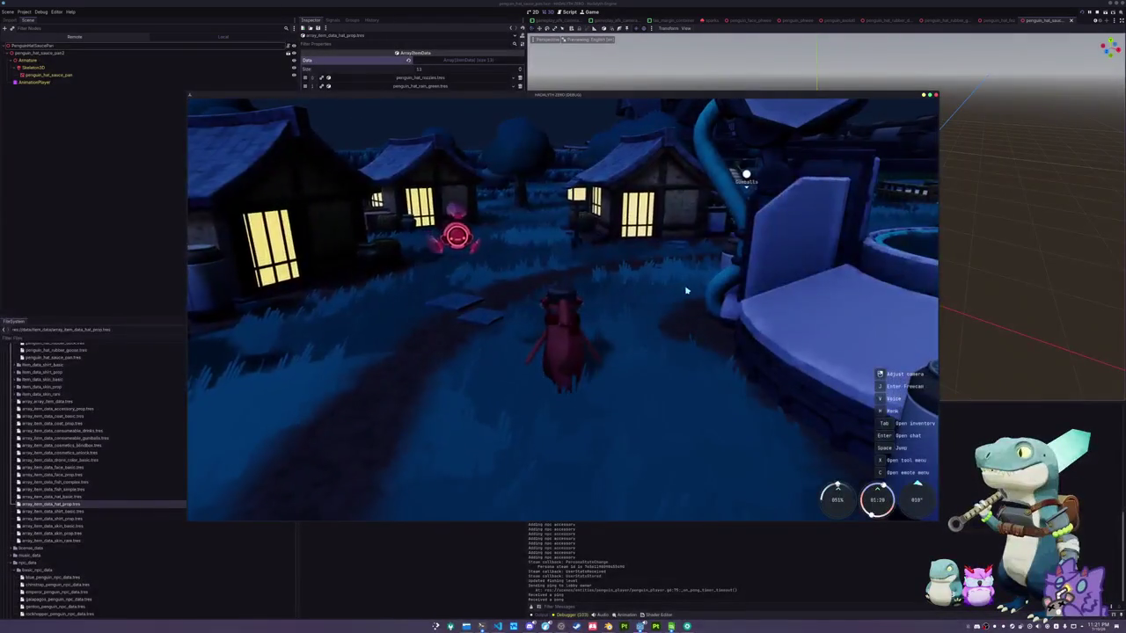
key(w)
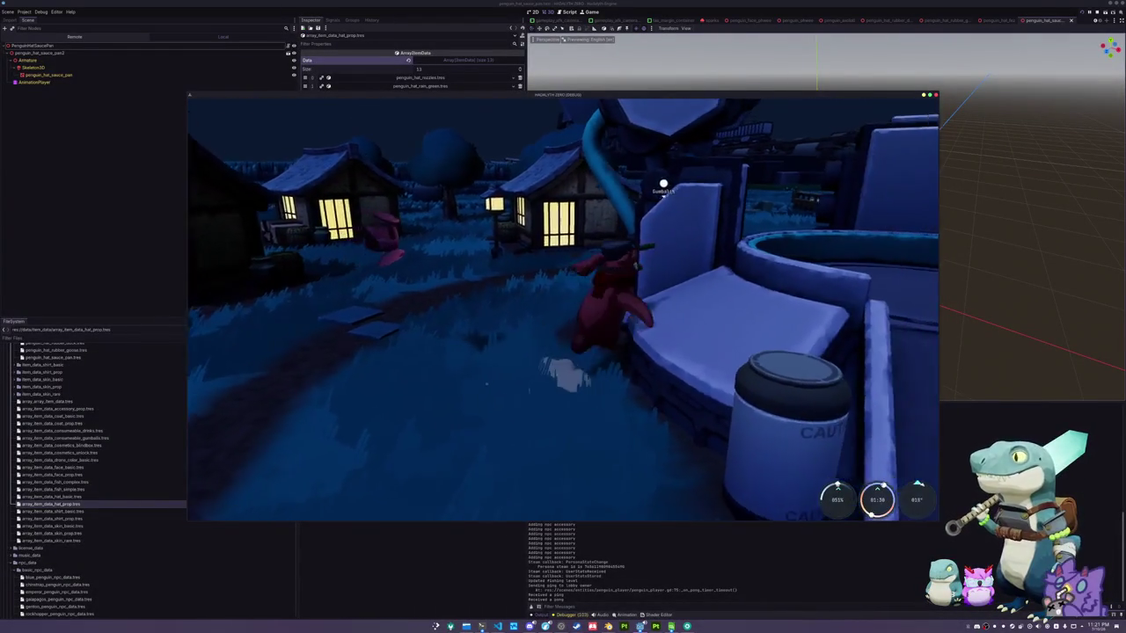
key(w)
key(w)
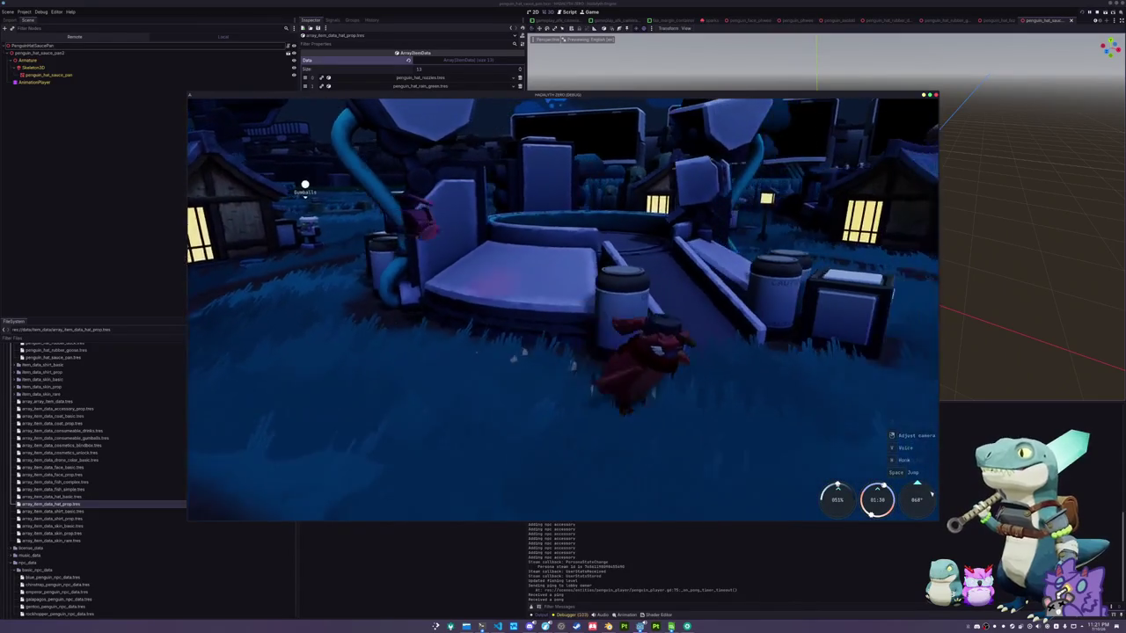
key(w)
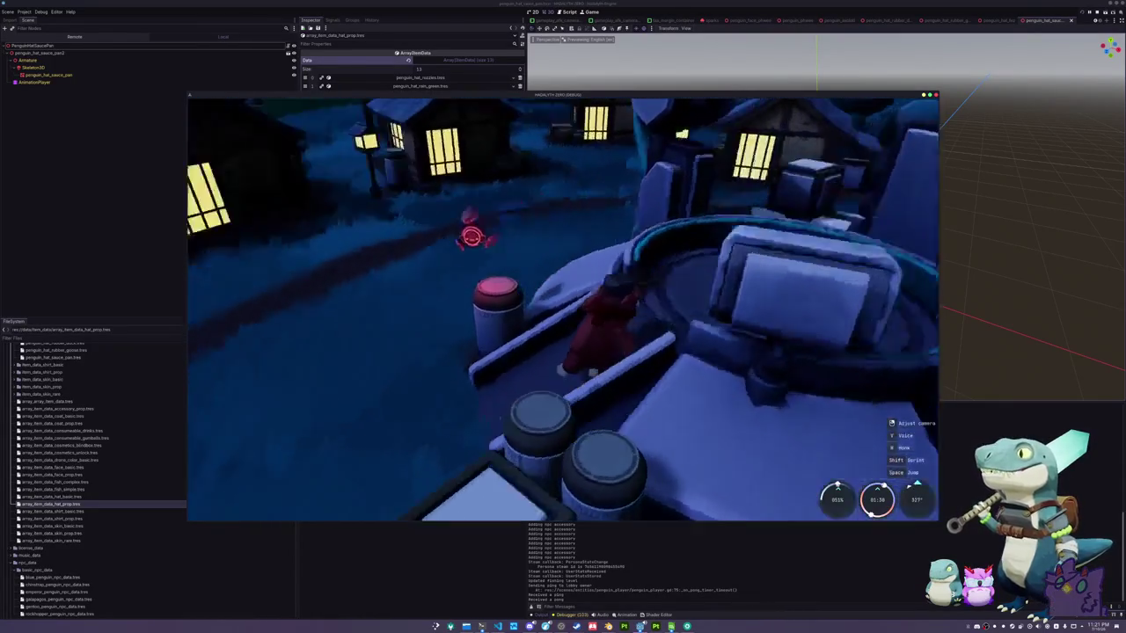
Walk over the fountain rim and among the crates, then close the game with F8
key(w)
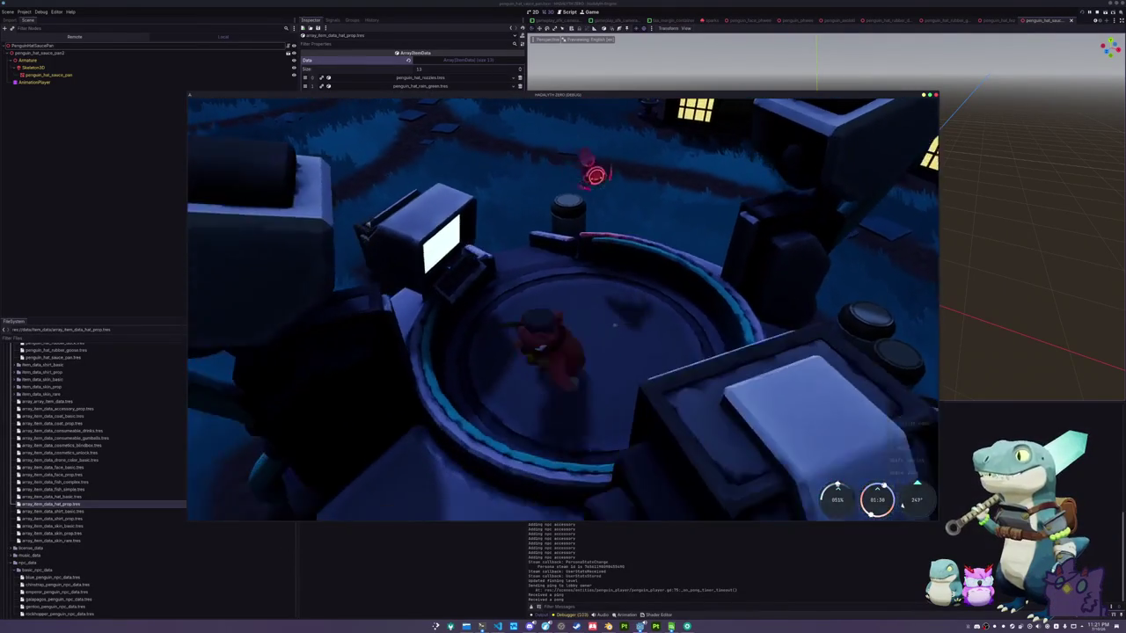
key(w)
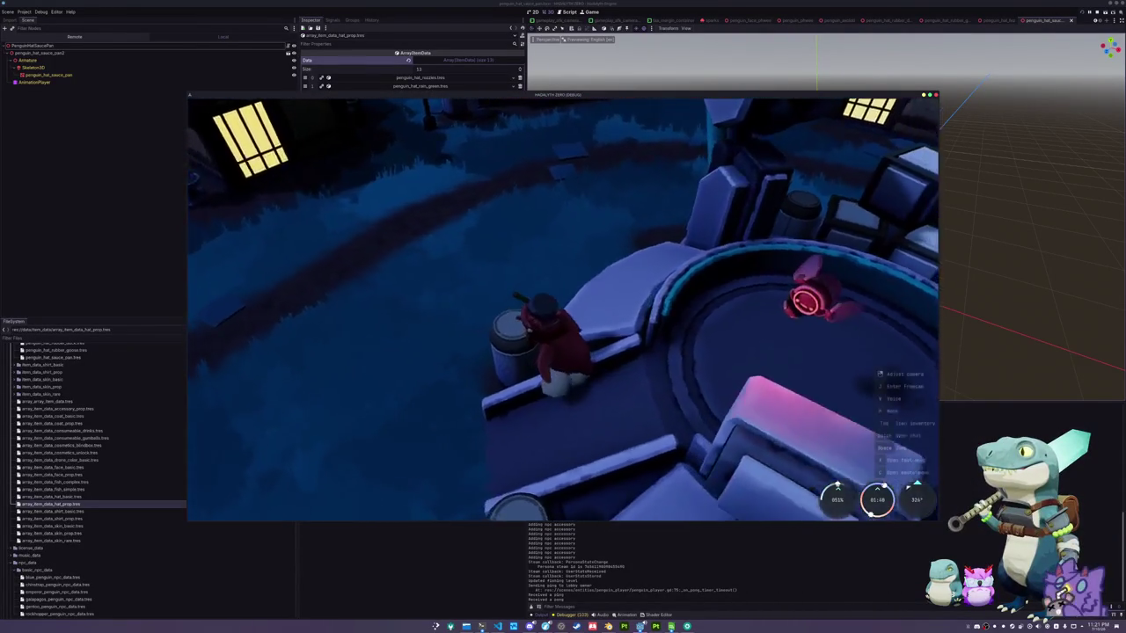
key(w)
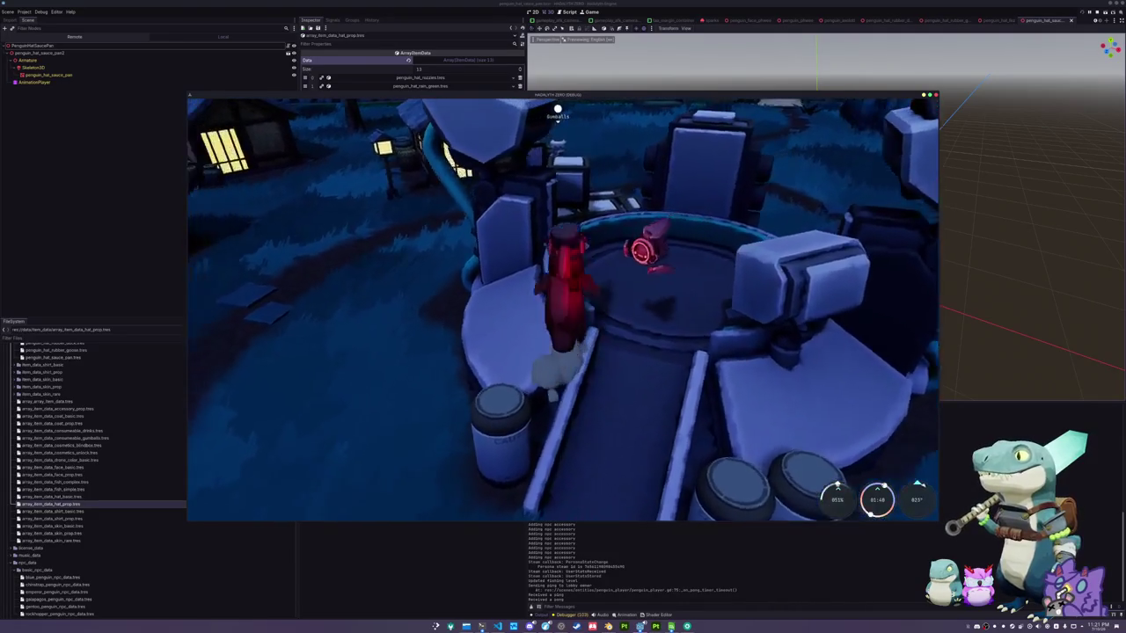
key(w)
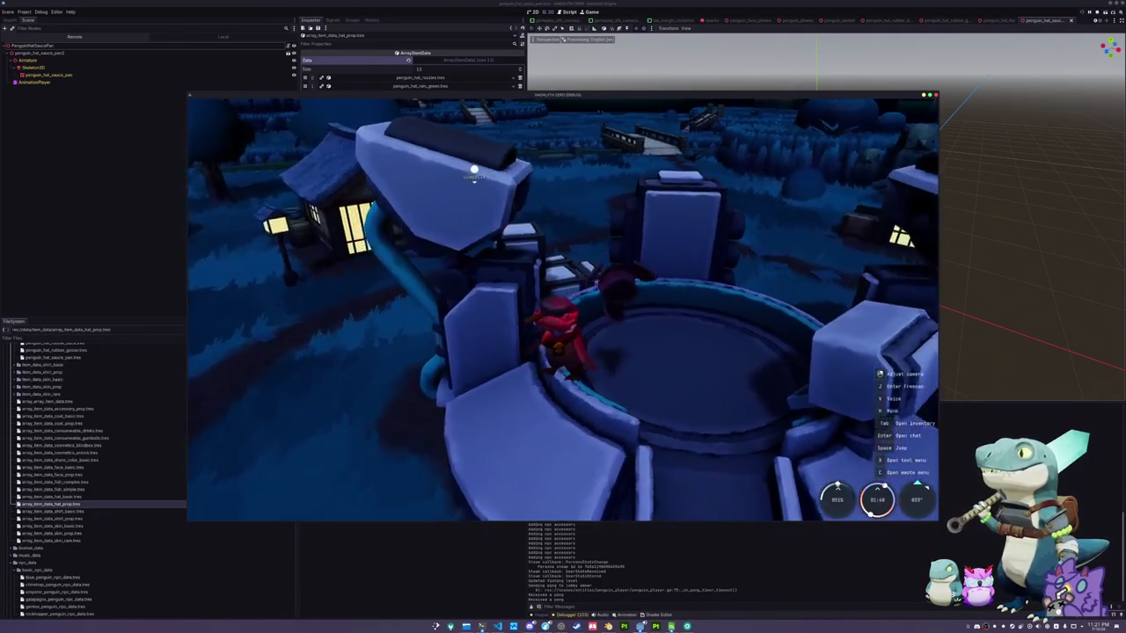
key(w)
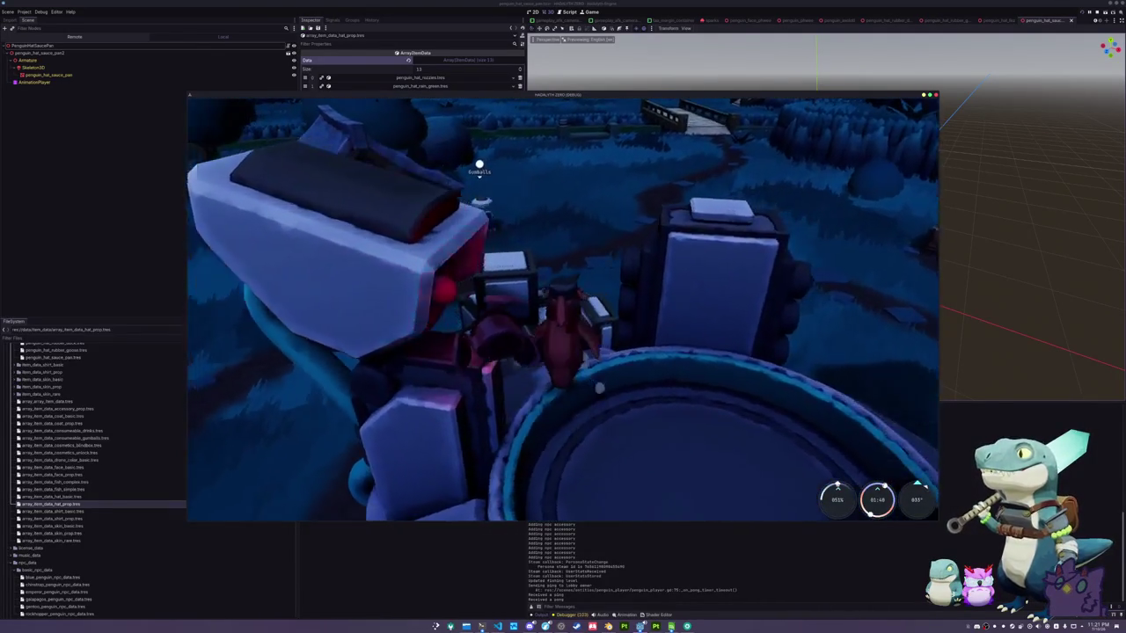
key(w)
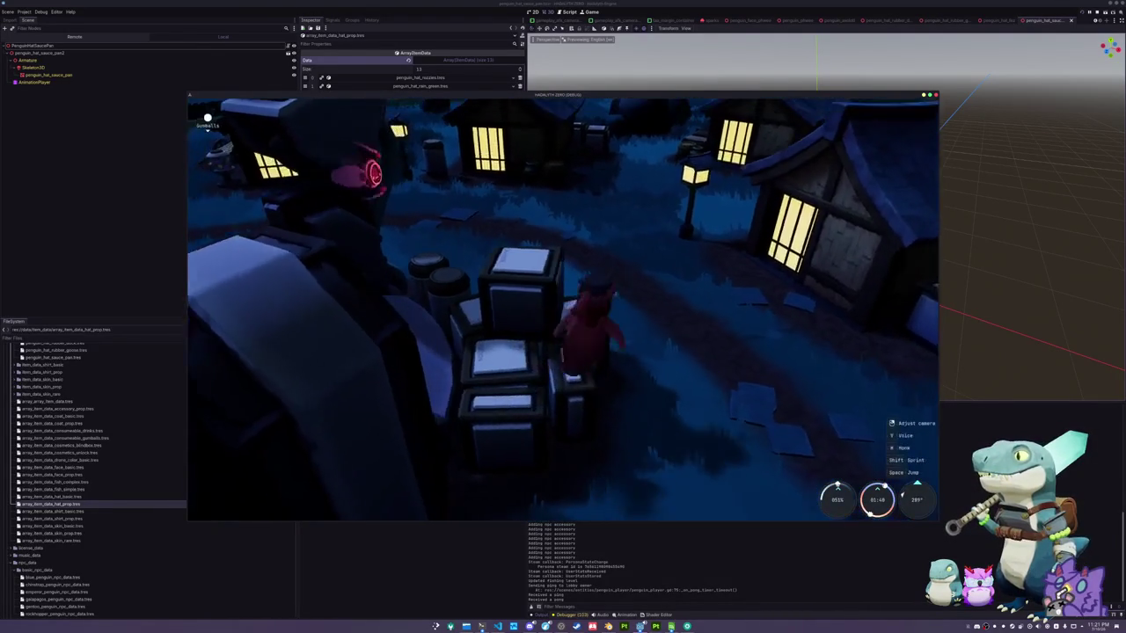
key(w)
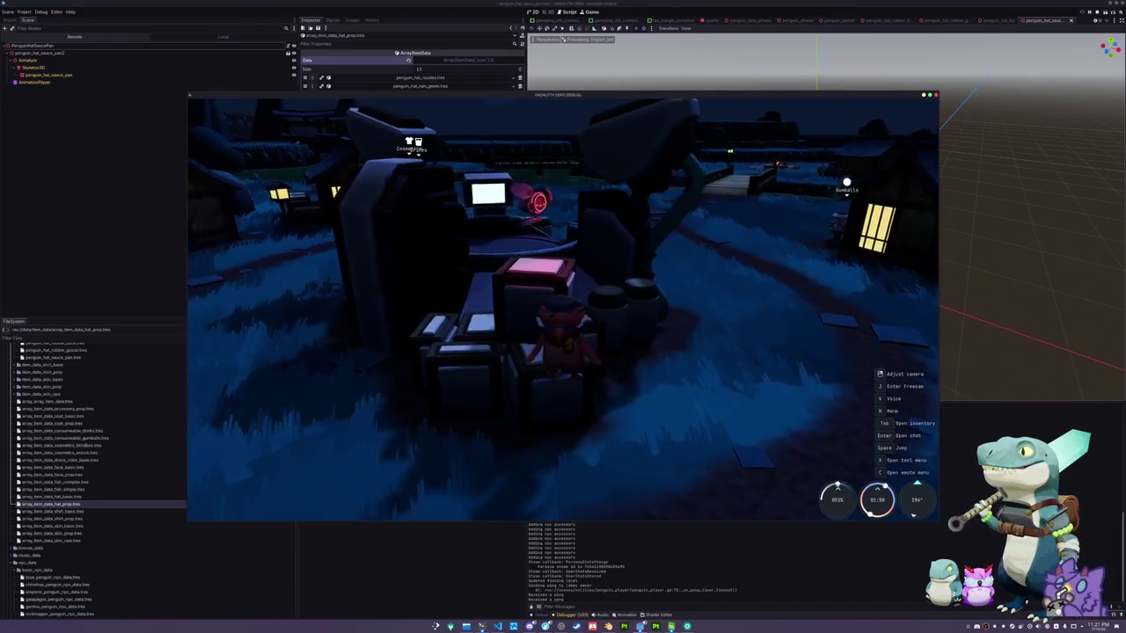
key(F8)
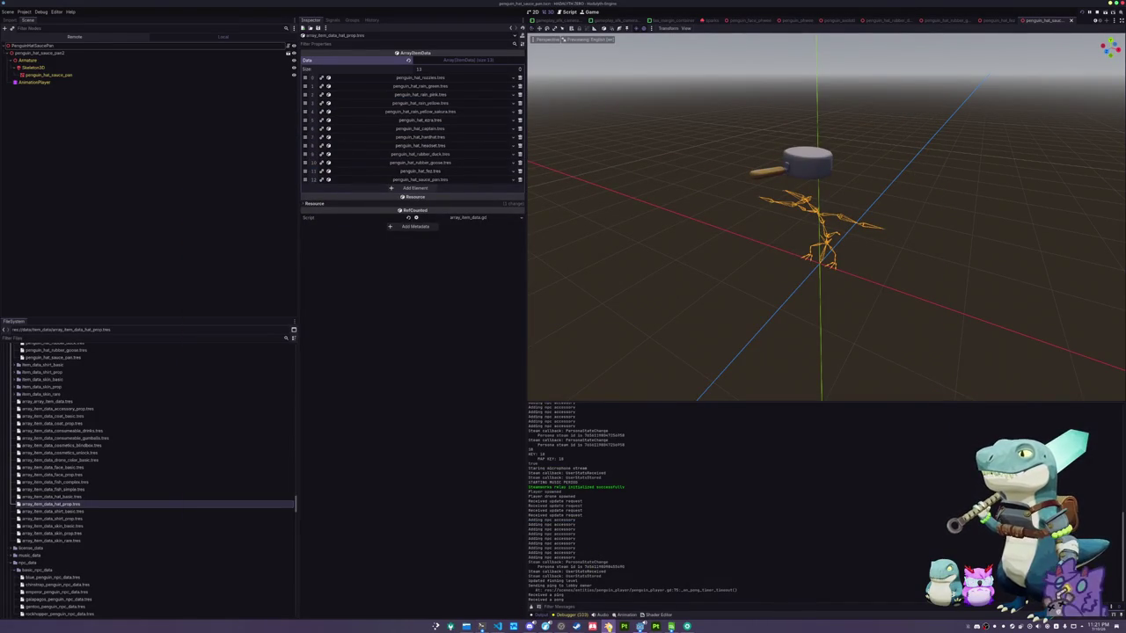
Switch to Blender and move the raccoon_hat vertically along Z
key(alt+Tab)
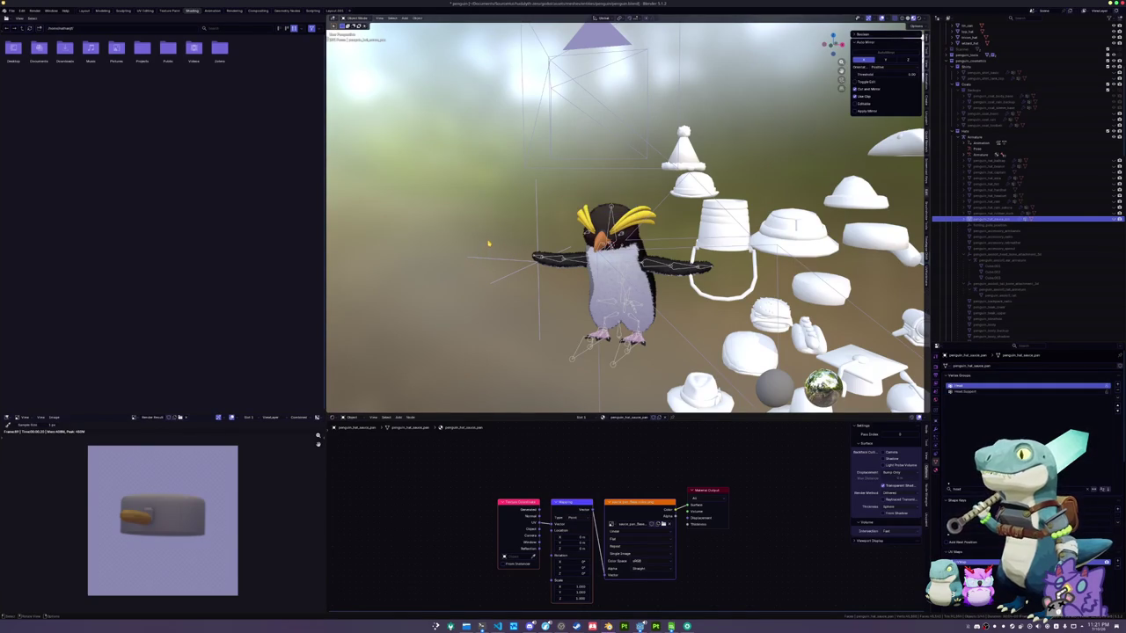
scroll(577, 193, down, 5)
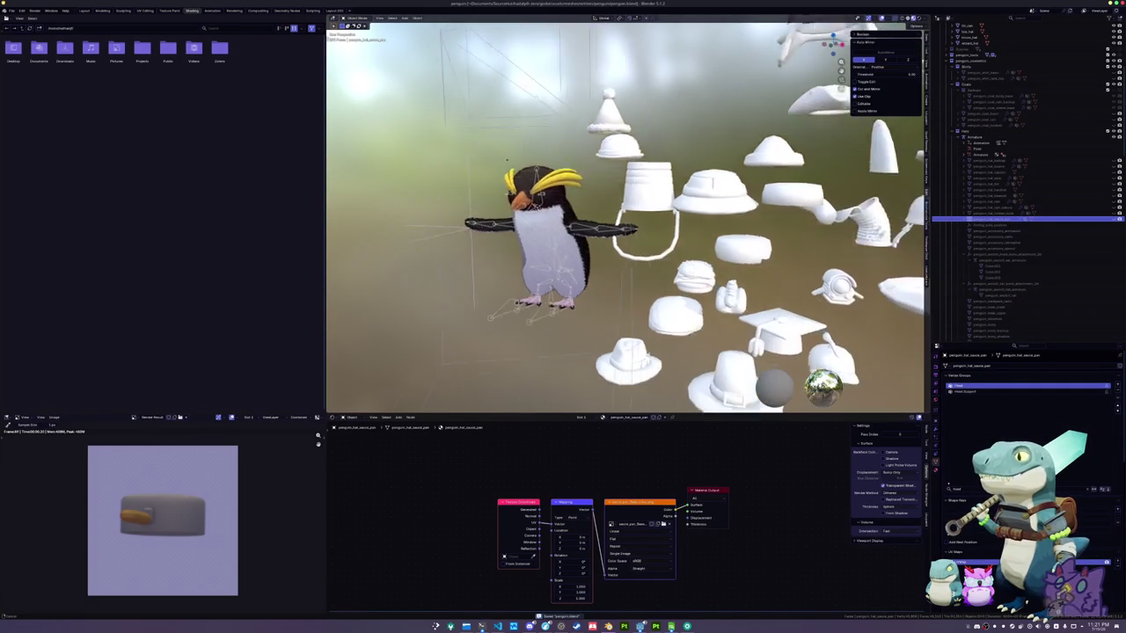
click(619, 289)
mouse_move(621, 292)
mouse_down()
mouse_move(621, 303)
mouse_move(653, 286)
mouse_move(655, 258)
mouse_up()
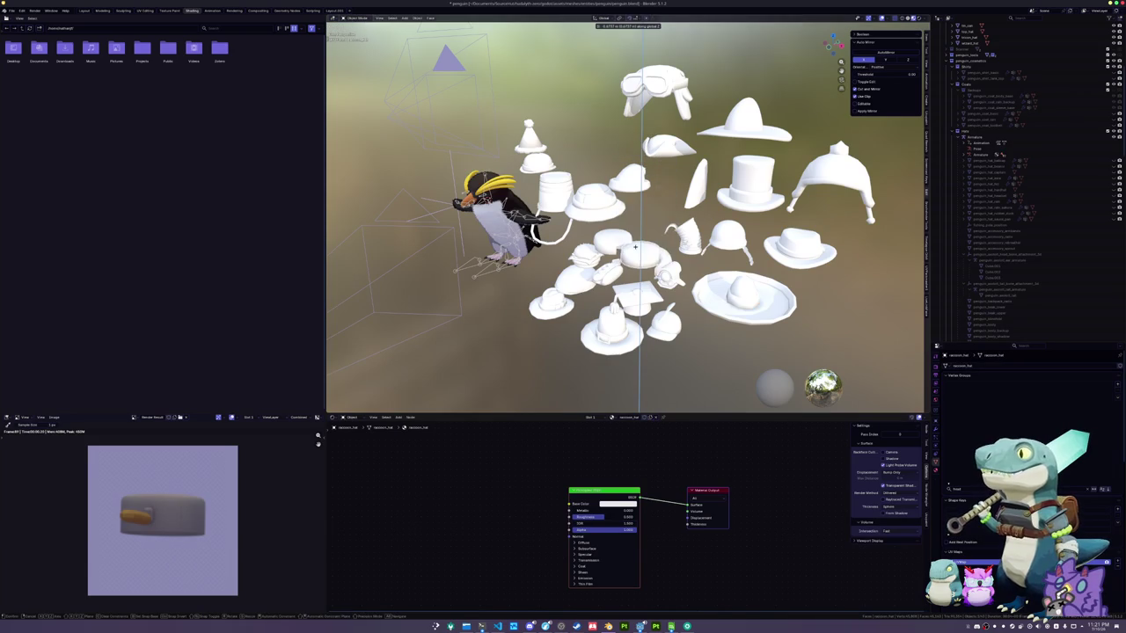
click(655, 206)
drag(655, 206, 688, 285)
key(g)
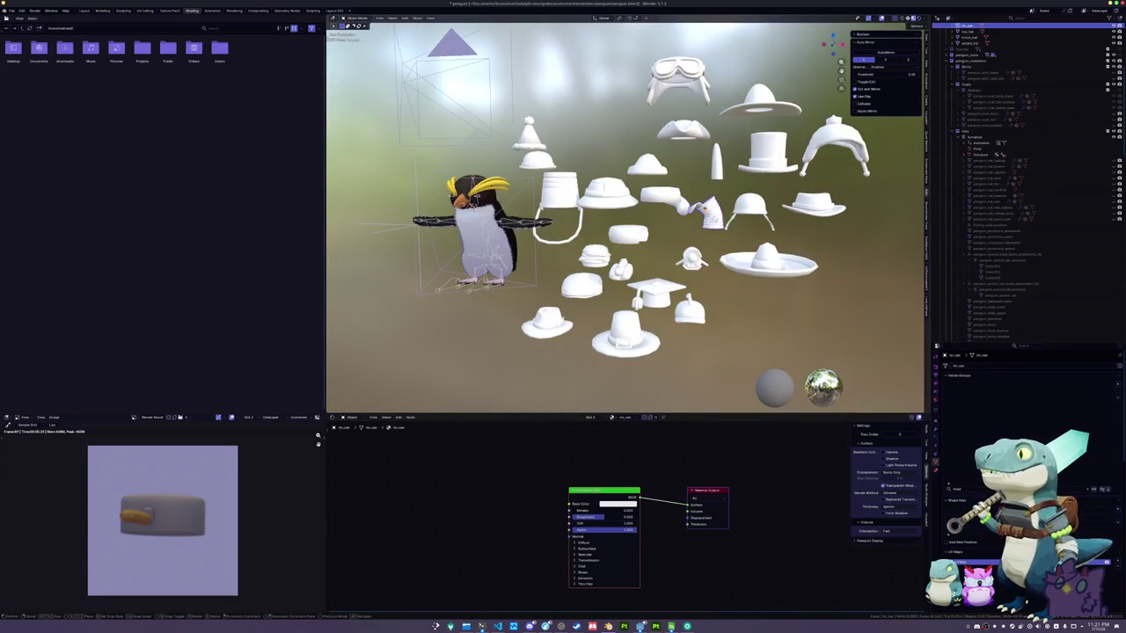
key(z)
click(687, 285)
drag(687, 285, 634, 290)
click(794, 262)
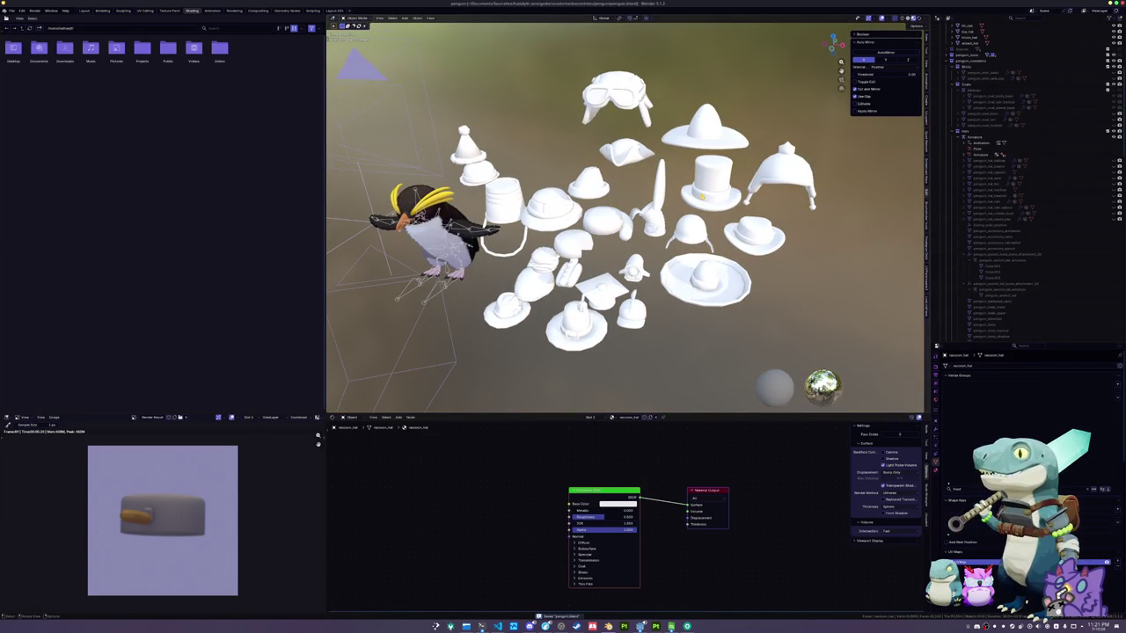
Shift the tricorn hat along X, then lower it slightly along Z
click(620, 156)
key(g)
key(x)
click(609, 166)
key(g)
key(x)
click(598, 172)
key(g)
key(z)
click(594, 180)
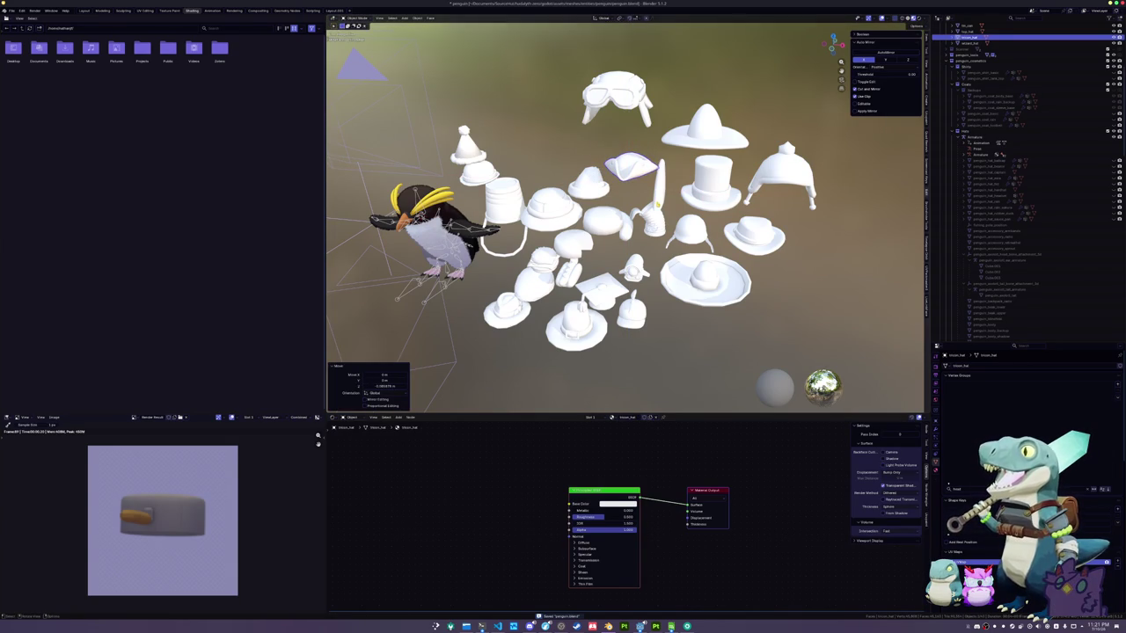
Shift the tall shark fin along X and zoom around to review the hat layout
click(658, 185)
key(g)
key(x)
click(671, 185)
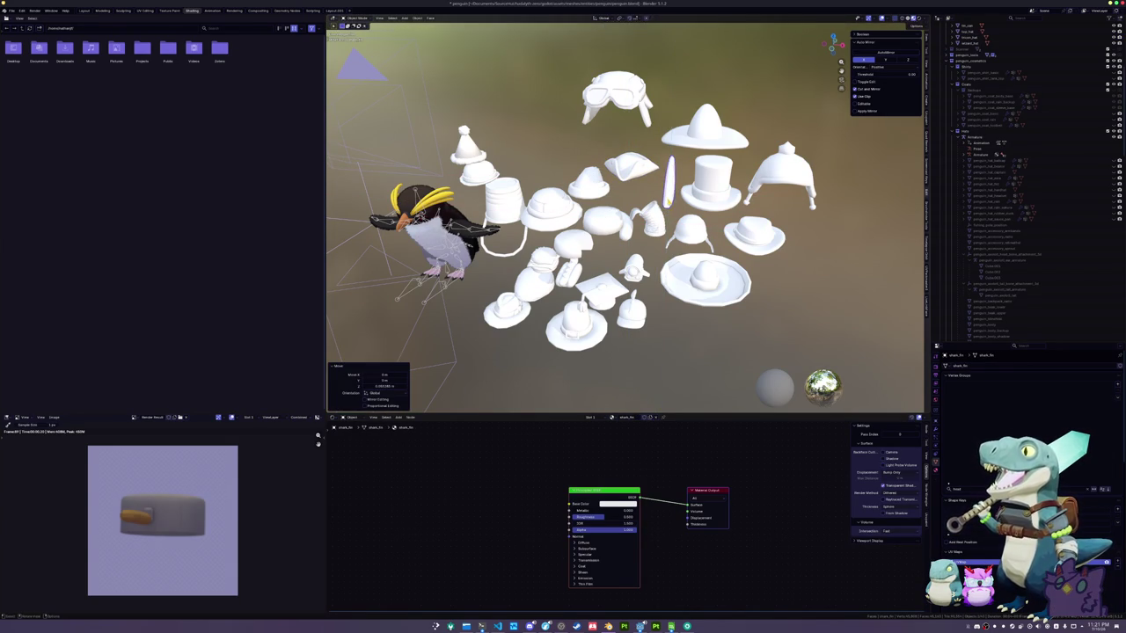
click(582, 158)
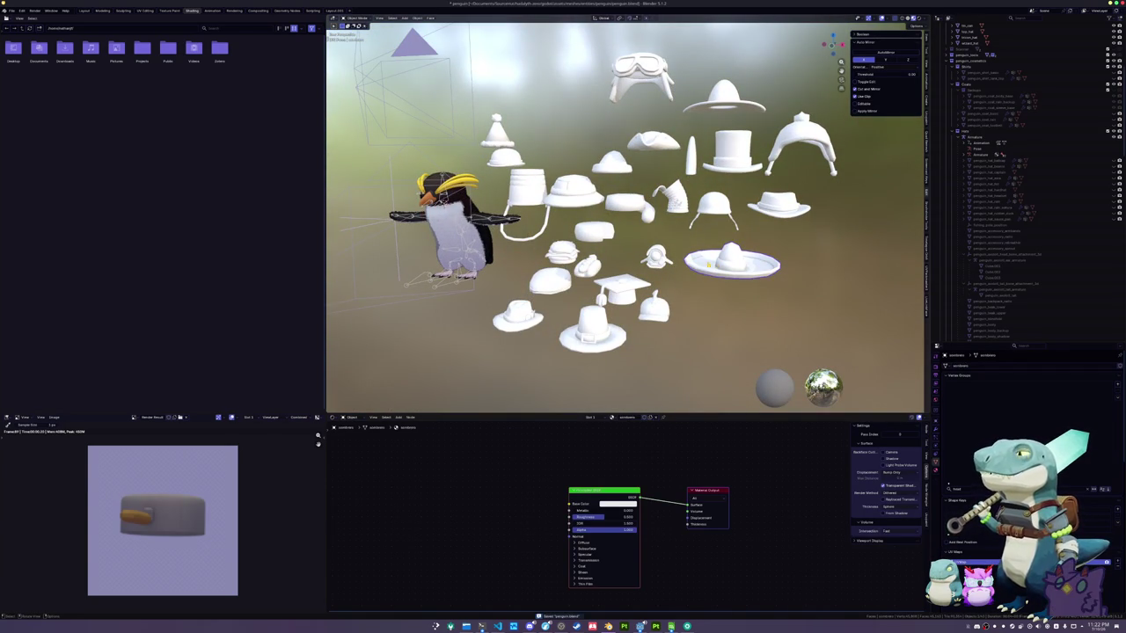
scroll(640, 221, up, 10)
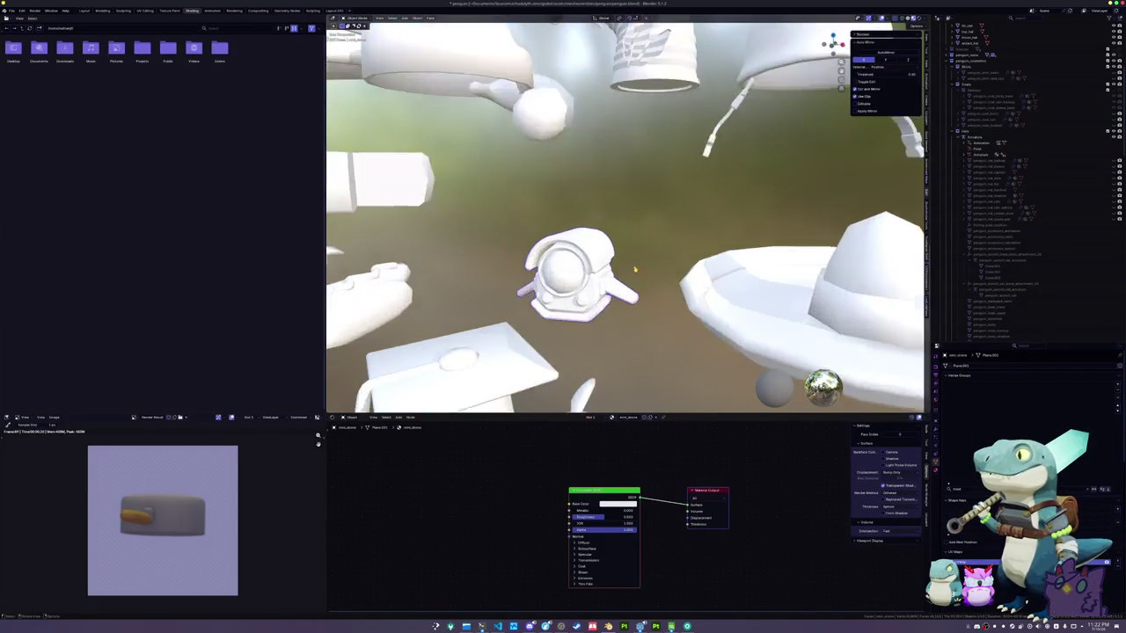
scroll(640, 221, up, 5)
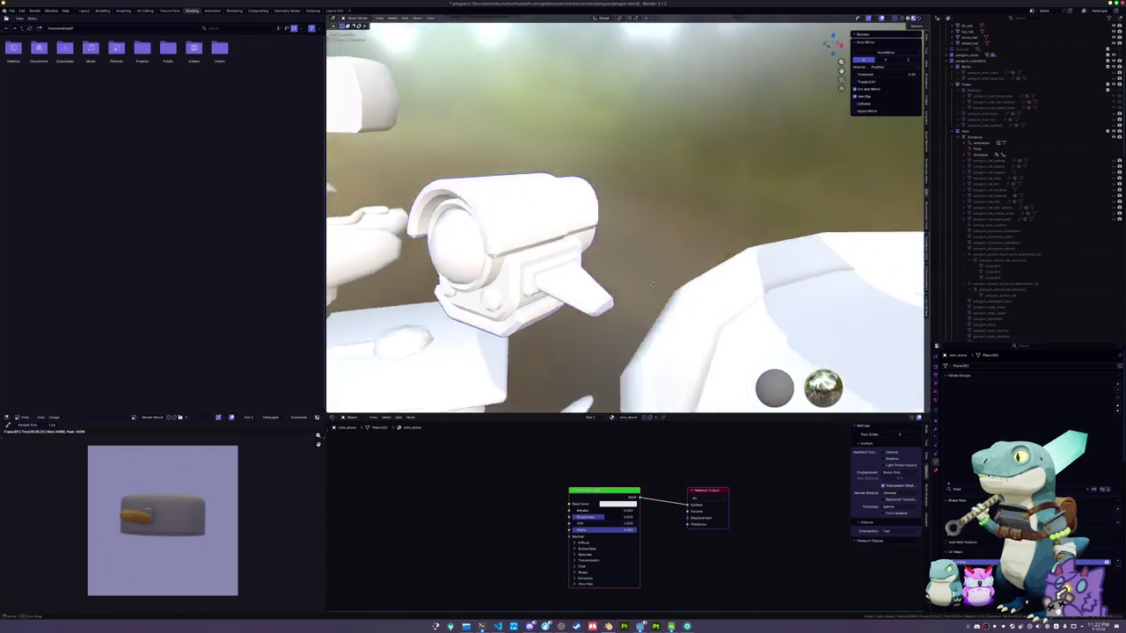
scroll(660, 276, down, 6)
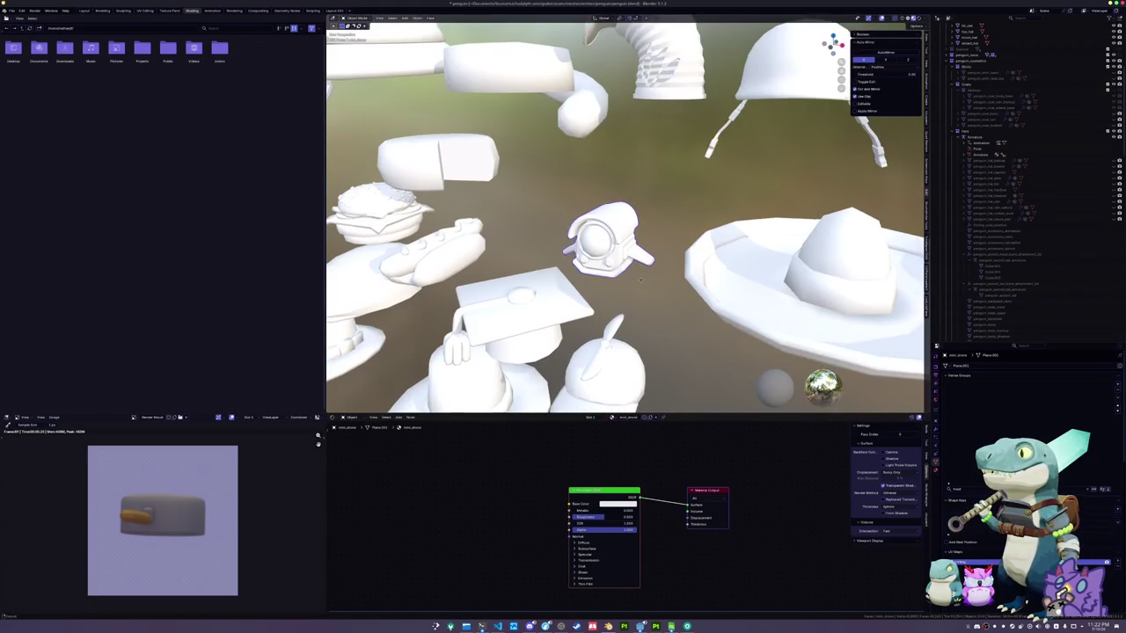
scroll(660, 276, up, 3)
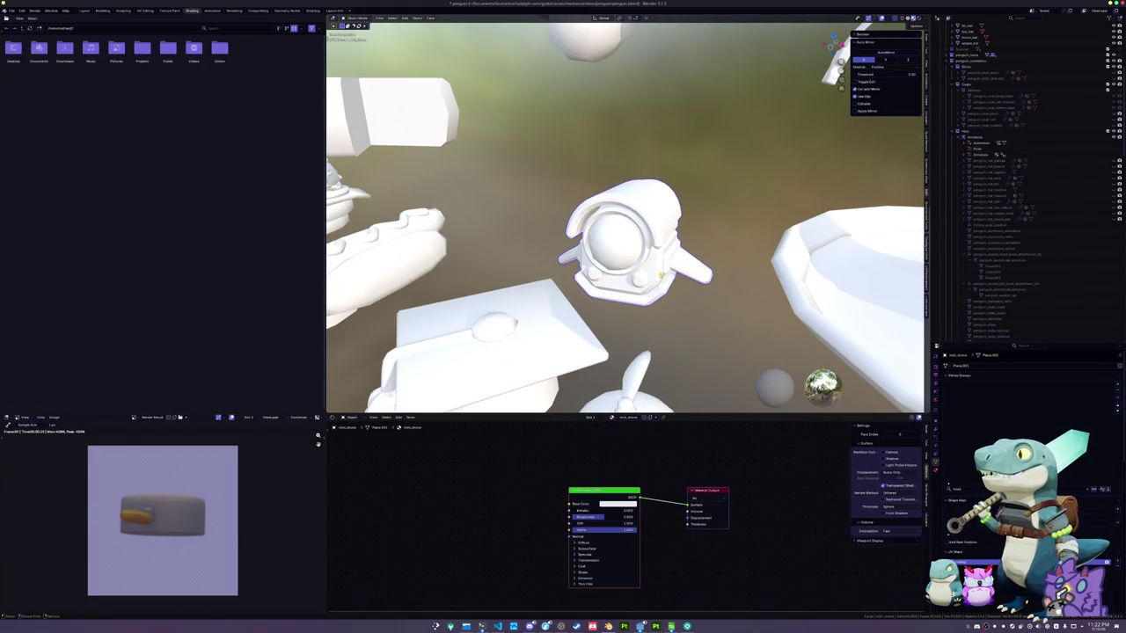
scroll(660, 276, down, 5)
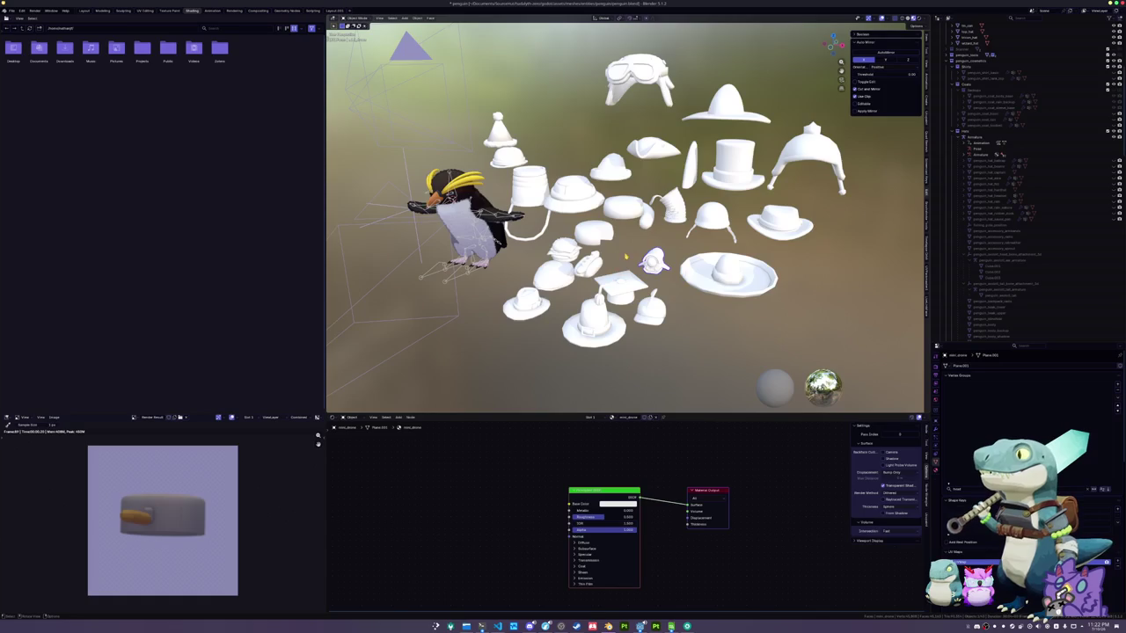
scroll(625, 257, down, 2)
scroll(627, 254, up, 1)
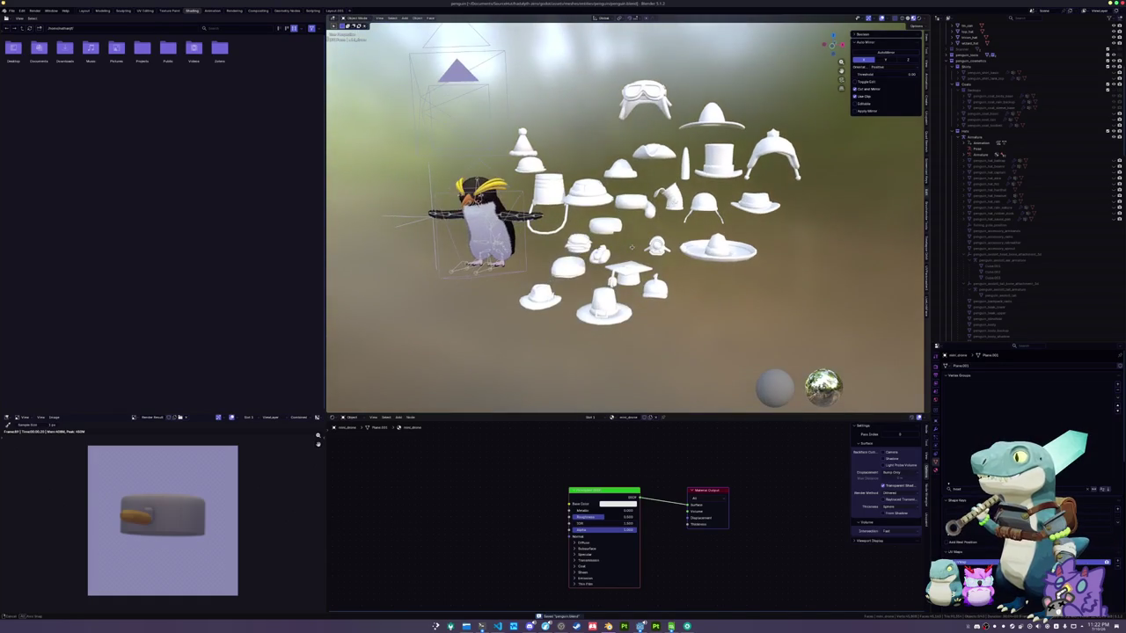
scroll(630, 252, up, 1)
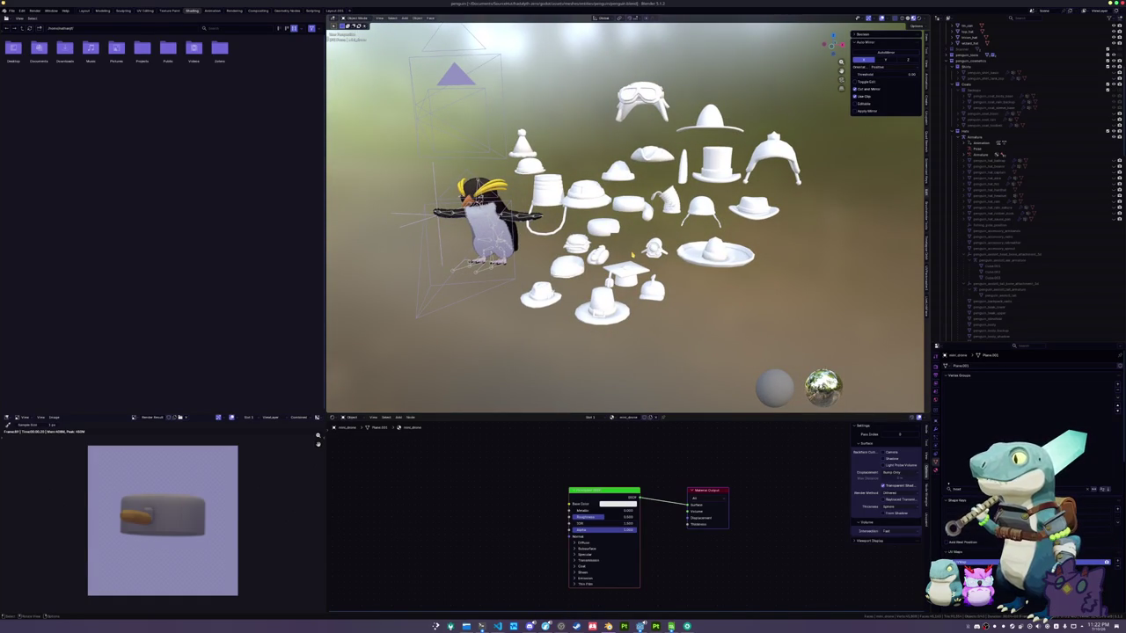
Start File > Append and navigate up to the project folder containing art and godot
click(13, 10)
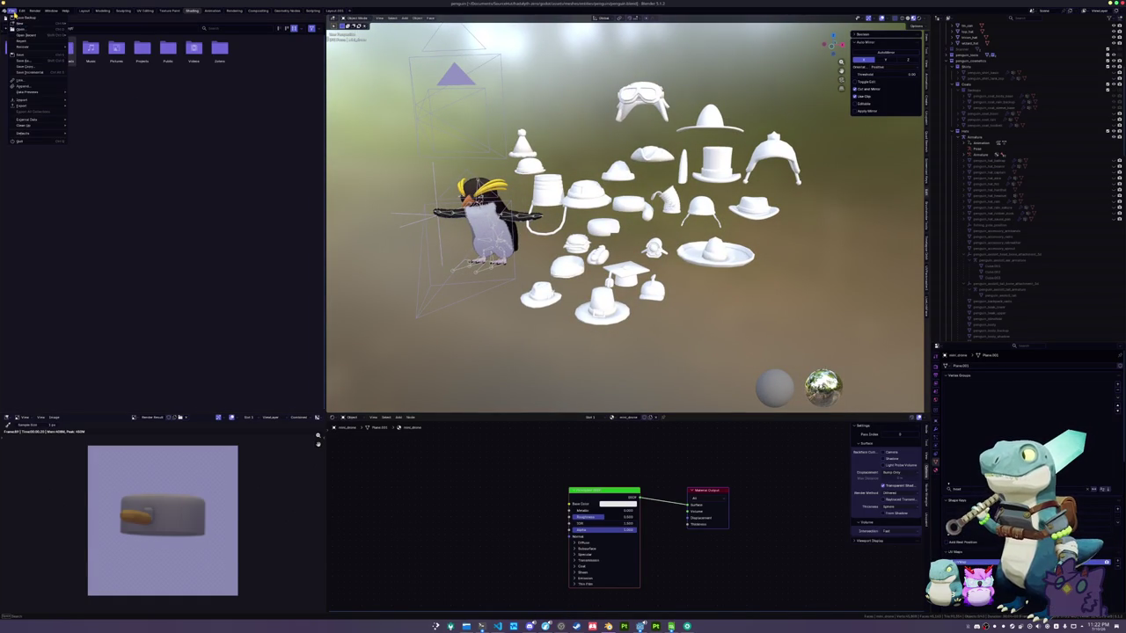
click(26, 87)
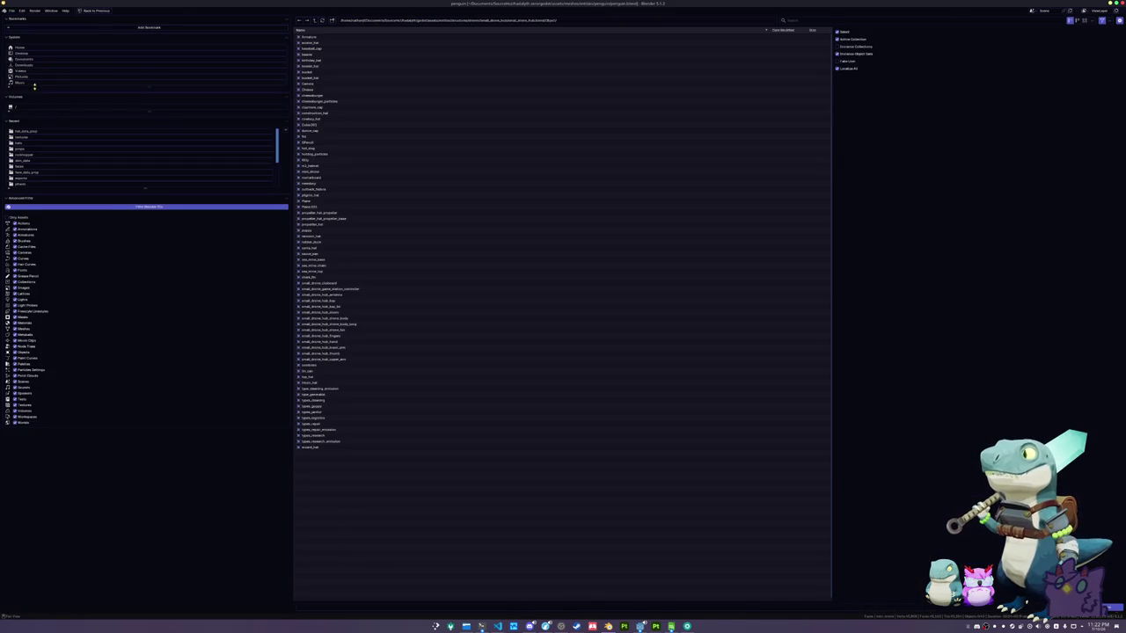
click(315, 21)
click(315, 21)
click(314, 21)
click(315, 20)
click(315, 20)
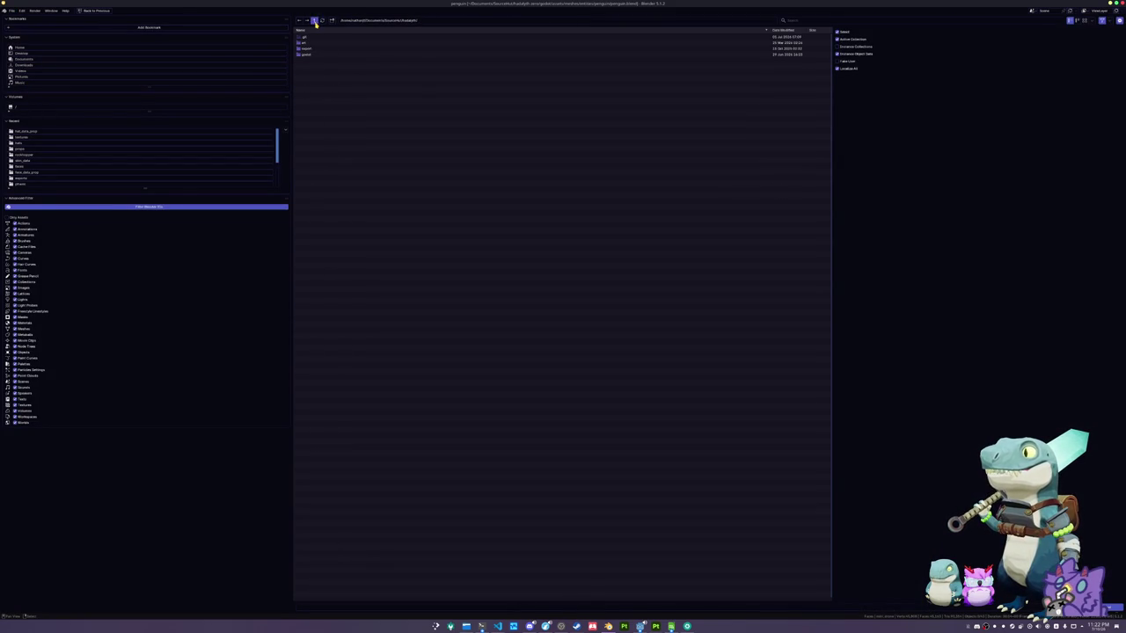
click(314, 54)
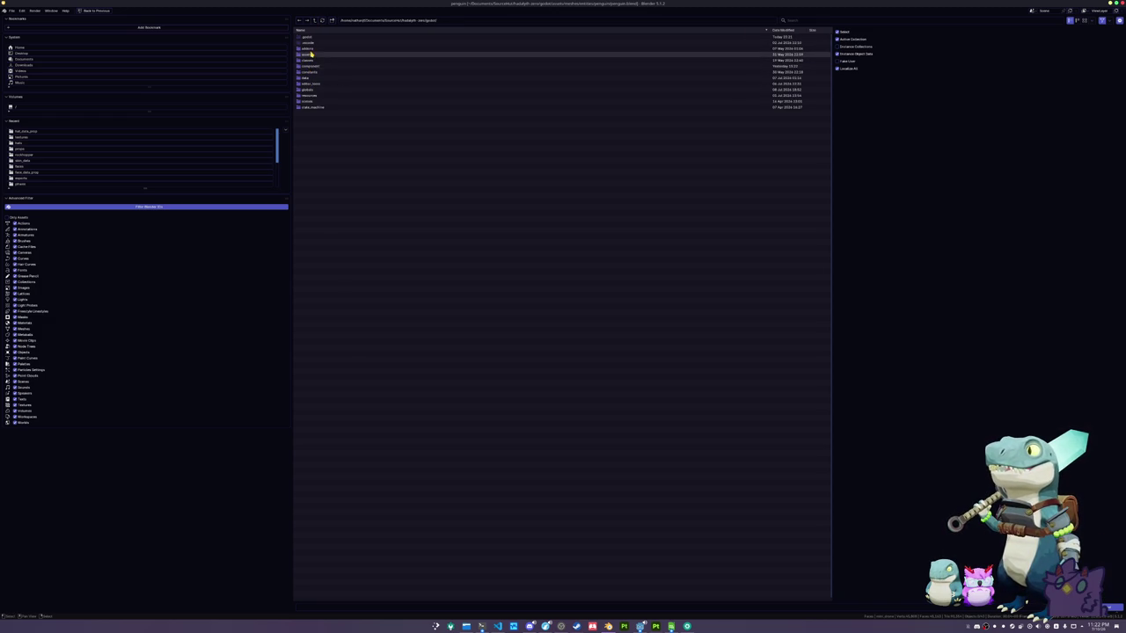
Browse meshes/props into village_mast.blend and append its village_mast object
double_click(310, 66)
double_click(315, 58)
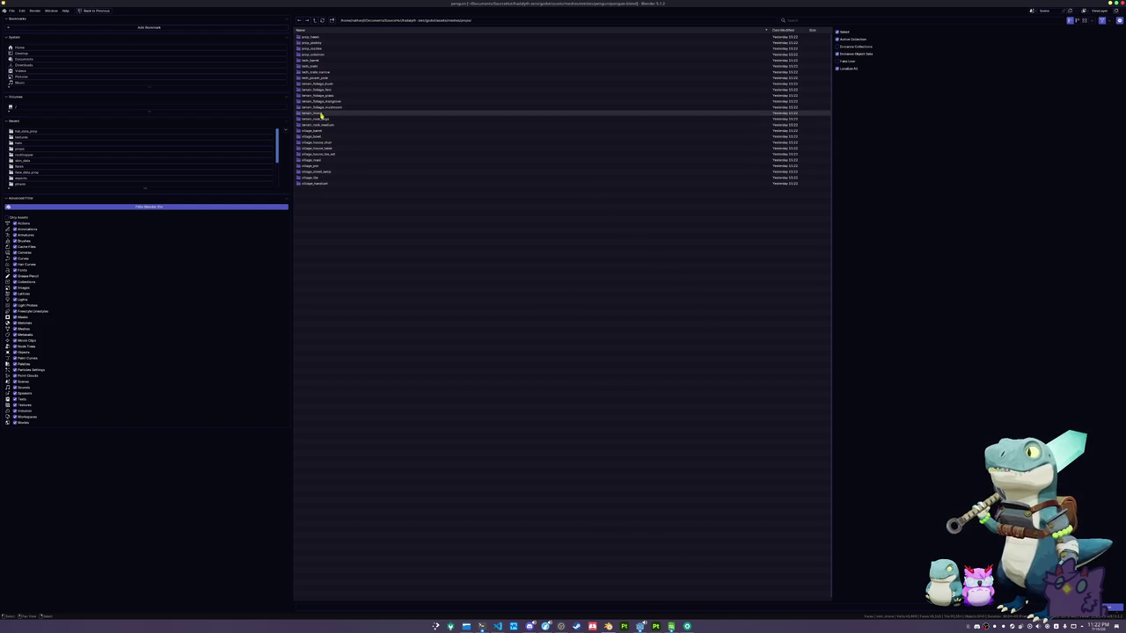
click(312, 161)
double_click(313, 160)
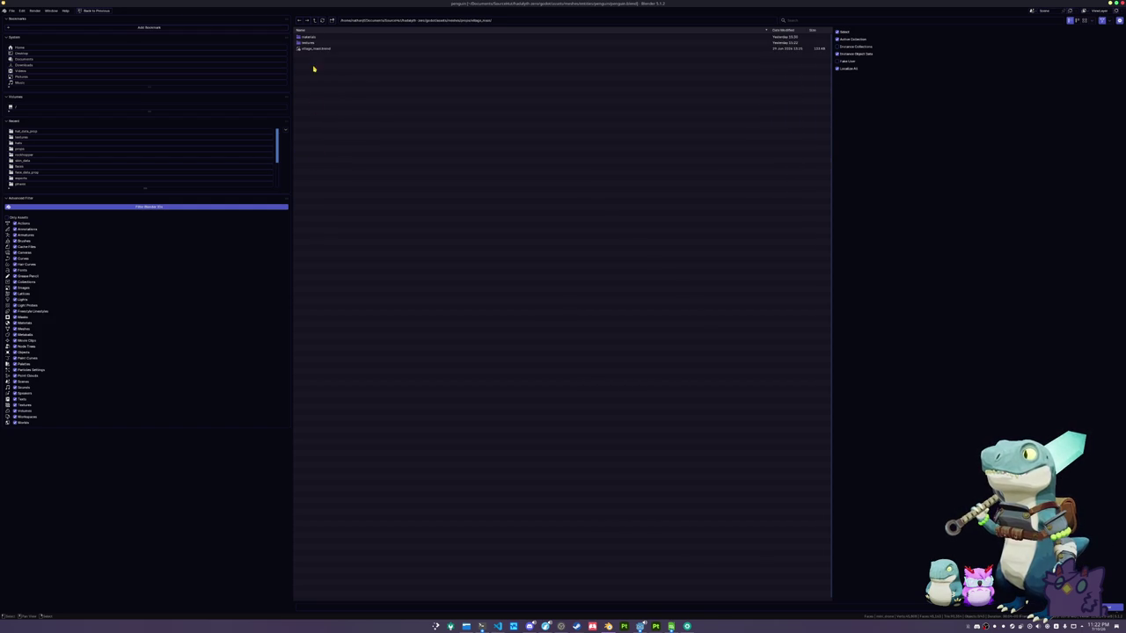
double_click(311, 68)
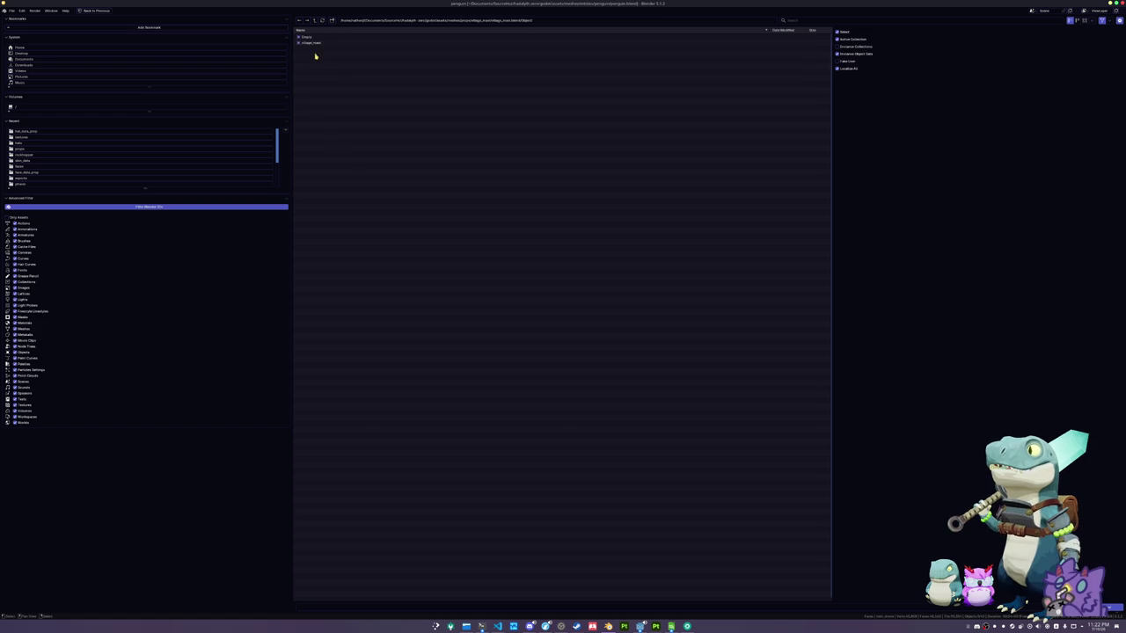
double_click(317, 43)
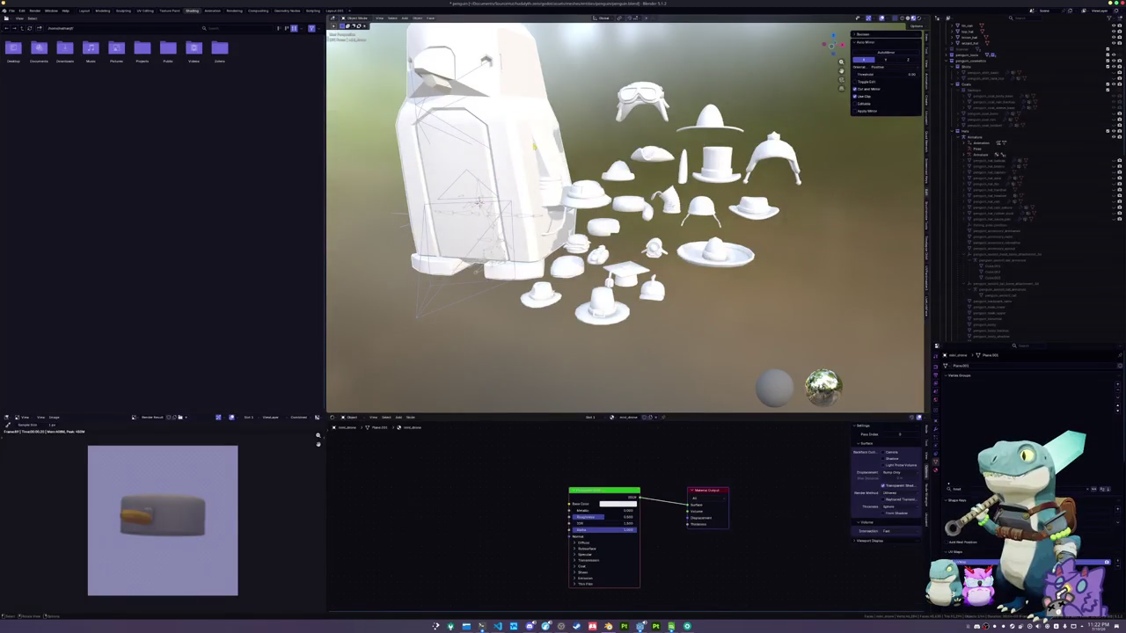
Scale the mast to about a quarter and move it along Z and Y onto the penguin's head
key(s)
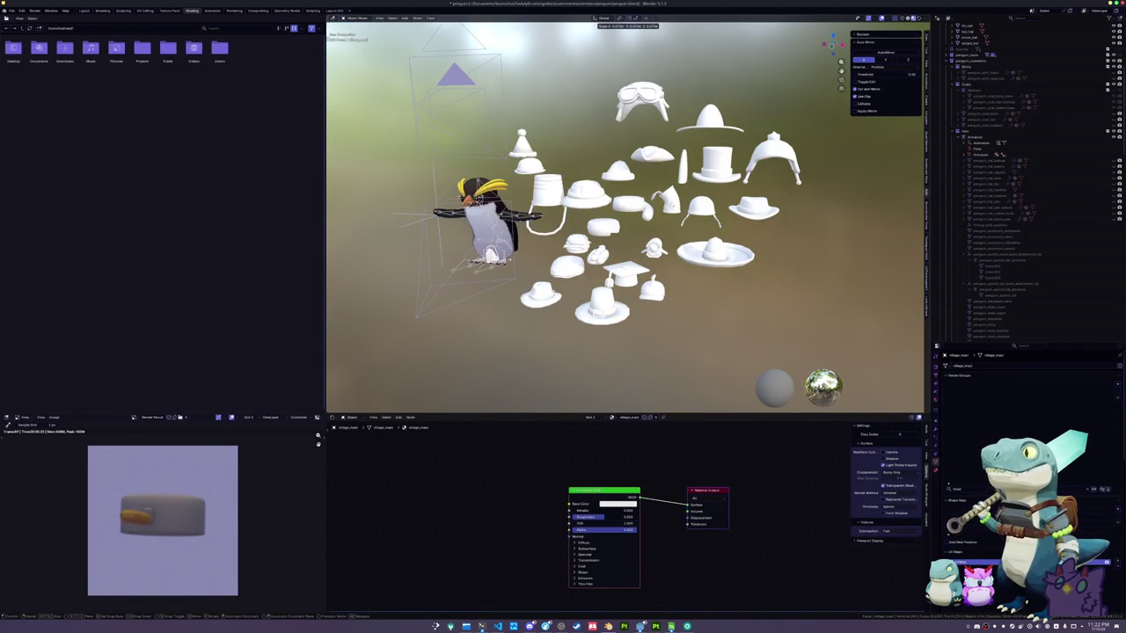
key(Return)
key(g)
key(z)
key(Return)
key(KP_Decimal)
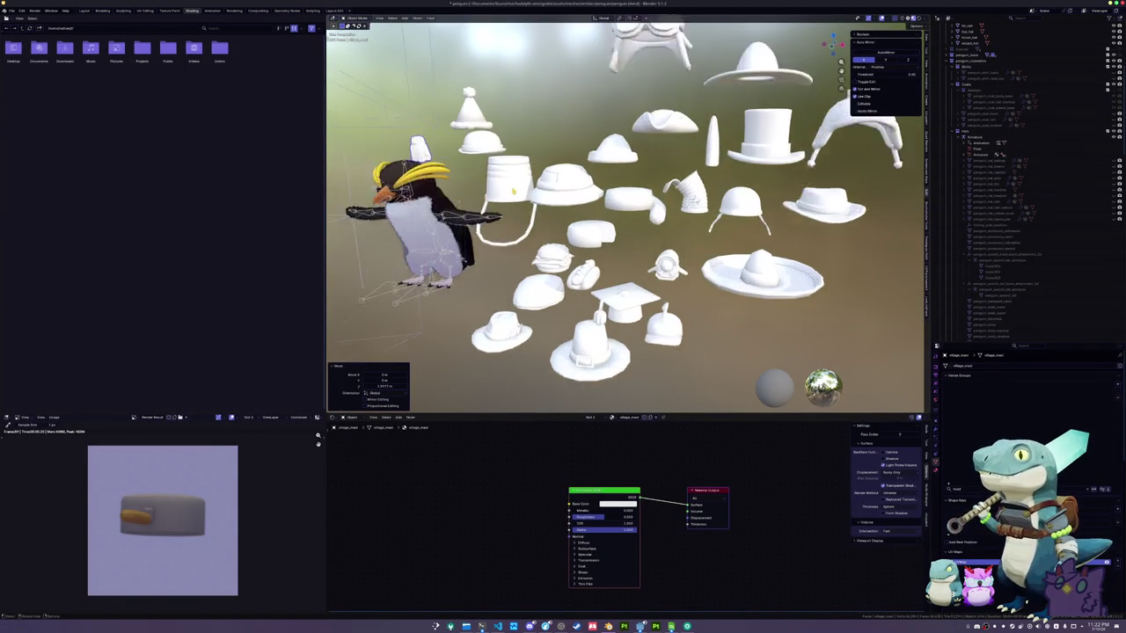
key(KP_3)
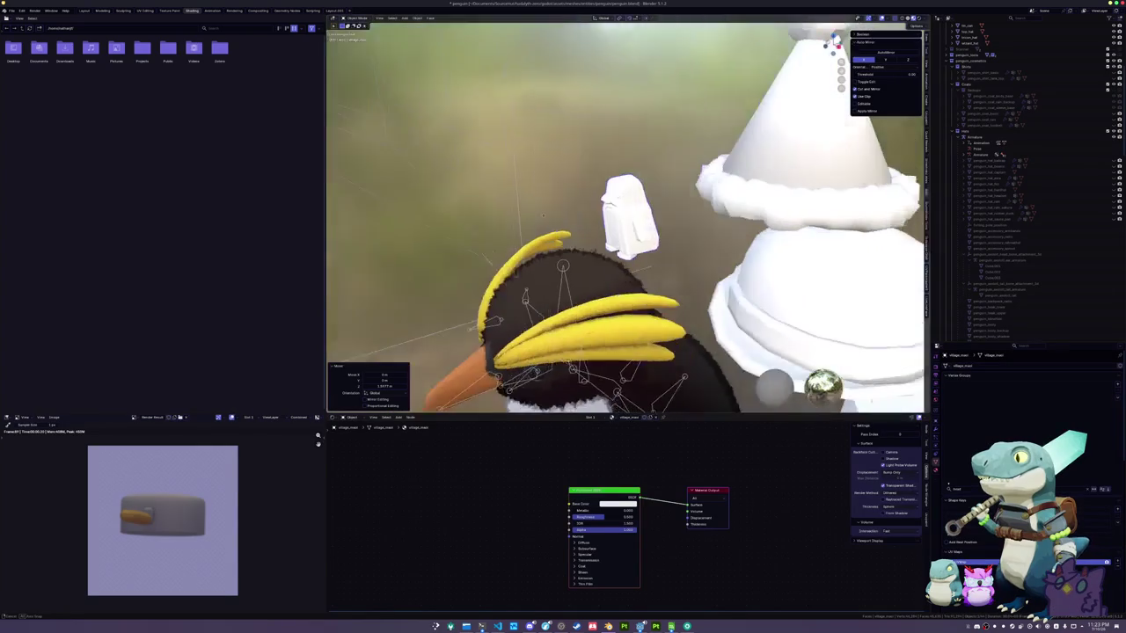
key(g)
key(y)
click(465, 226)
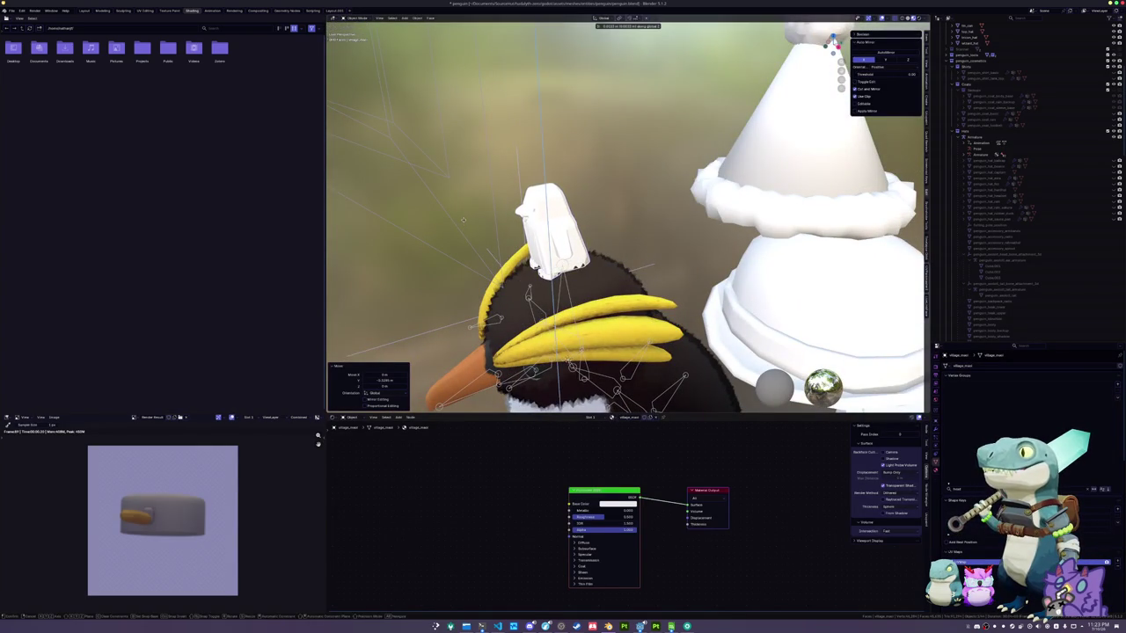
key(s)
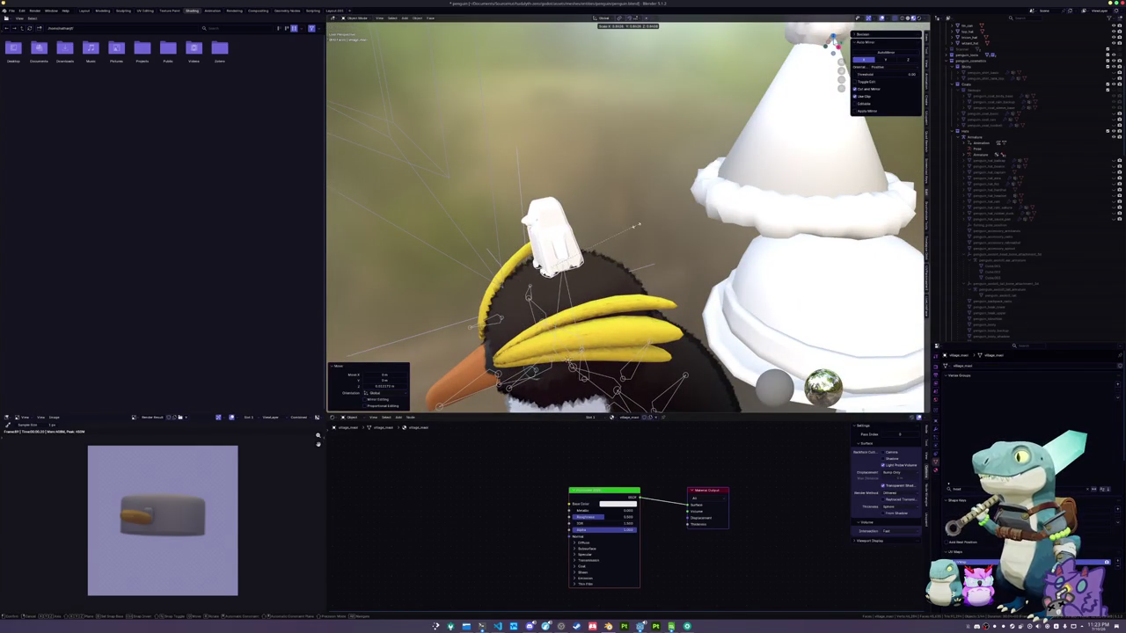
click(619, 227)
Nudge the mast's height from the front view and apply all its transforms
key(KP_4)
key(KP_4)
key(KP_4)
key(g)
key(z)
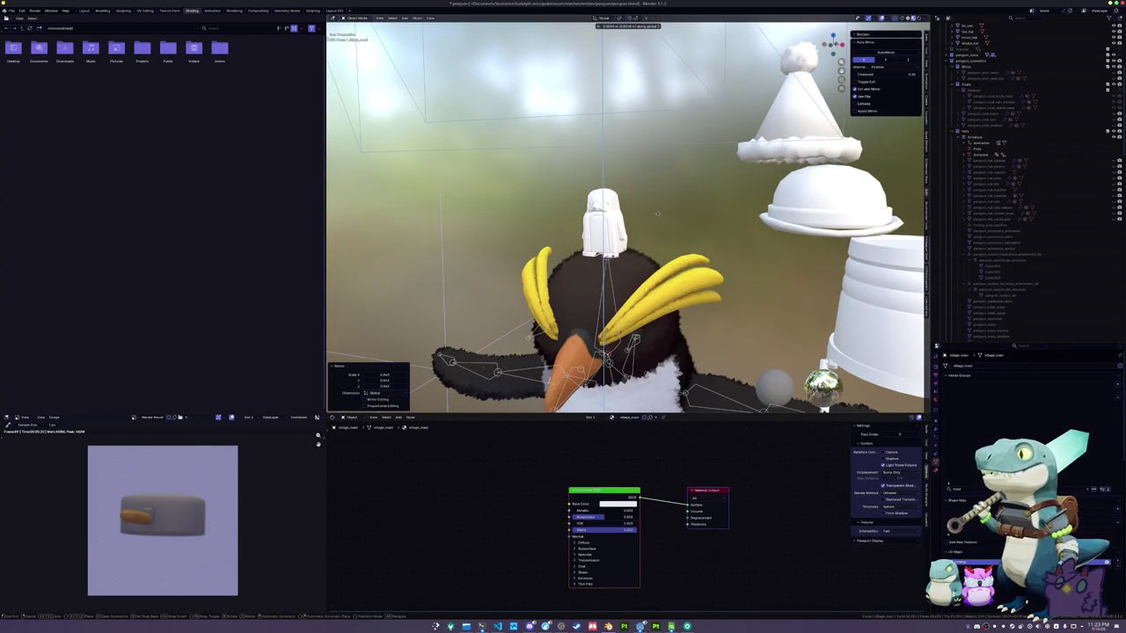
click(657, 215)
key(ctrl+a)
click(658, 215)
Parent the mast to the penguin armature with empty groups and assign it to the Head vertex group
scroll(658, 216, down, 5)
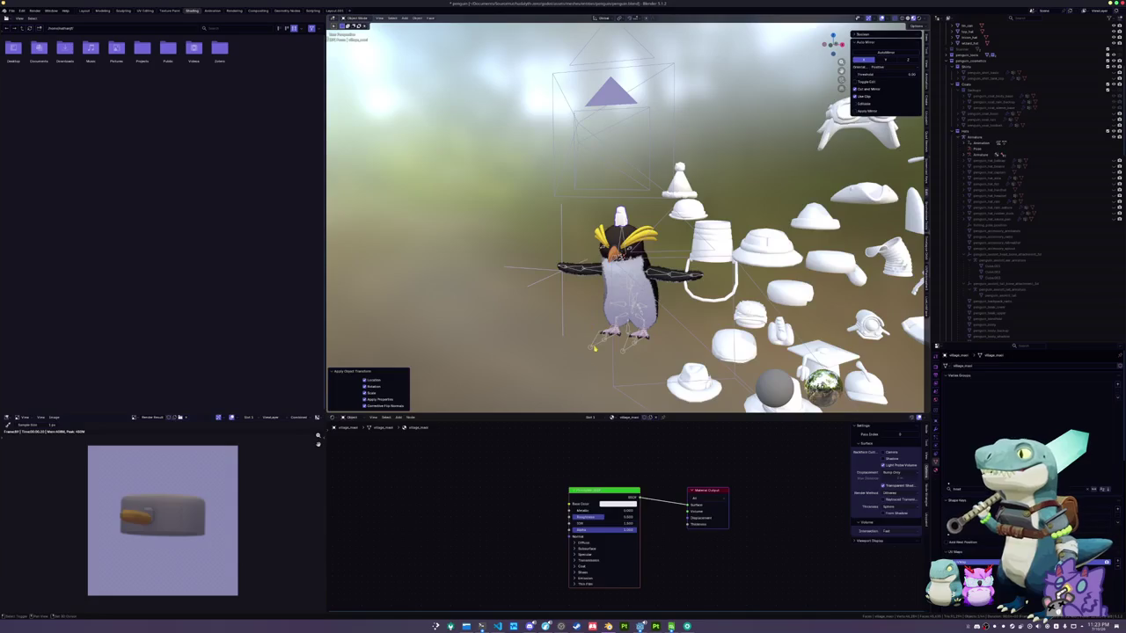
click(626, 299)
key(ctrl+p)
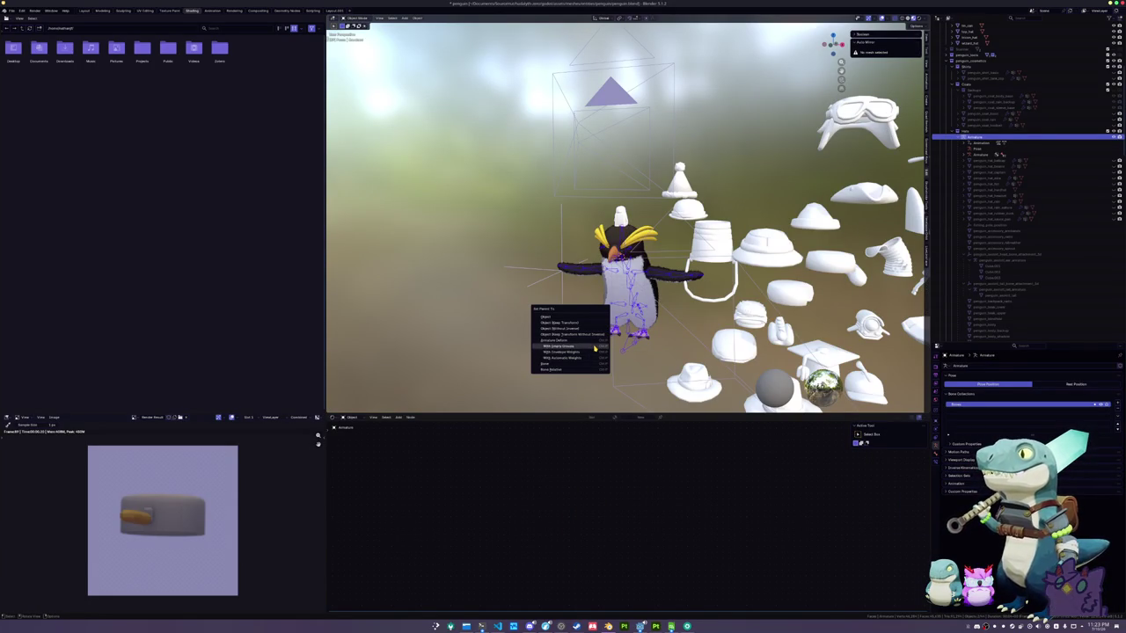
click(595, 349)
key(Tab)
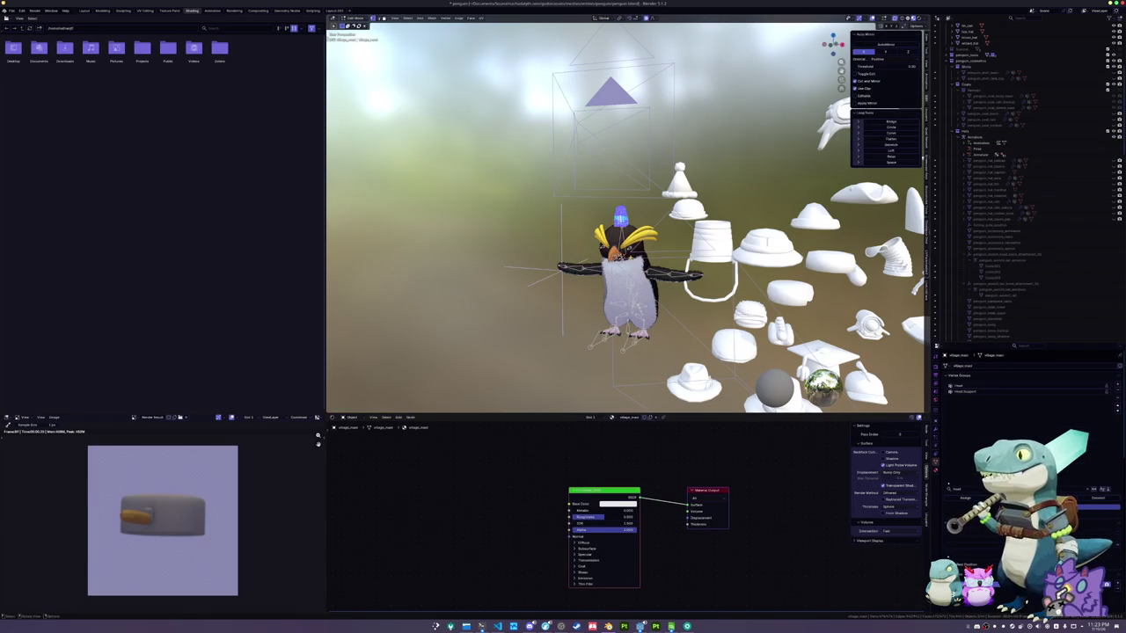
click(966, 388)
drag(616, 339, 606, 332)
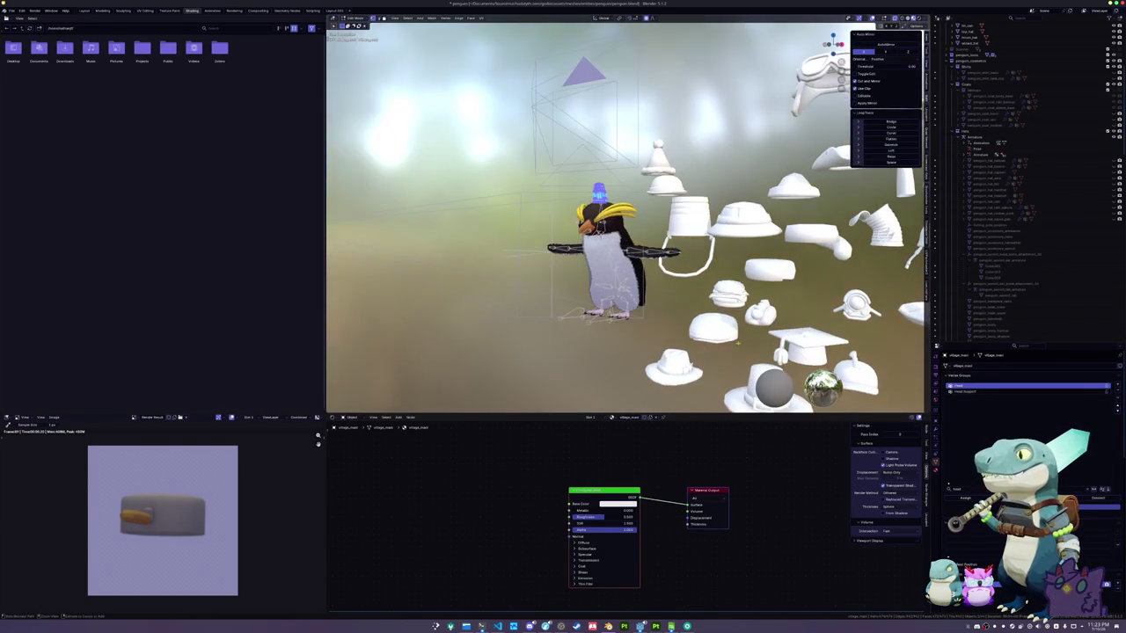
key(Tab)
Reselect the mast, delete and restore its Principled BSDF node, and open the file browser with Ctrl+O
click(599, 323)
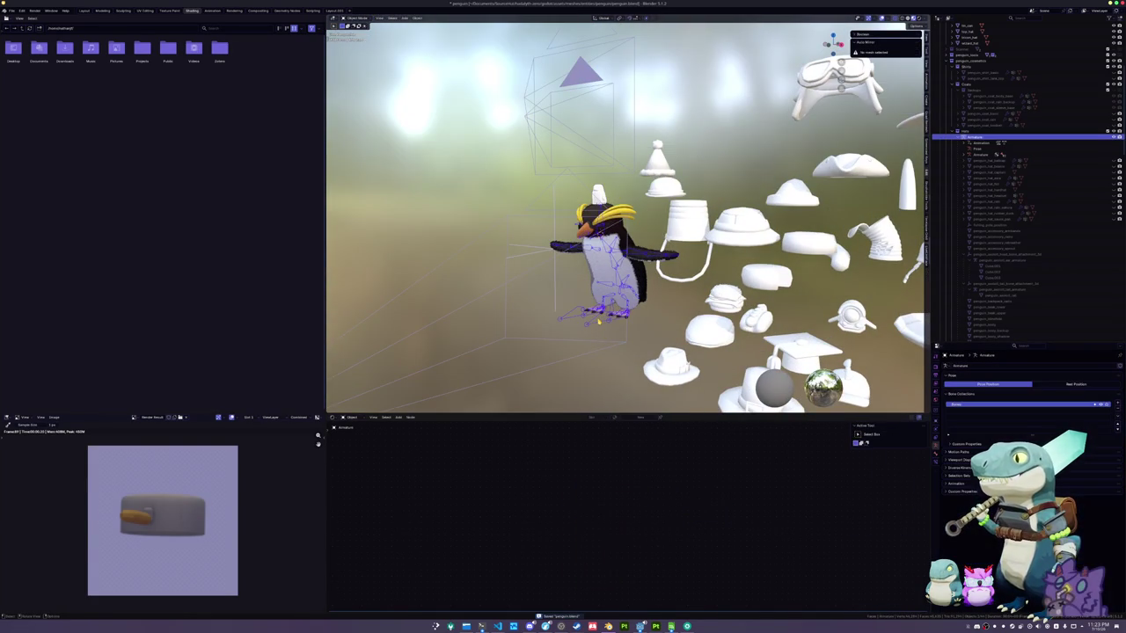
click(621, 293)
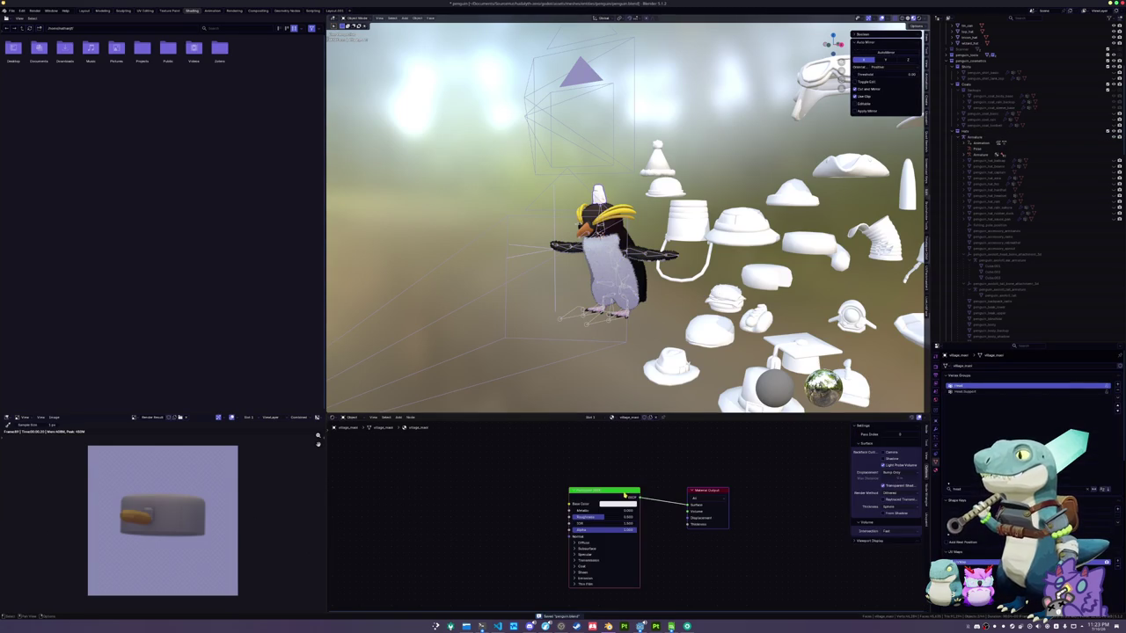
key(x)
key(ctrl+z)
key(ctrl+o)
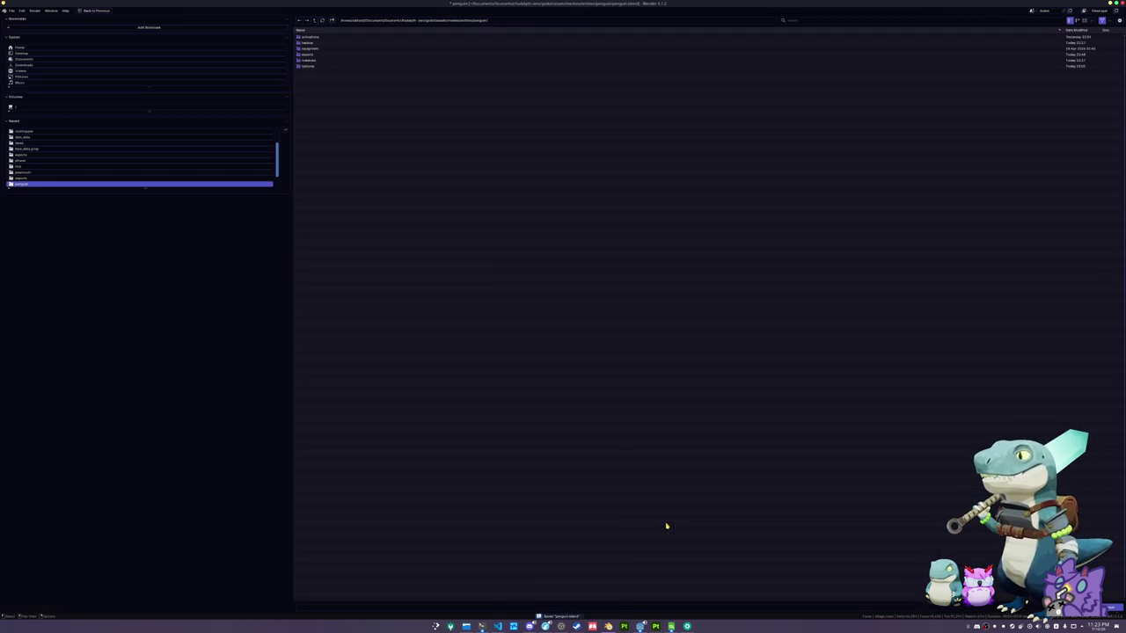
Browse into the penguin textures folder of Base_color PNGs and bring up the file manager
double_click(308, 66)
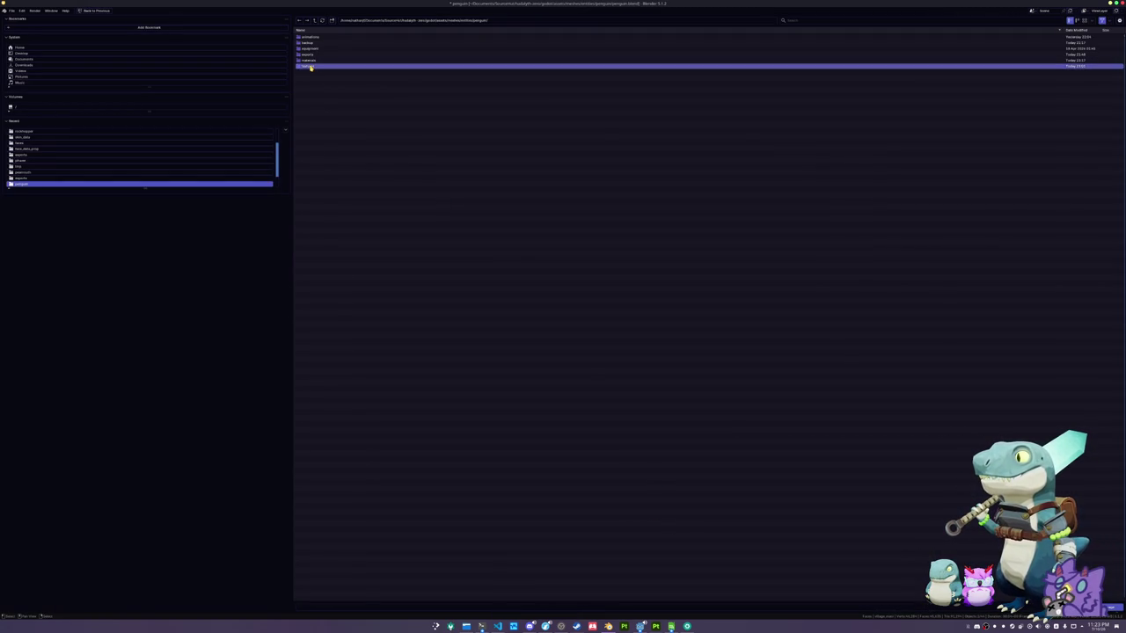
click(314, 20)
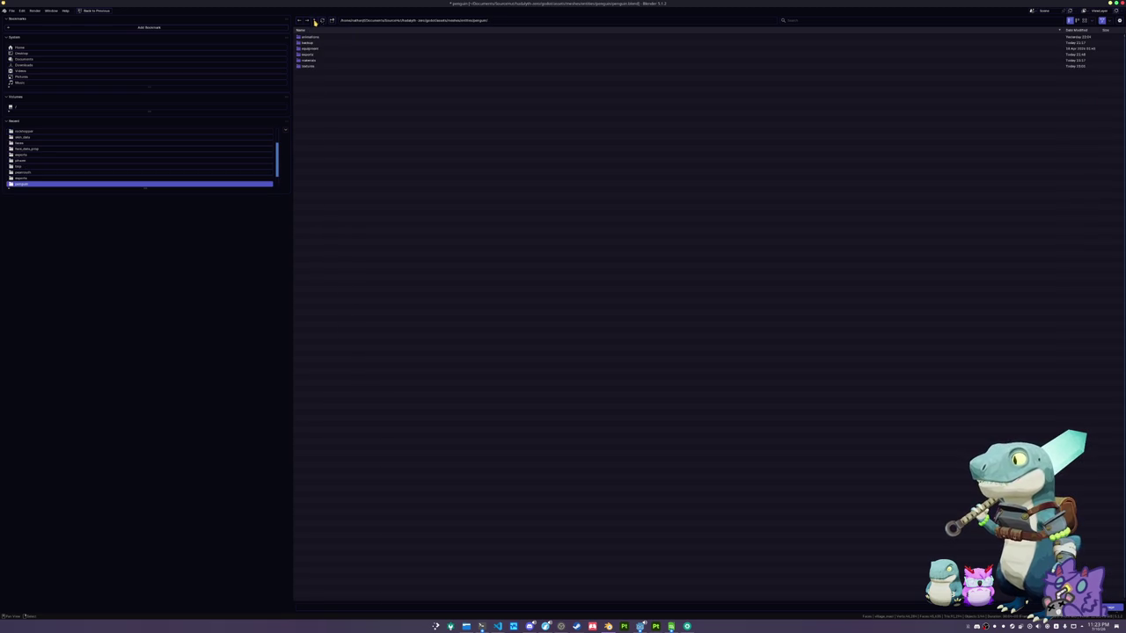
double_click(309, 66)
click(466, 626)
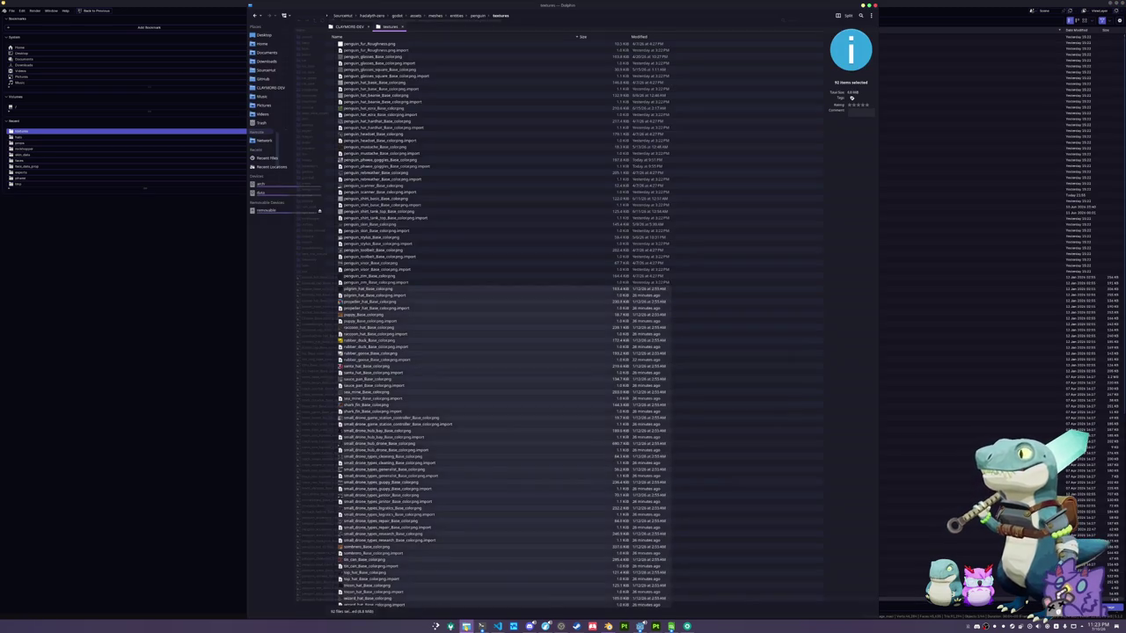
Browse in Dolphin to meshes > props > village_mast > textures for the base colour texture
scroll(432, 284, up, 20)
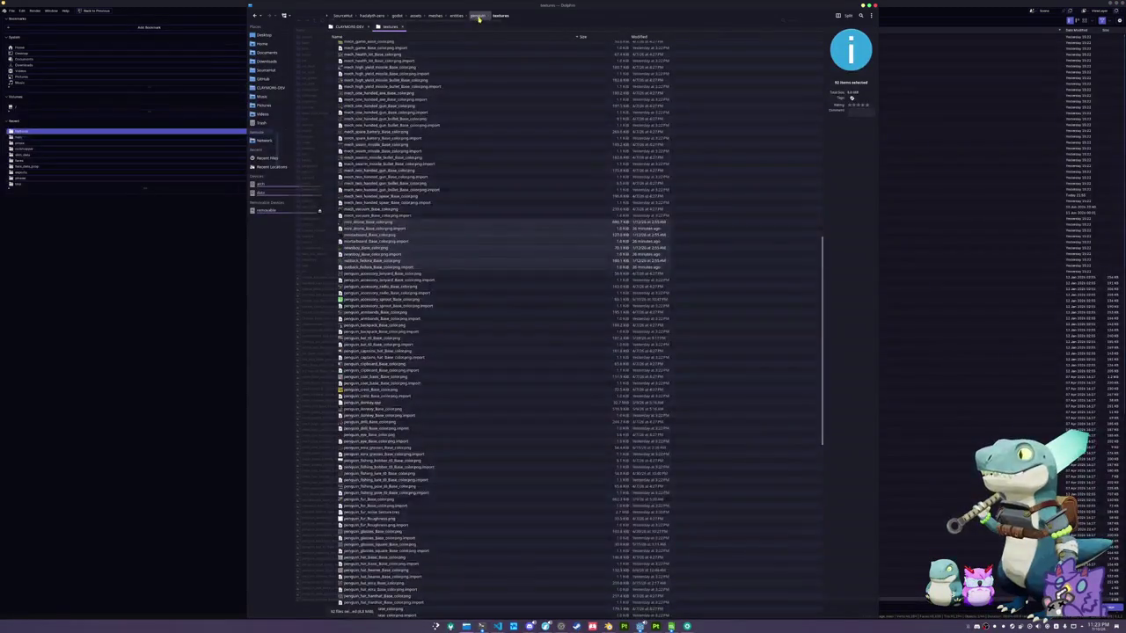
click(455, 15)
click(435, 14)
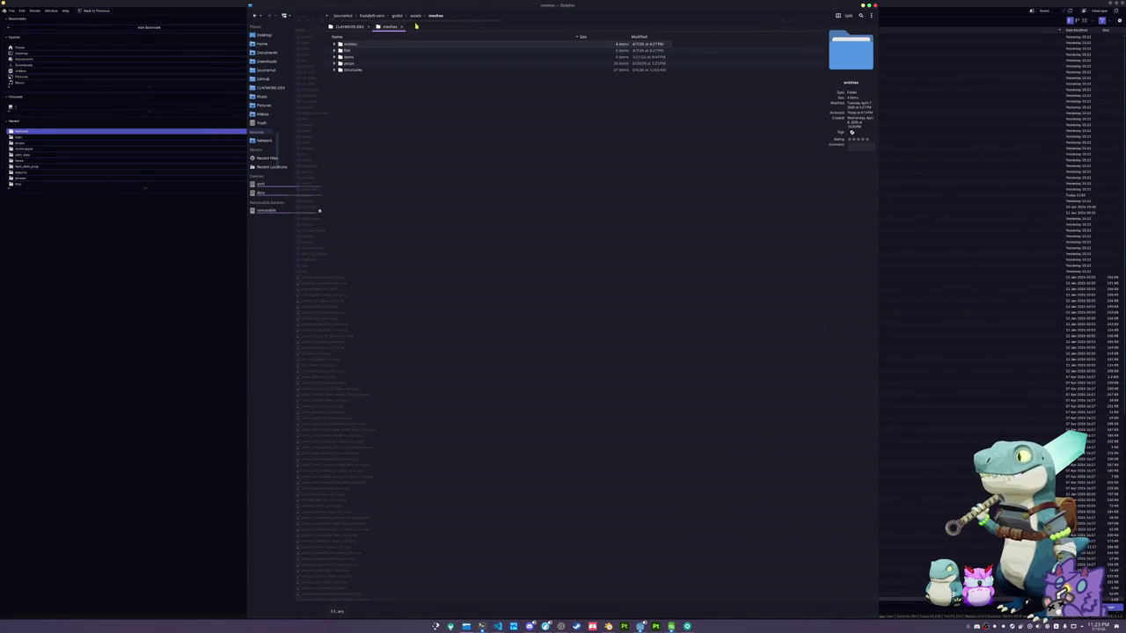
double_click(353, 69)
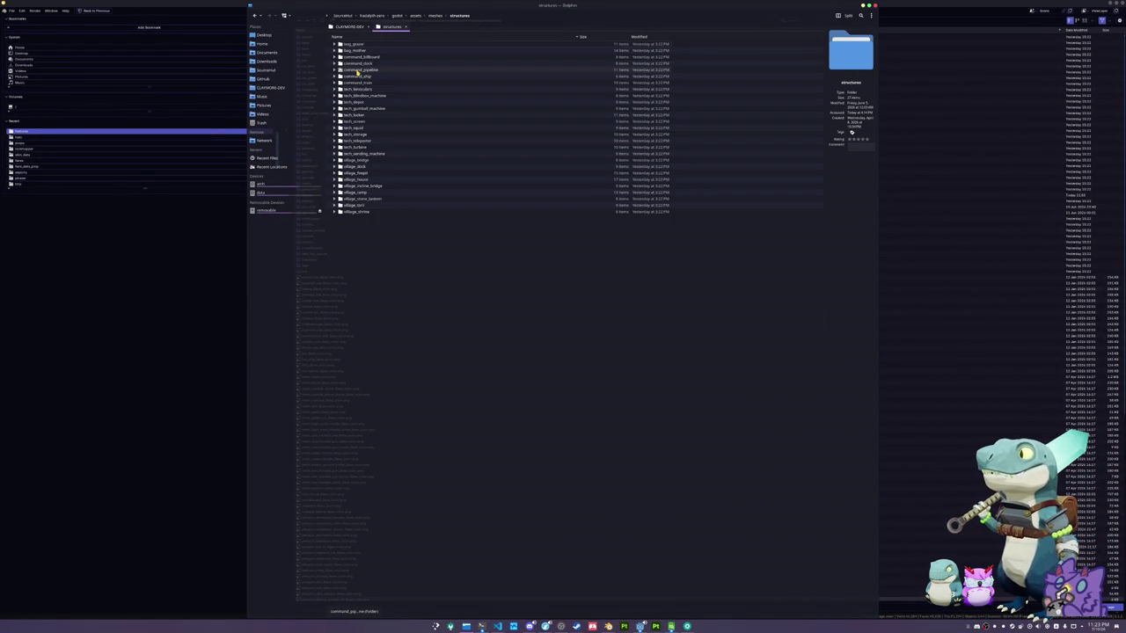
click(360, 205)
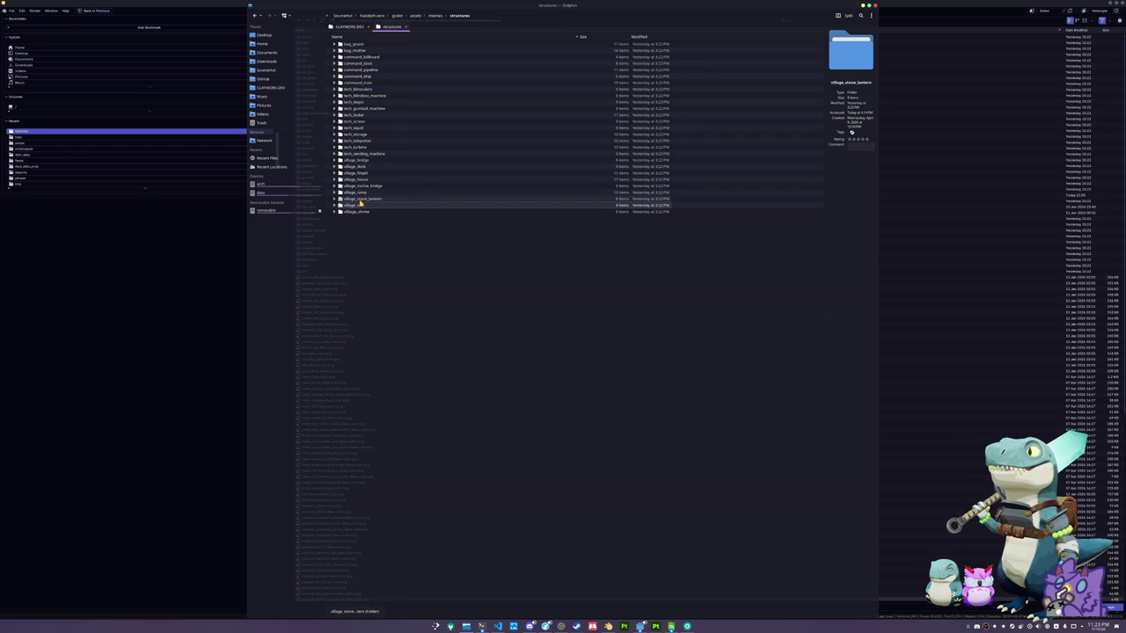
click(435, 15)
double_click(350, 65)
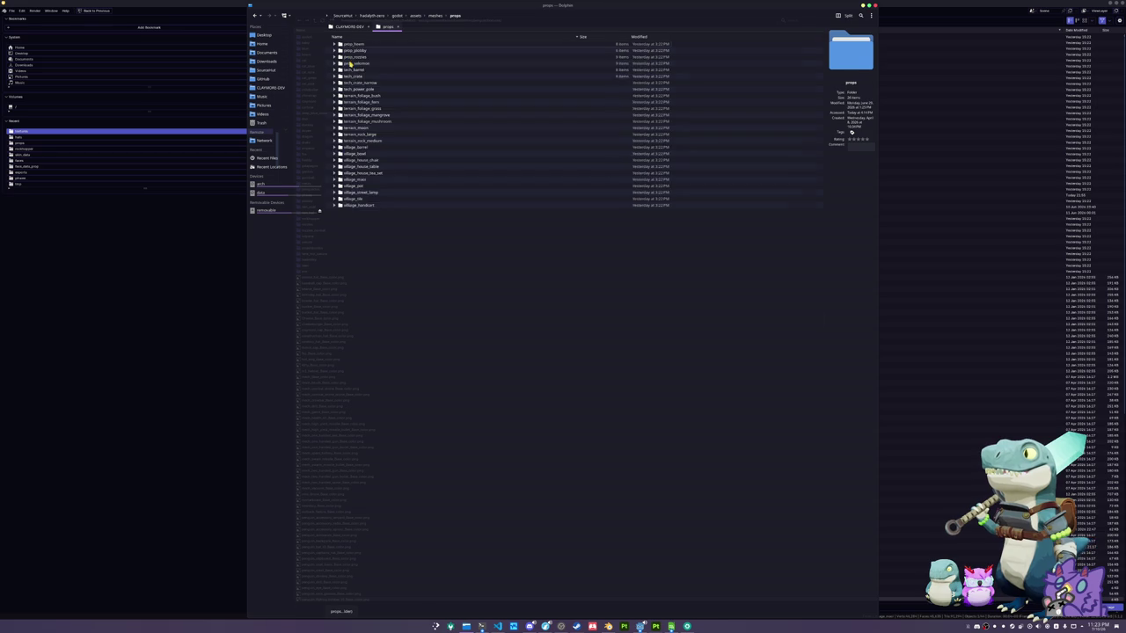
double_click(360, 179)
double_click(361, 56)
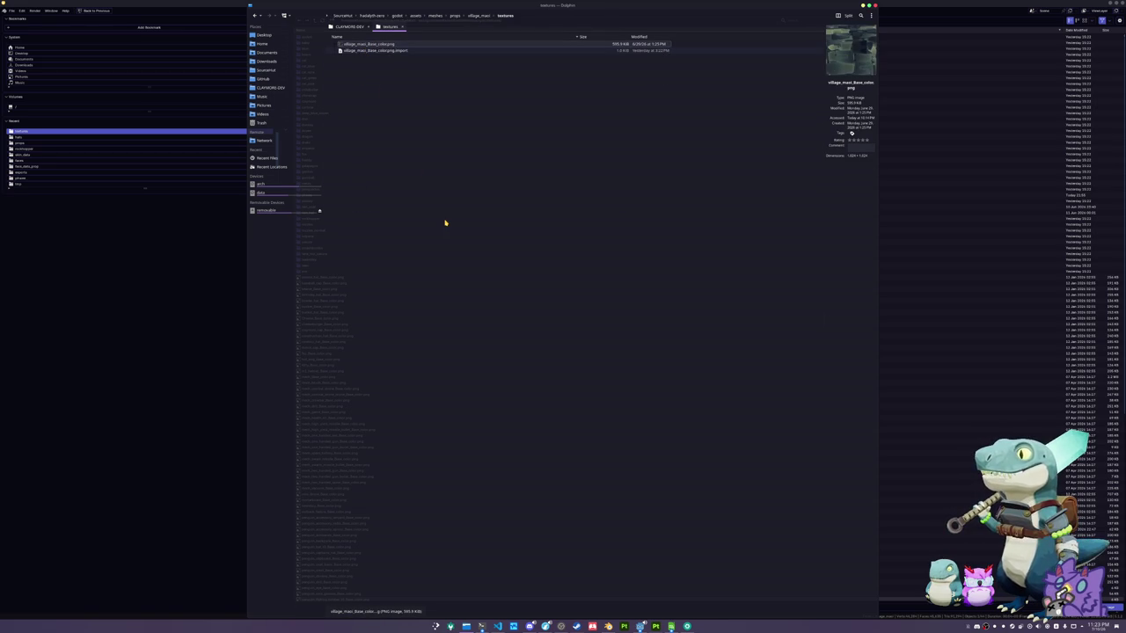
Find village_mast_Base_color.png in entities > penguin > textures, then leave Dolphin
click(437, 15)
double_click(372, 48)
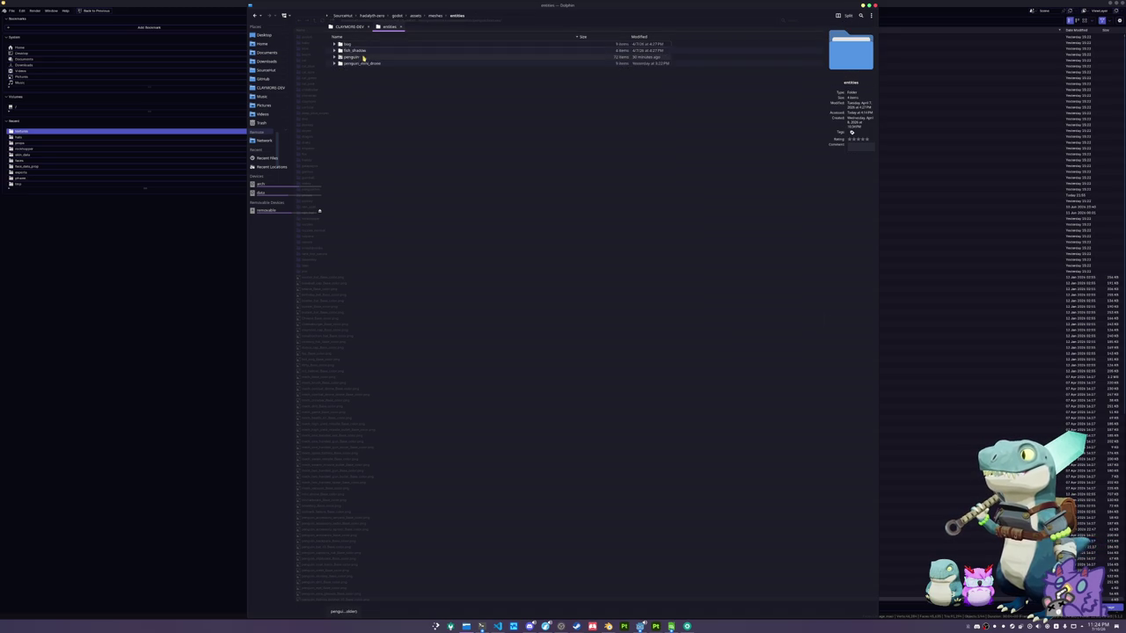
double_click(367, 53)
double_click(354, 75)
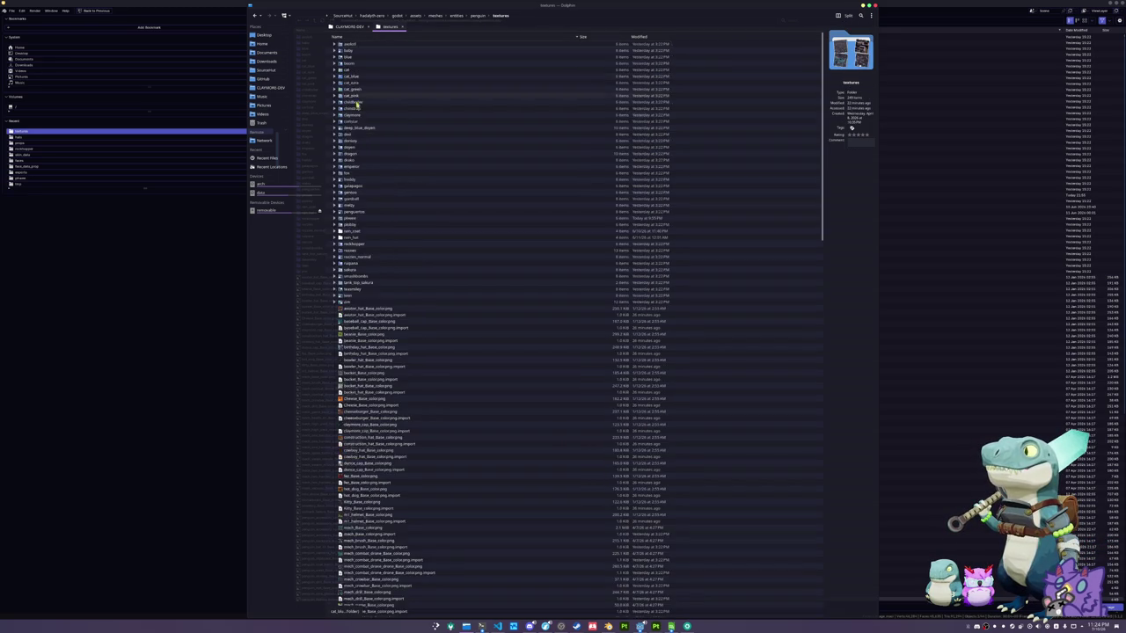
text(village)
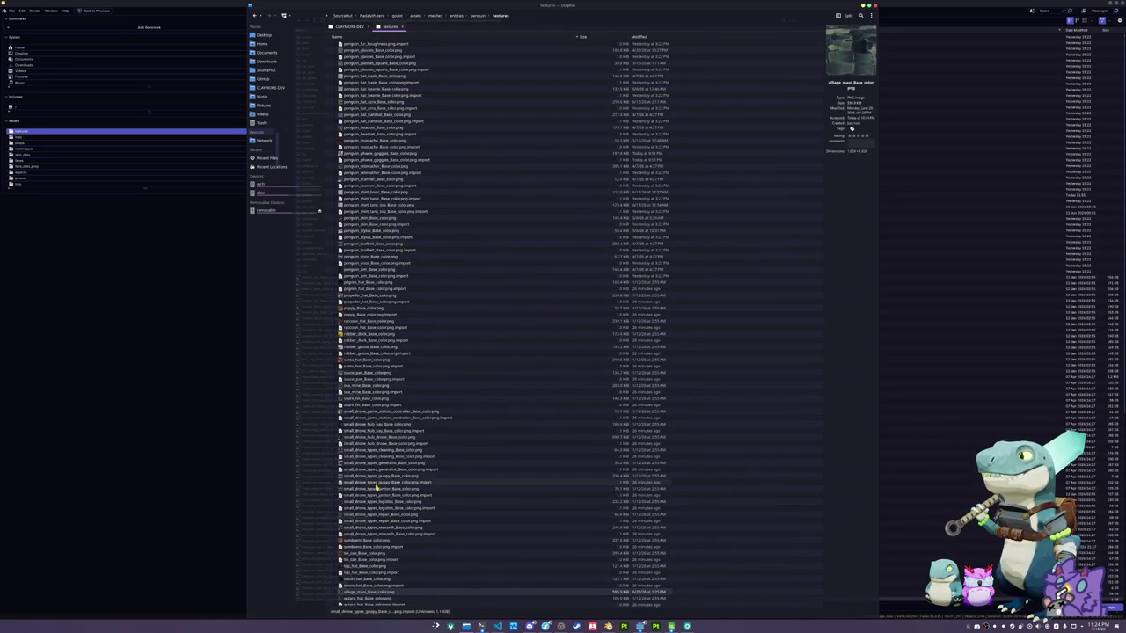
key(Up)
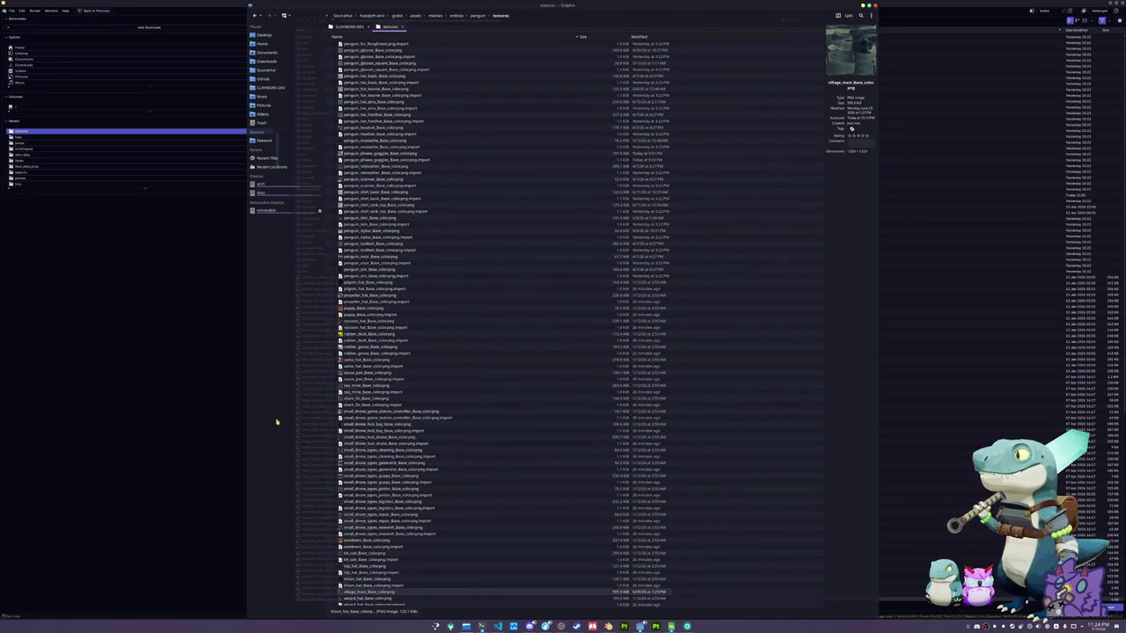
key(alt+Tab)
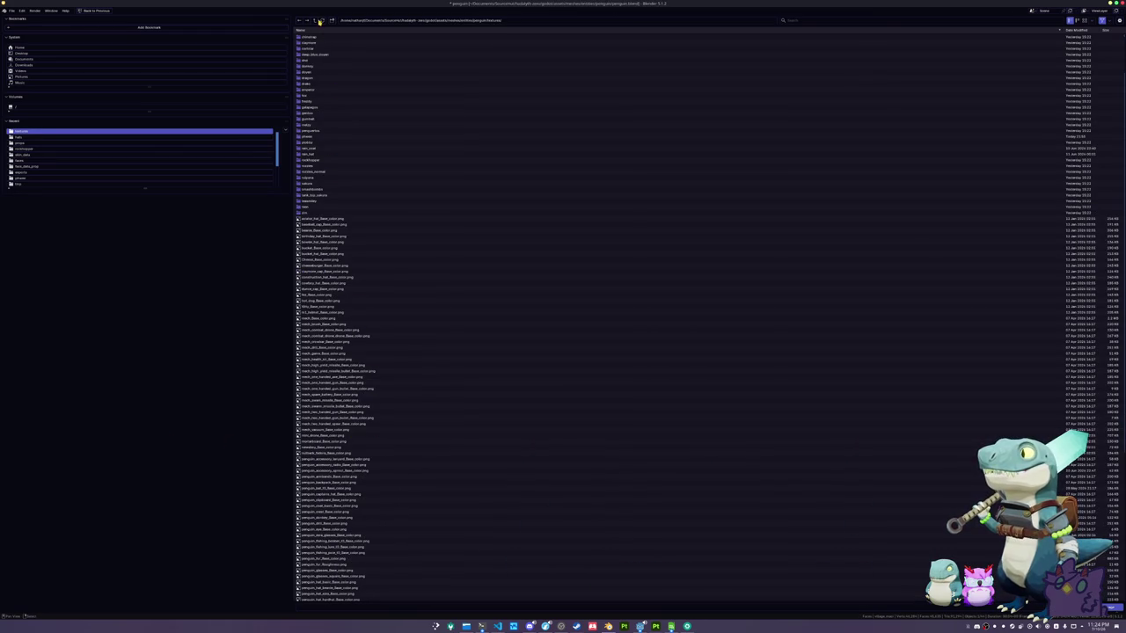
scroll(327, 484, down, 10)
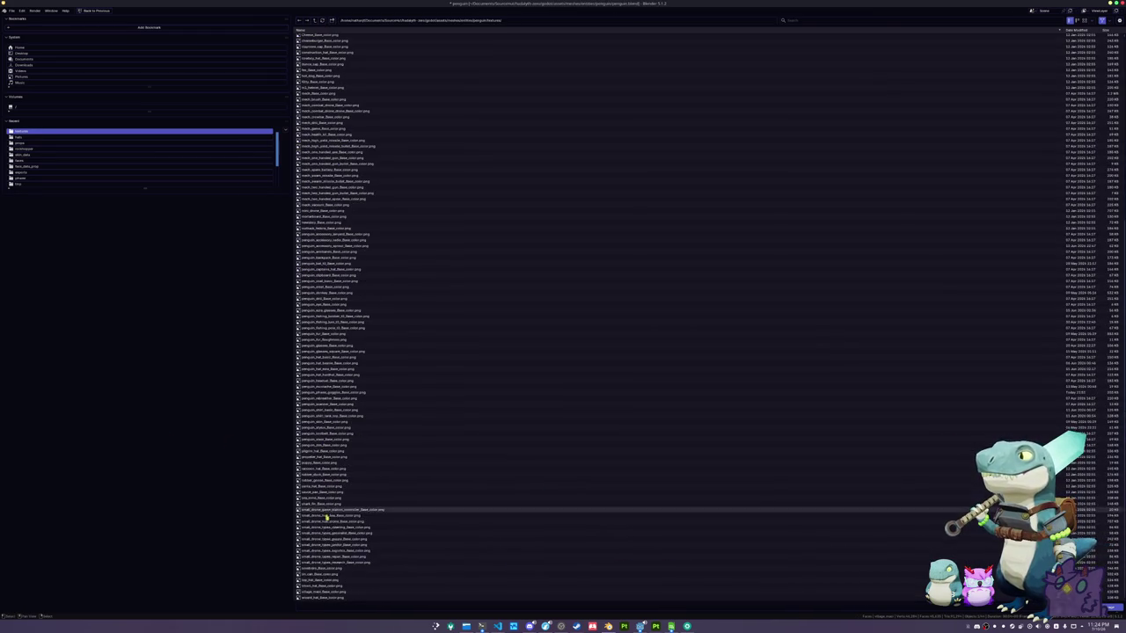
Load the village texture into the image node and save the blend file
double_click(327, 595)
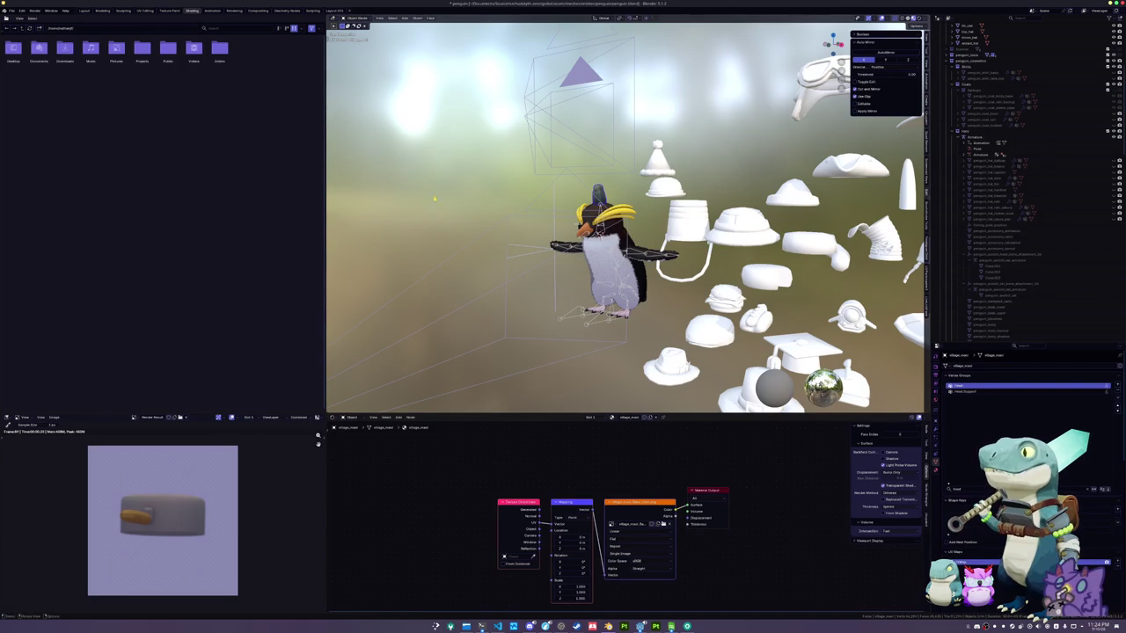
scroll(625, 219, up, 4)
key(ctrl+s)
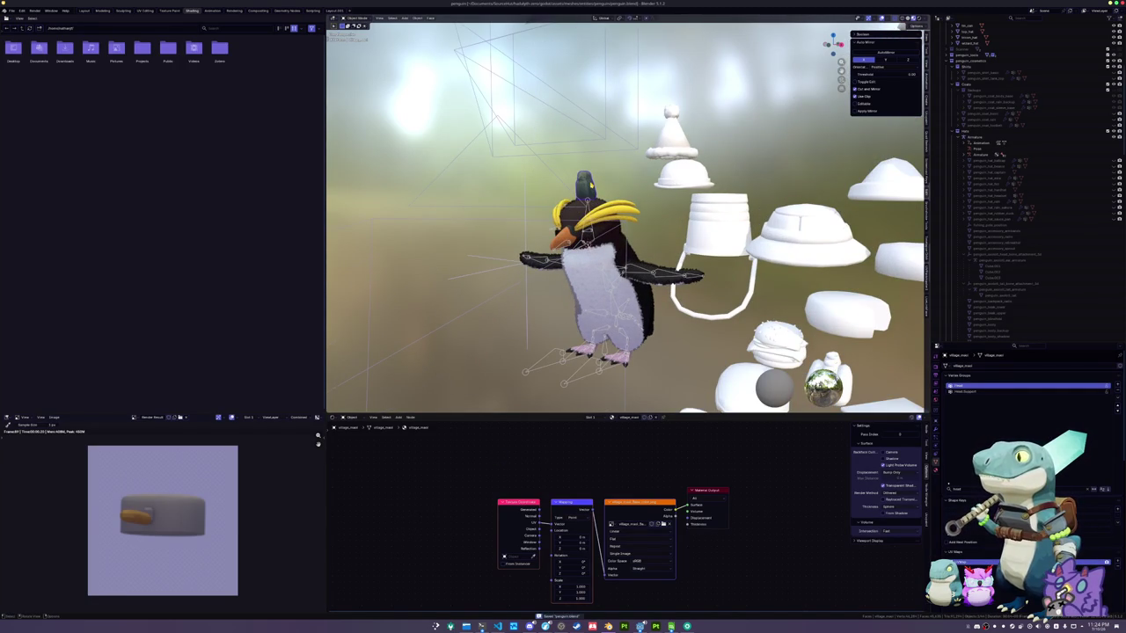
Lift the small penguin statue 0.8 along Z, then adjust its height to fit the camera frame
key(KP_1)
text(gz0.8)
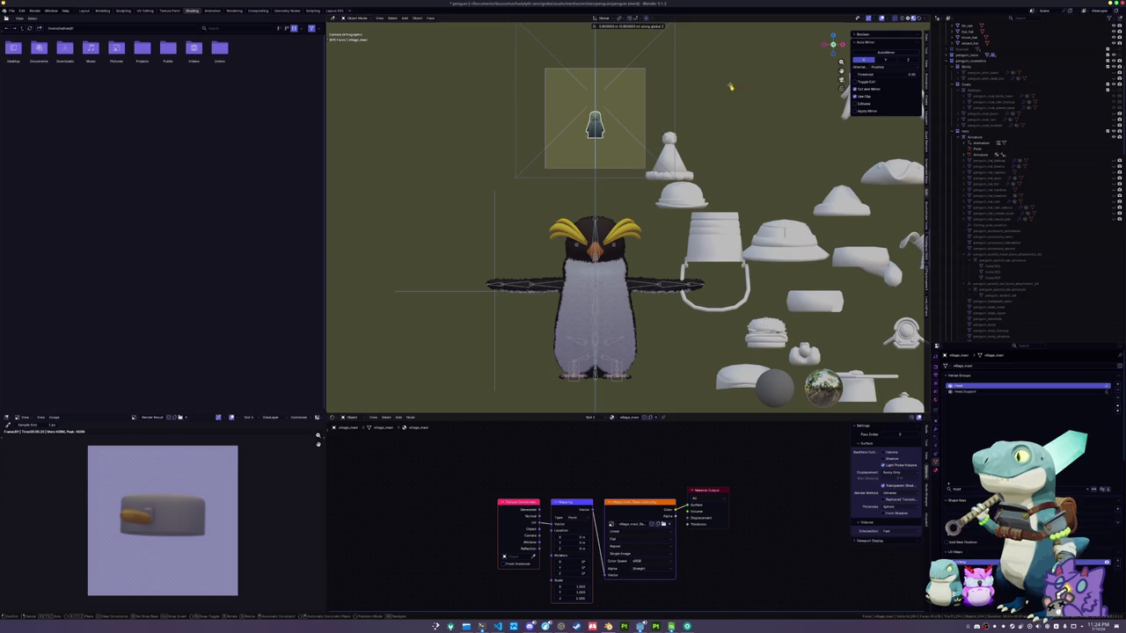
key(Return)
scroll(730, 87, up, 4)
key(g)
key(z)
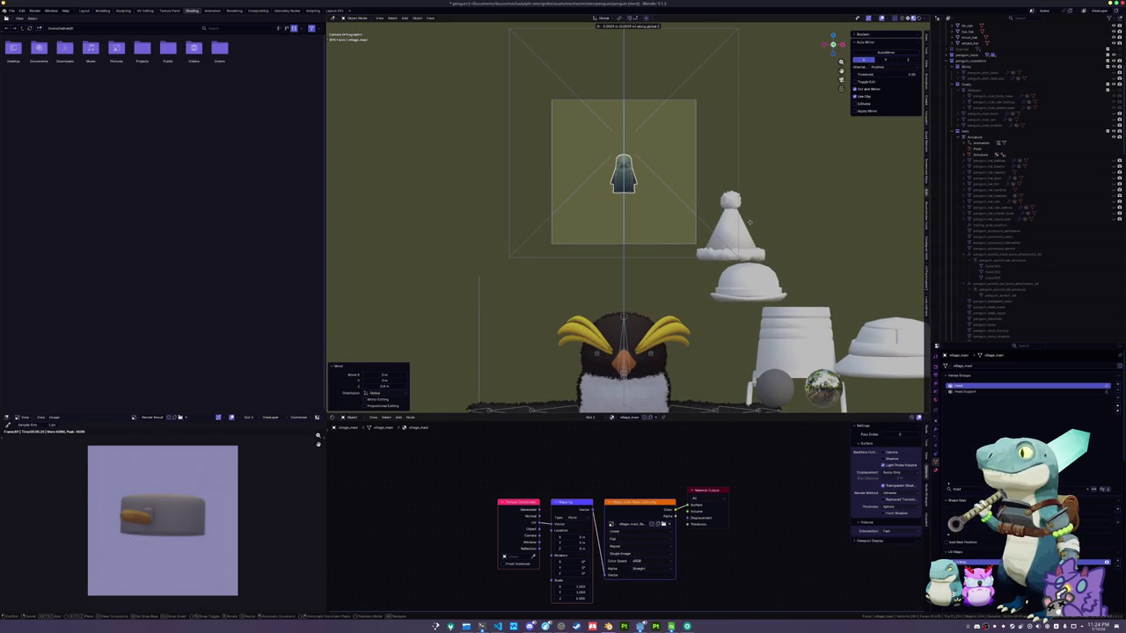
click(774, 214)
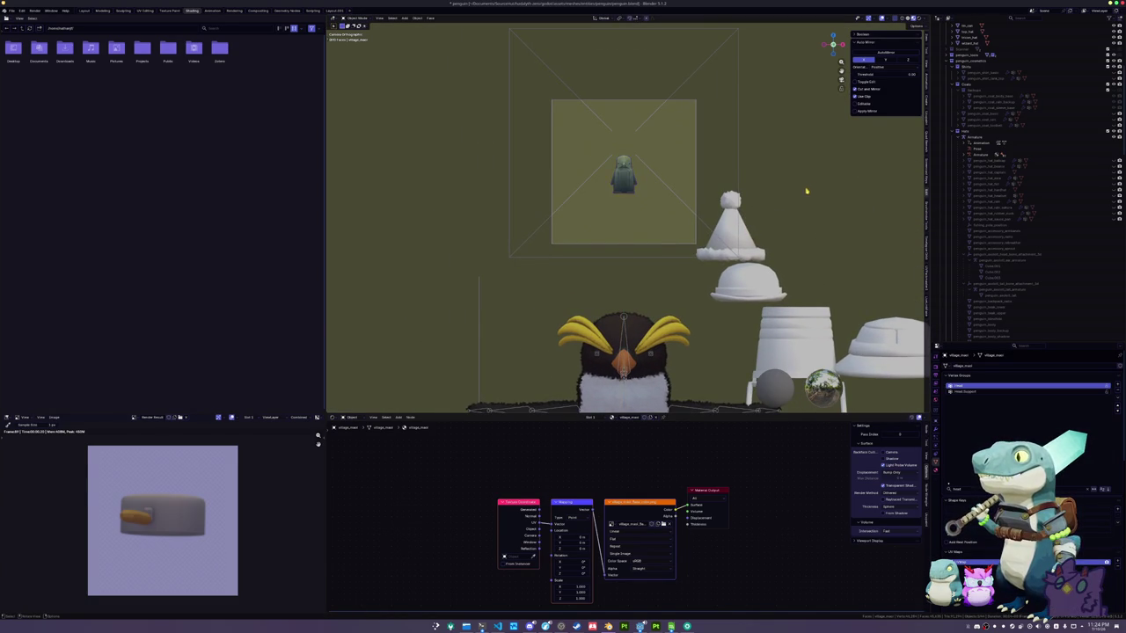
scroll(788, 204, down, 2)
drag(788, 204, 765, 204)
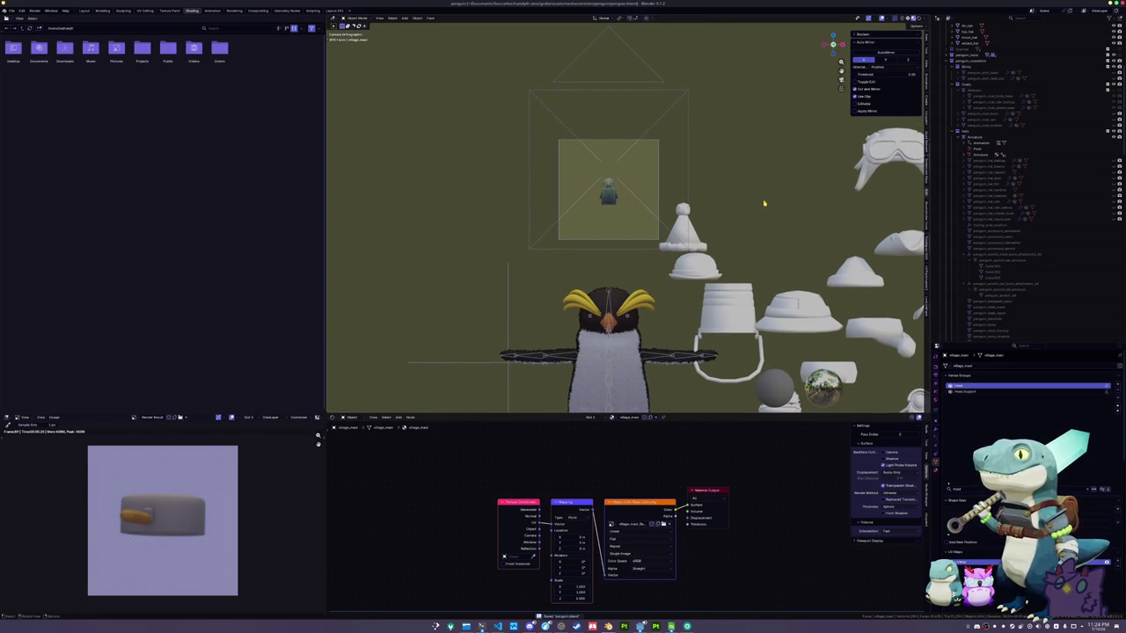
click(53, 417)
Save the rendered preview as penguin_hat_penguin_statue.png beside the other hat images
click(64, 473)
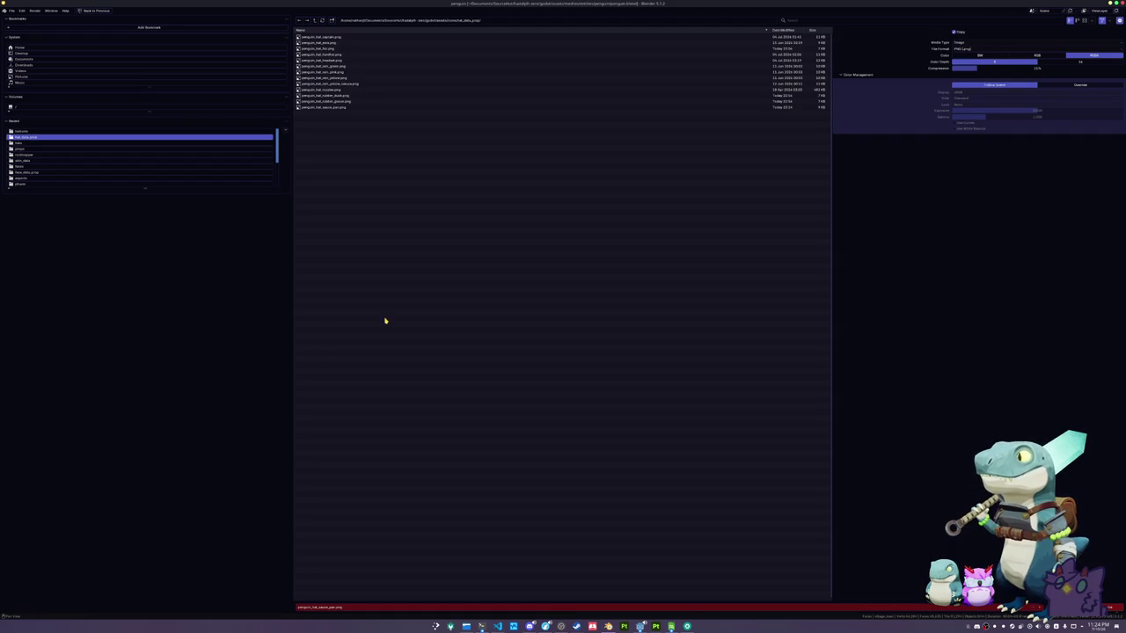
click(351, 606)
click(351, 606)
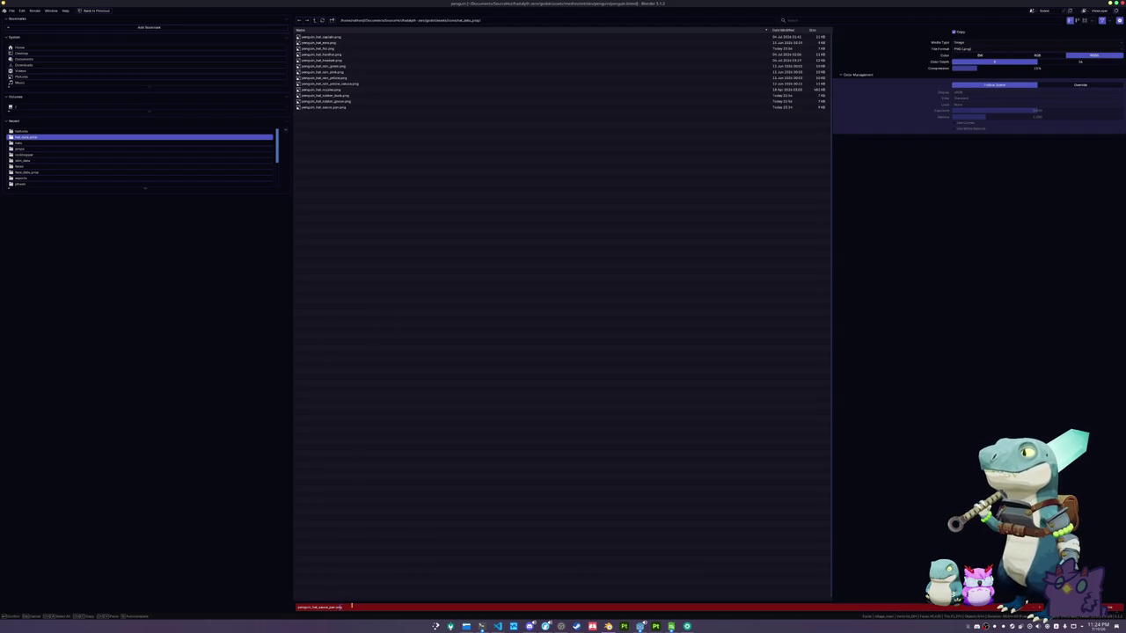
key(ctrl+shift+Left)
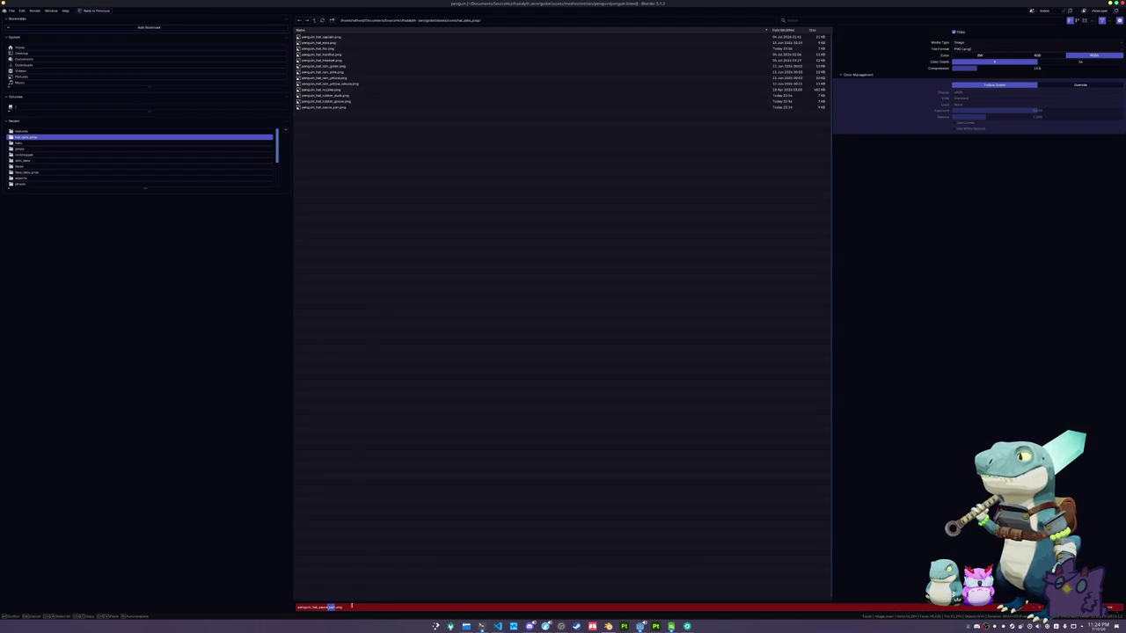
text(penguin_data)
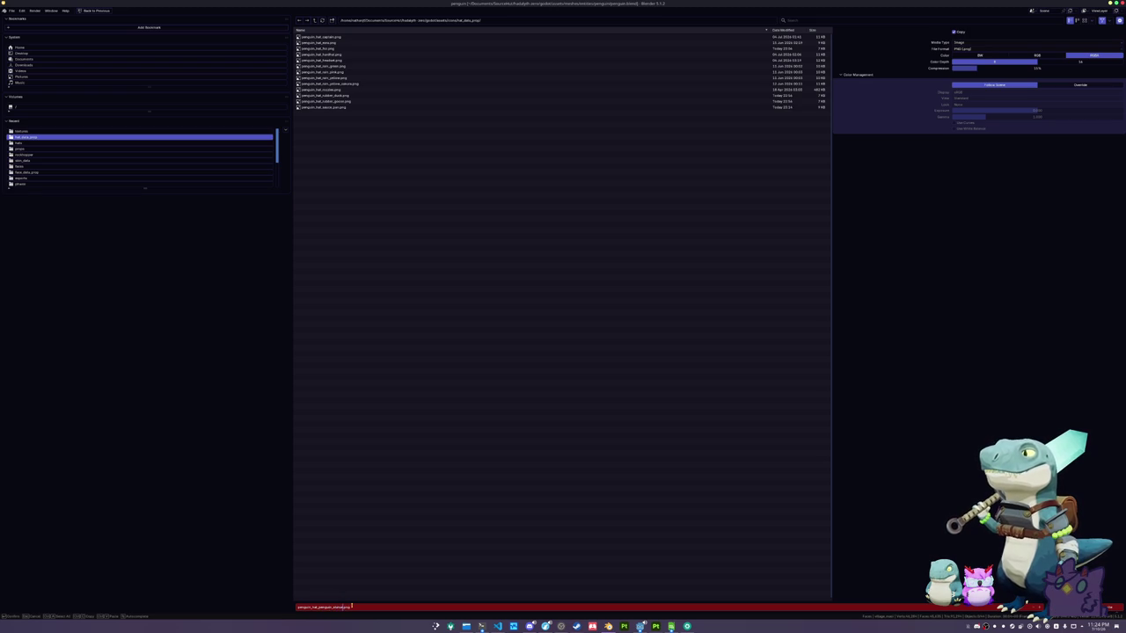
key(Return)
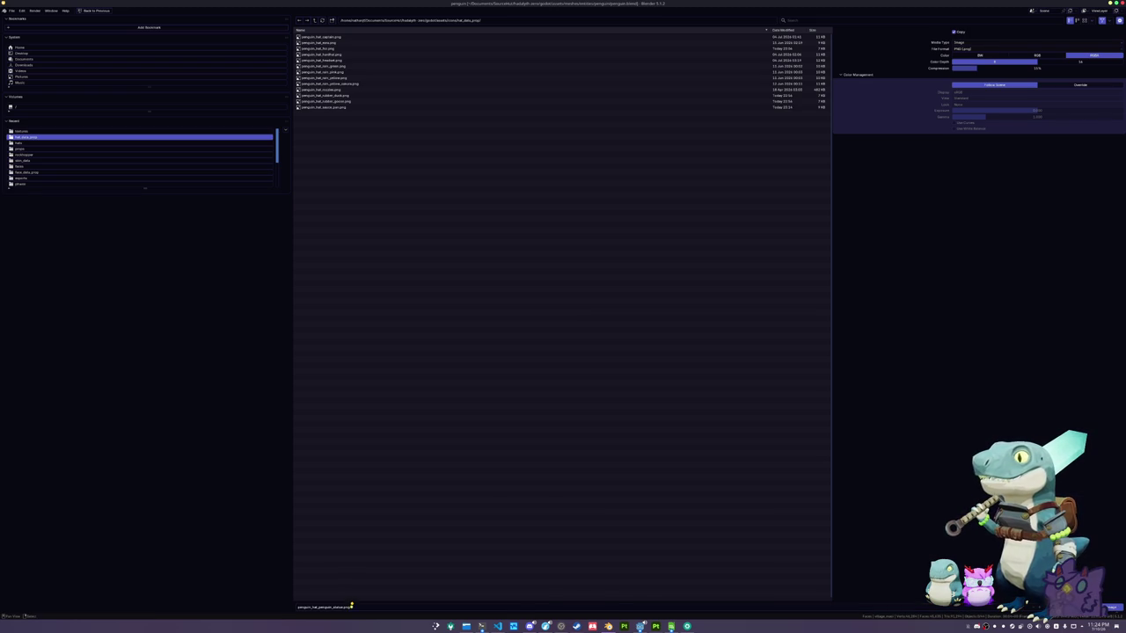
key(Return)
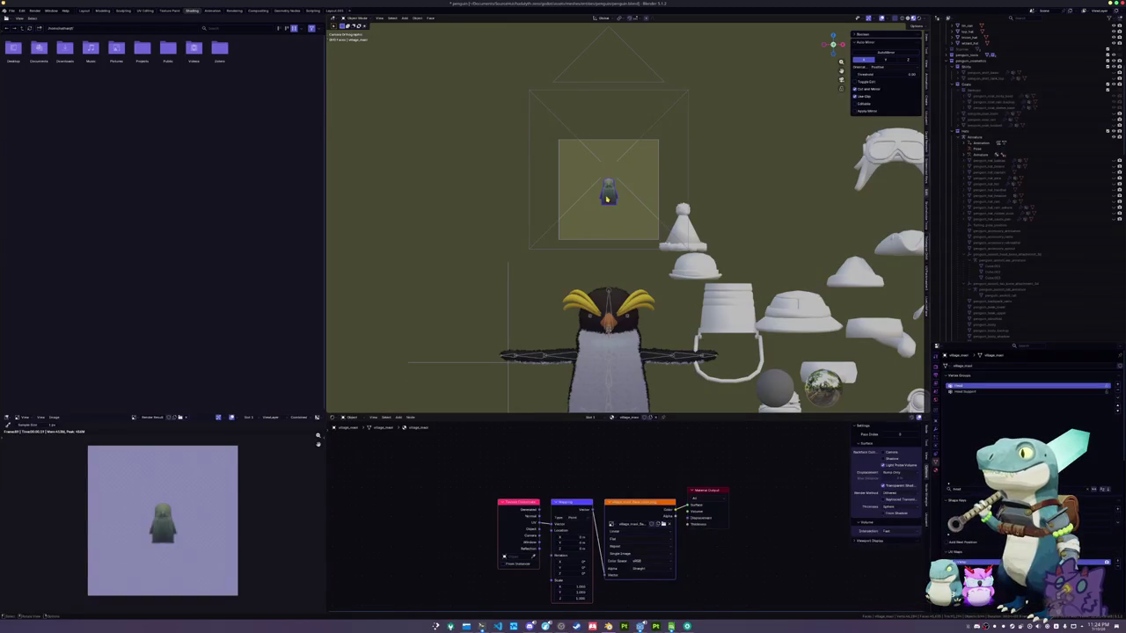
key(alt+g)
Rotate the penguin's head bone to face forward under the statue, then save the file
click(607, 304)
key(ctrl+Tab)
key(r)
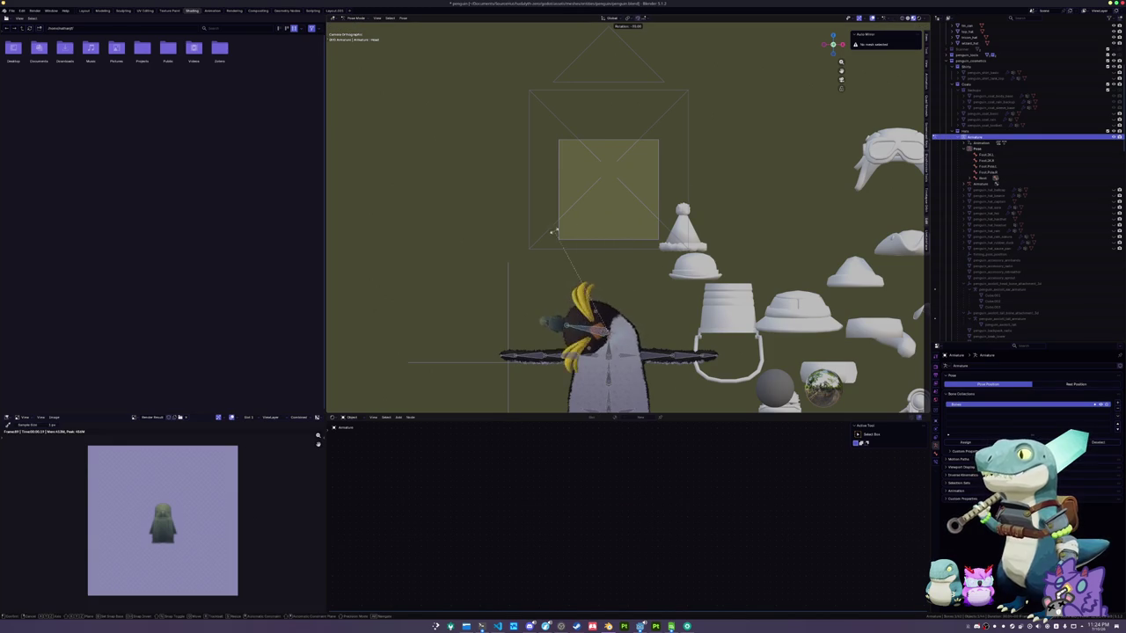
click(635, 327)
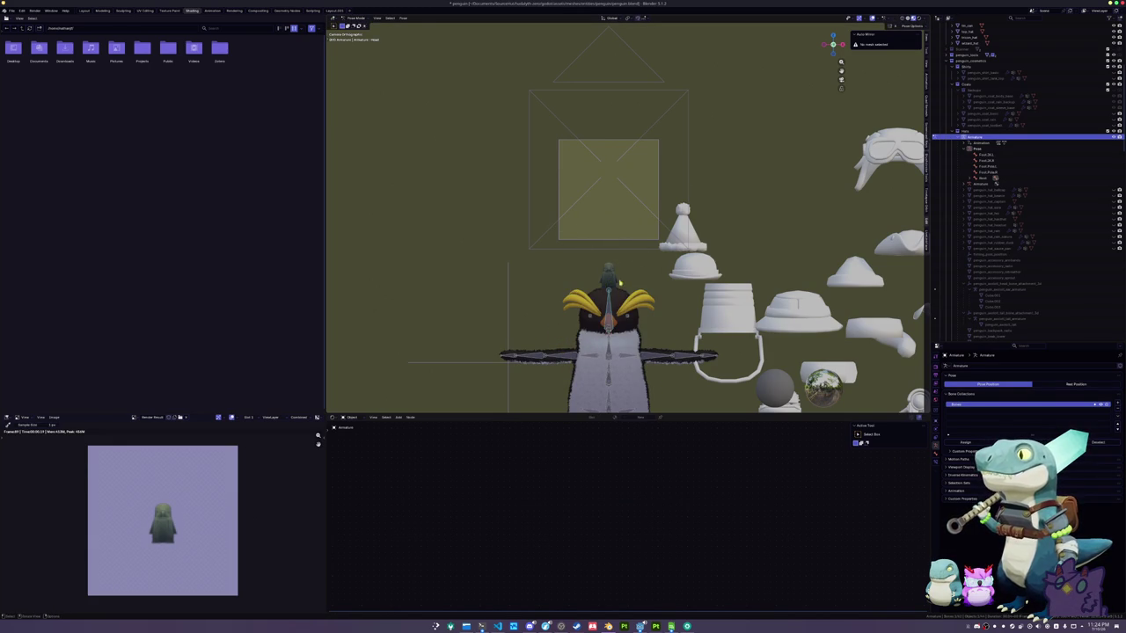
key(ctrl+Tab)
click(635, 327)
scroll(675, 327, down, 3)
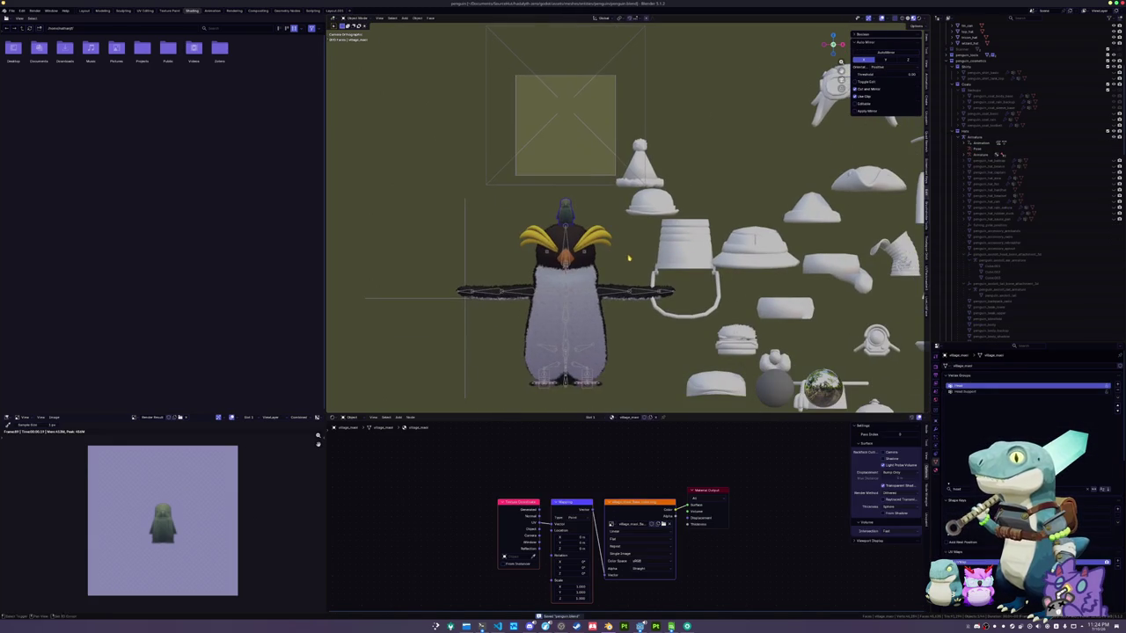
key(ctrl+s)
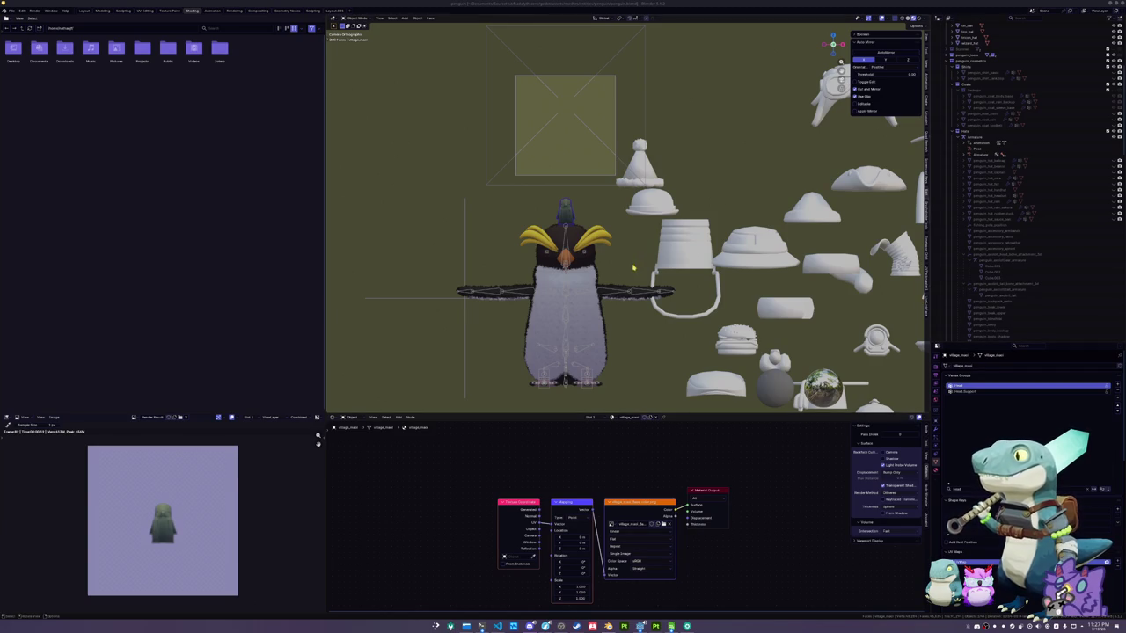
Check the statue through the camera, return the armature to Object Mode and select the statue
key(KP_0)
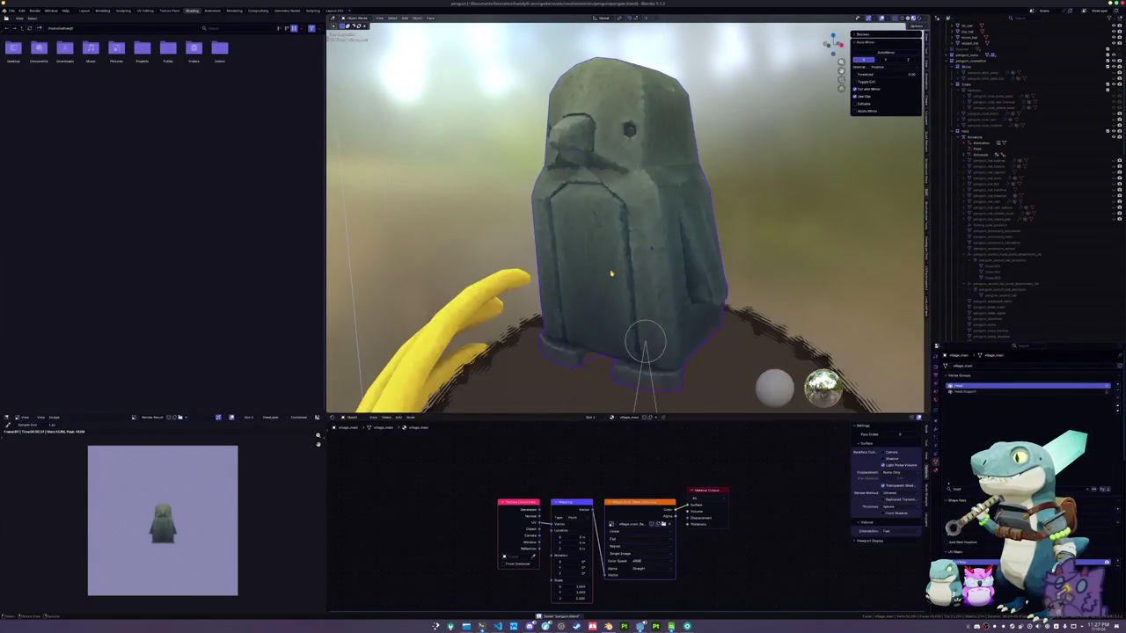
key(KP_0)
click(975, 136)
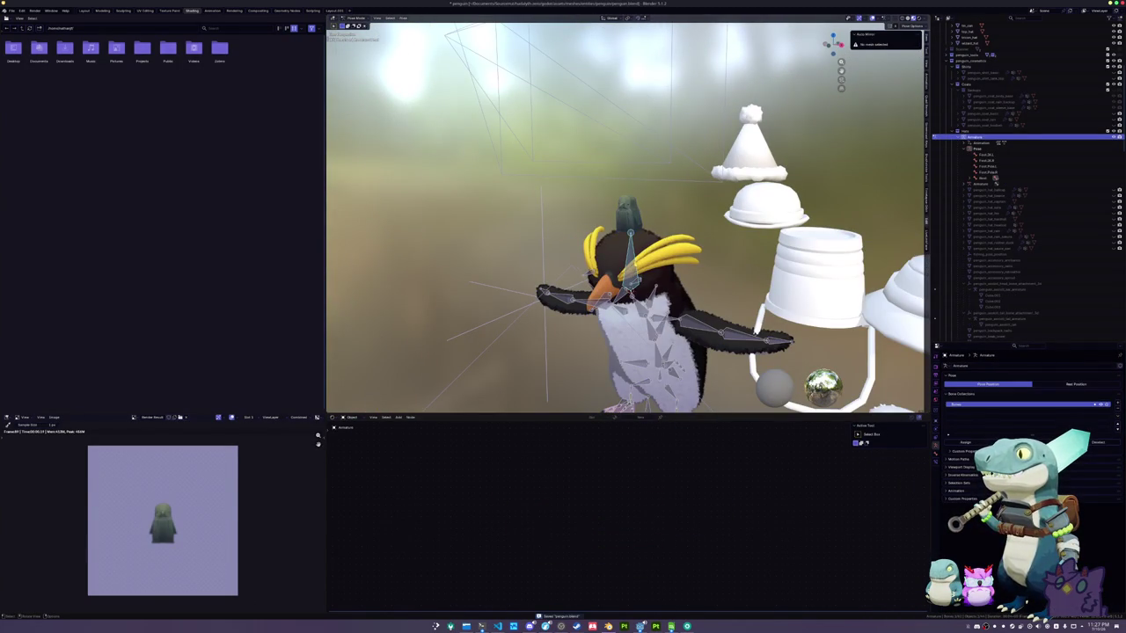
key(ctrl+Tab)
click(640, 290)
scroll(624, 264, down, 3)
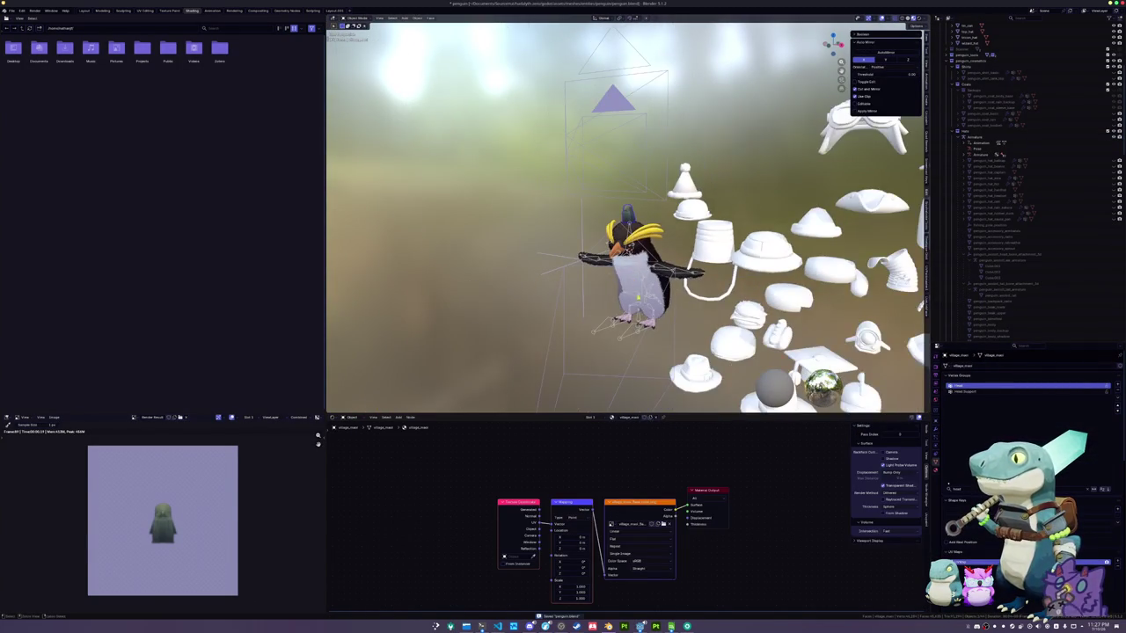
click(652, 330)
Rename the statue's material and object to penguin_hat_penguin_statue
click(984, 364)
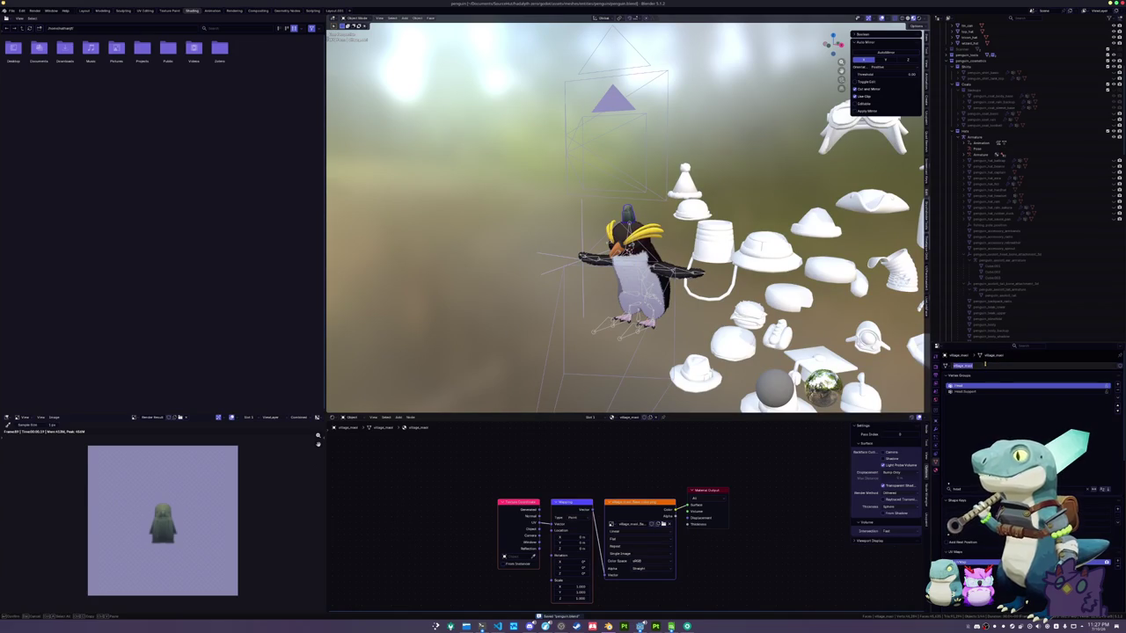
text(penguin_ha)
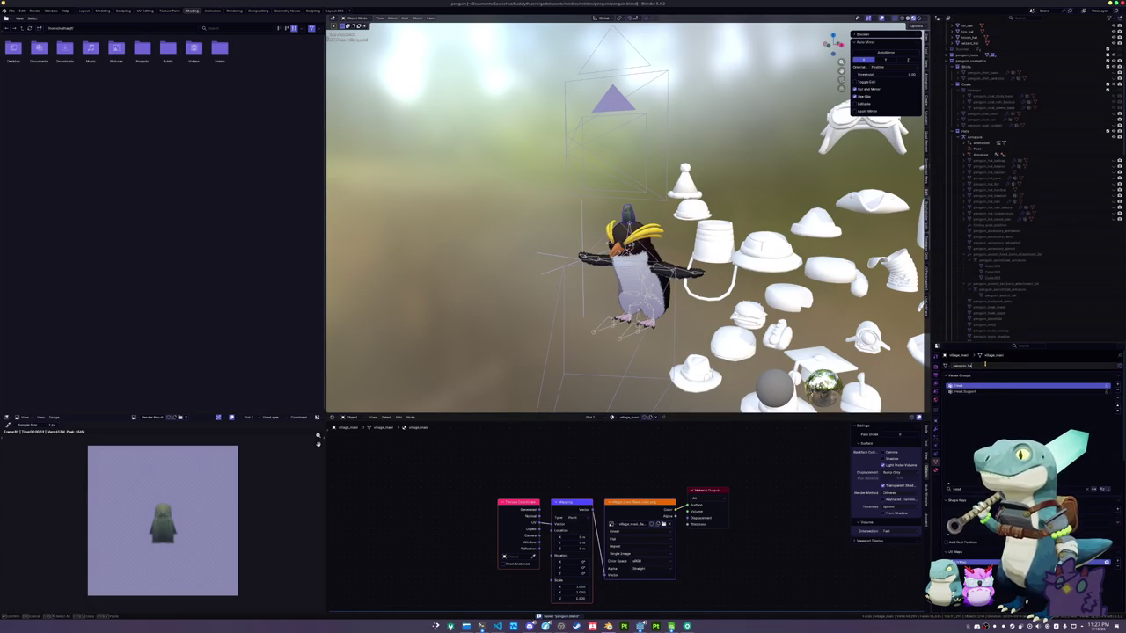
text(_penguin_)
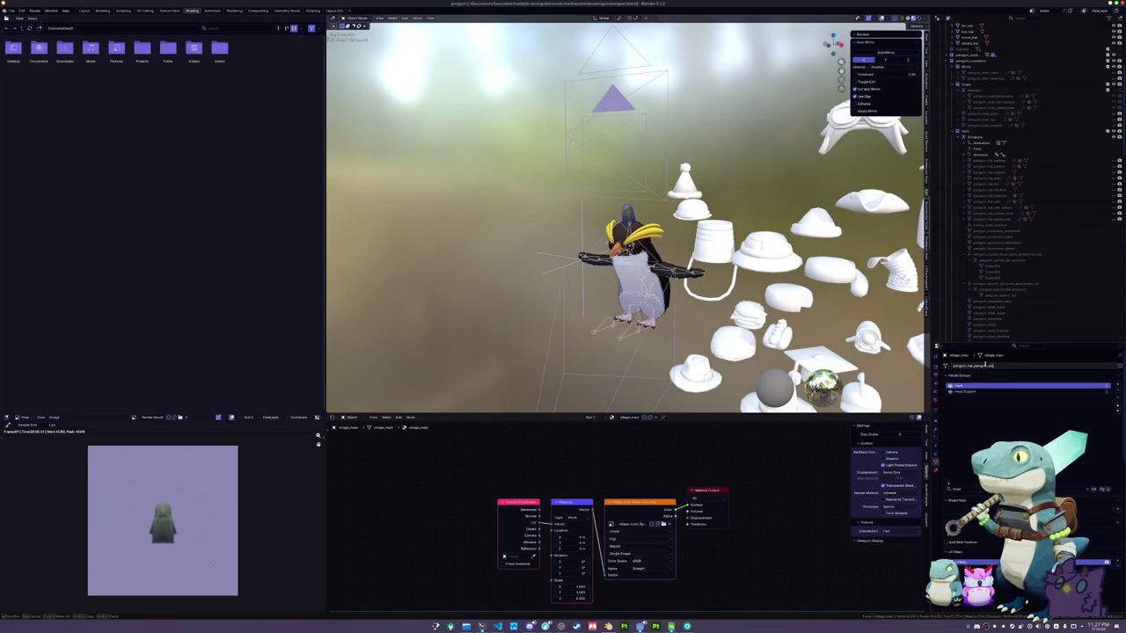
key(Return)
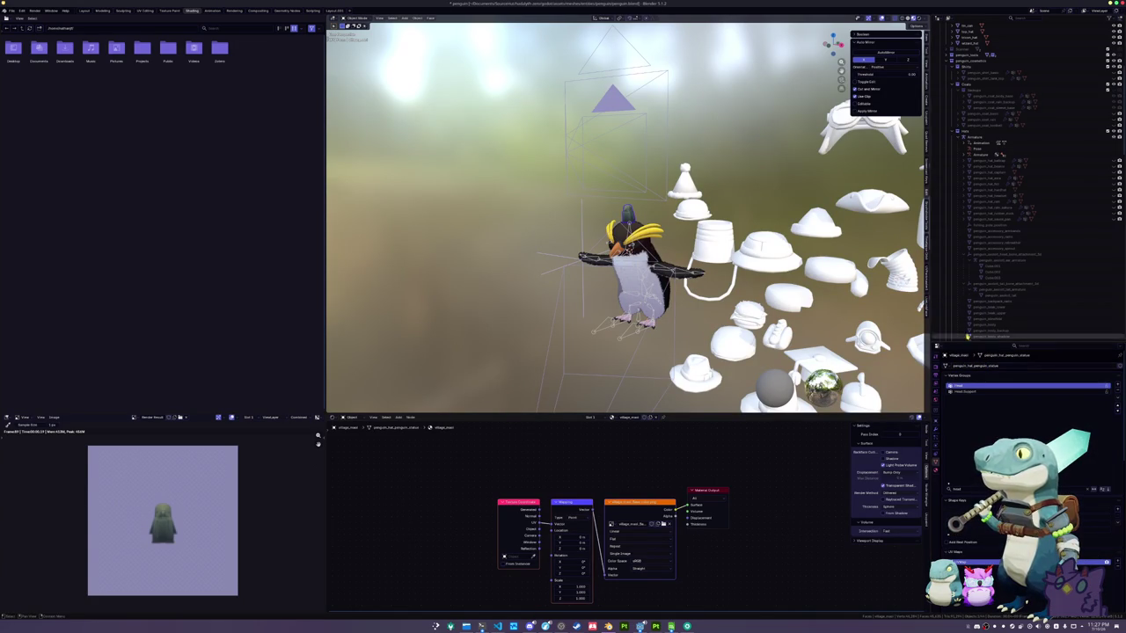
key(F2)
text(penguin_hat_penguin_statue)
key(Return)
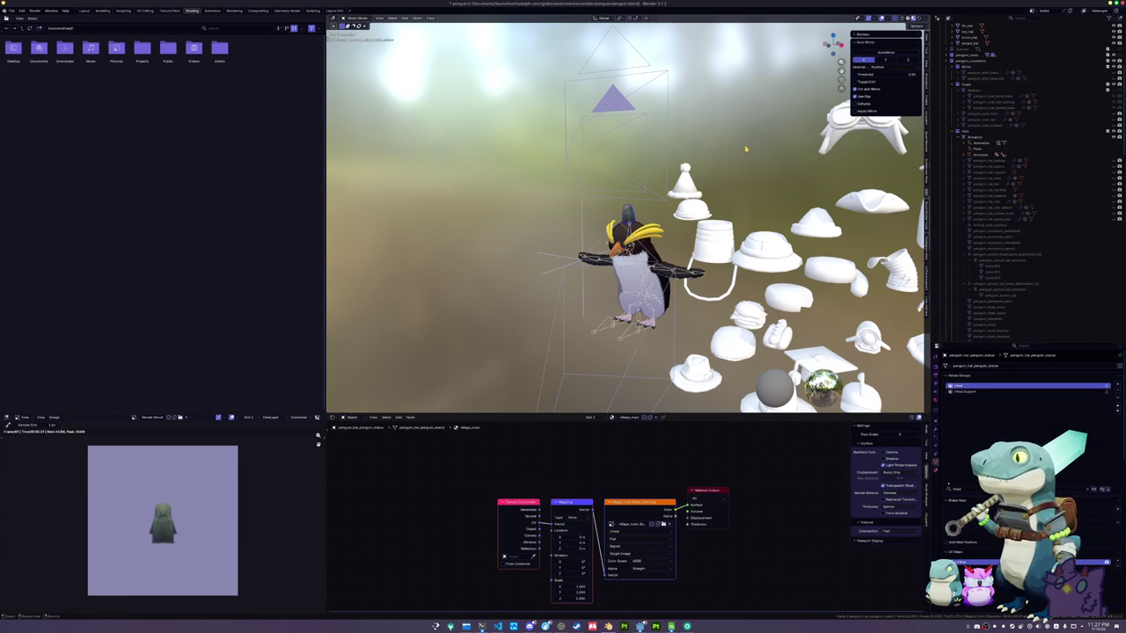
Move the statue into a penguin collection and the armature back into its parent collection
key(m)
mouse_move(752, 147)
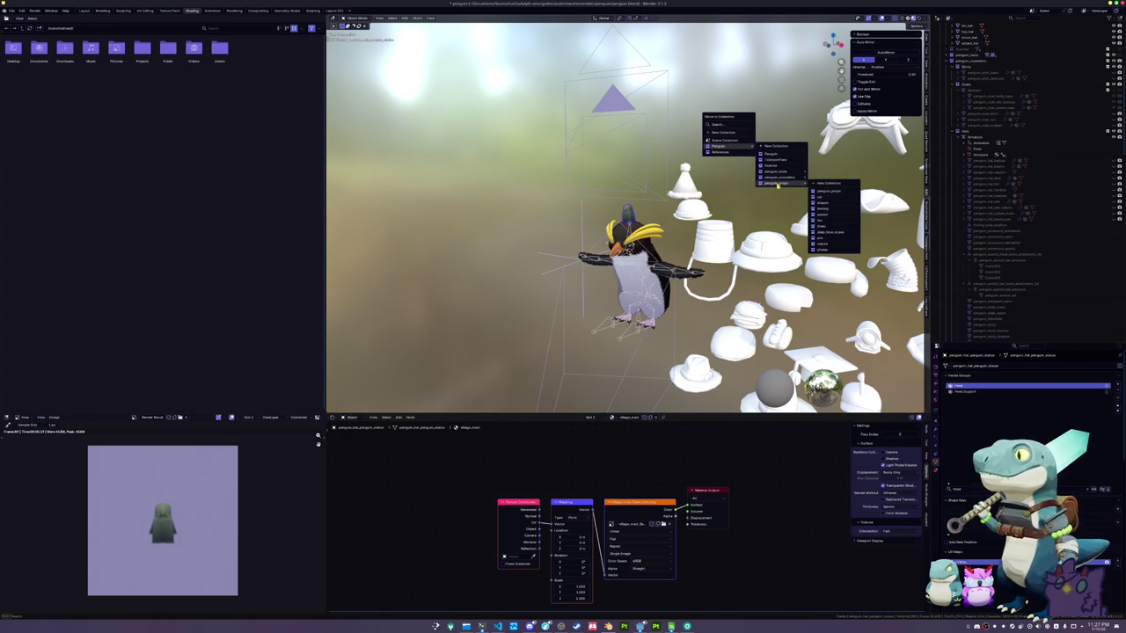
click(822, 180)
scroll(1024, 125, up, 1)
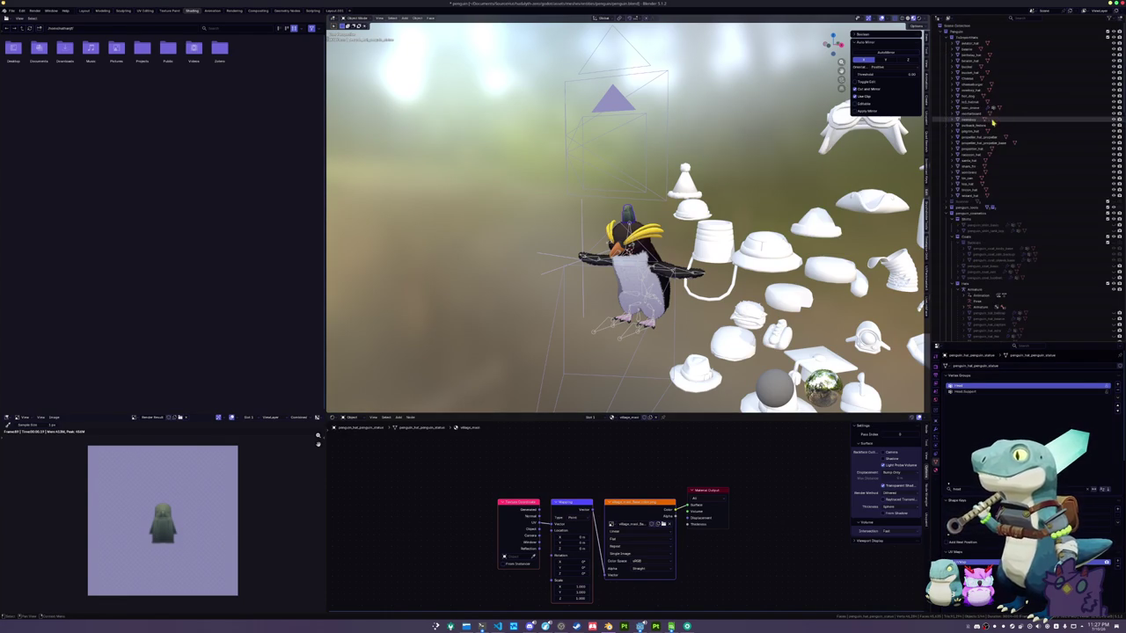
scroll(962, 190, down, 5)
scroll(964, 194, down, 3)
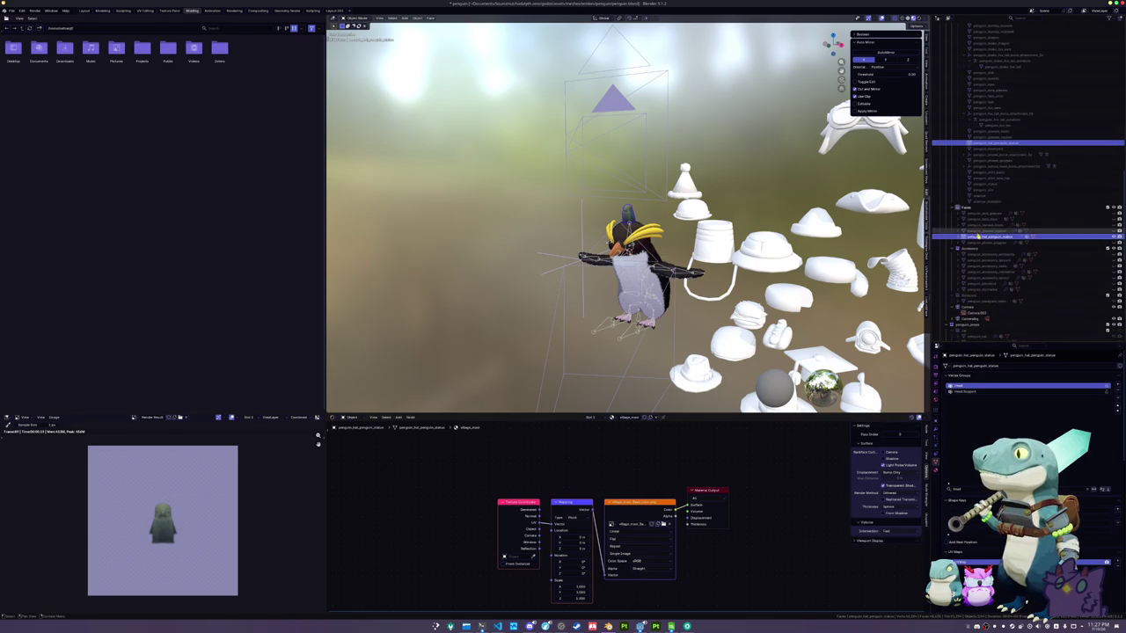
mouse_move(981, 239)
mouse_down()
mouse_move(994, 242)
mouse_move(1008, 207)
mouse_move(970, 150)
mouse_move(957, 150)
mouse_up()
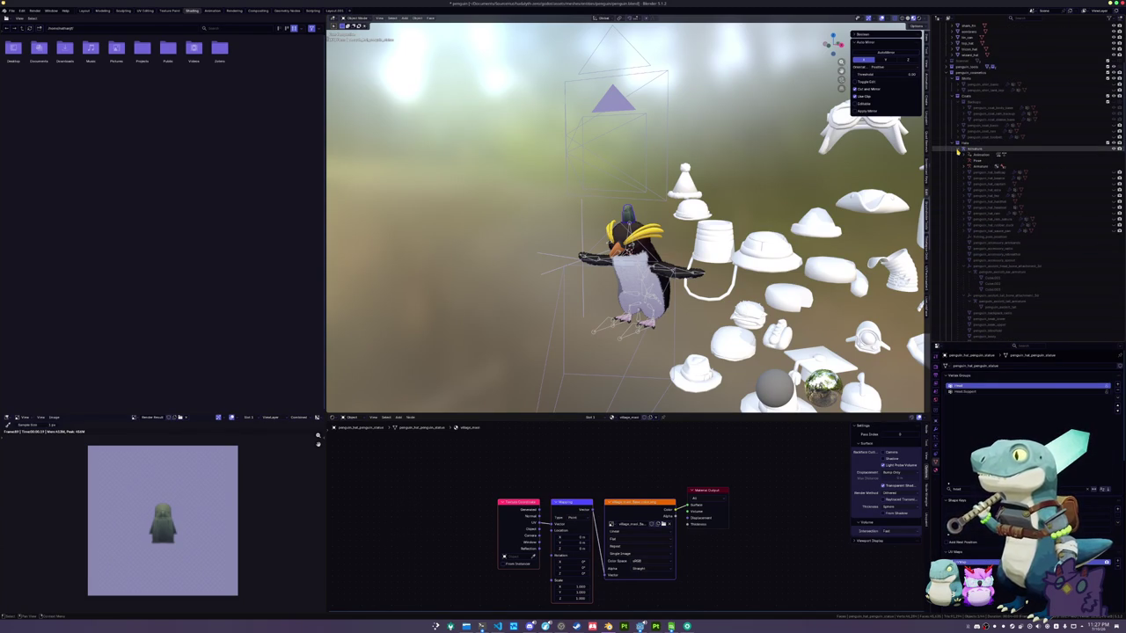
click(972, 149)
drag(996, 152, 953, 27)
Place penguin_hat_penguin_statue among the other hats in the Hats collection and save penguin.blend
scroll(978, 264, down, 5)
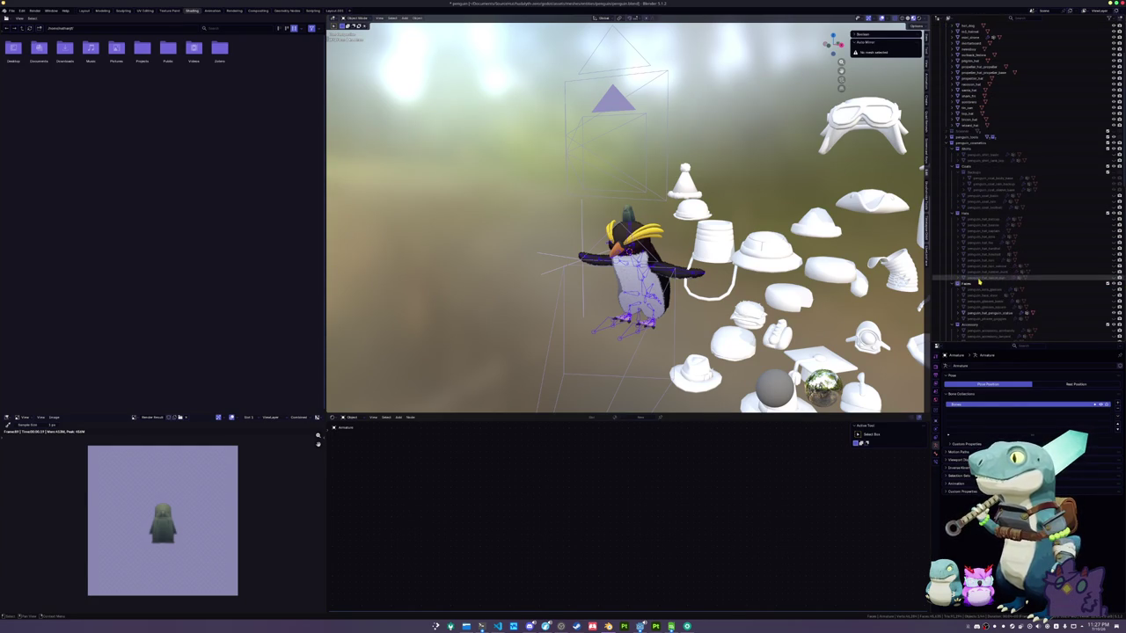
click(978, 279)
click(979, 250)
click(979, 242)
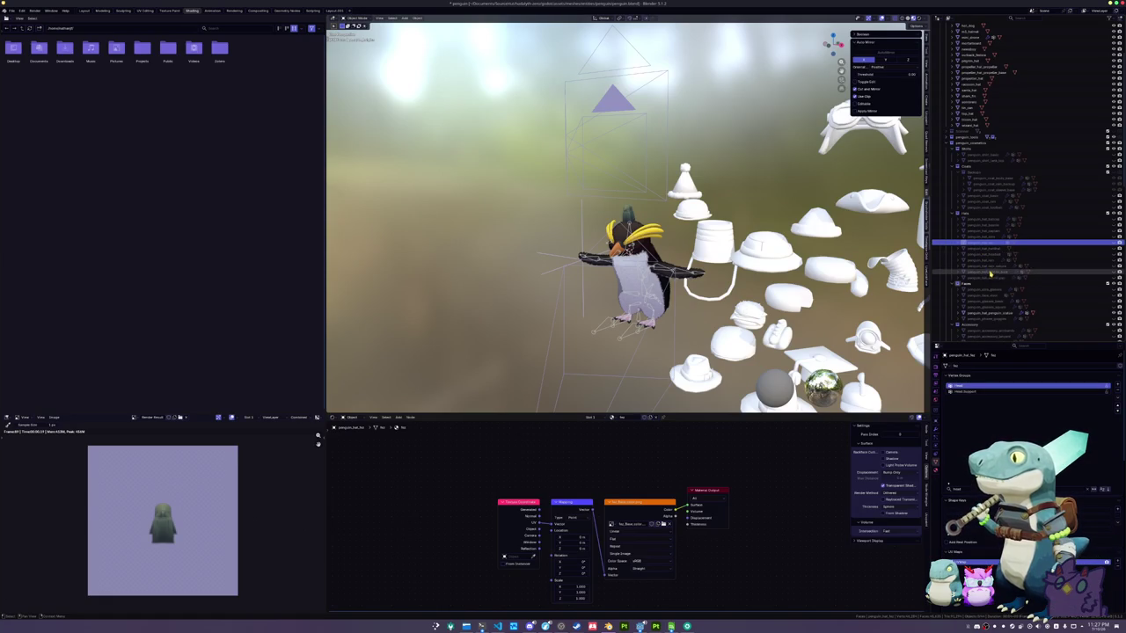
drag(980, 314, 991, 240)
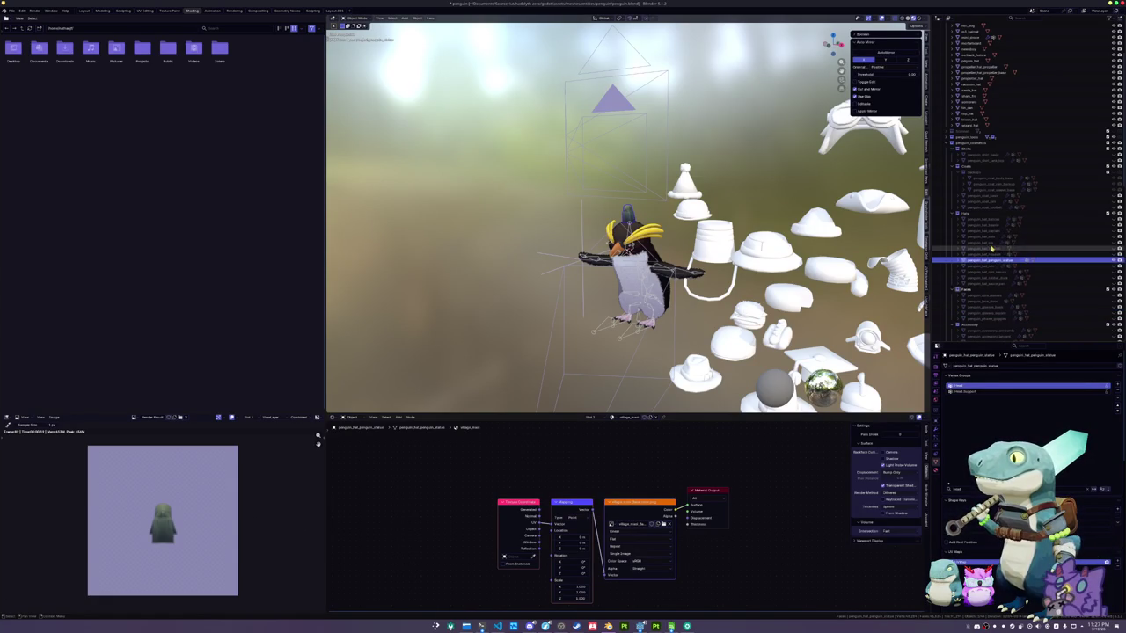
key(ctrl+s)
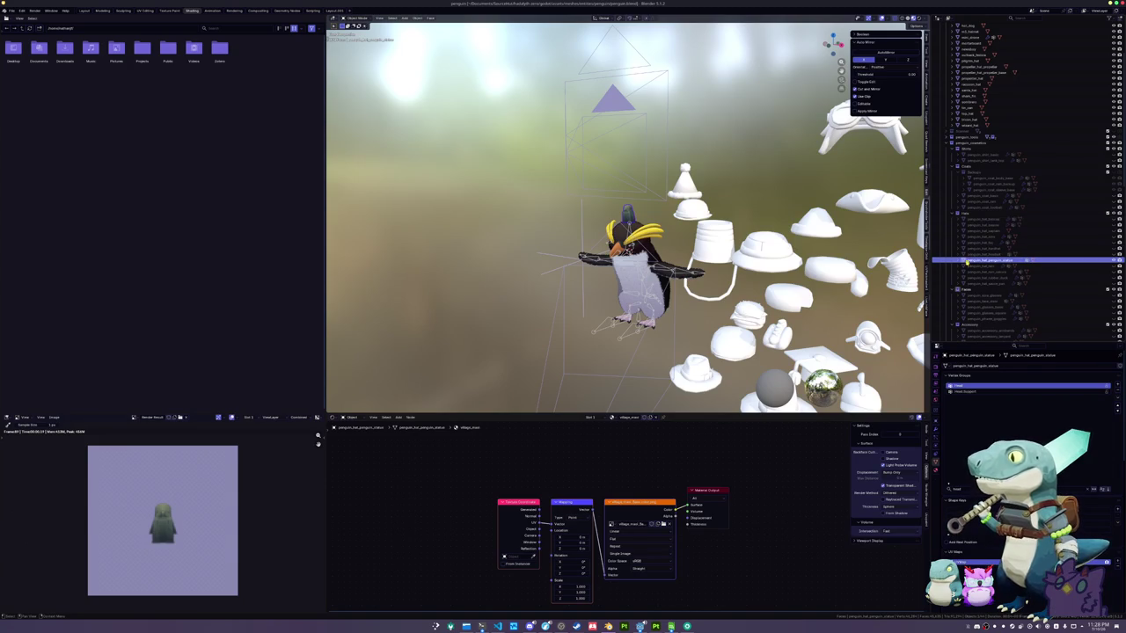
click(974, 262)
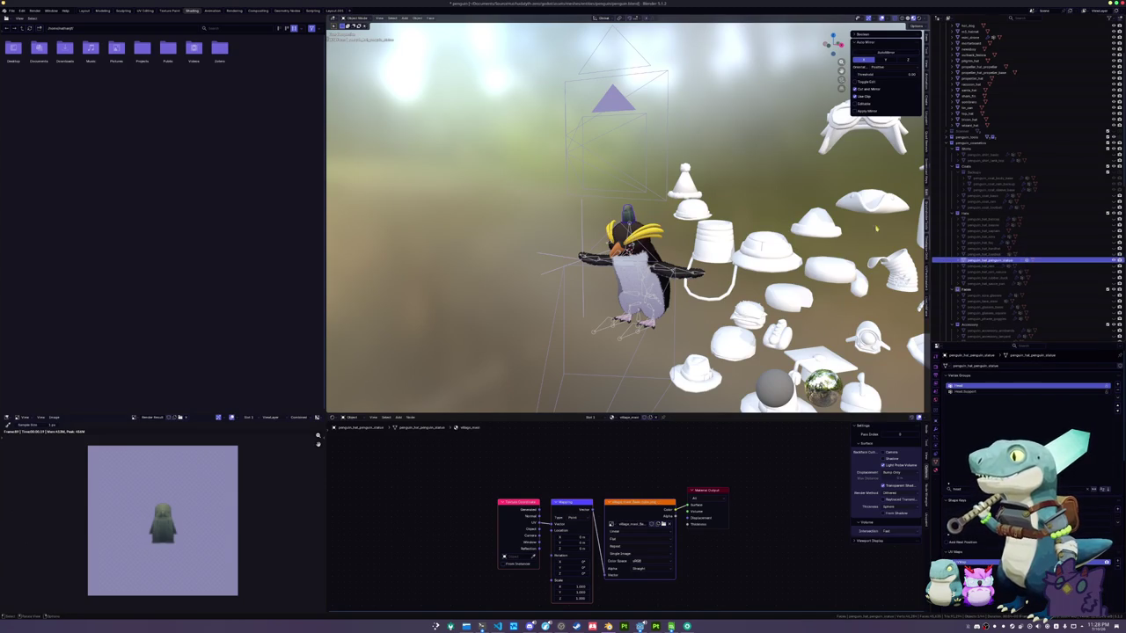
key(ctrl+s)
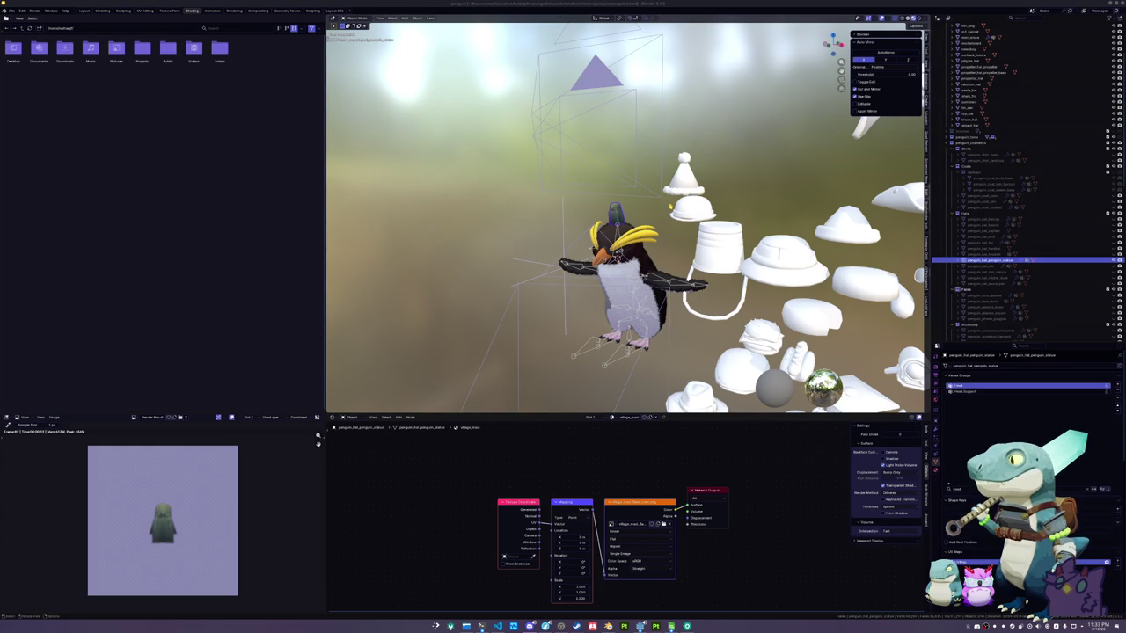
click(611, 363)
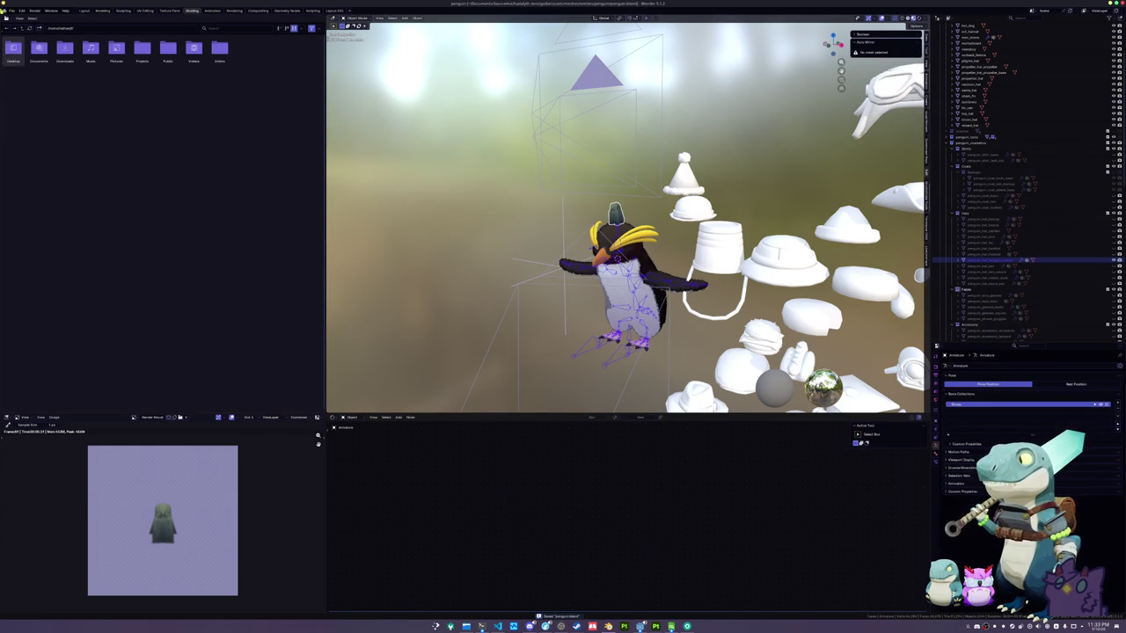
Export the statue hat as glTF 2.0 file penguin_hat_penguin_statue.glb into the hats folder
click(11, 10)
mouse_move(33, 105)
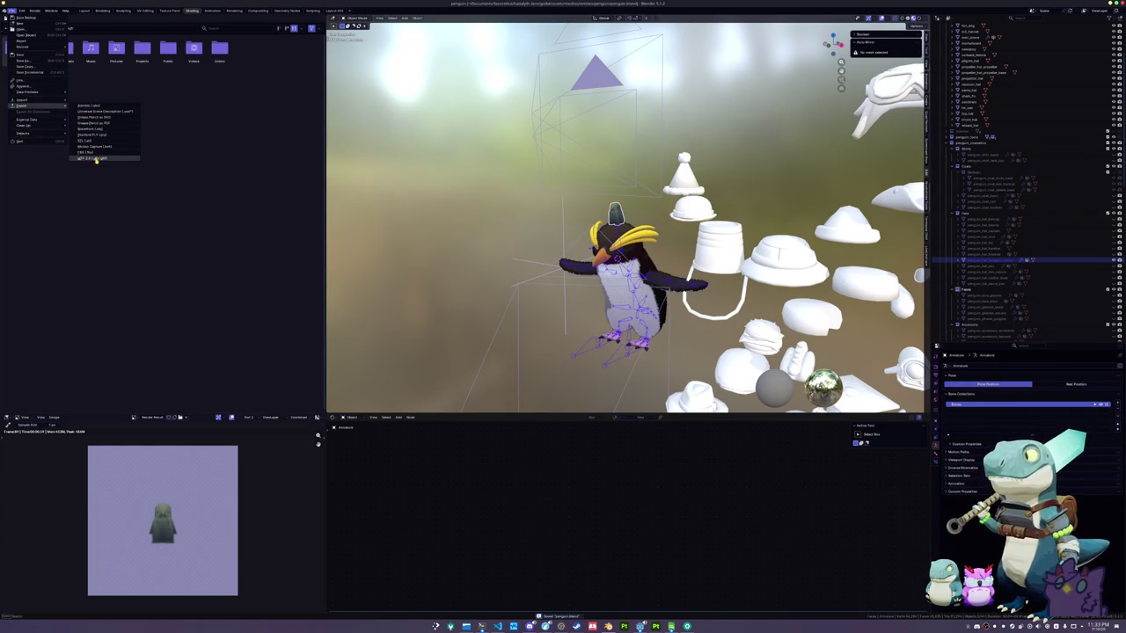
click(88, 159)
click(377, 600)
text(penguin_)
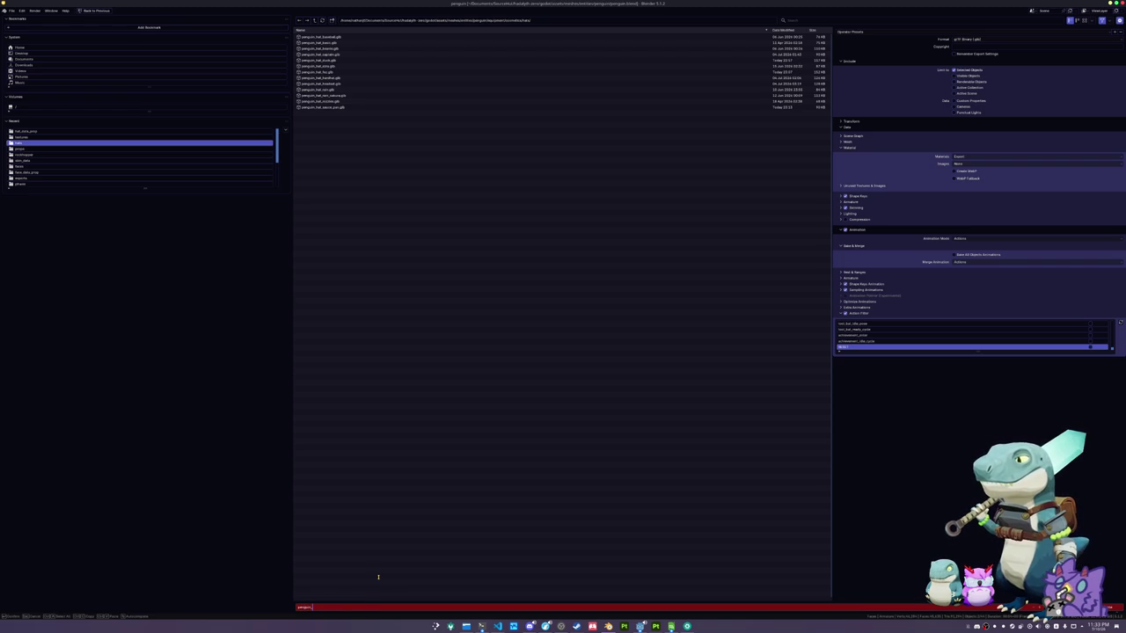
text(hat_penguin_stan)
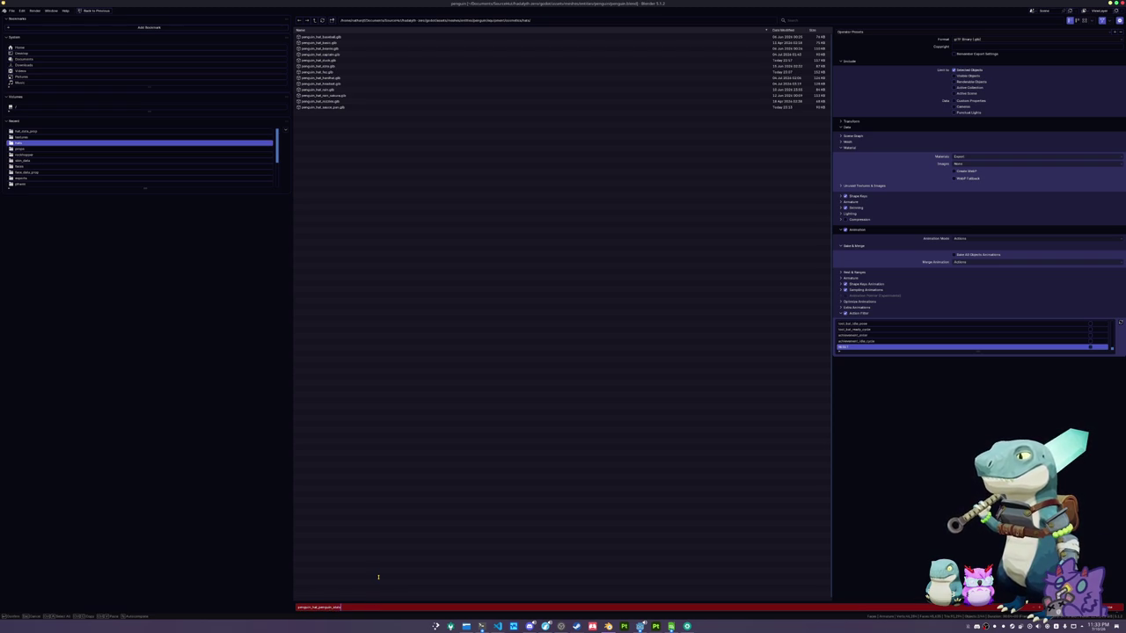
key(Return)
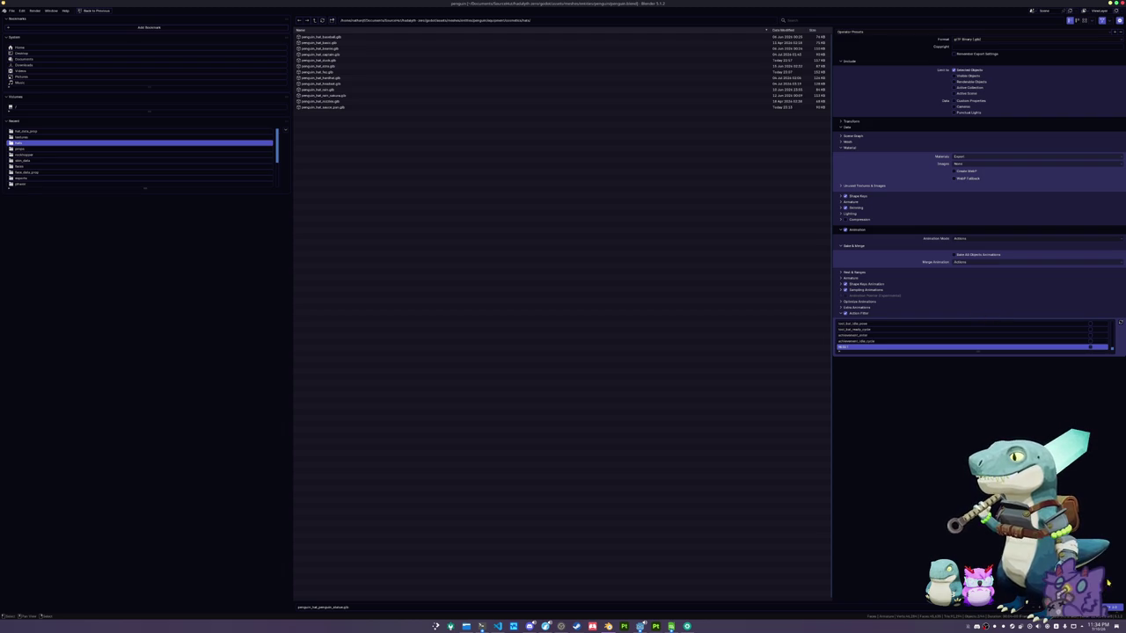
click(1113, 607)
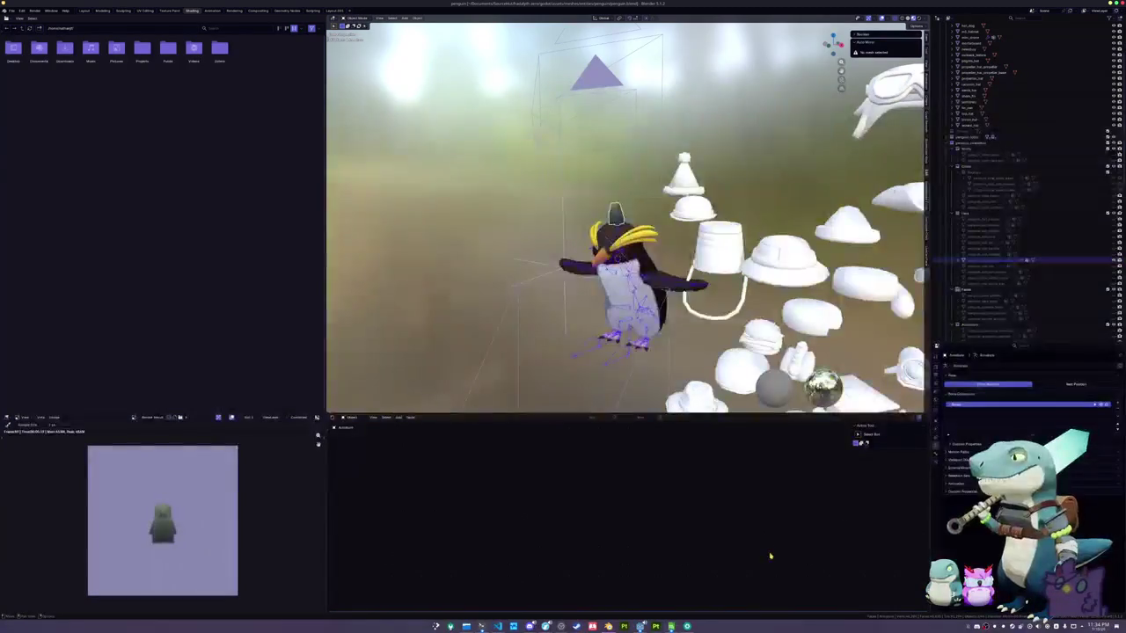
Duplicate the penguin_hat_fez folder in FileSystem as penguin_hat_penguin_statue
key(alt+Tab)
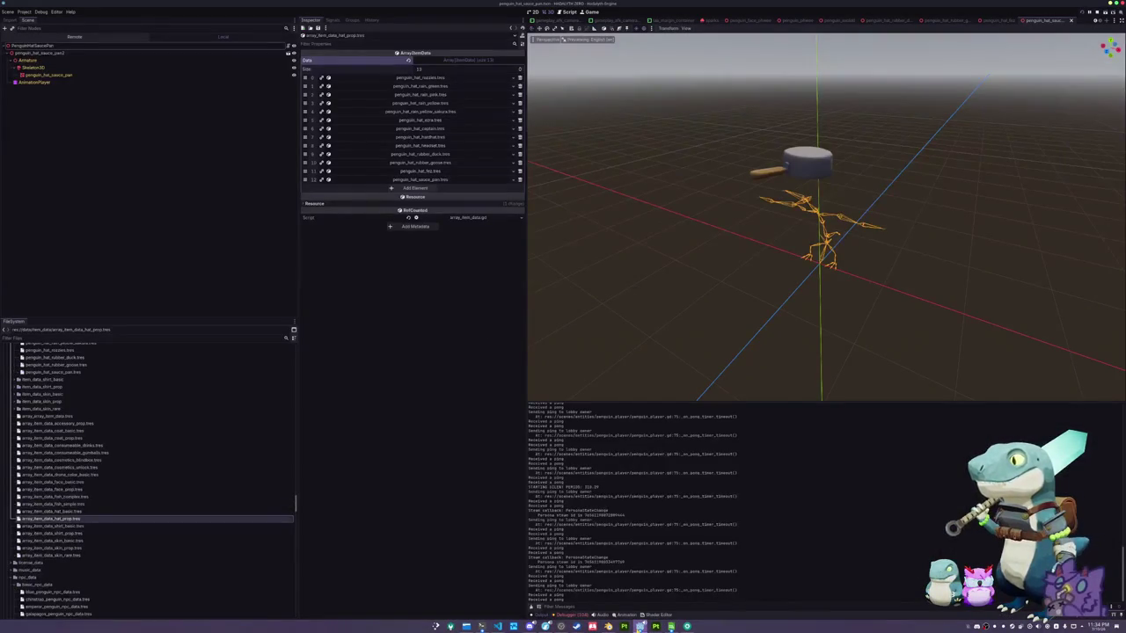
scroll(82, 526, down, 10)
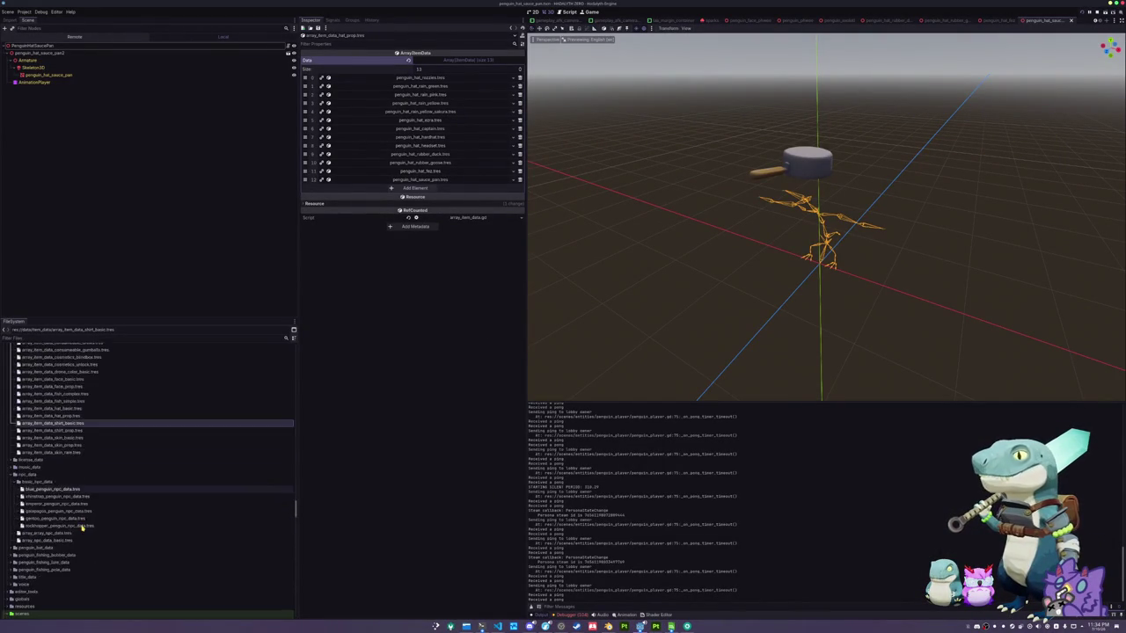
scroll(83, 526, down, 10)
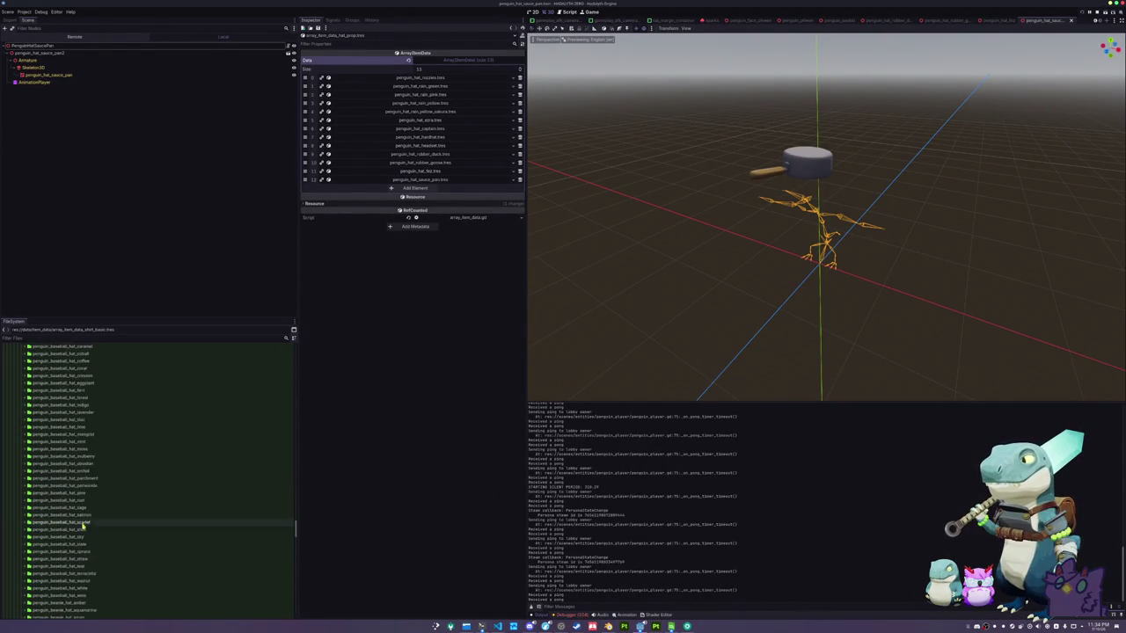
click(46, 466)
scroll(49, 493, down, 10)
scroll(51, 519, up, 15)
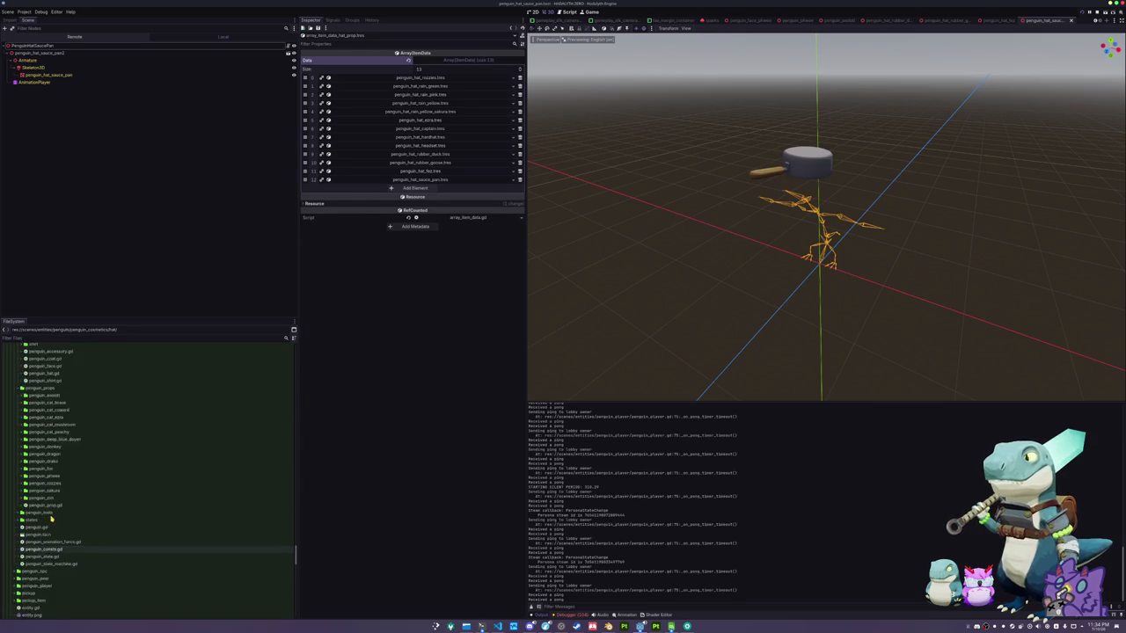
scroll(47, 524, down, 10)
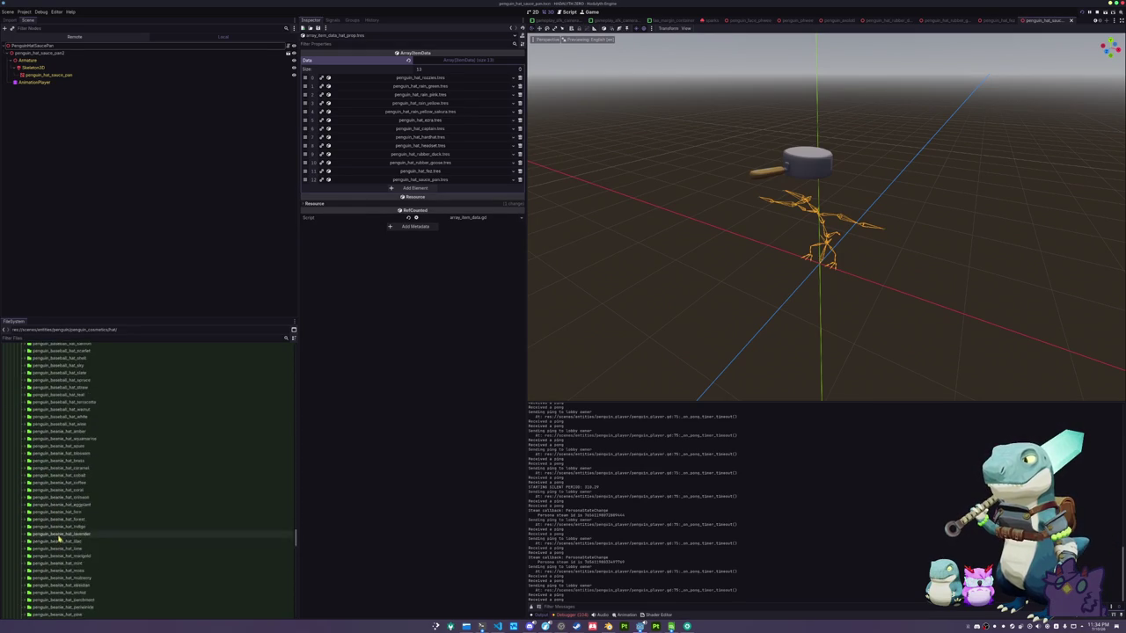
click(62, 535)
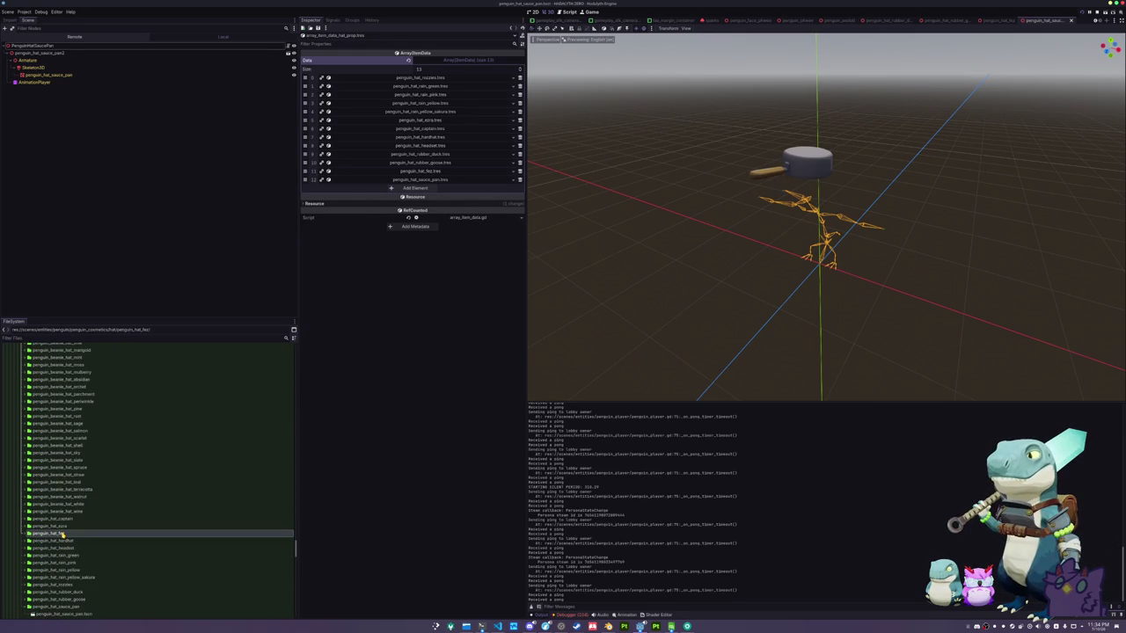
key(ctrl+d)
text(pan)
key(Return)
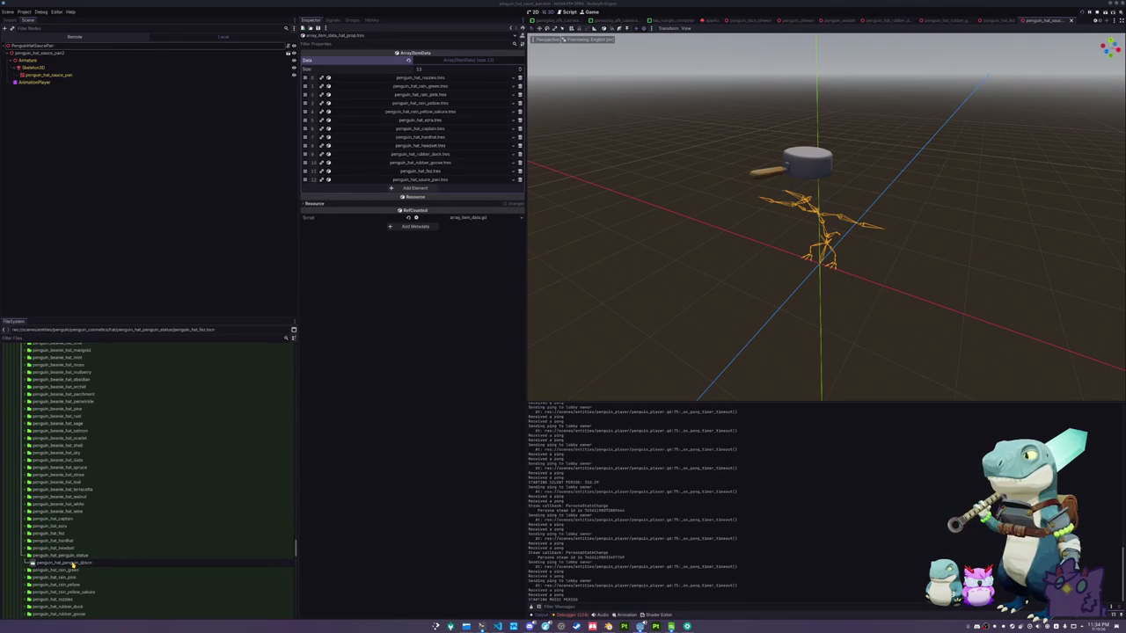
In the new scene, rename the root to PenguinHatPenguinStatue and delete the penguin_hat_fez node
double_click(73, 564)
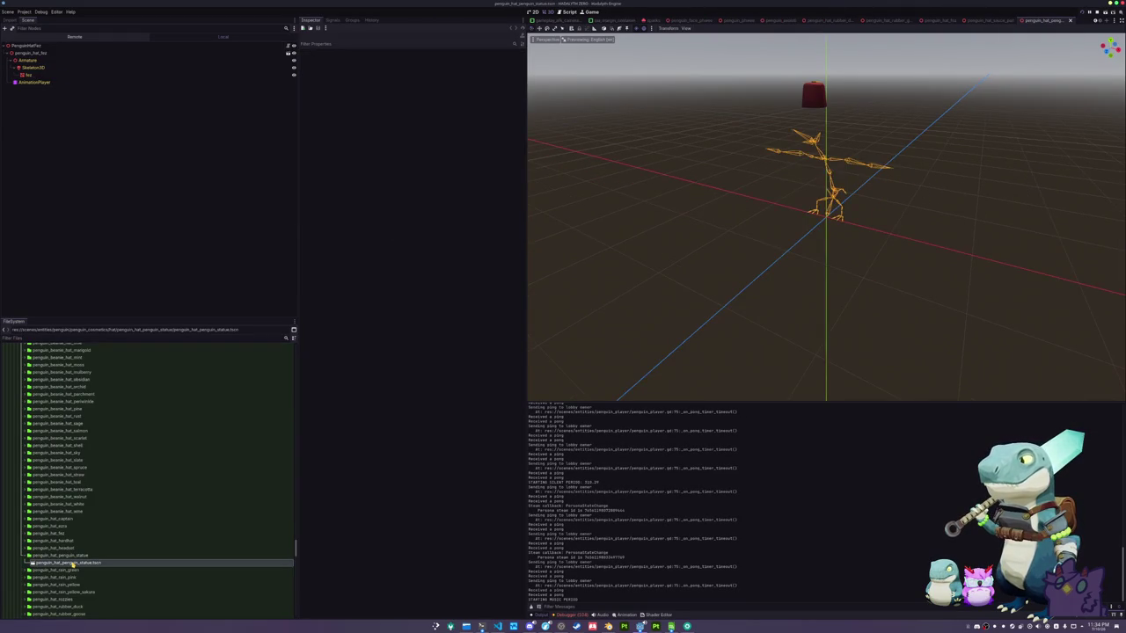
key(Up)
key(F2)
text(PenguinStatue)
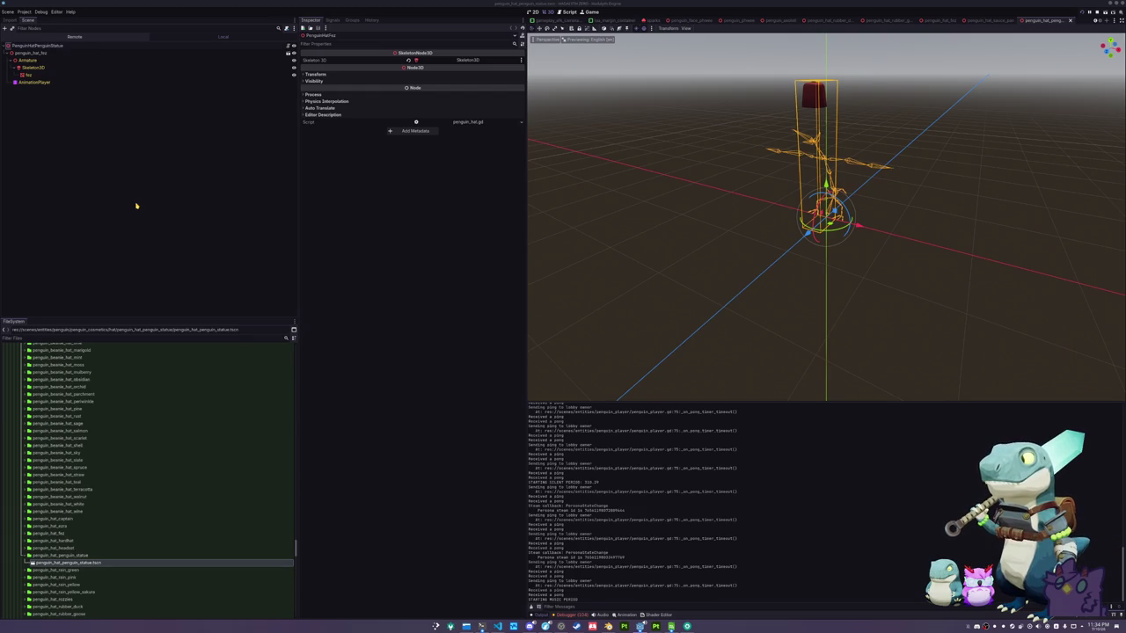
key(Return)
key(Down)
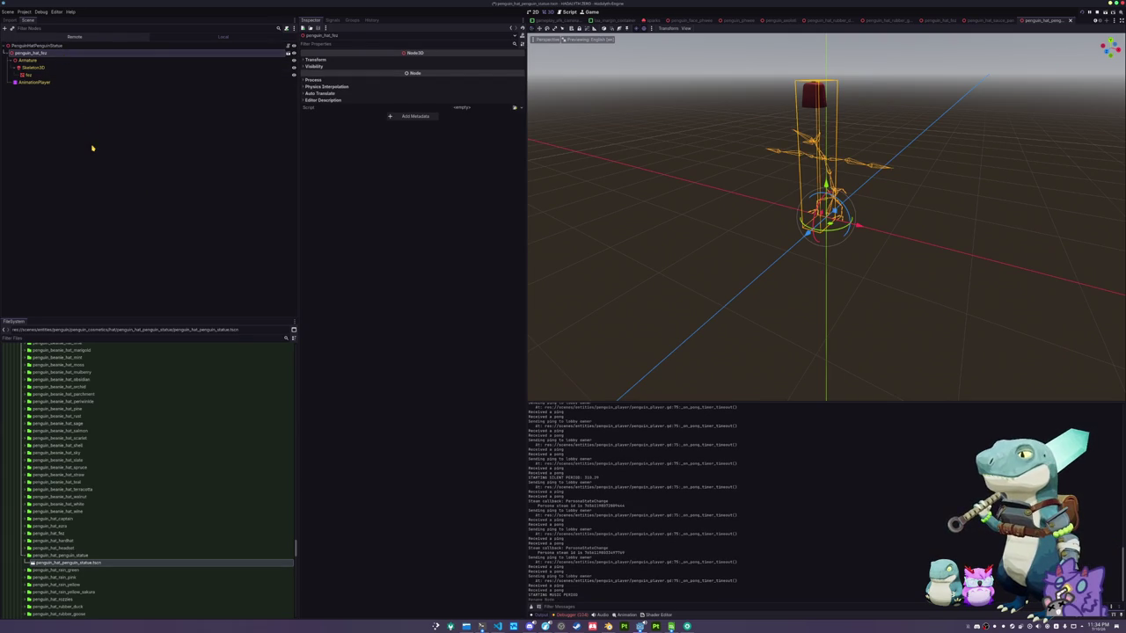
key(Delete)
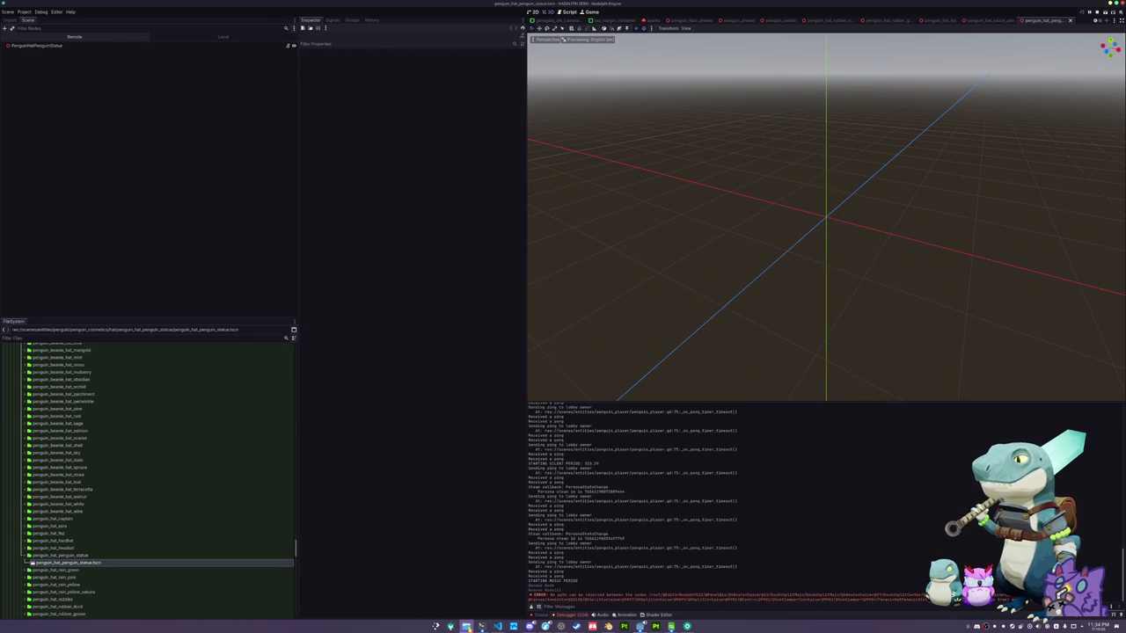
click(465, 626)
Quit the system monitor in Konsole, enter the game's assets folder and list it with ls -lsX
click(465, 626)
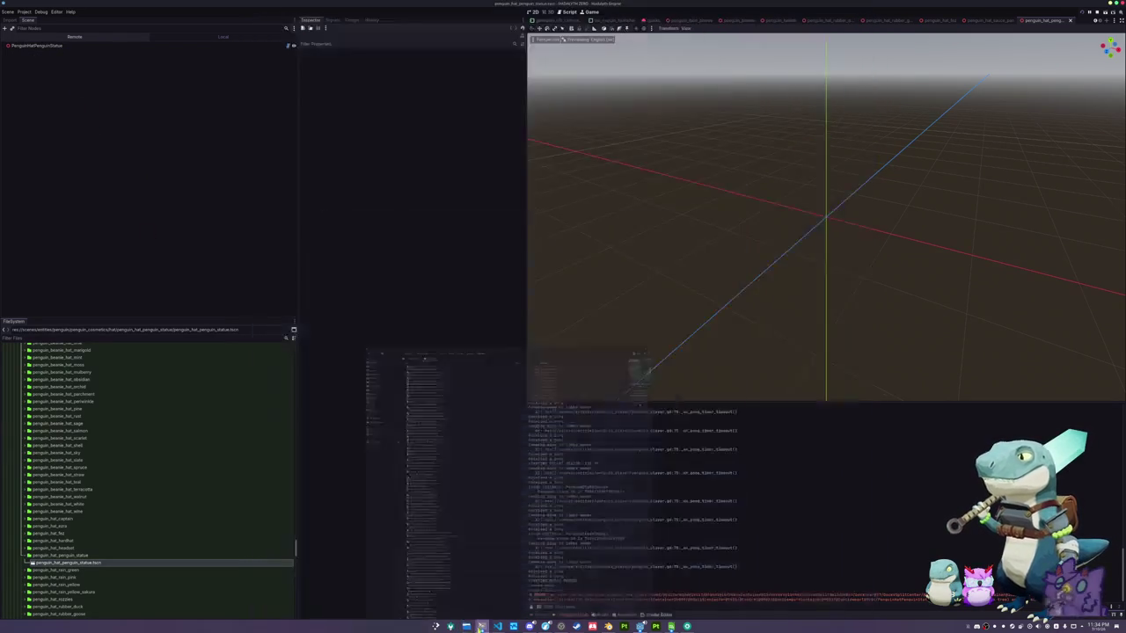
click(481, 626)
click(481, 627)
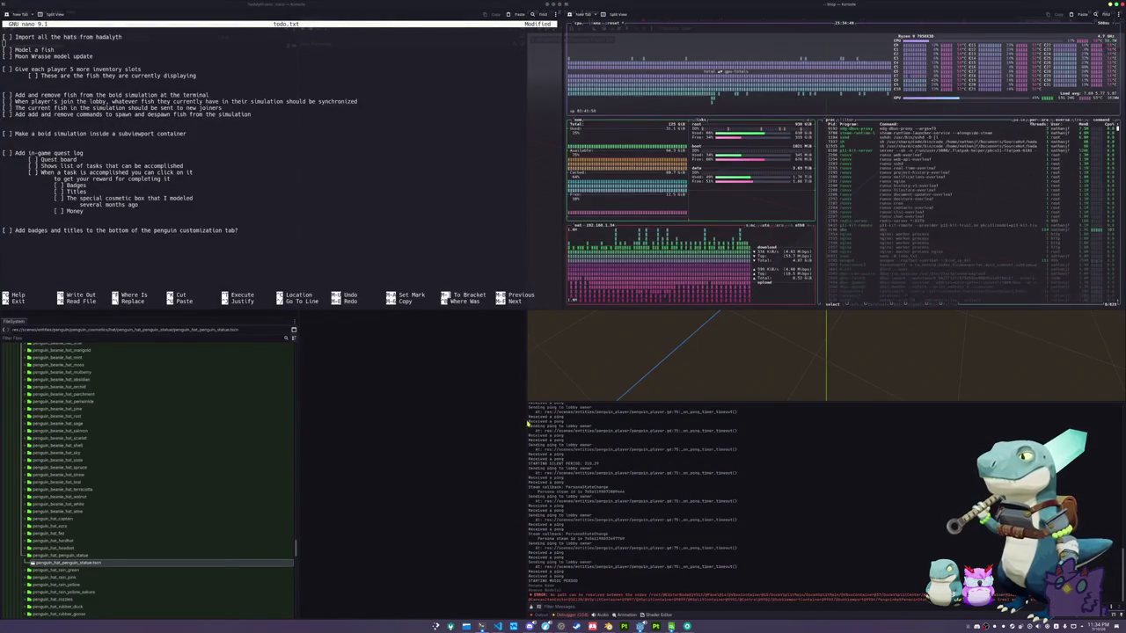
key(q)
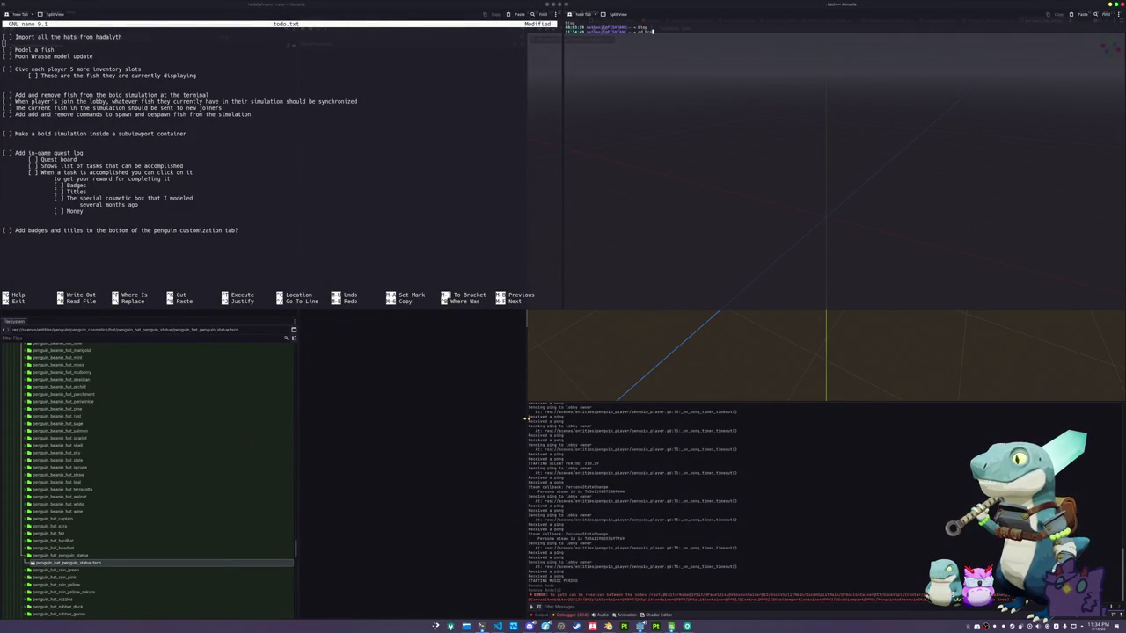
text(cuments/Source/)
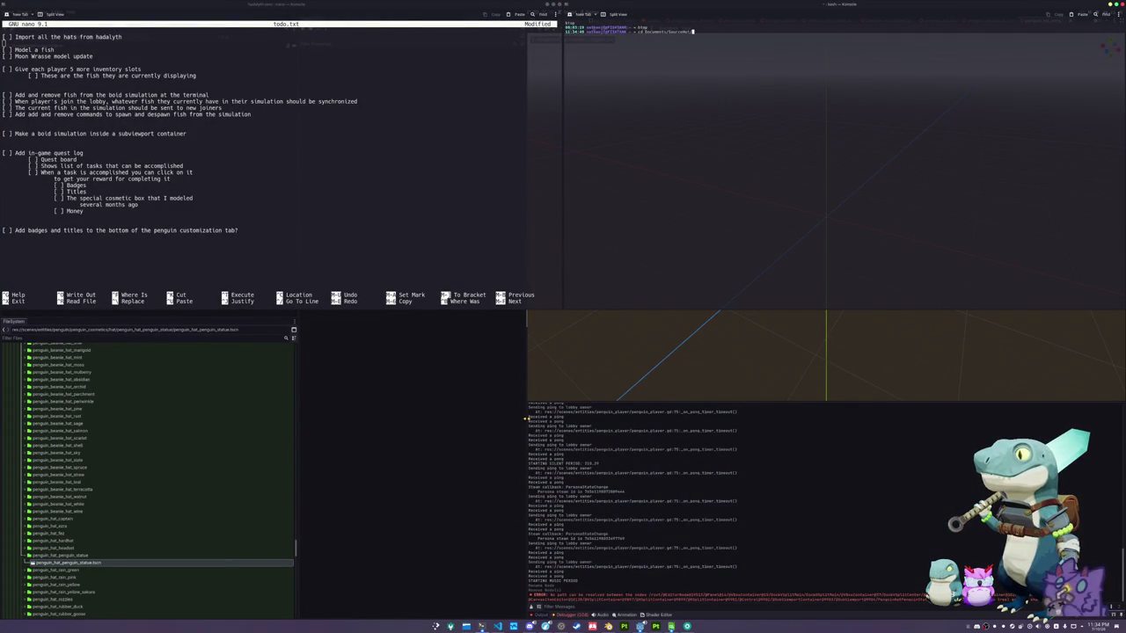
text(had)
key(Tab)
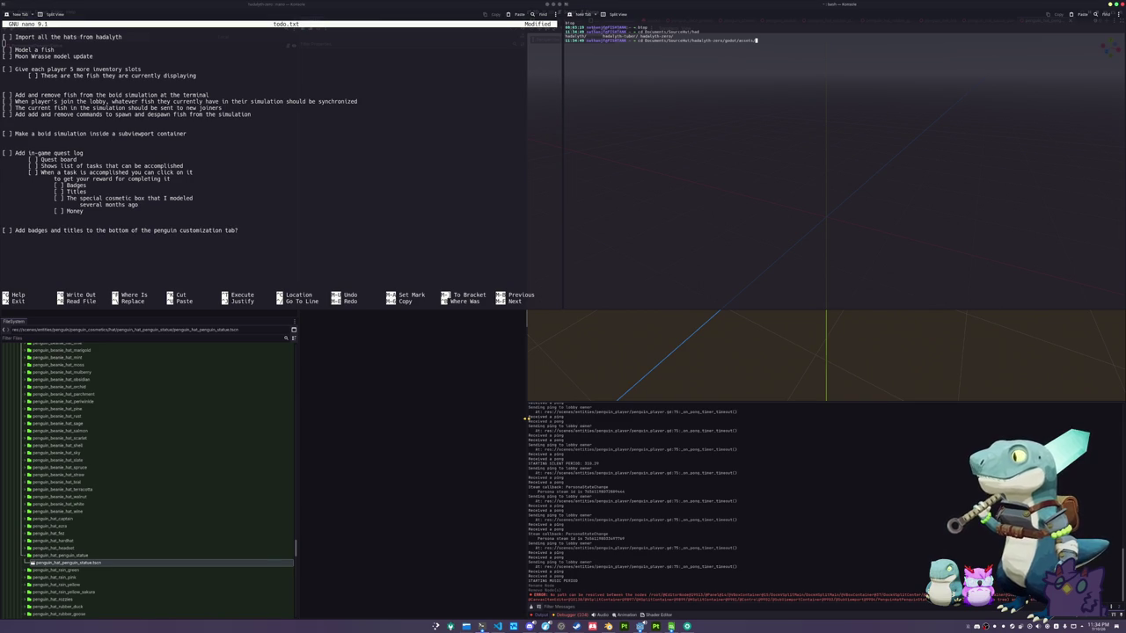
key(Return)
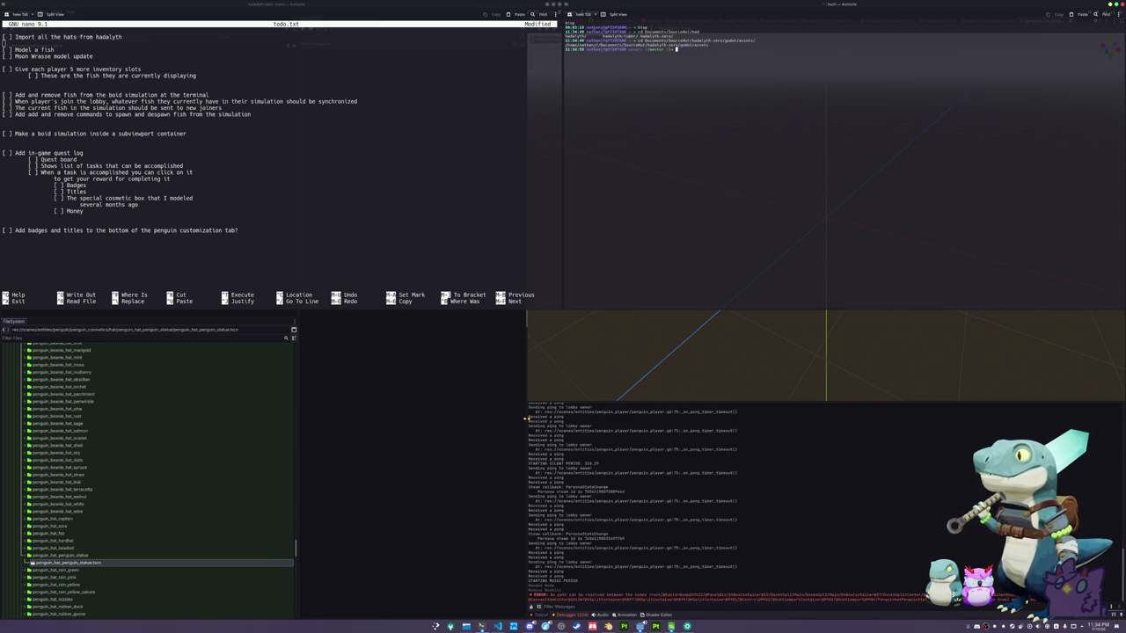
text(ls)
key(Return)
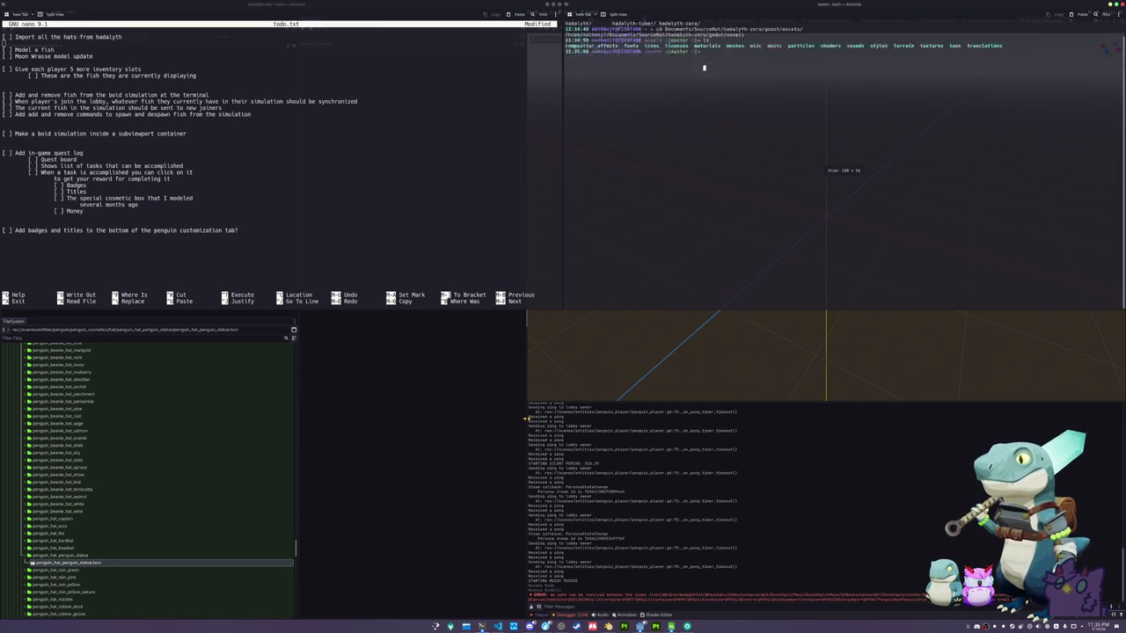
text(ls -ls)
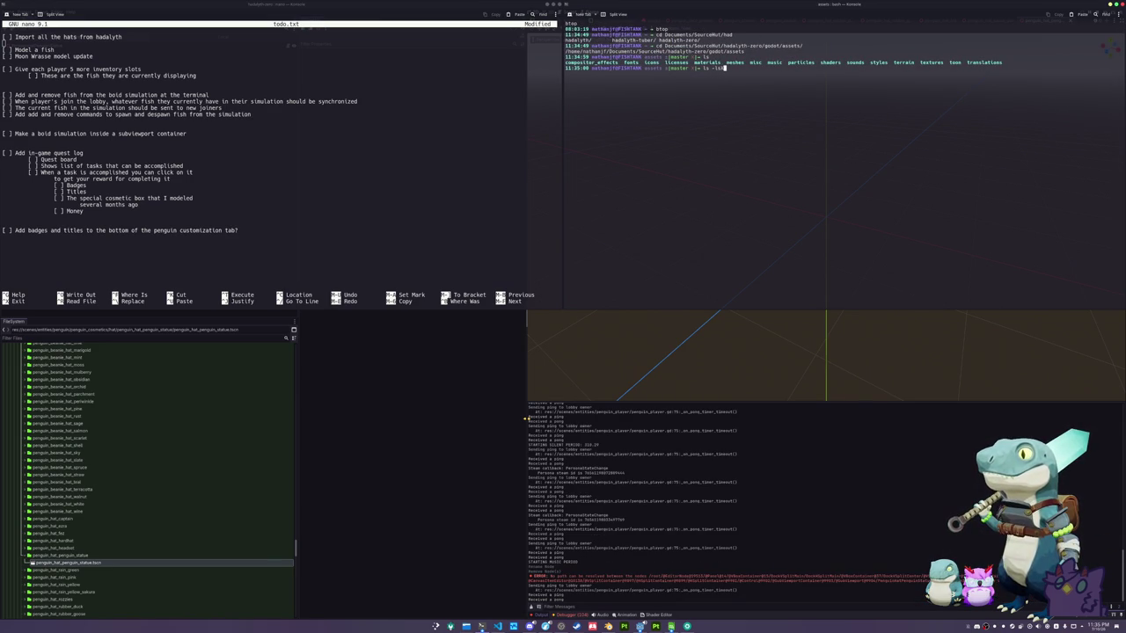
text(X)
key(Return)
Change into meshes/entities/penguin/textures/ and list its texture files
text(e)
key(Tab)
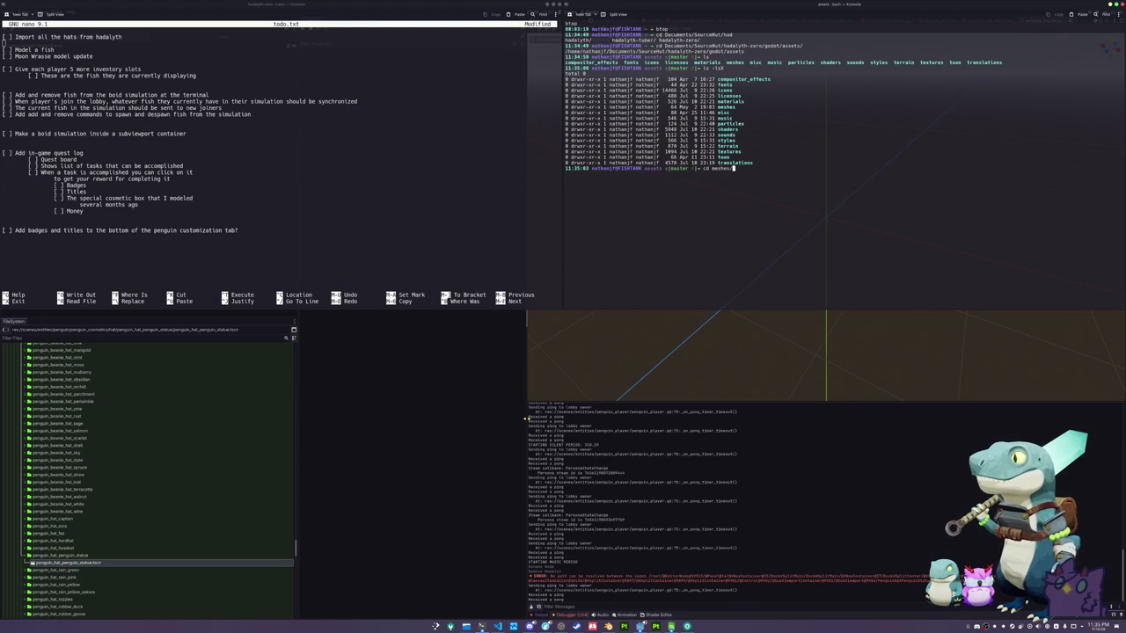
text(e)
key(Tab)
text(p)
key(Tab)
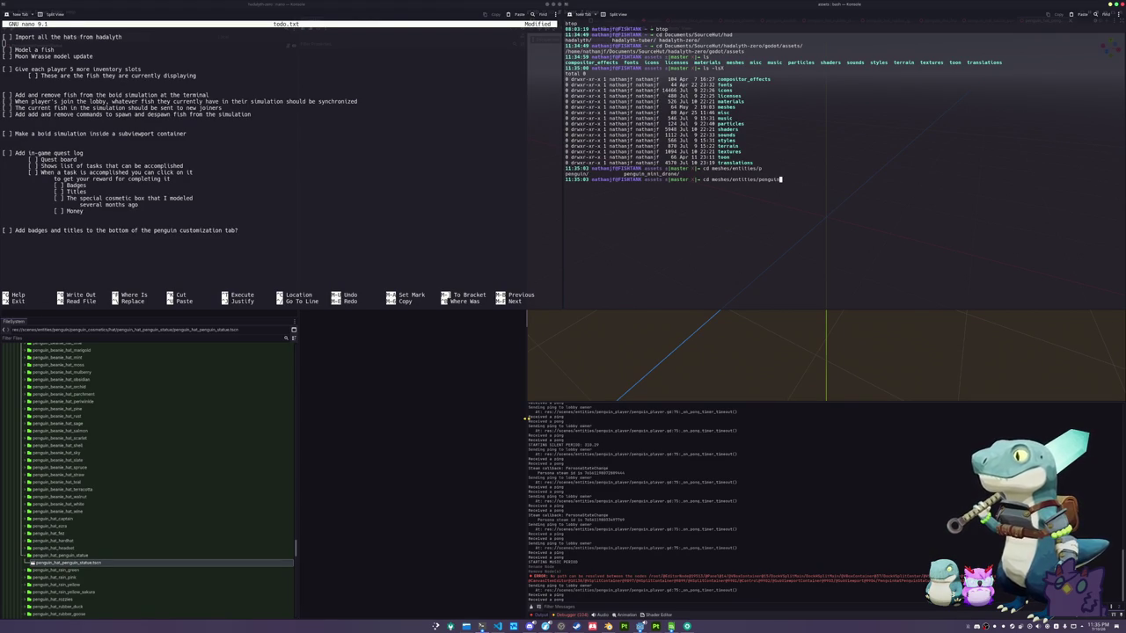
text(t)
key(Tab)
key(Return)
text(ls -lsX)
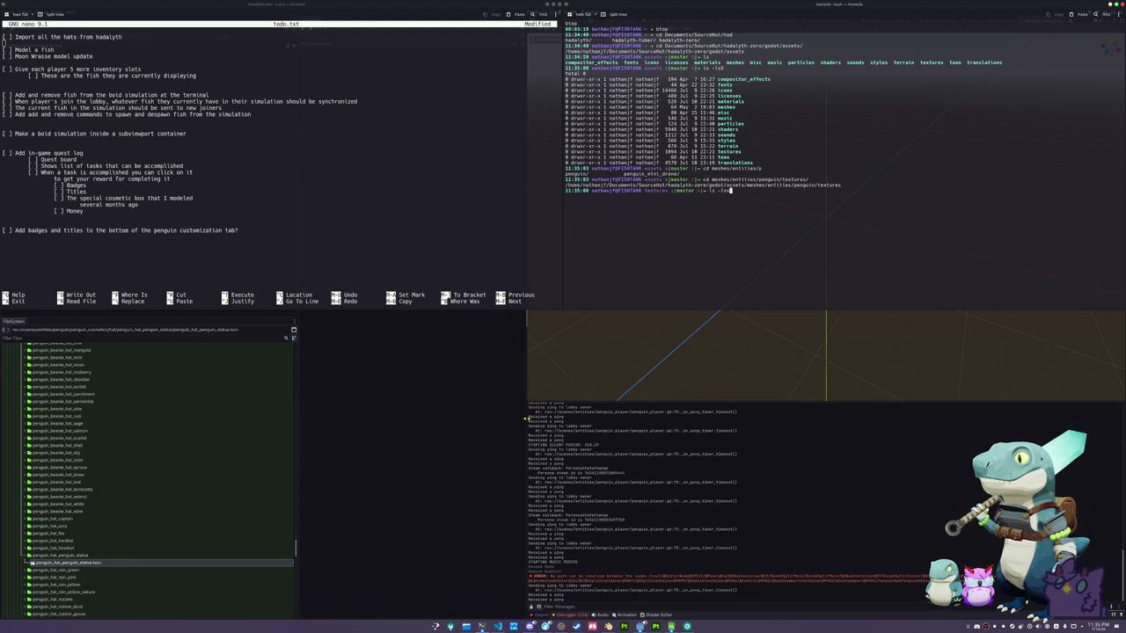
key(Return)
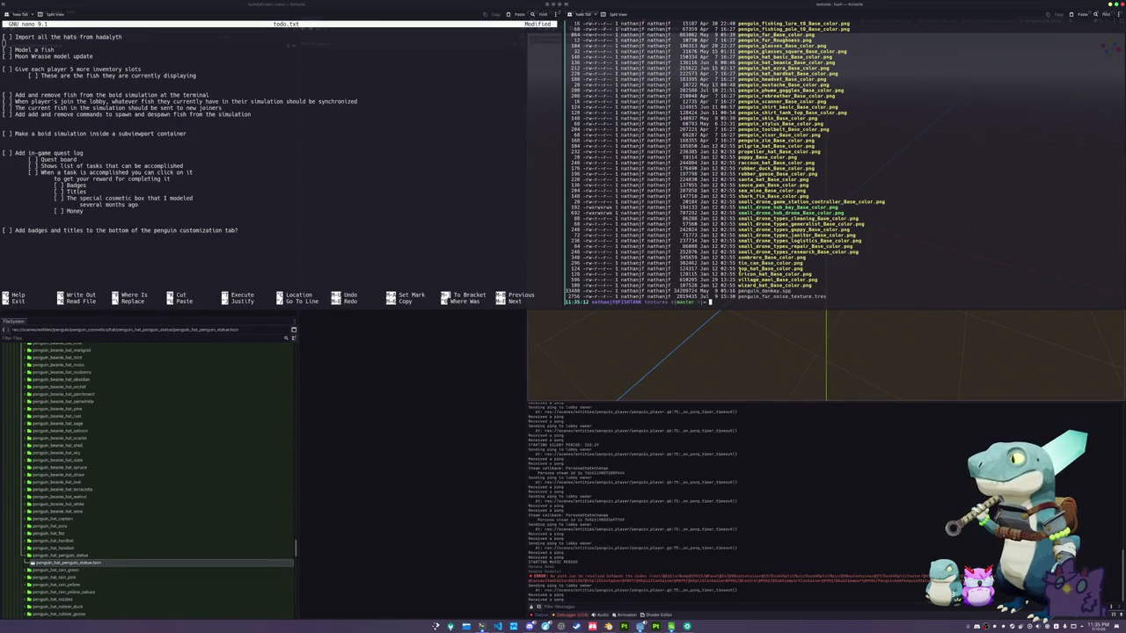
scroll(845, 158, up, 3)
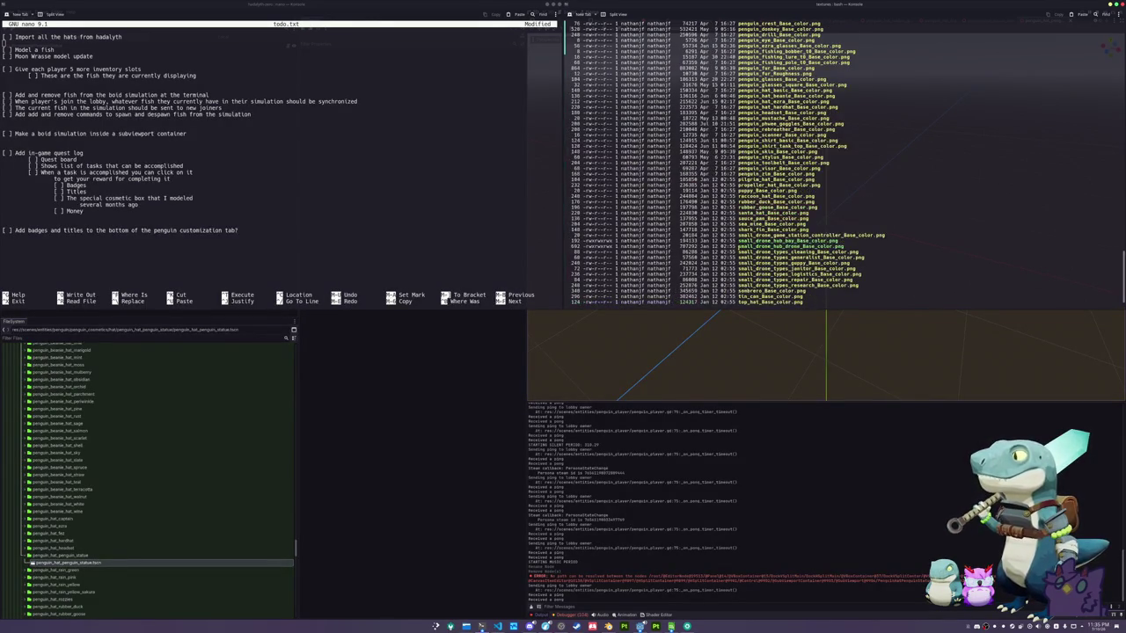
scroll(844, 158, up, 3)
scroll(844, 159, up, 6)
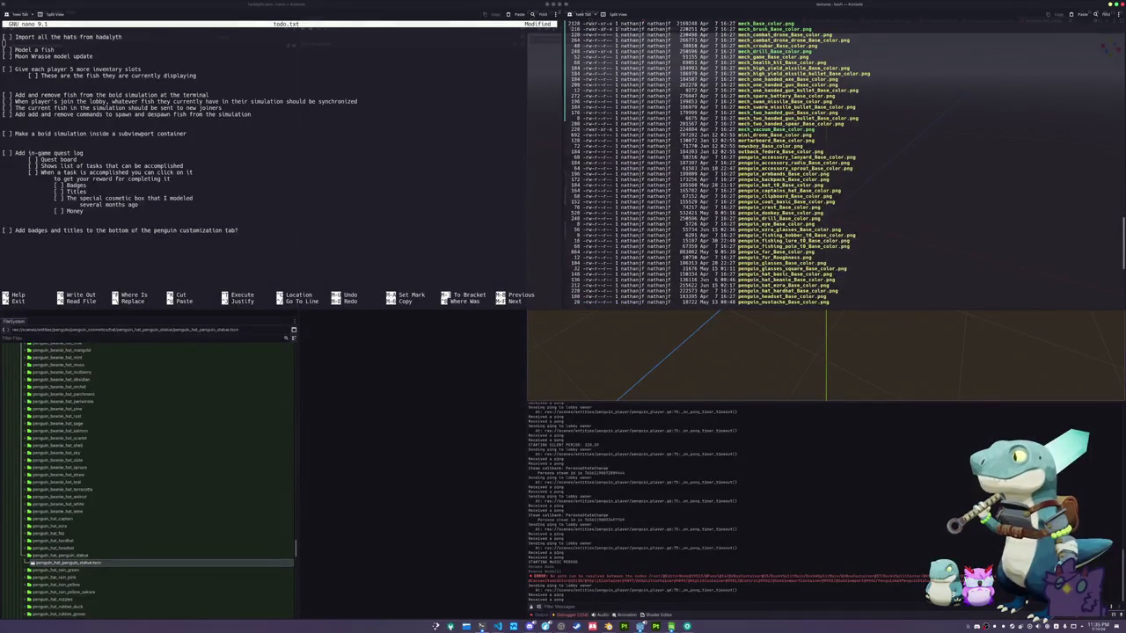
scroll(845, 158, up, 4)
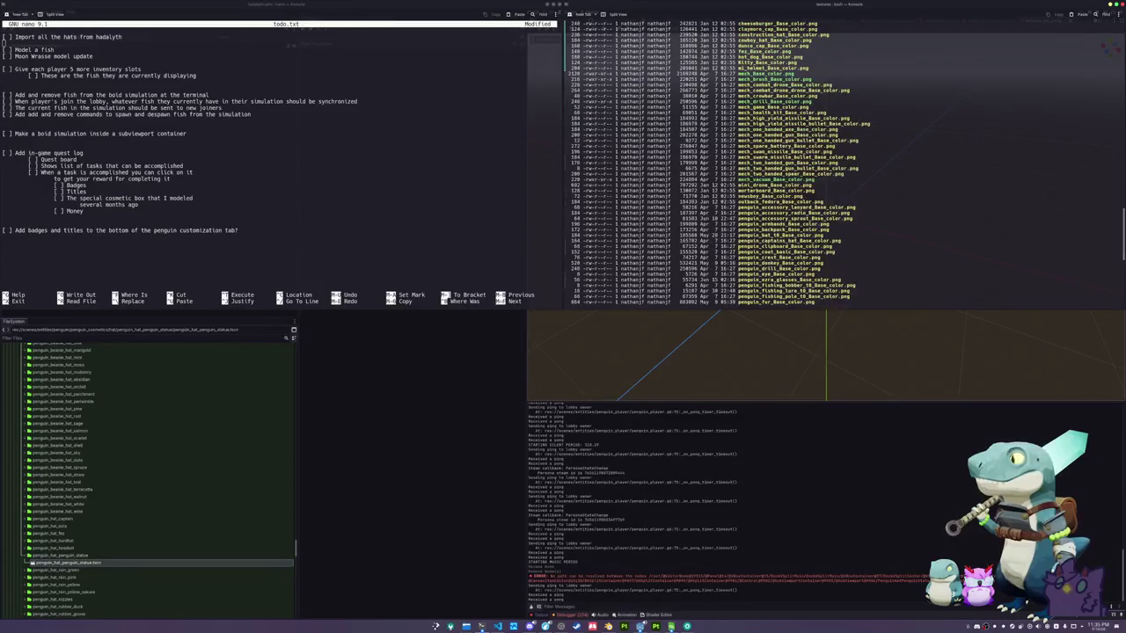
scroll(845, 158, up, 6)
scroll(844, 158, up, 3)
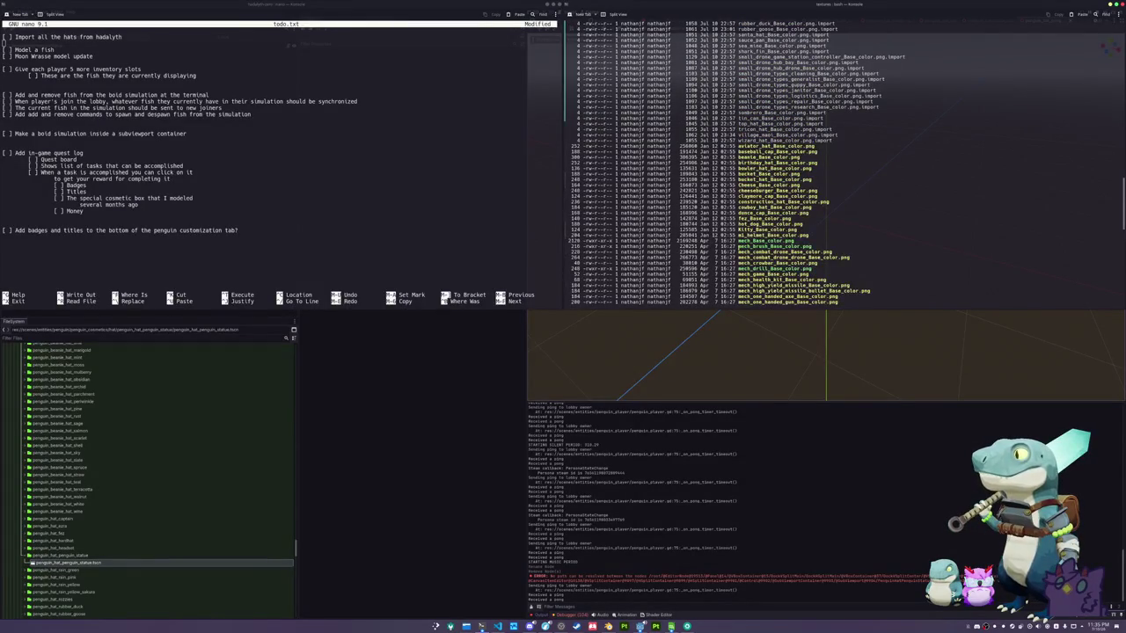
scroll(844, 159, up, 15)
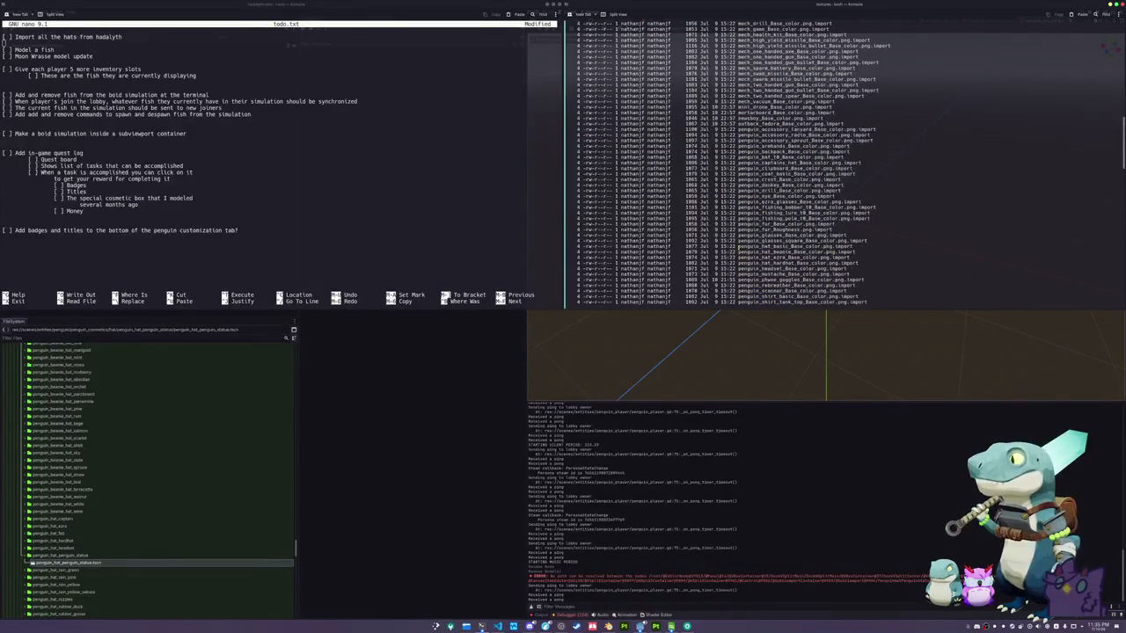
scroll(739, 246, down, 15)
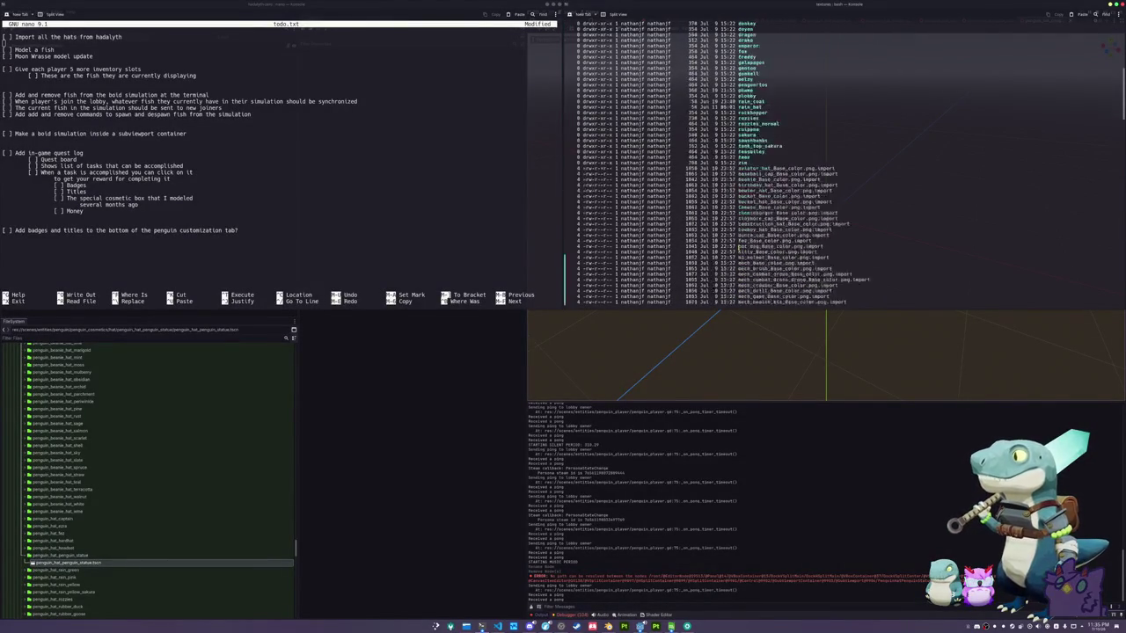
scroll(739, 176, down, 15)
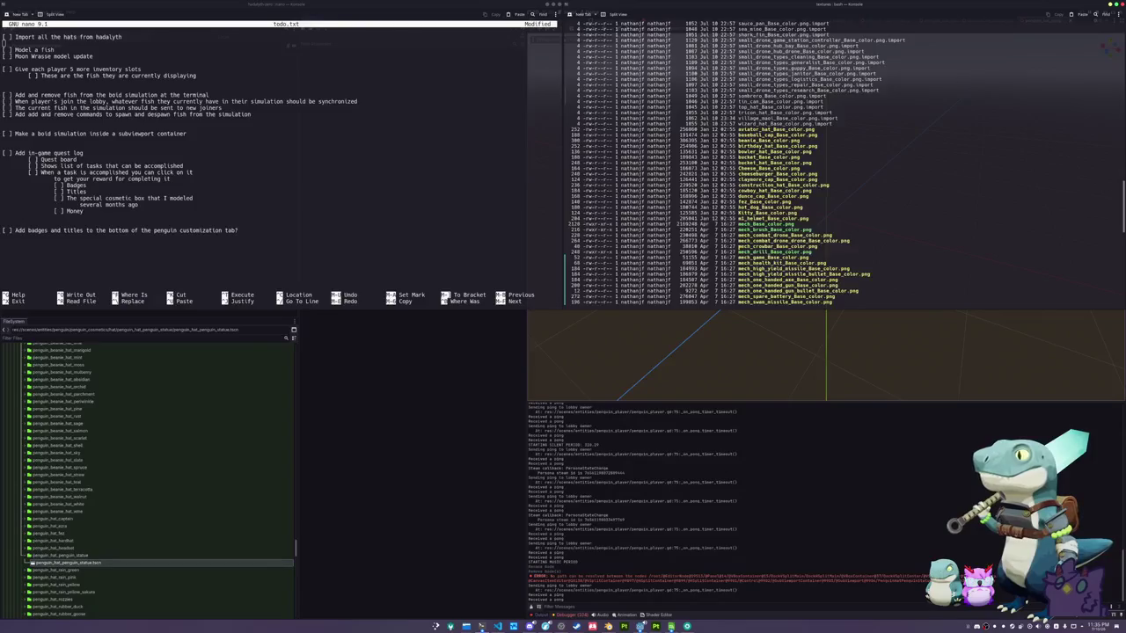
scroll(738, 176, down, 10)
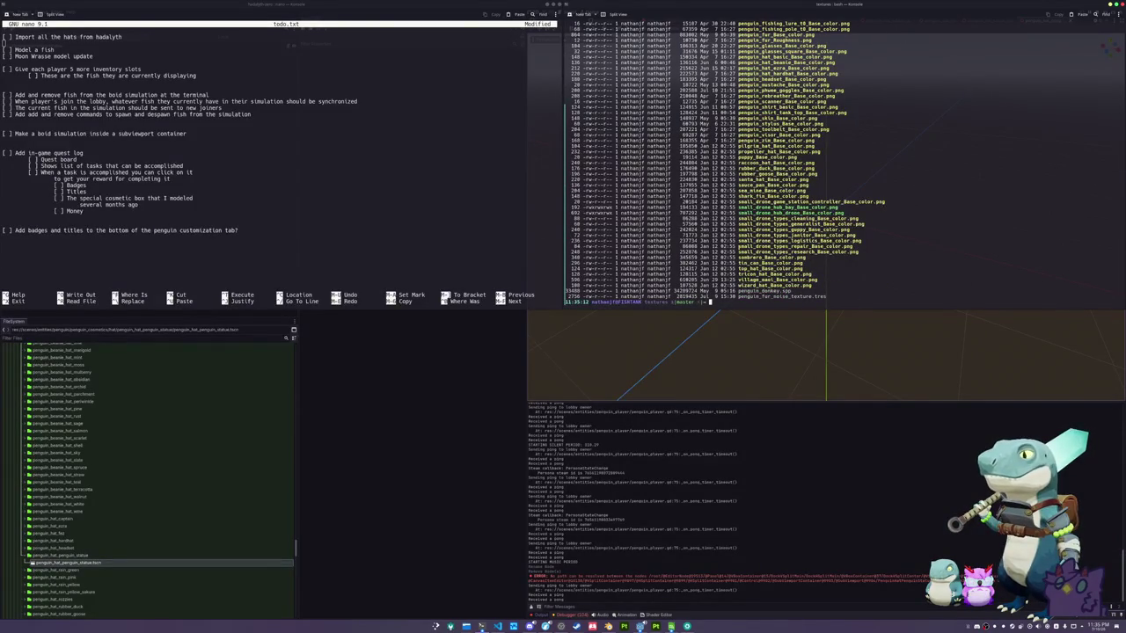
text(mag)
Rename village_maoi_Base_color.png to penguin_hat_penguin_statue.png with mv
key(BackSpace)
key(BackSpace)
key(BackSpace)
text(mv)
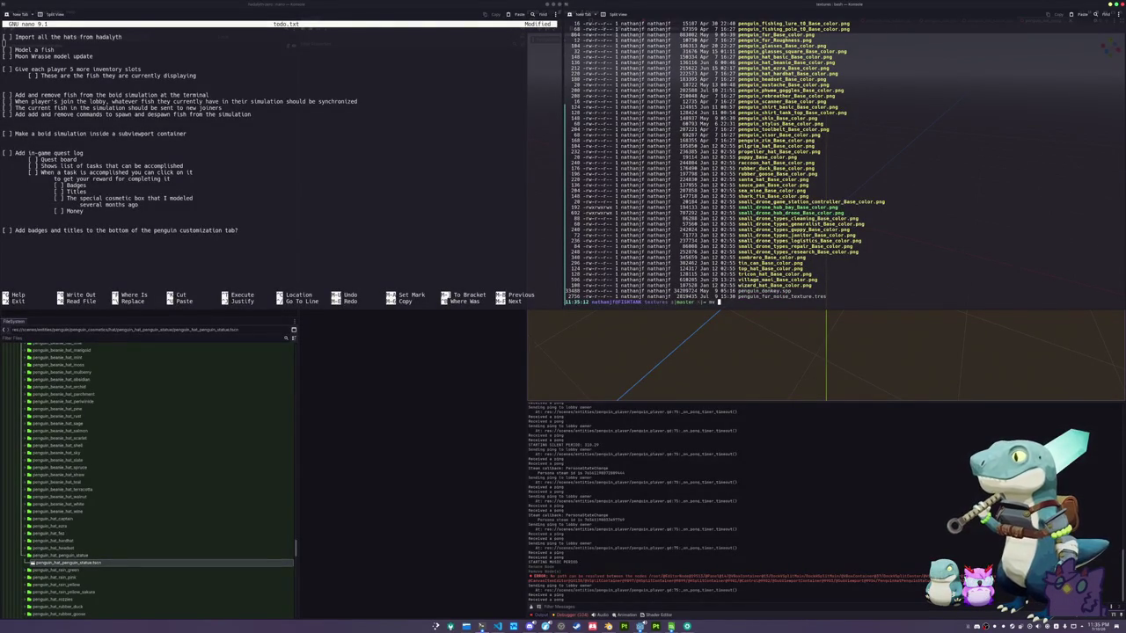
text(il)
key(Tab)
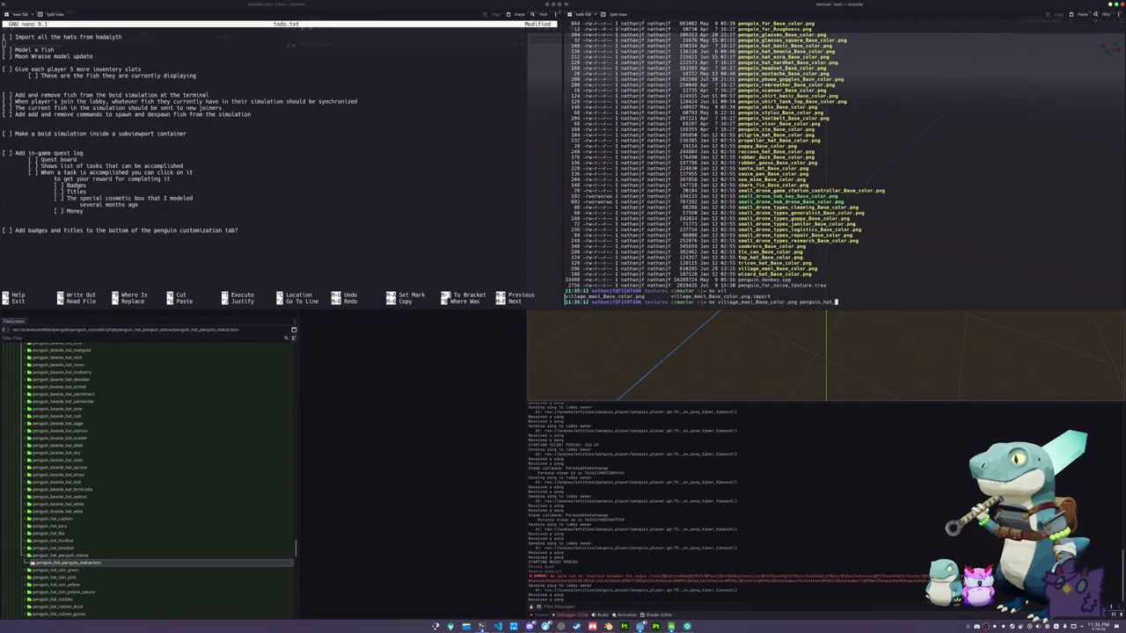
text(penguin_statue.png)
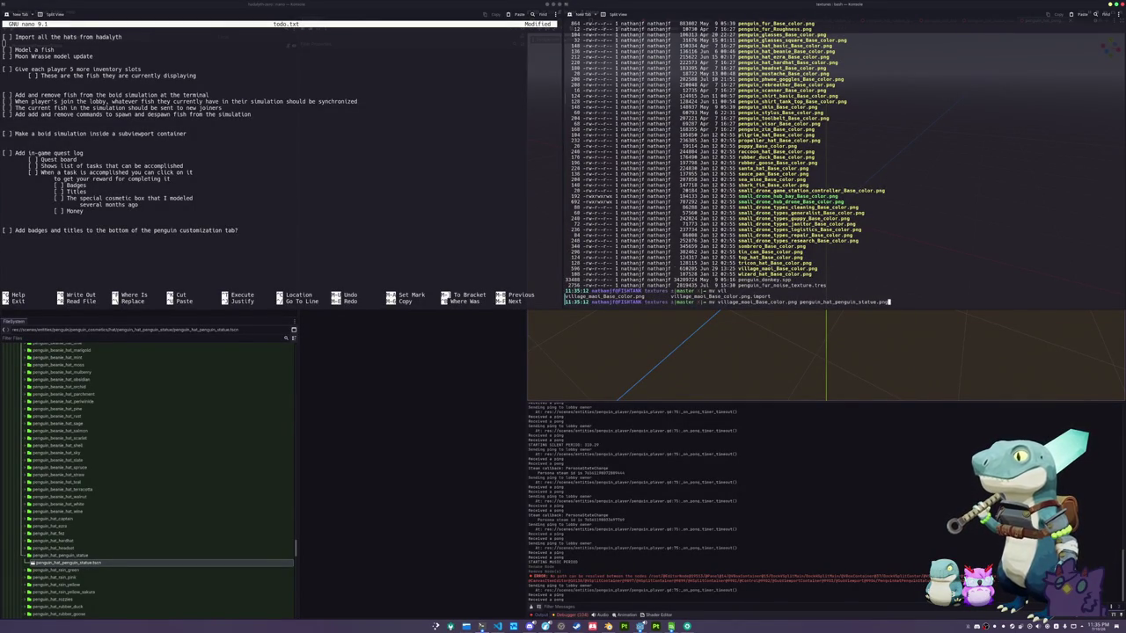
key(Return)
text(mogrify -resize 512x512 p)
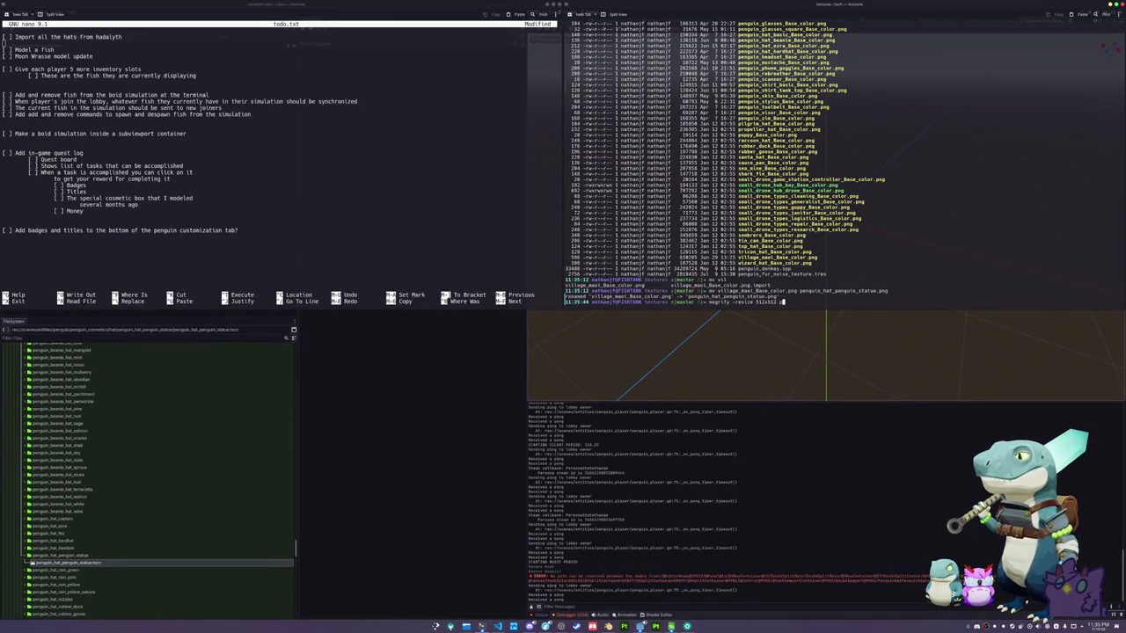
Resize penguin_hat_penguin_statue.png to 512x512 with mogrify and list the folder to verify
key(Tab)
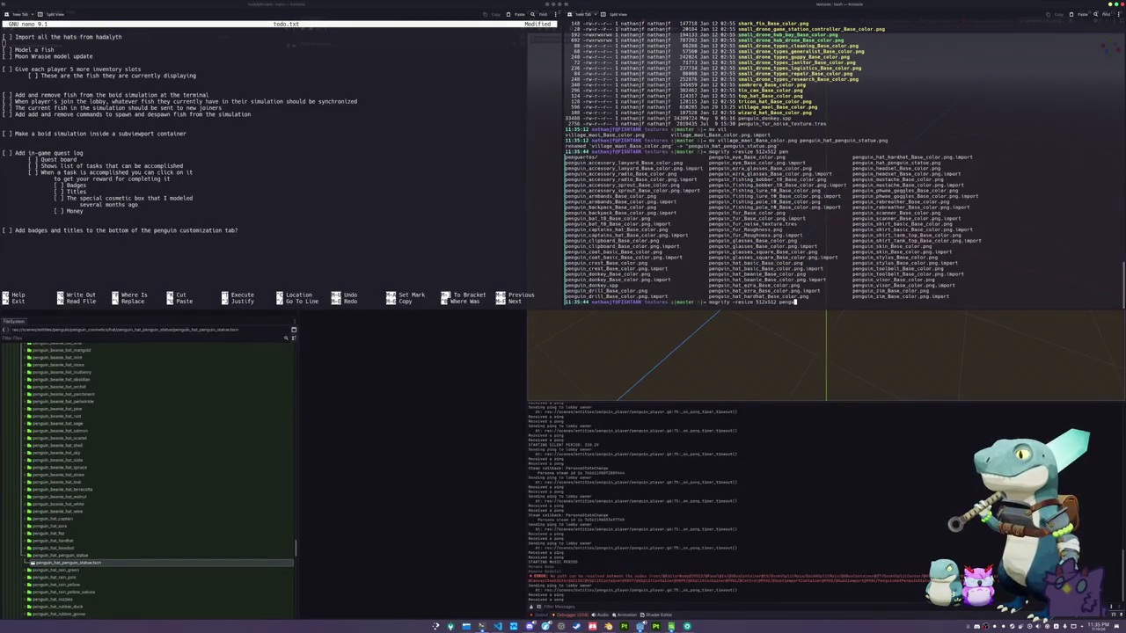
key(Tab)
text(h)
key(Tab)
text(a)
key(Tab)
text(p)
key(Tab)
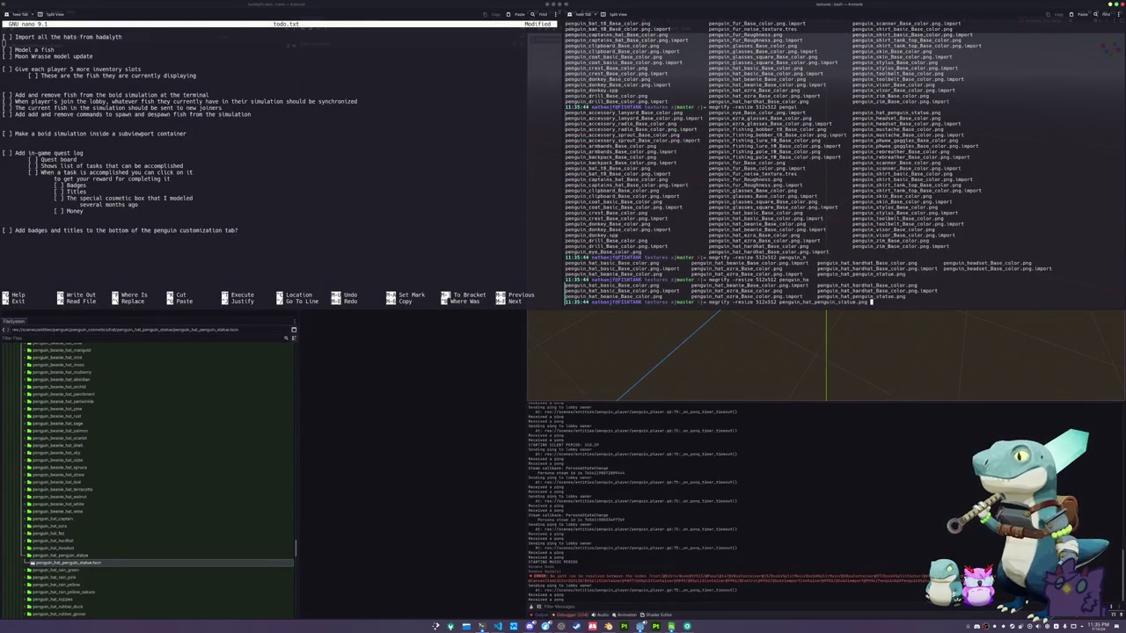
key(Return)
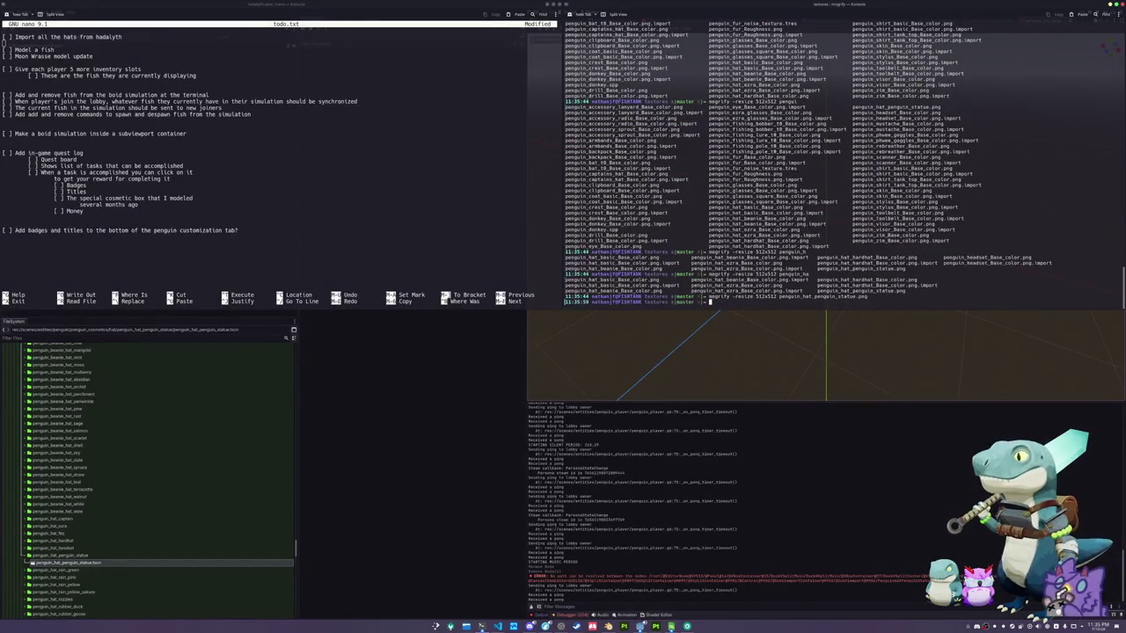
text(ls -la)
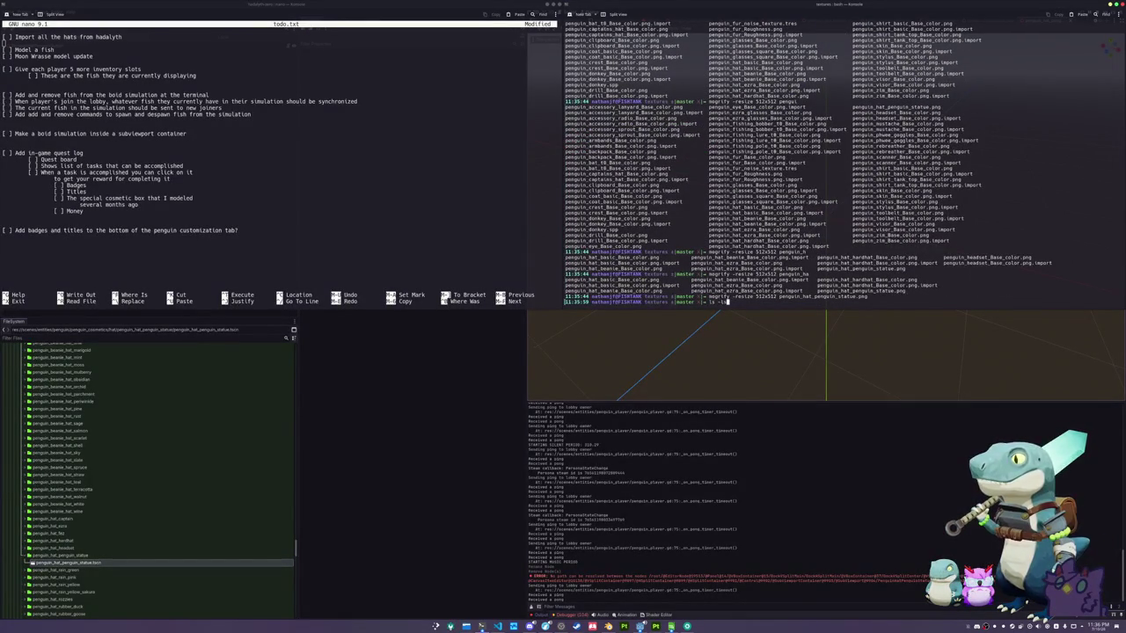
key(Return)
click(440, 387)
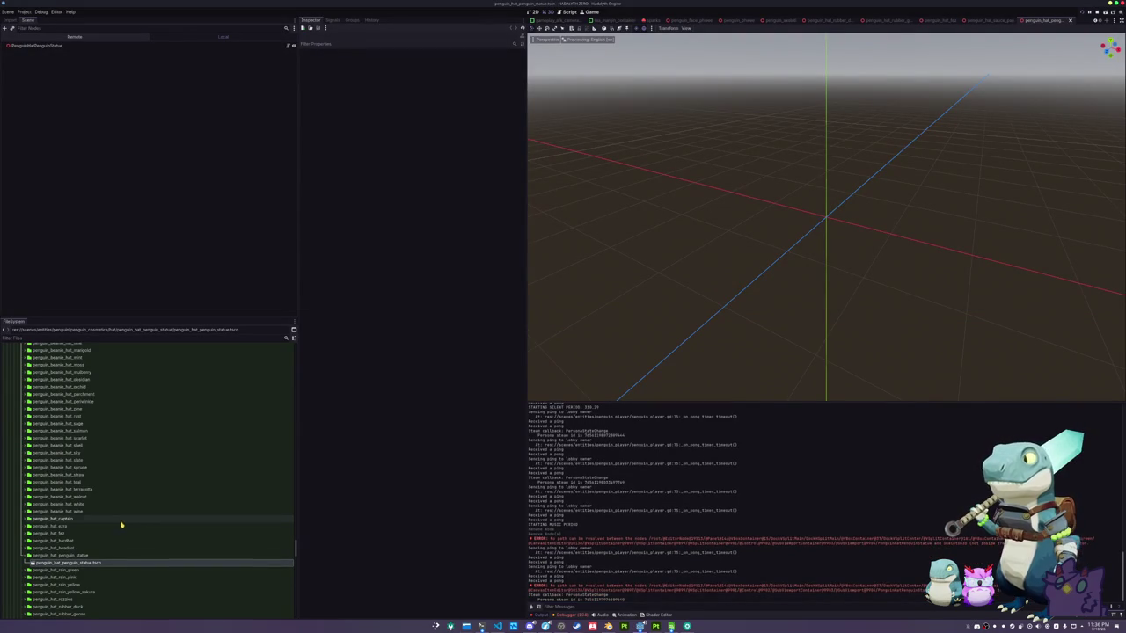
Filter files by 'statue', drag penguin_hat_penguin_statue.glb into the scene, and make its children editable
scroll(121, 519, up, 5)
click(55, 339)
text(statue)
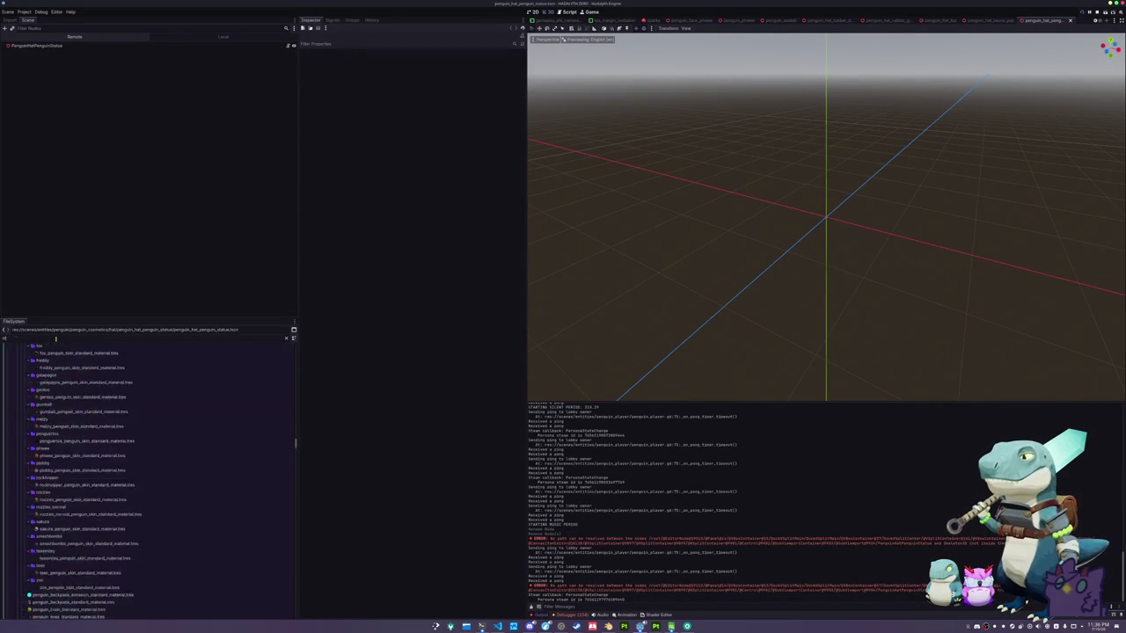
mouse_move(55, 437)
mouse_down()
mouse_move(114, 169)
mouse_move(54, 35)
mouse_move(62, 52)
mouse_up()
right_click(61, 53)
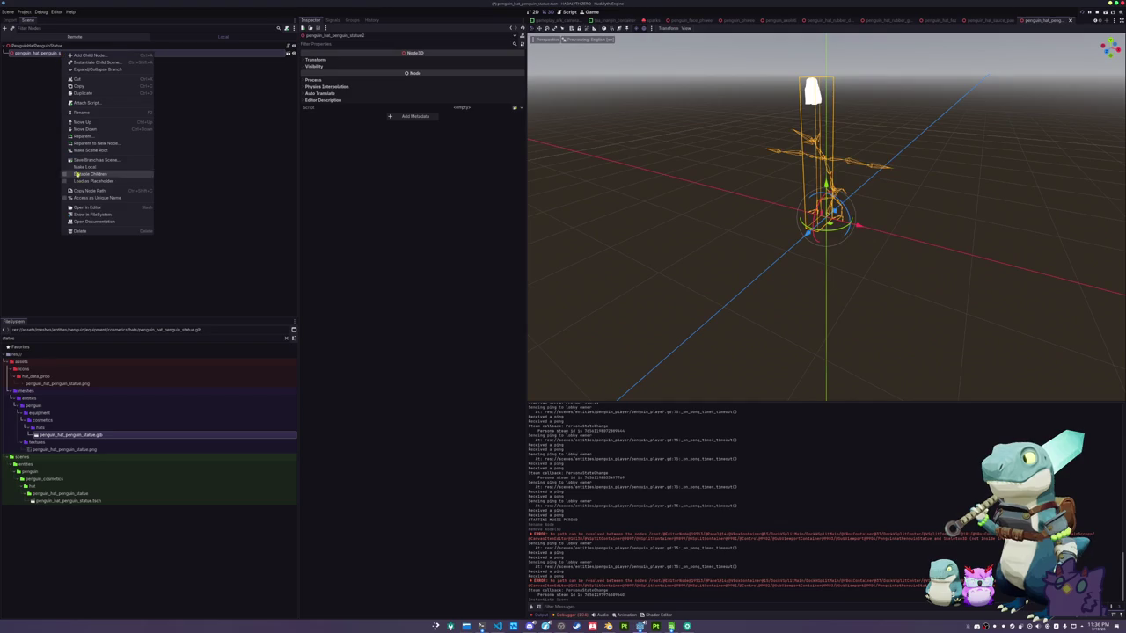
click(90, 175)
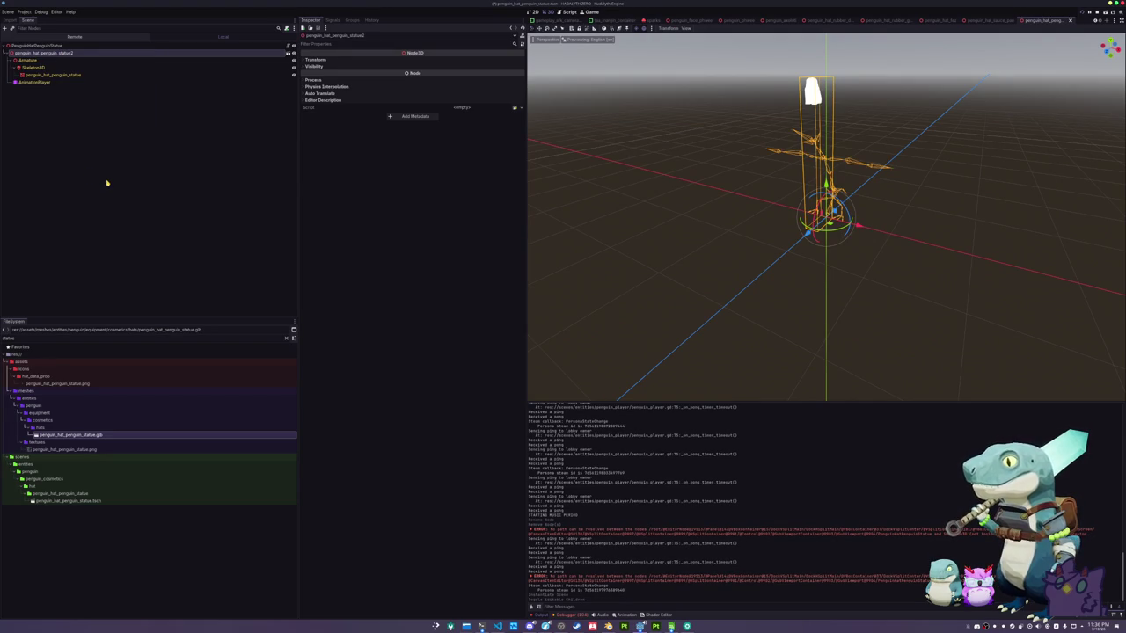
Select the statue mesh and check its Geometry Material Override options without choosing one
click(48, 75)
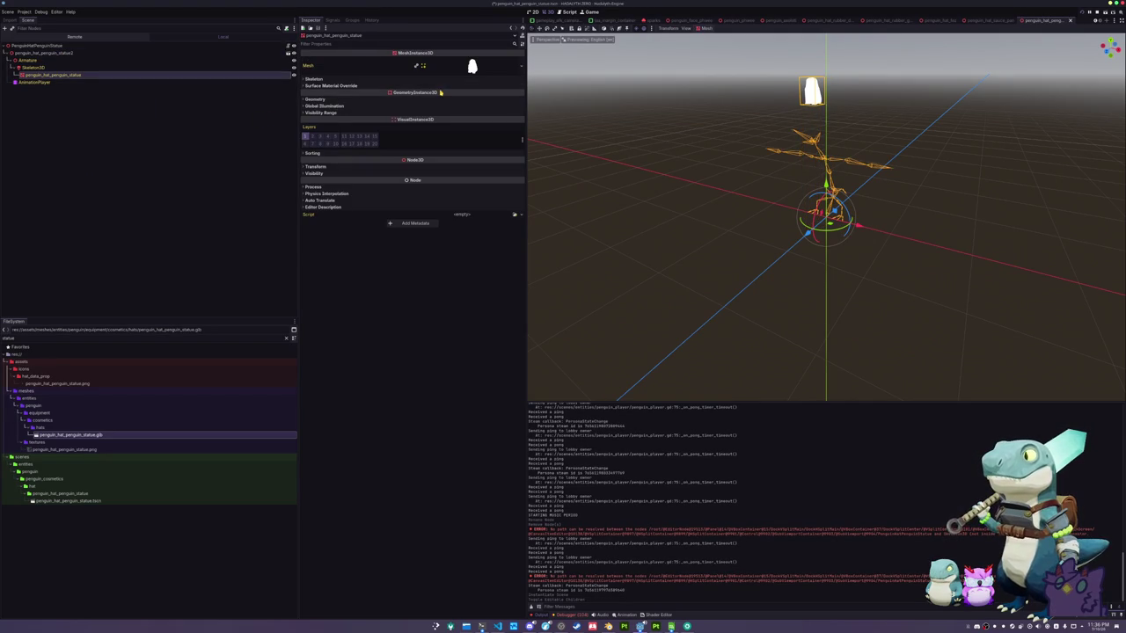
click(431, 99)
click(514, 107)
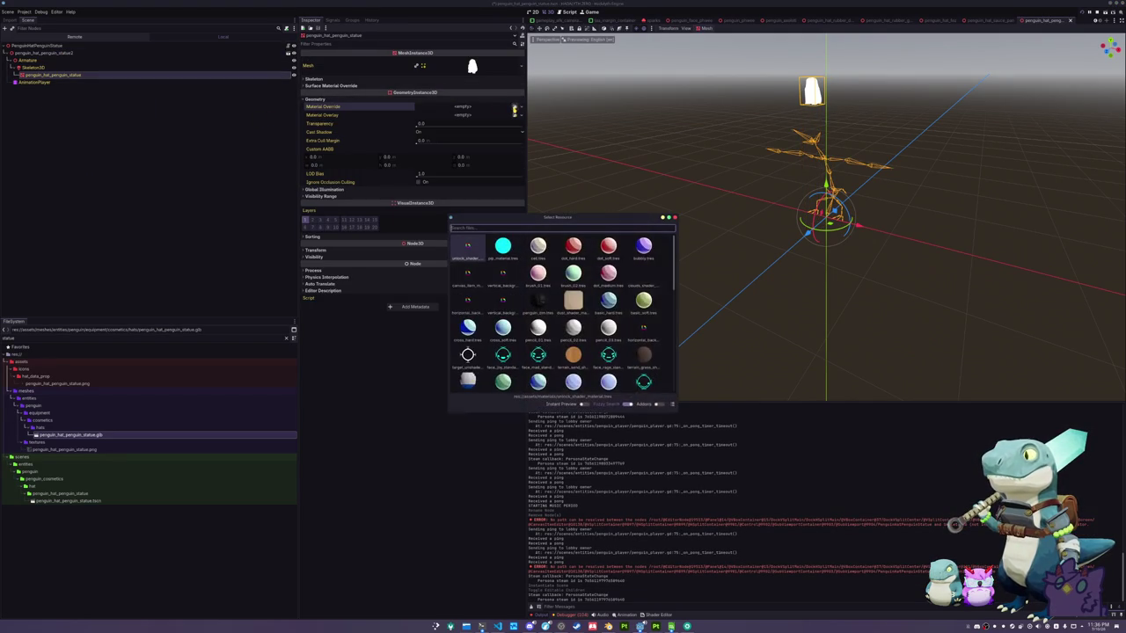
click(316, 379)
Clear the FileSystem filter and select the rubber duck hat material
click(97, 448)
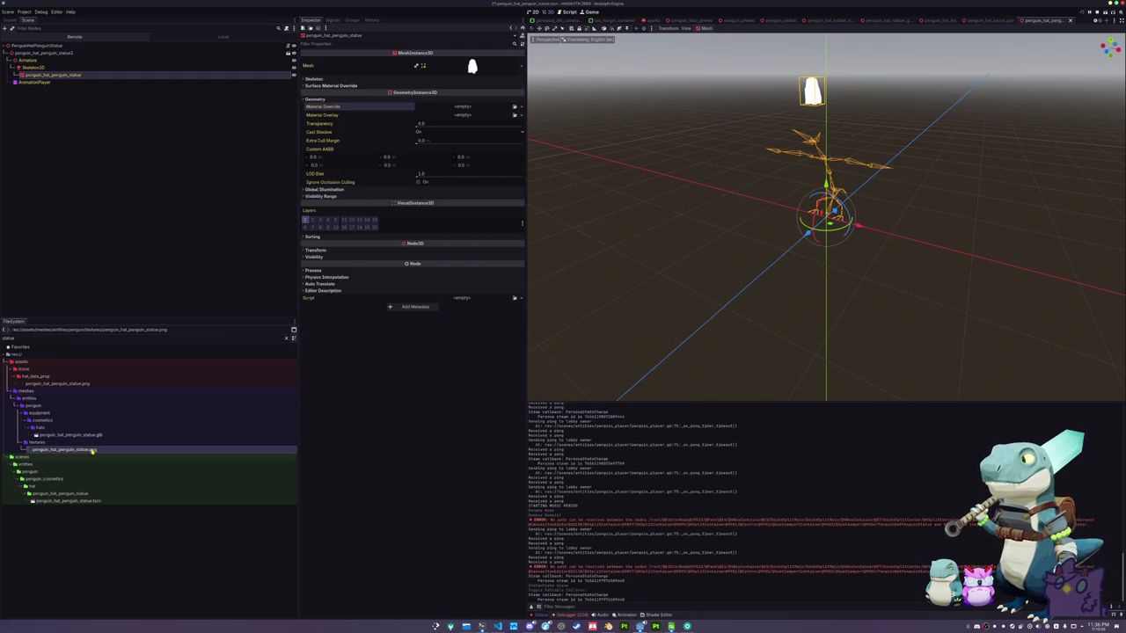
click(286, 339)
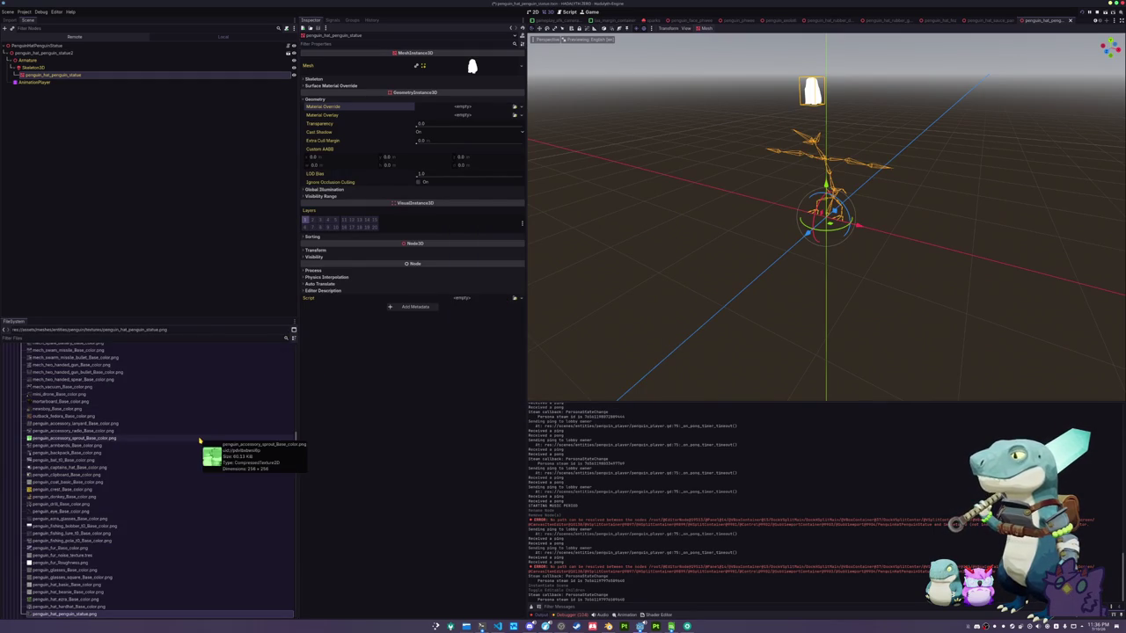
scroll(125, 470, down, 6)
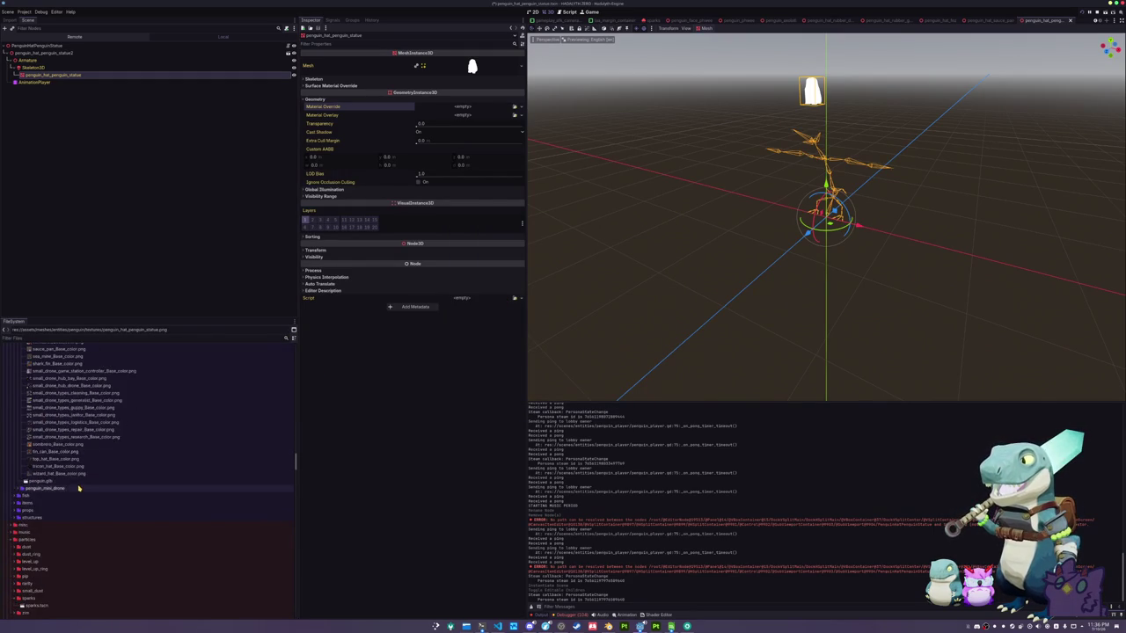
scroll(77, 486, up, 15)
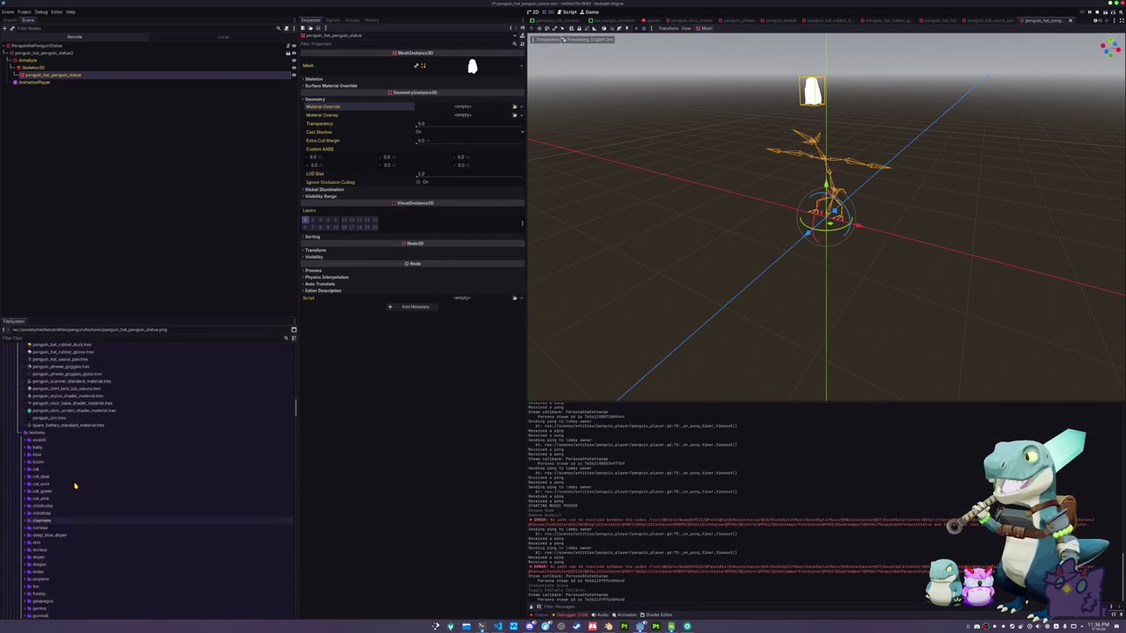
click(75, 449)
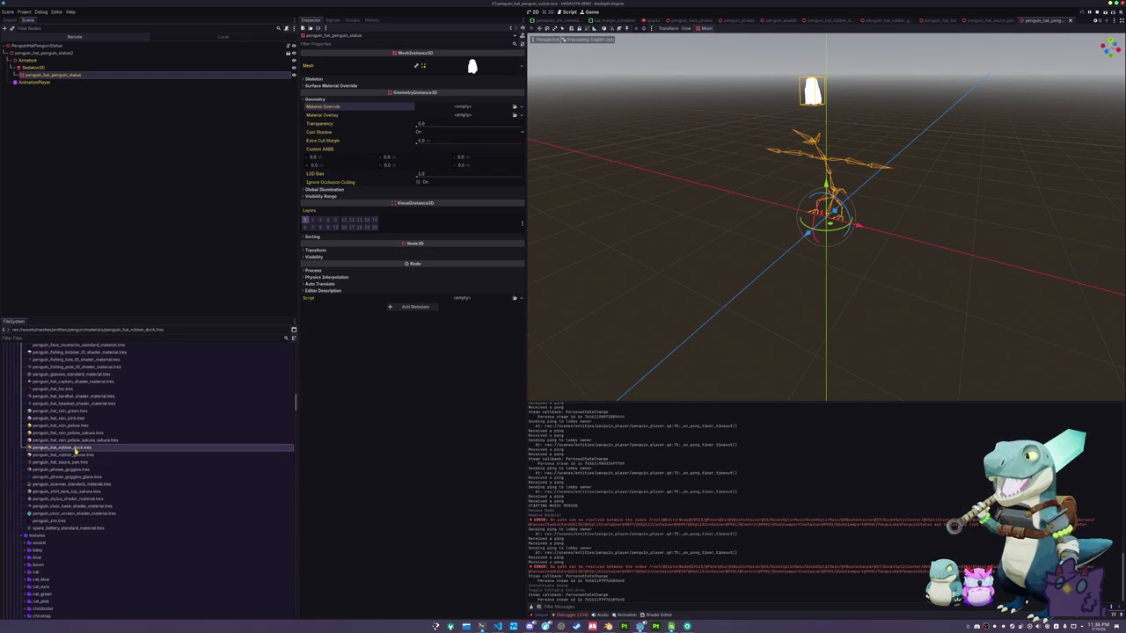
Duplicate penguin_hat_rubber_duck.tres as penguin_hat_penguin_statue.tres
key(ctrl+d)
key(Right)
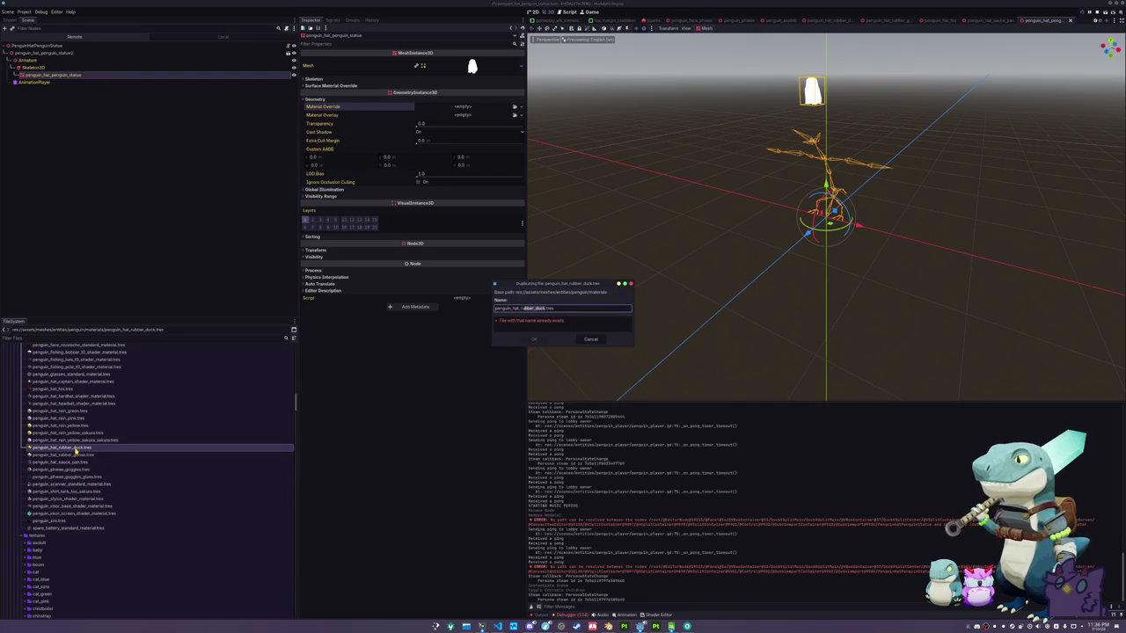
text(penguin_statu)
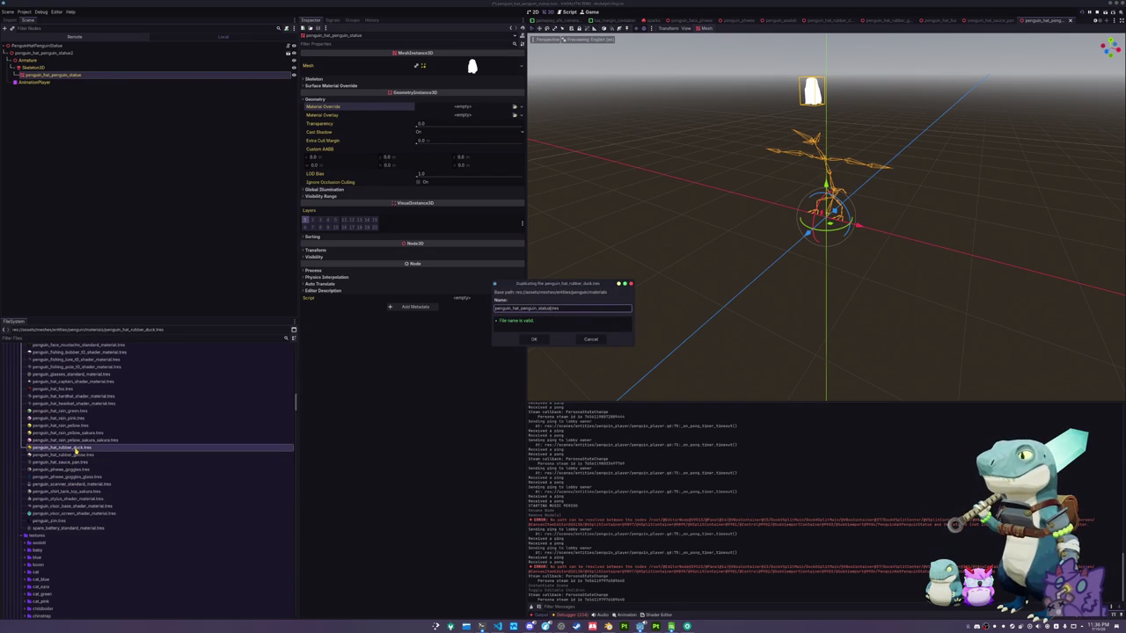
key(Return)
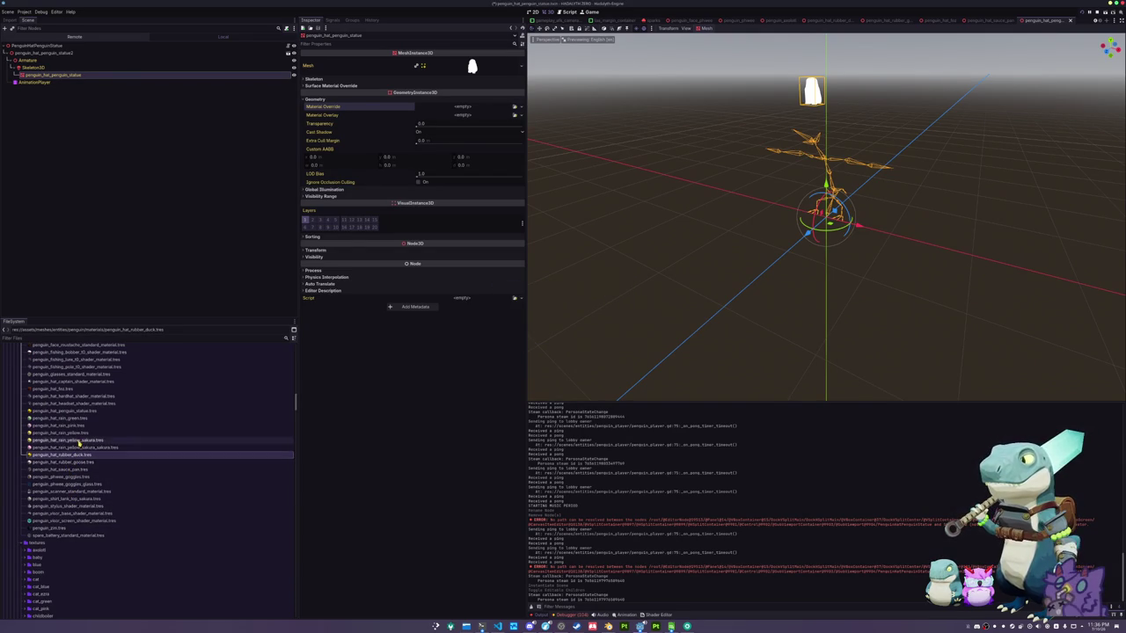
Locate and open the new penguin_hat_penguin_statue material
click(77, 448)
click(72, 439)
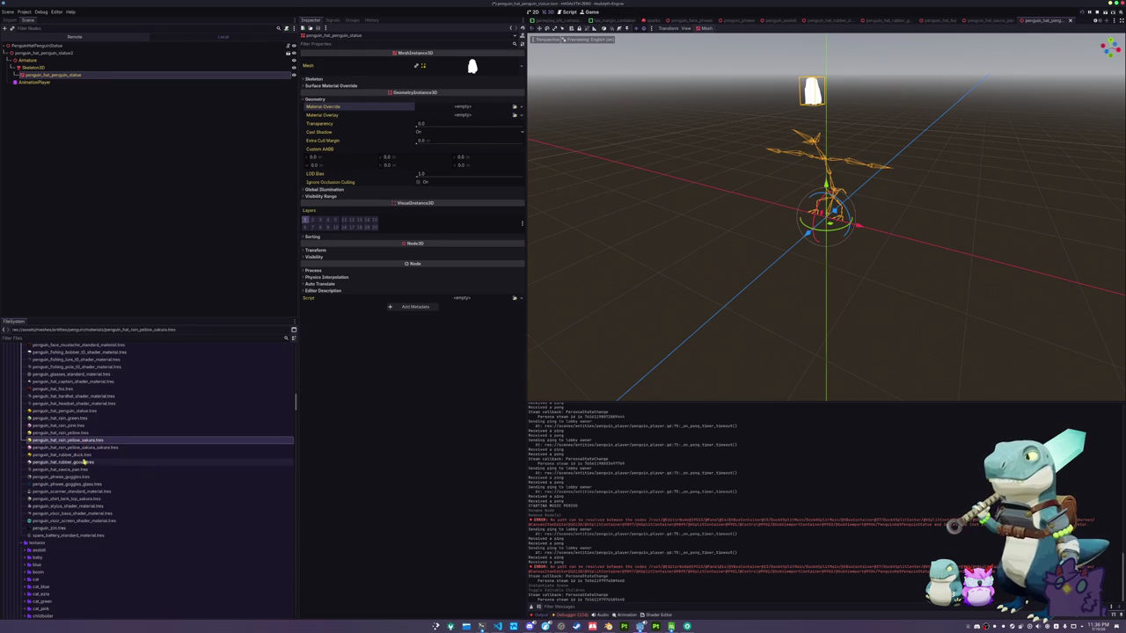
click(85, 463)
scroll(85, 466, up, 2)
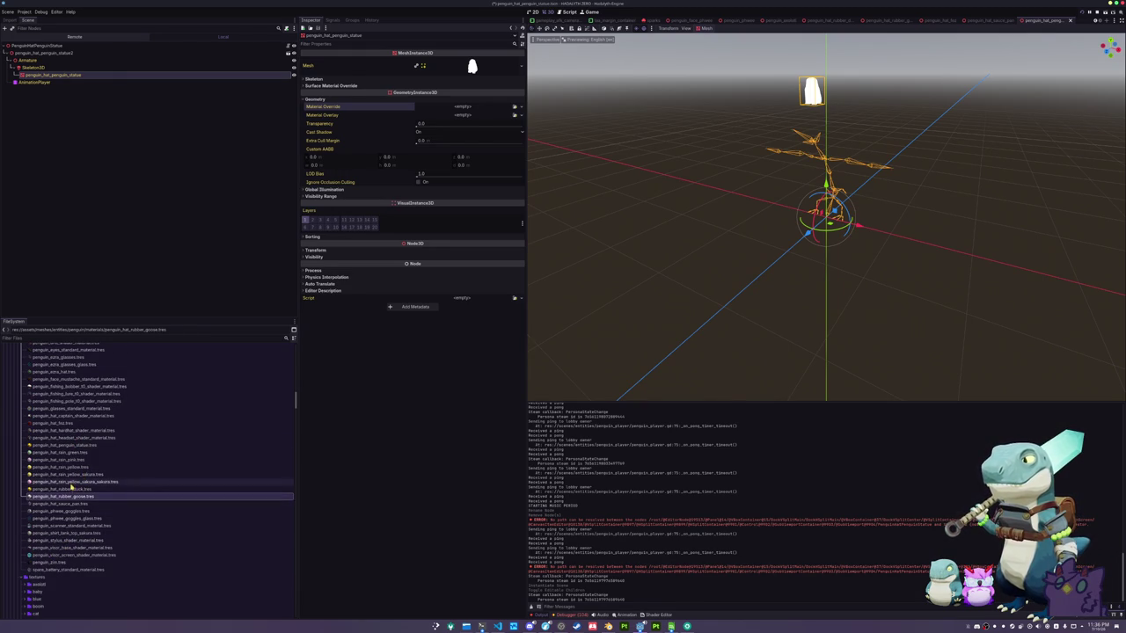
click(77, 445)
Set the material's albedo texture to the grey penguin statue texture and save
click(518, 111)
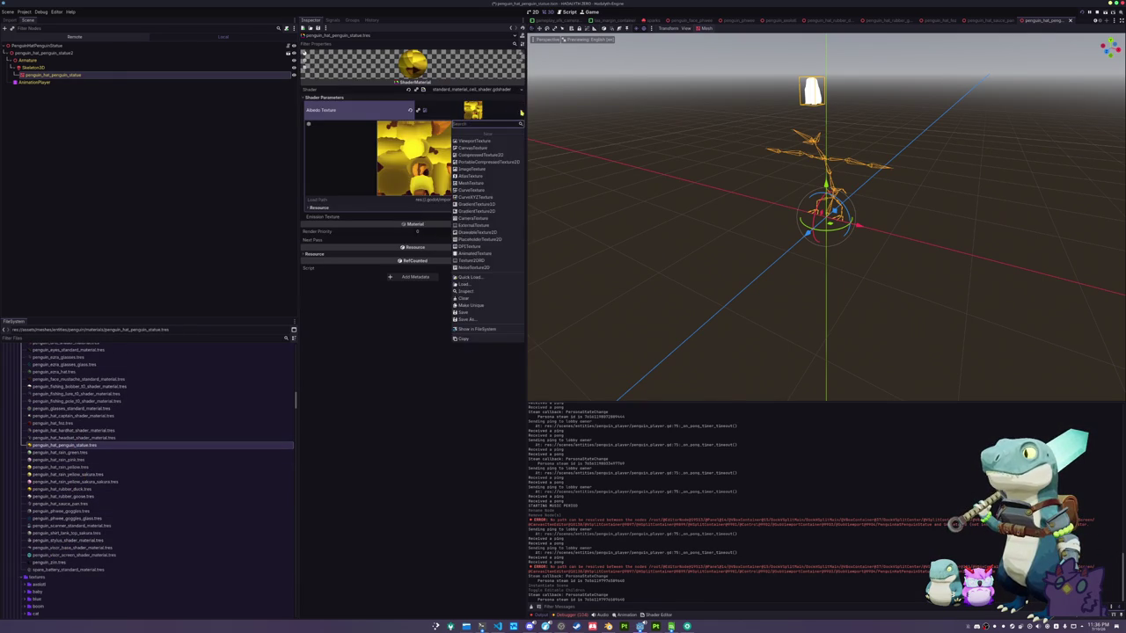
click(466, 280)
text(penguin_hat)
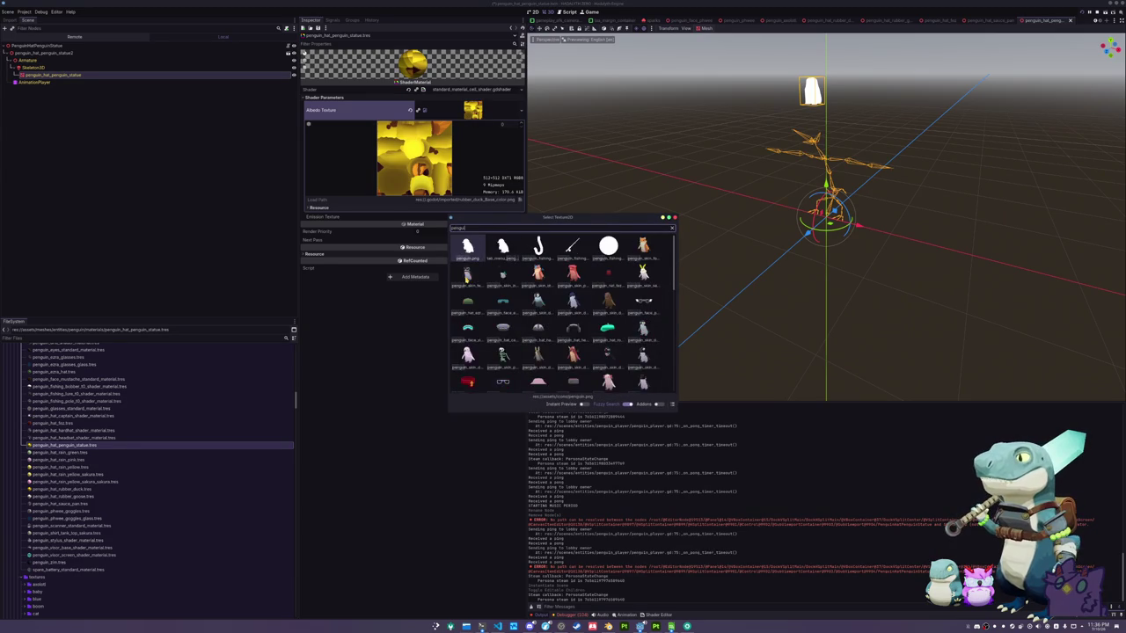
key(BackSpace)
key(BackSpace)
key(BackSpace)
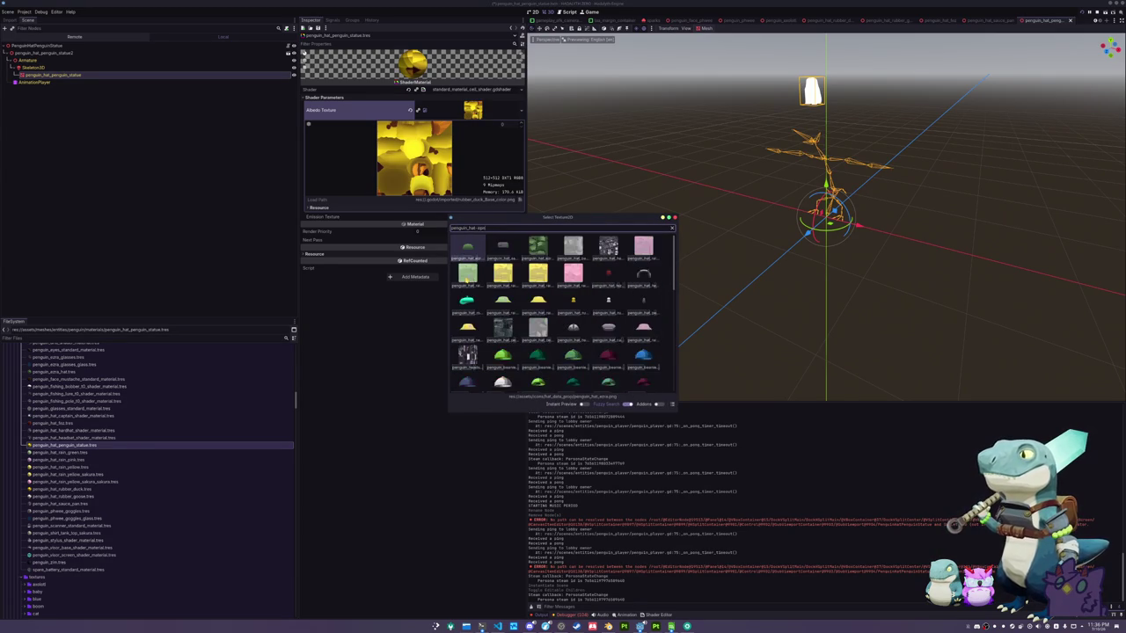
text(uin)
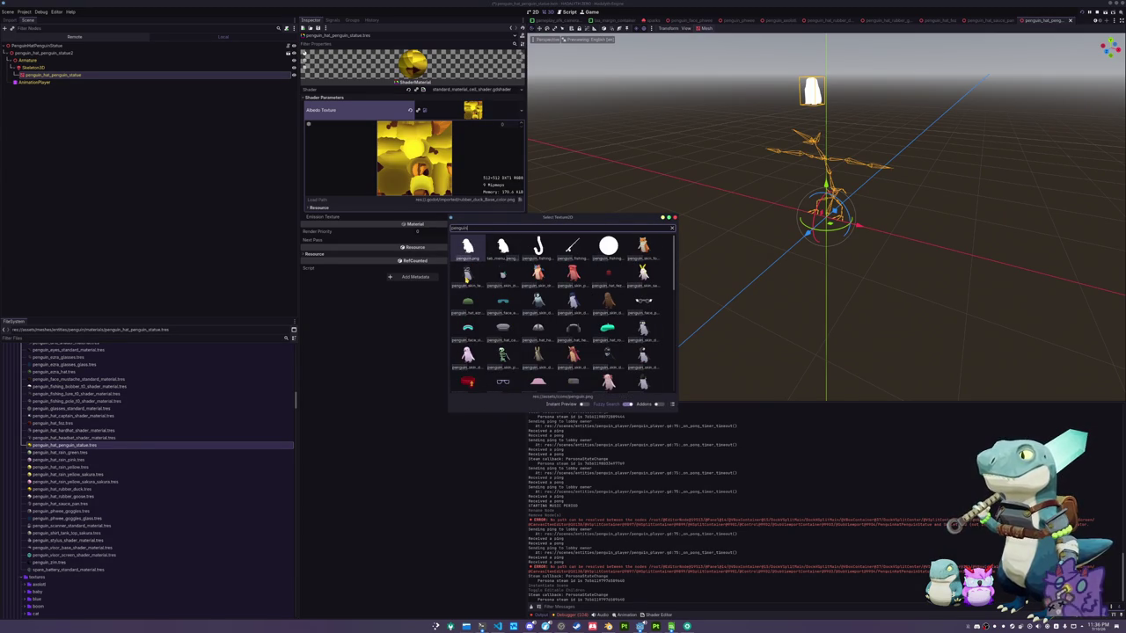
scroll(563, 317, down, 3)
click(466, 280)
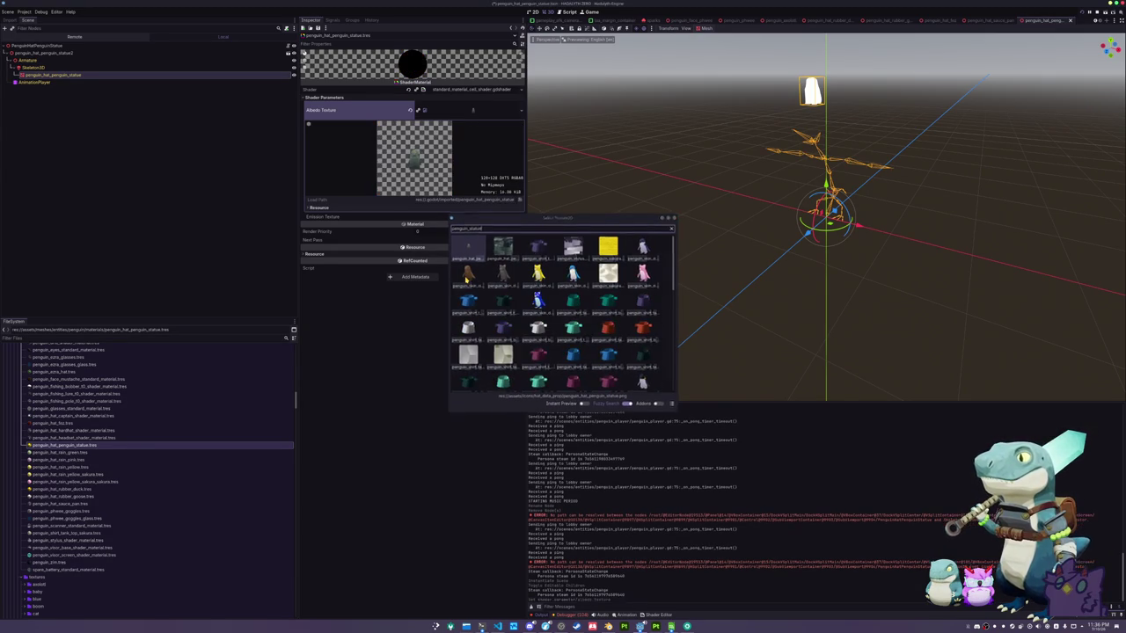
key(Return)
key(ctrl+s)
Reassign the albedo texture via Quick Load filtered by 'camo', save, and reselect the statue mesh
click(522, 111)
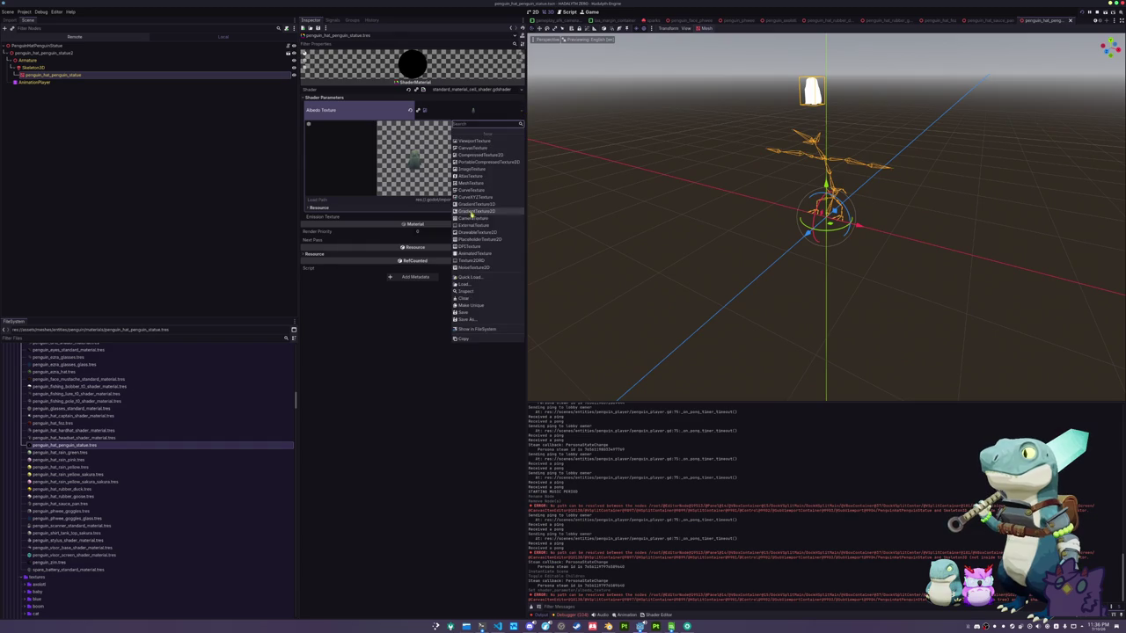
click(468, 277)
text(penguin_hat_)
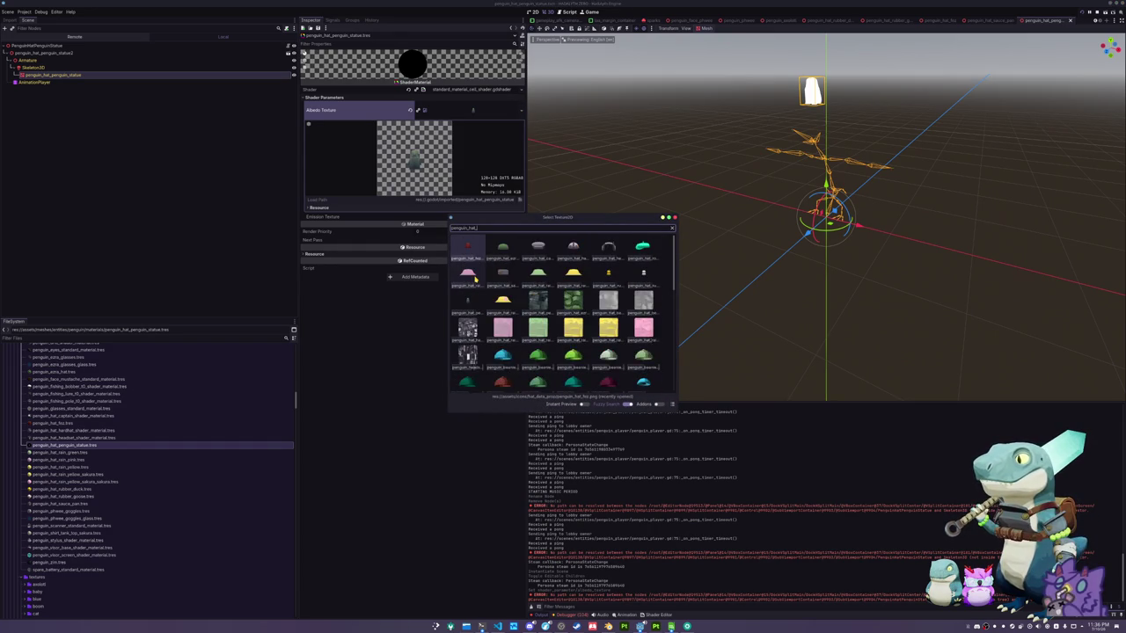
text(camo)
key(Return)
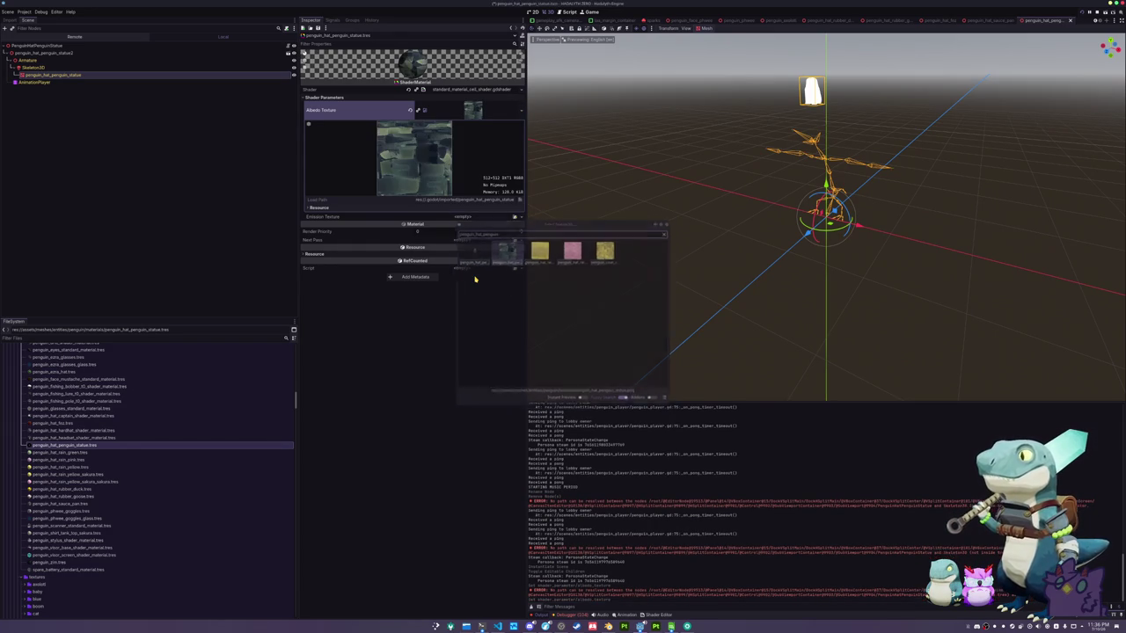
key(ctrl+s)
click(62, 75)
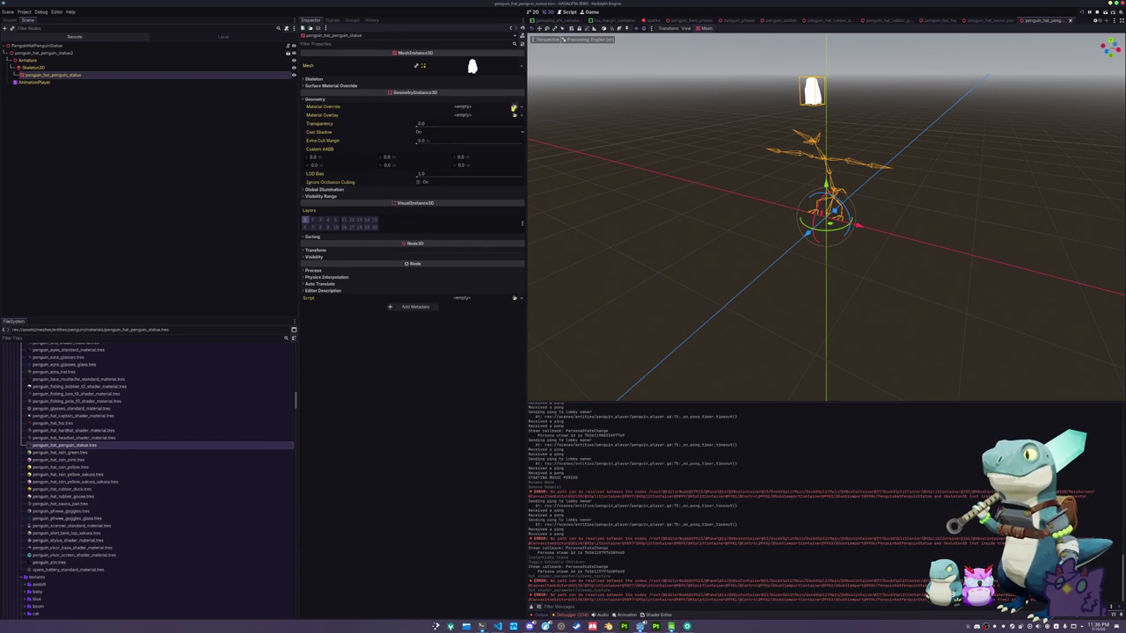
Set the statue mesh's Material Override to the penguin_hat_penguin_statue material
click(514, 106)
text(penguin_ha)
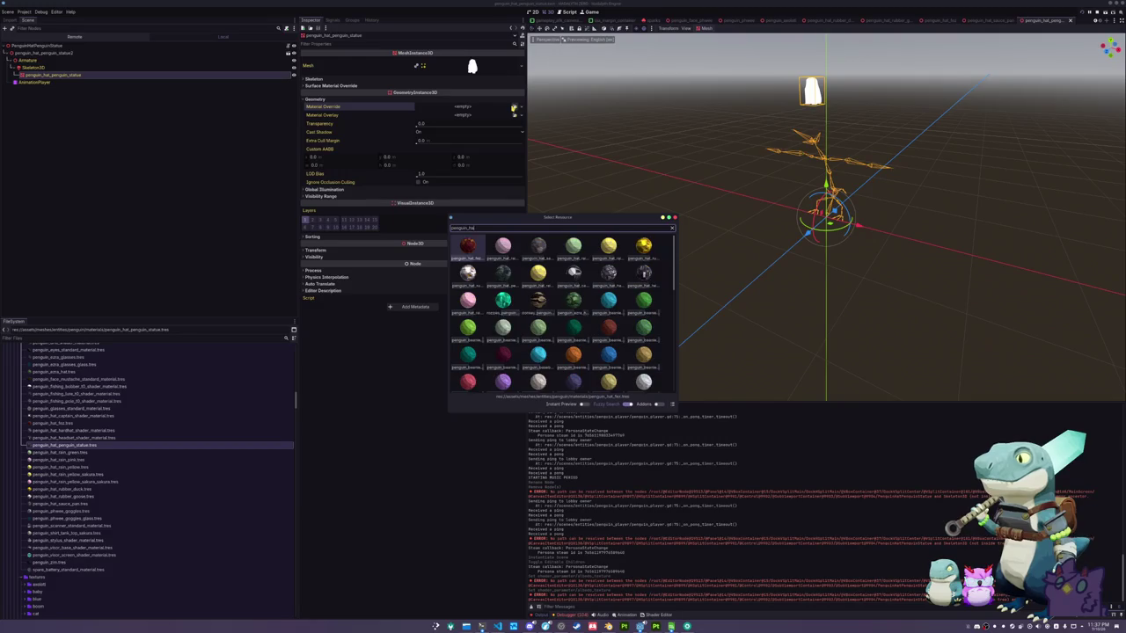
text(t_penguin)
key(Return)
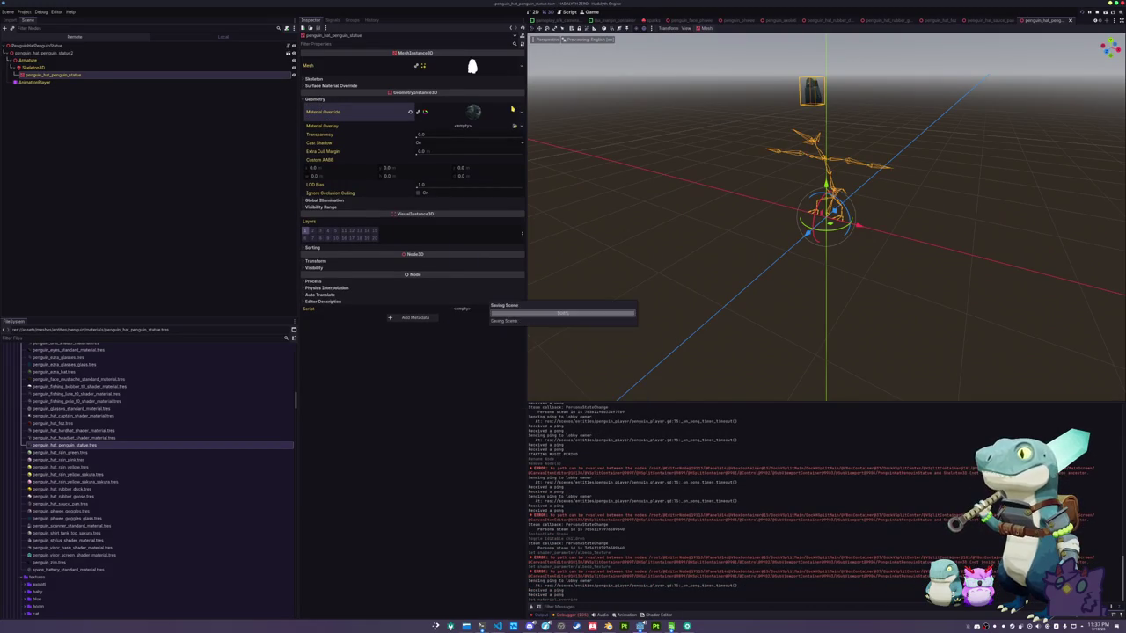
Assign Skeleton3D as the Skeleton of the root PenguinHatPenguinStatue node
click(101, 45)
click(464, 60)
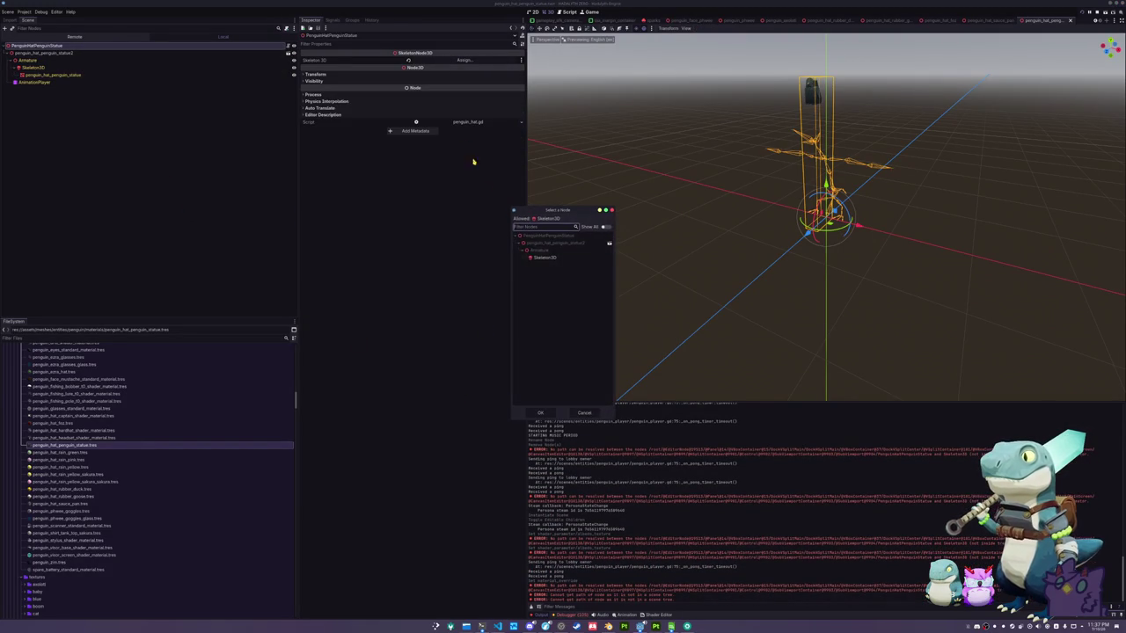
double_click(544, 257)
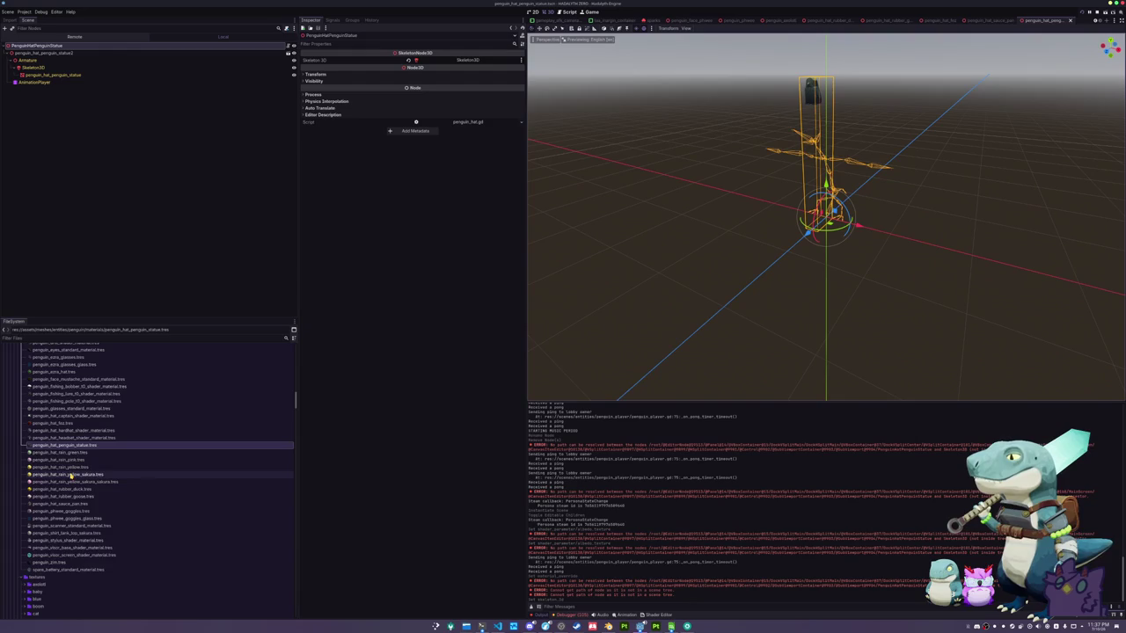
Scroll the FileSystem and select the penguin_hat_sauce_pan hat data file
scroll(70, 476, down, 5)
scroll(70, 476, down, 20)
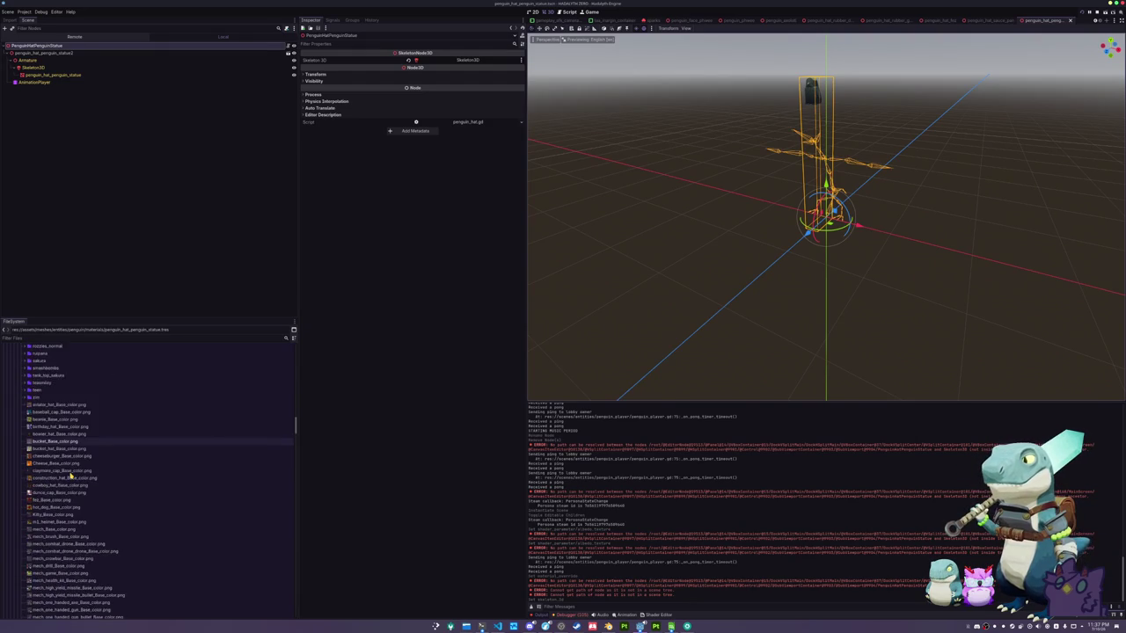
scroll(70, 476, down, 7)
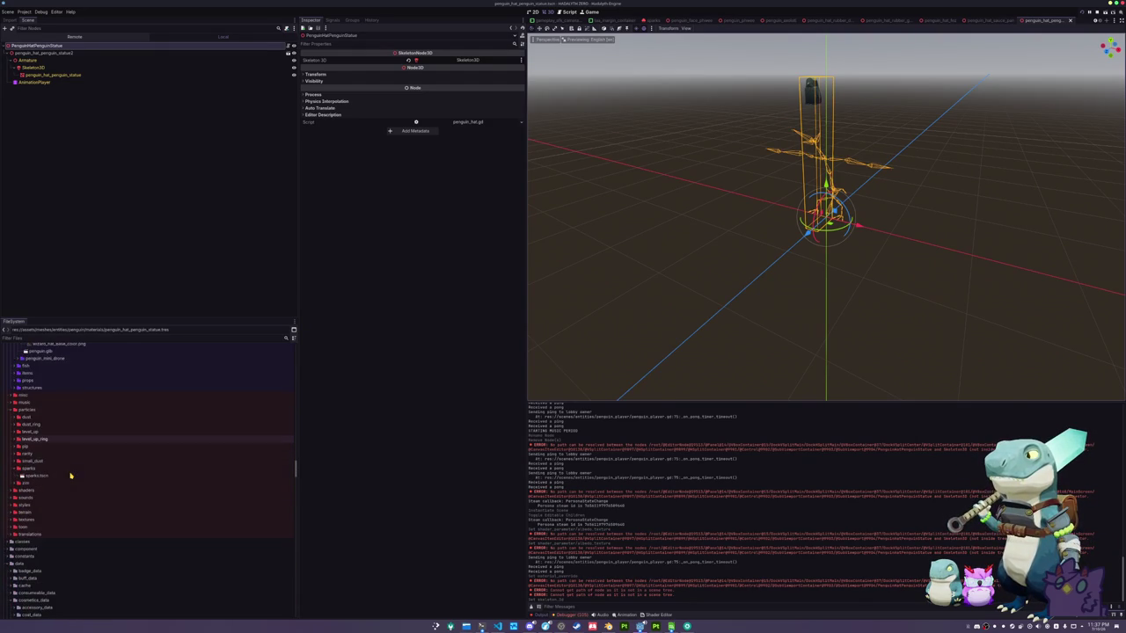
click(29, 470)
scroll(35, 472, down, 10)
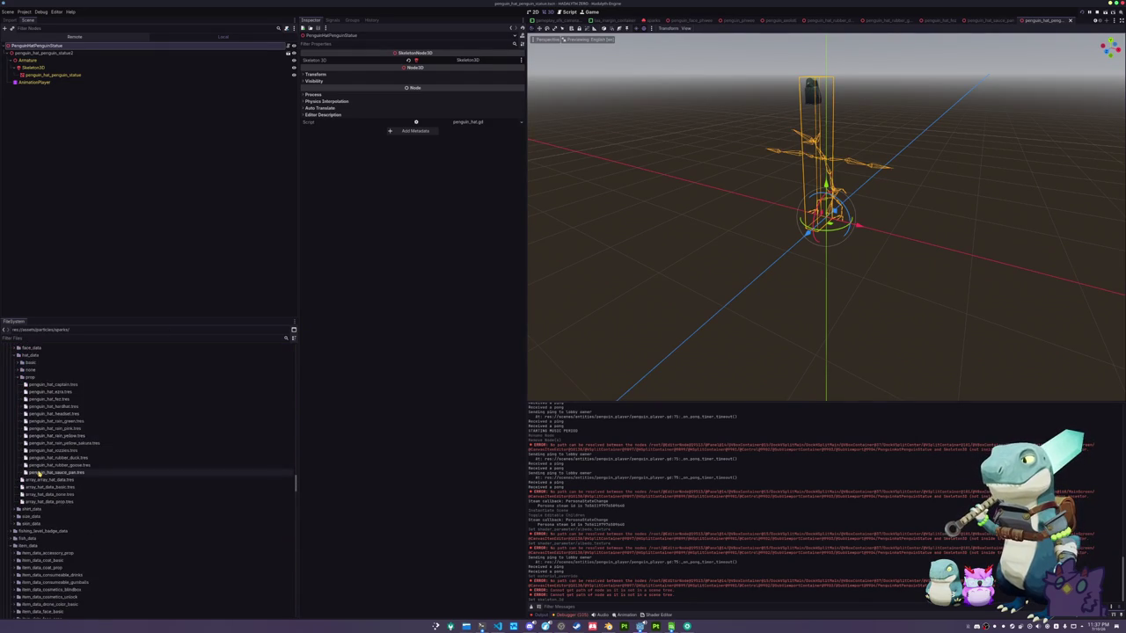
click(67, 474)
Duplicate the sauce pan hat data as penguin_hat_penguin_statue.tres
key(ctrl+d)
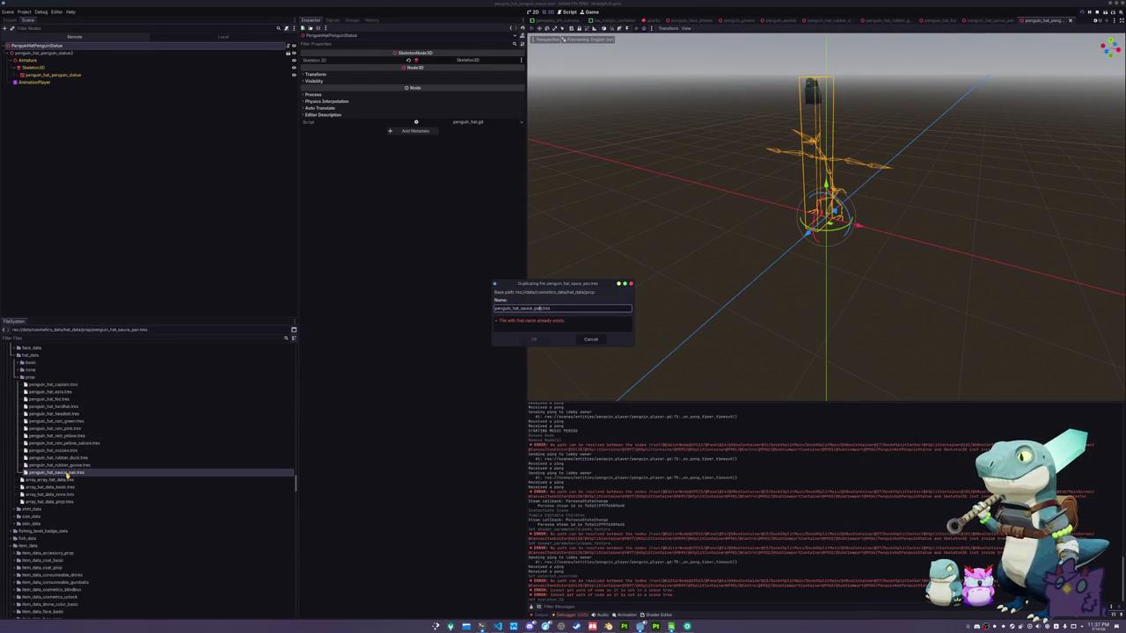
text(penguin_stat)
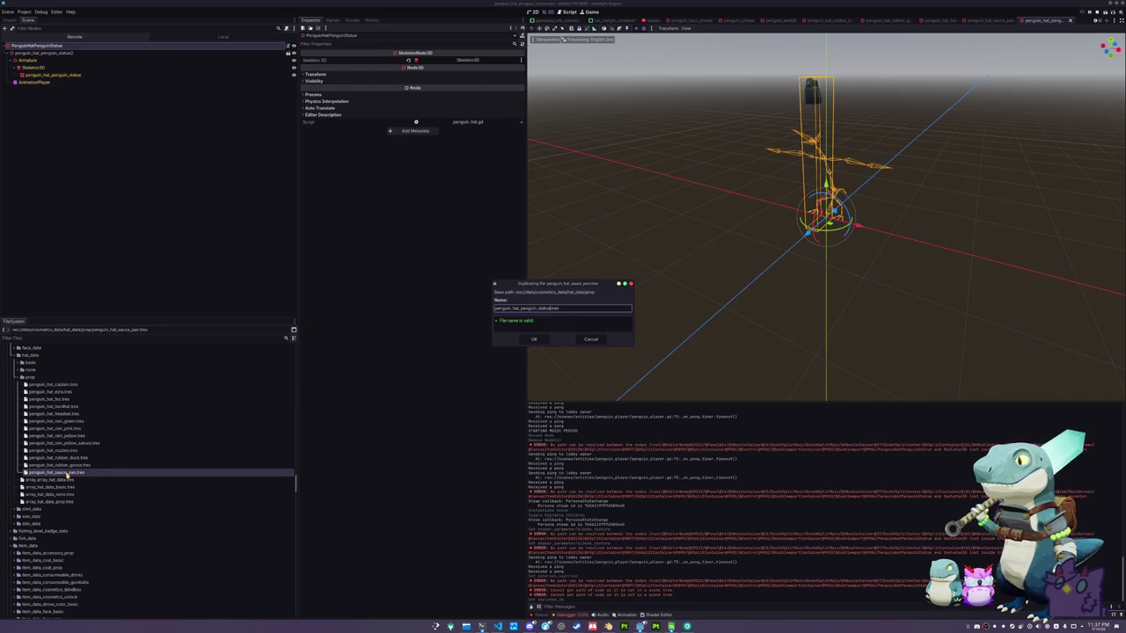
key(Return)
Give the new hat data a statue icon, name Penguin Statue, key #PROP_HAT_PENGUIN_STATUE, and save
click(69, 422)
click(521, 65)
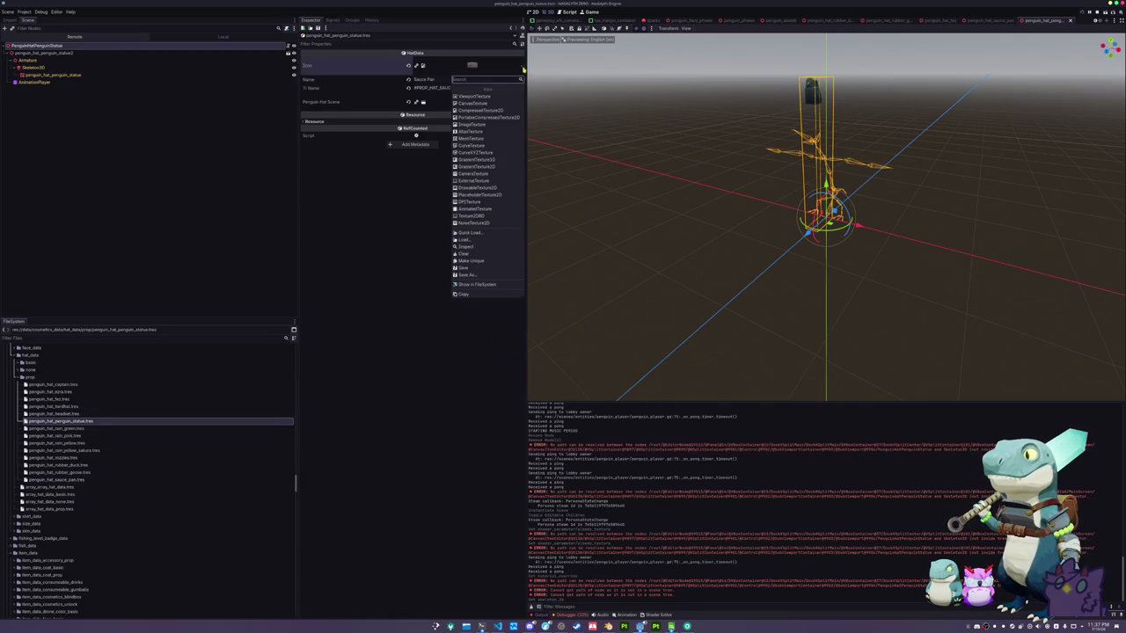
click(470, 234)
text(statue)
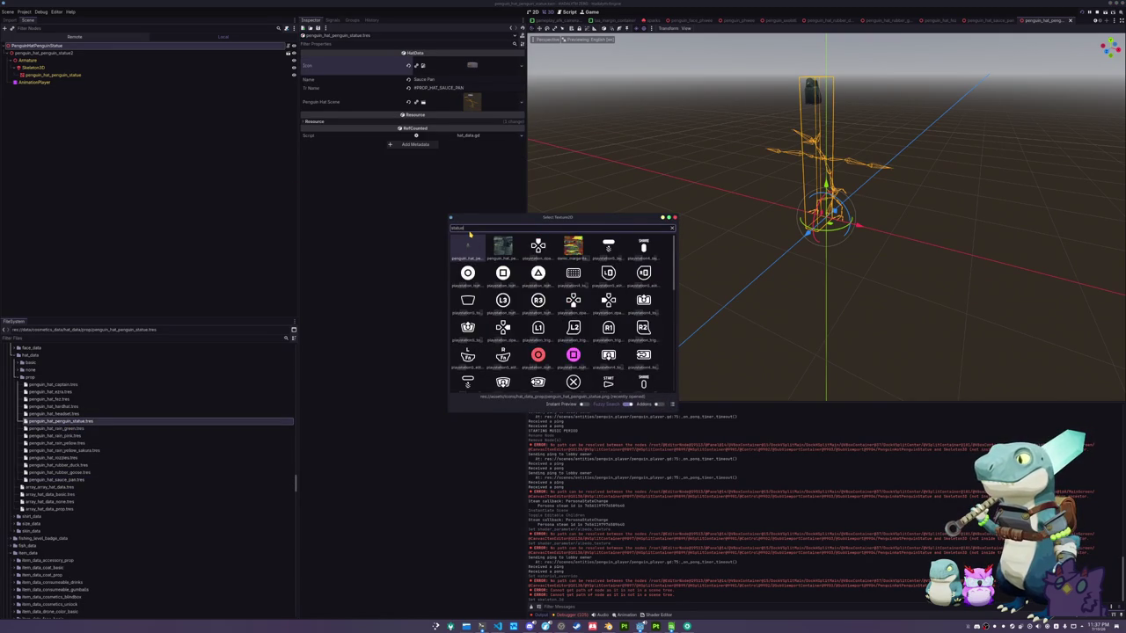
key(Escape)
text(Peng)
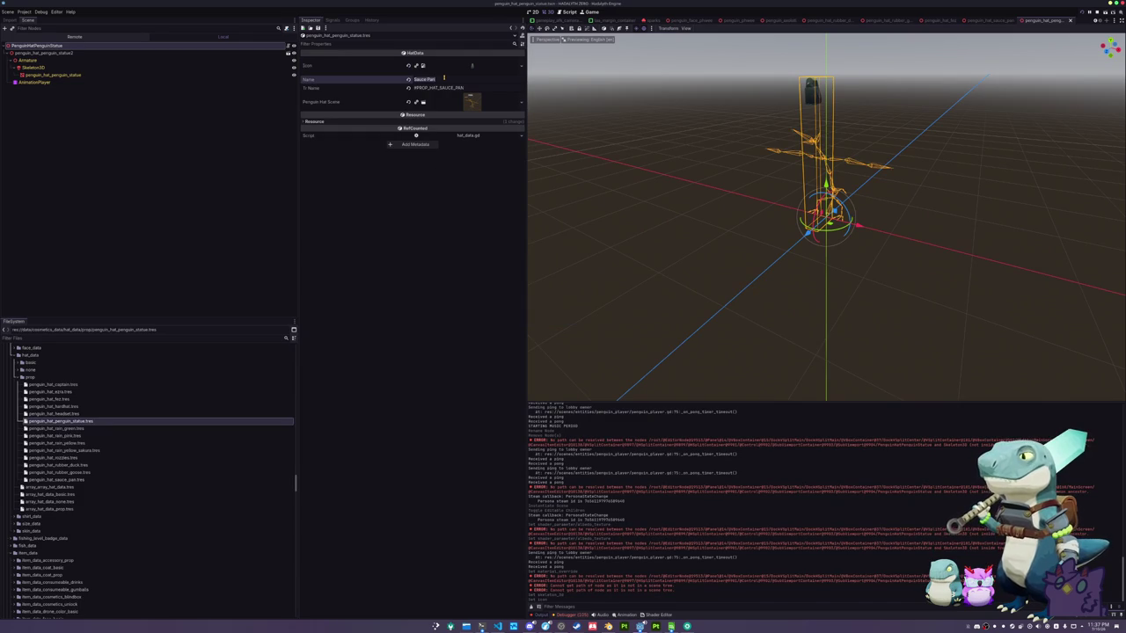
text(enguin Statu)
key(Tab)
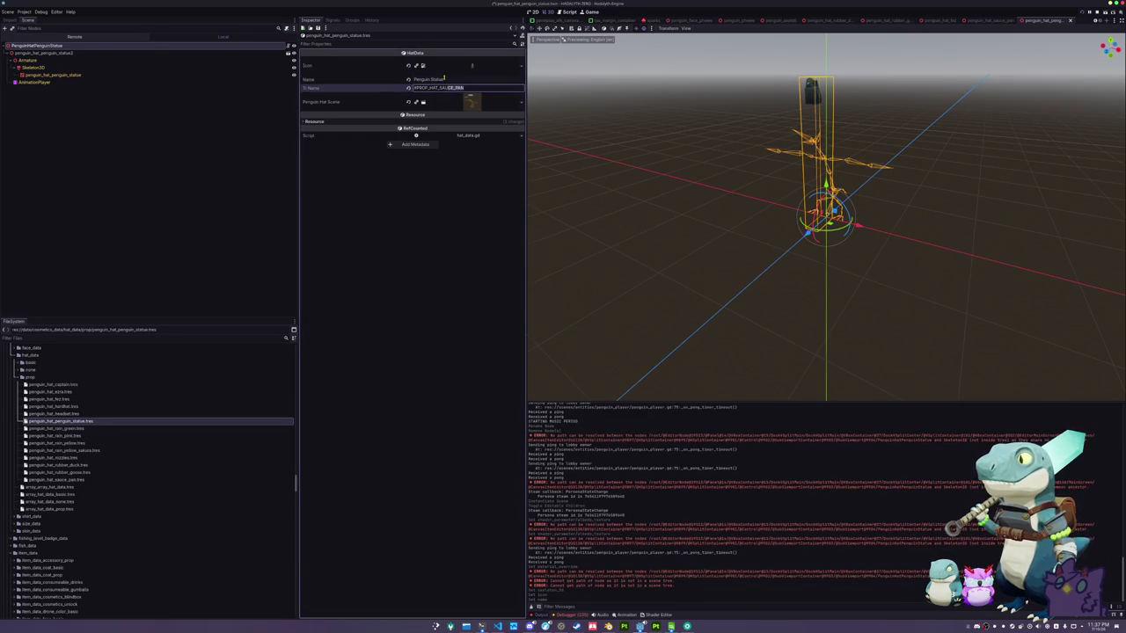
text(PENGUI)
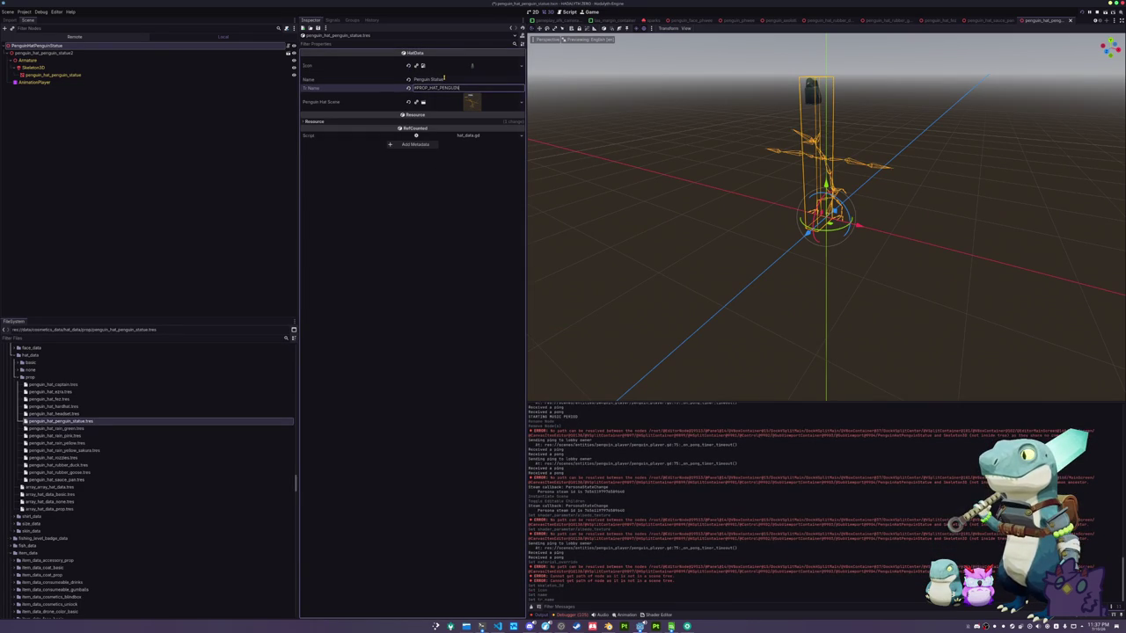
key(ctrl+s)
Link the hat data to the penguin statue scene and open array_hat_data_prop.tres
click(521, 102)
click(498, 142)
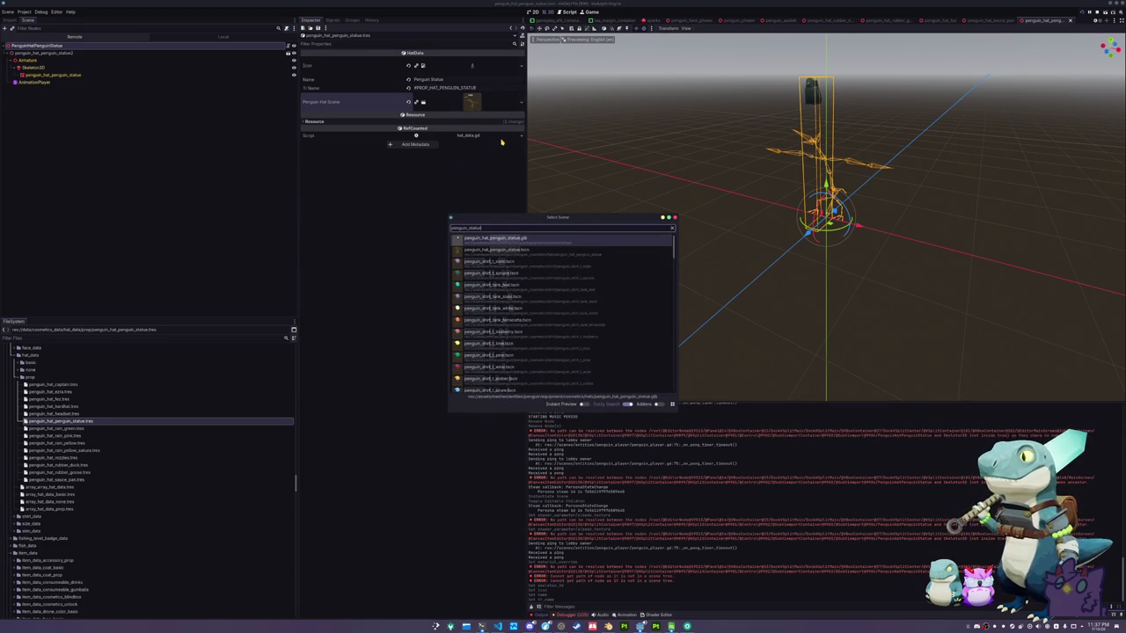
double_click(497, 250)
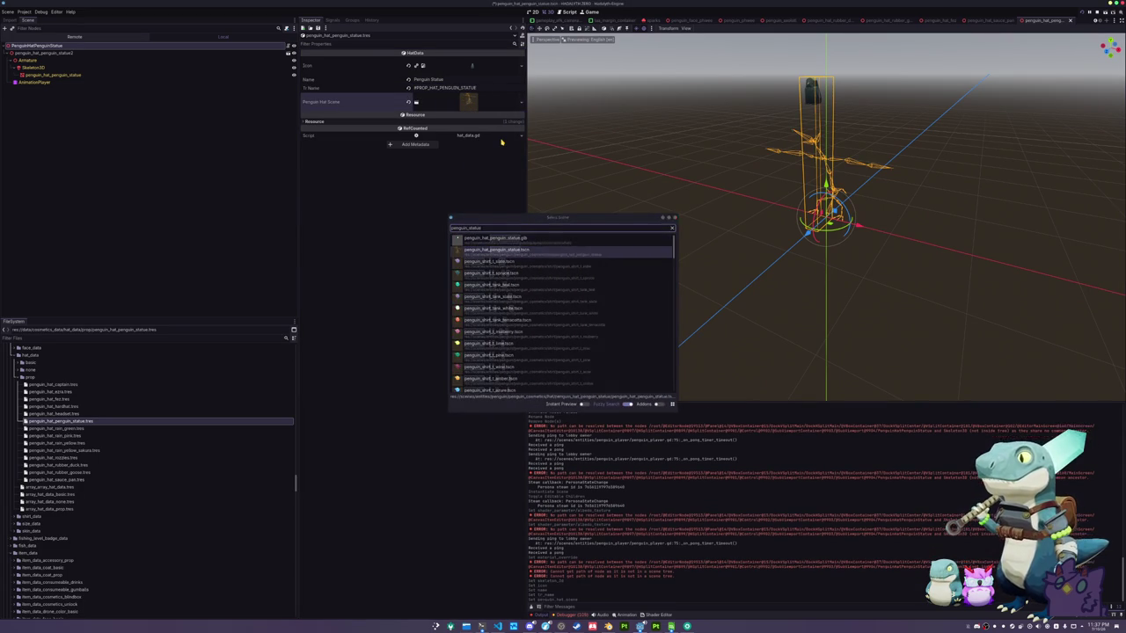
click(78, 509)
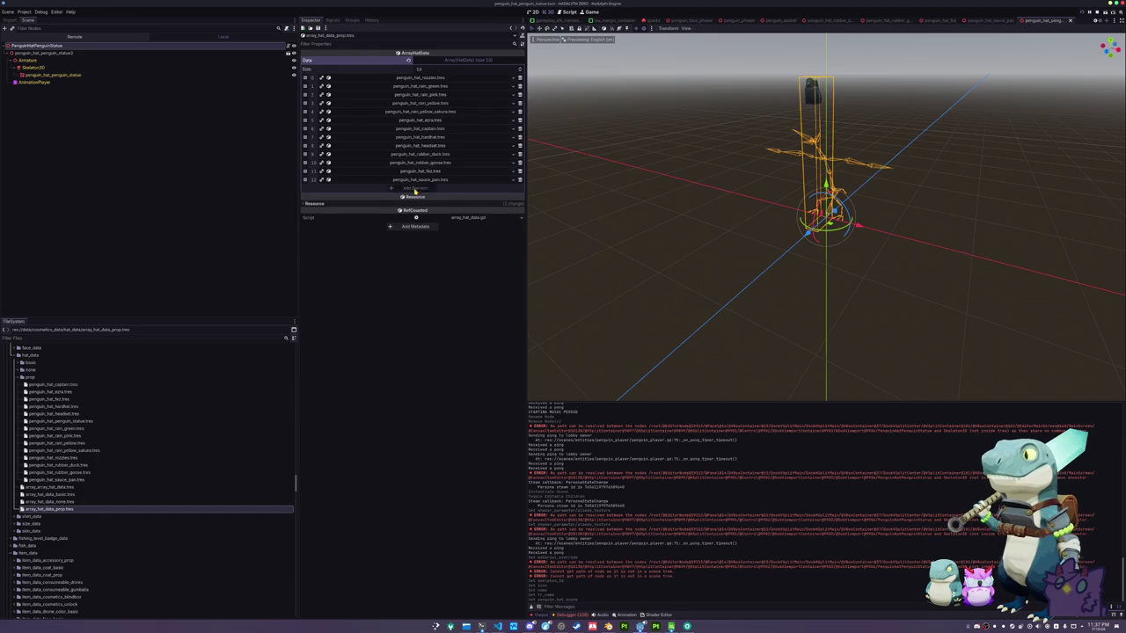
Add penguin_hat_penguin_statue.tres as a new element in the prop hat array and save
click(414, 190)
click(506, 188)
click(495, 365)
text(penguin_)
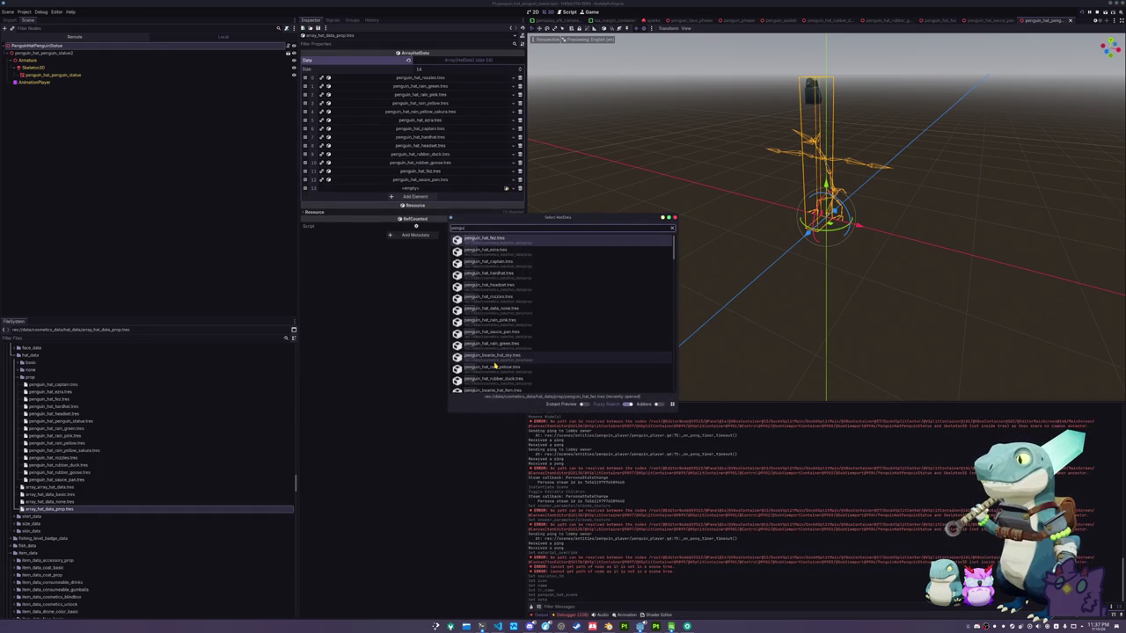
text(statue)
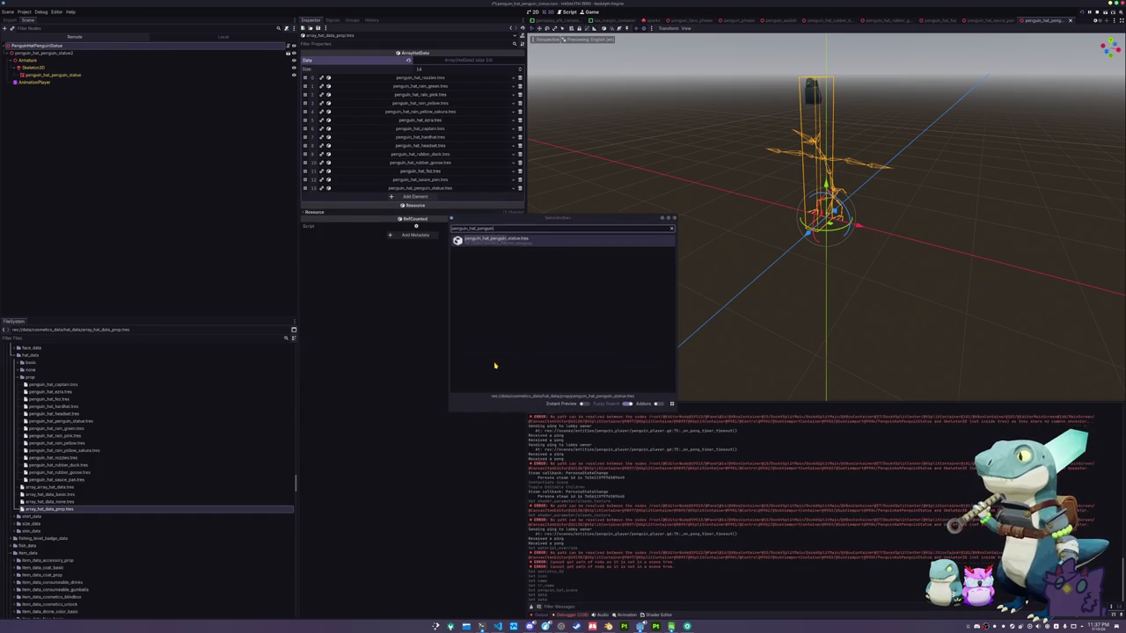
key(Return)
key(ctrl+s)
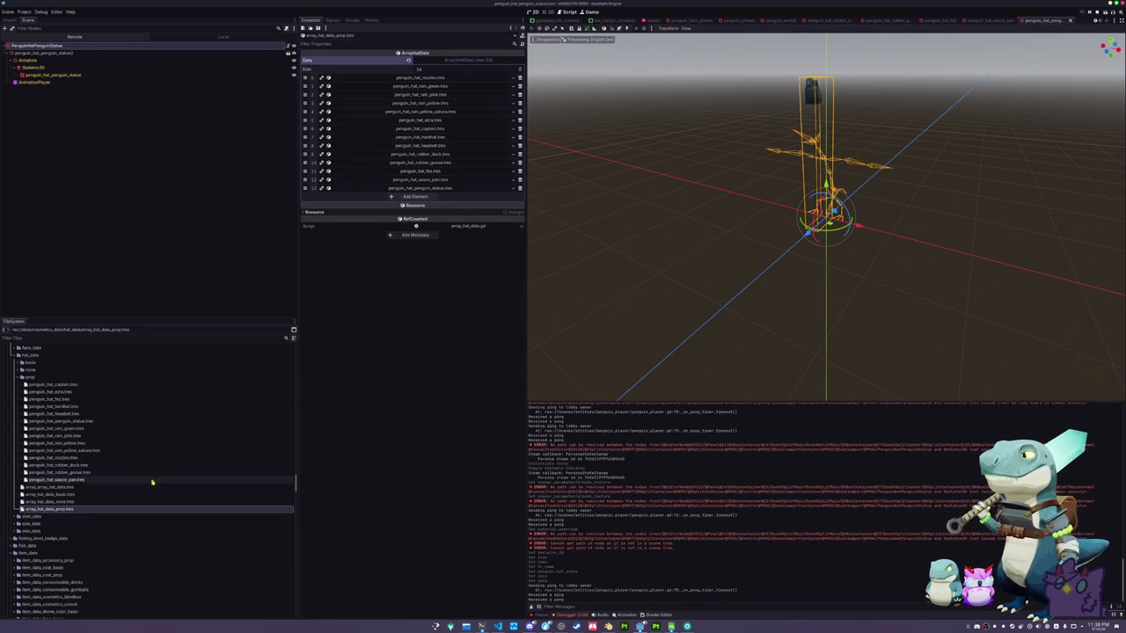
Duplicate the penguin_hat_sauce_pan item data file
scroll(150, 480, down, 4)
scroll(65, 549, down, 4)
click(64, 547)
key(ctrl+d)
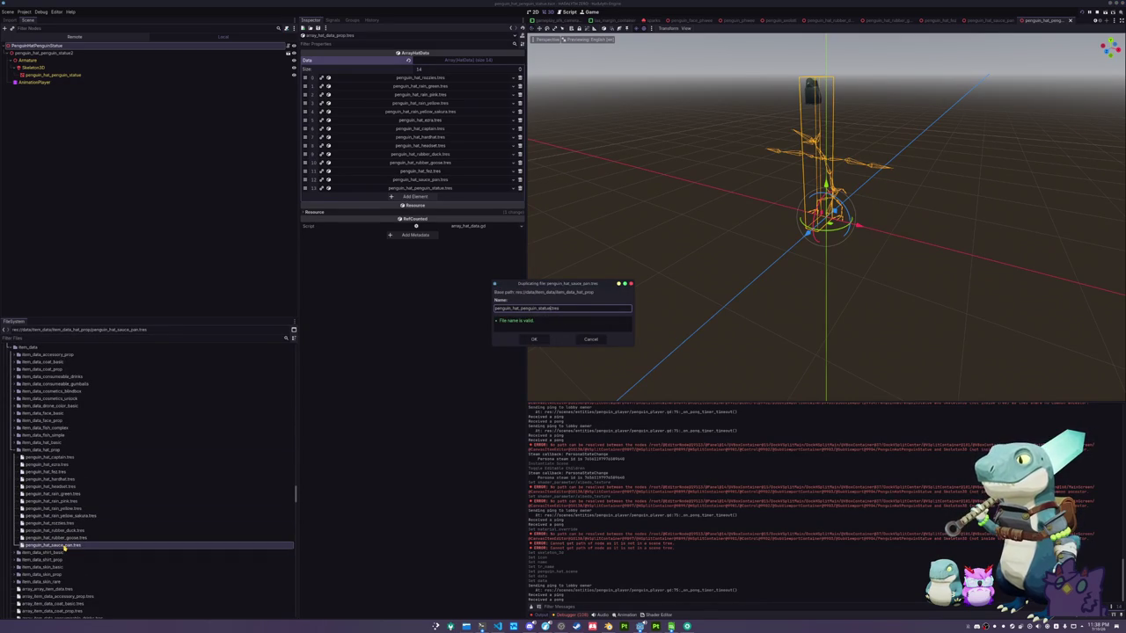
Create penguin_hat_penguin_statue item data whose Hat Data is the penguin statue hat, and save
key(Return)
click(76, 495)
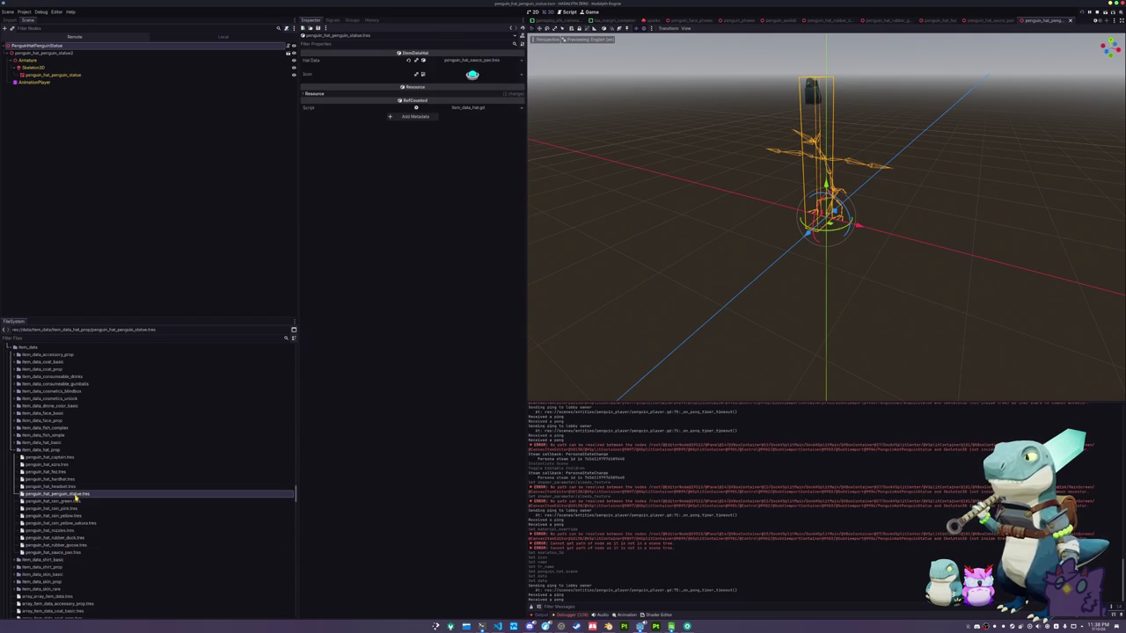
click(522, 59)
click(487, 99)
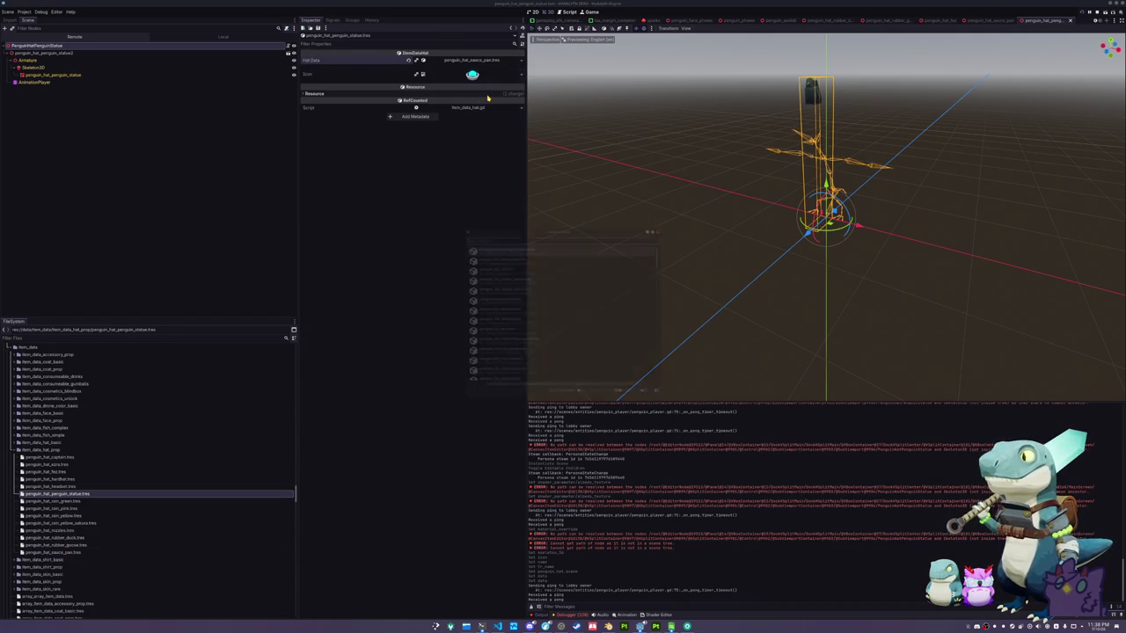
text(penguin_hat_penguin_)
key(Return)
key(ctrl+s)
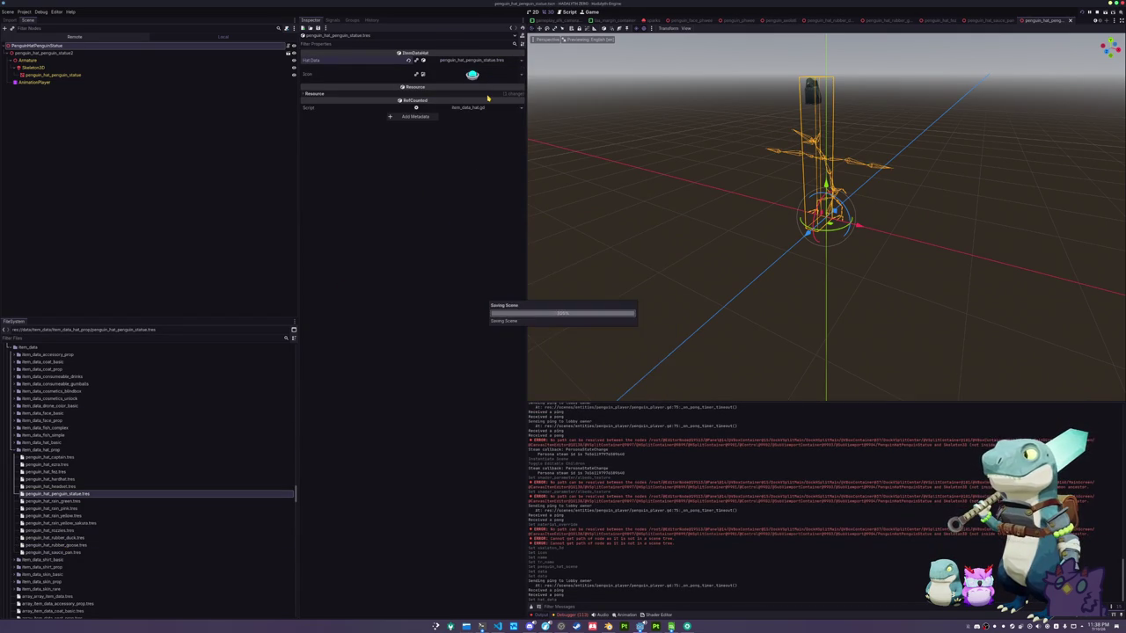
Append the penguin statue item to array_item_data_hat_prop.tres
scroll(143, 510, down, 5)
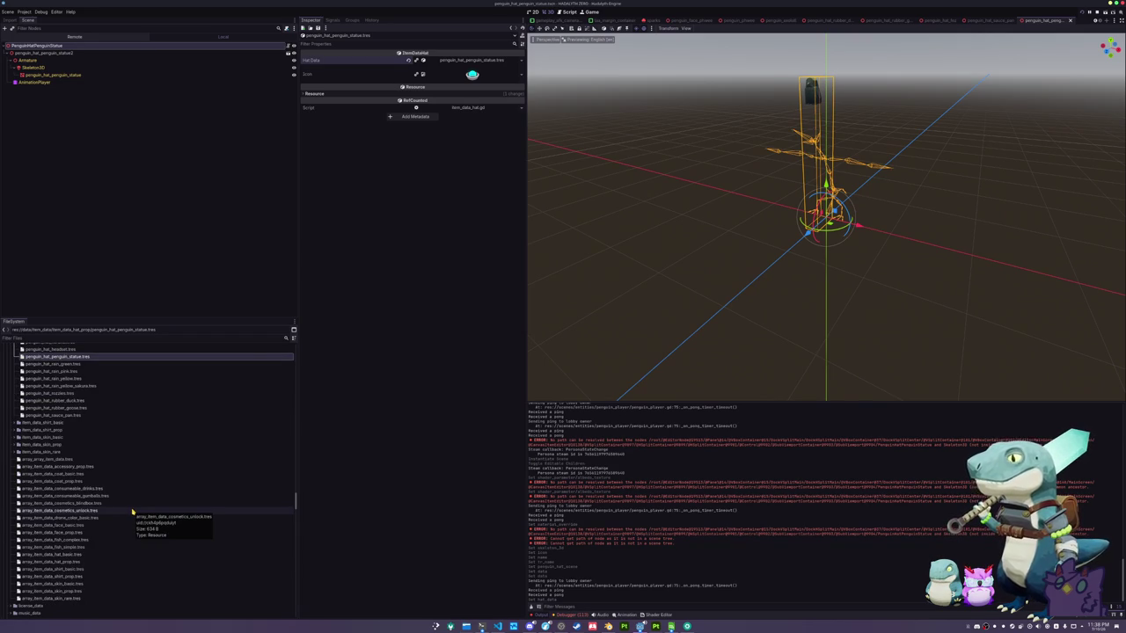
scroll(132, 512, down, 1)
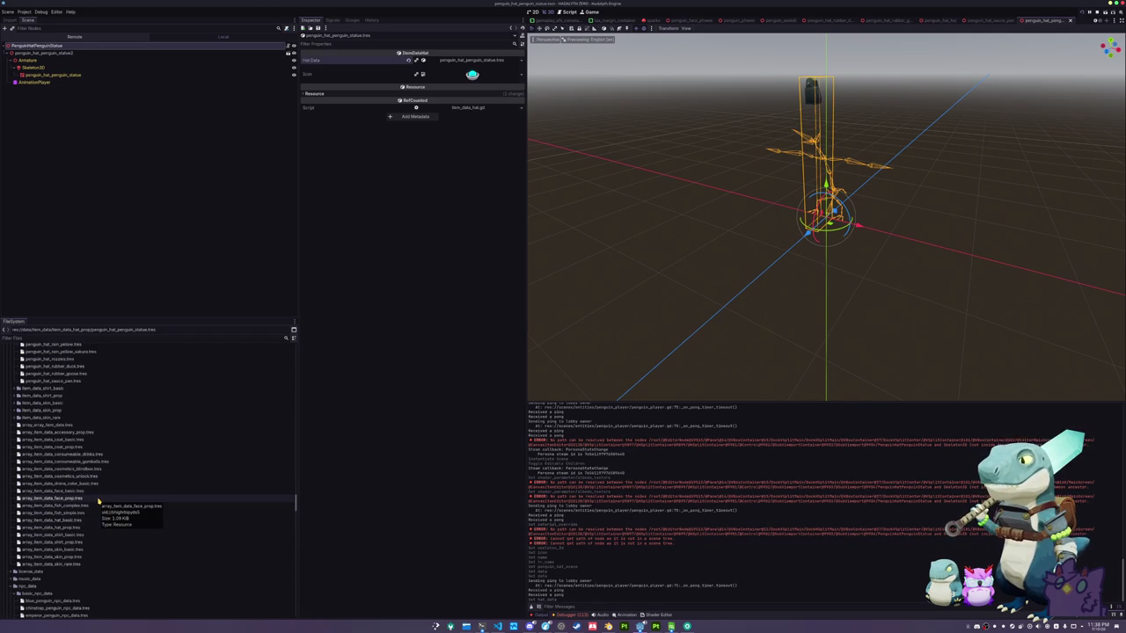
click(88, 527)
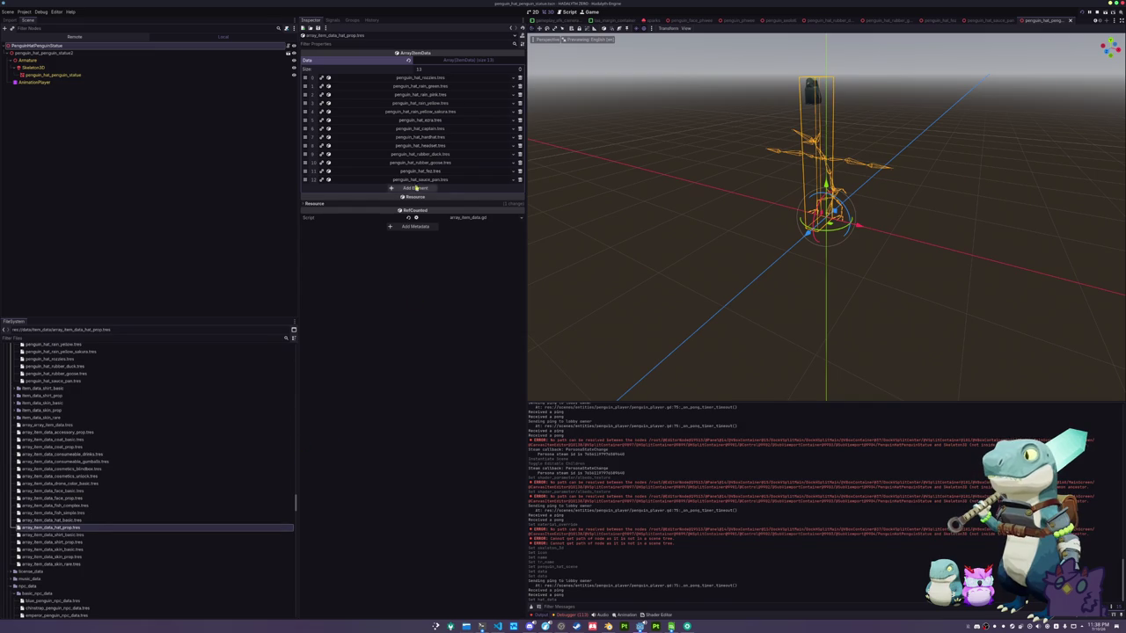
click(415, 188)
click(505, 190)
text(statue)
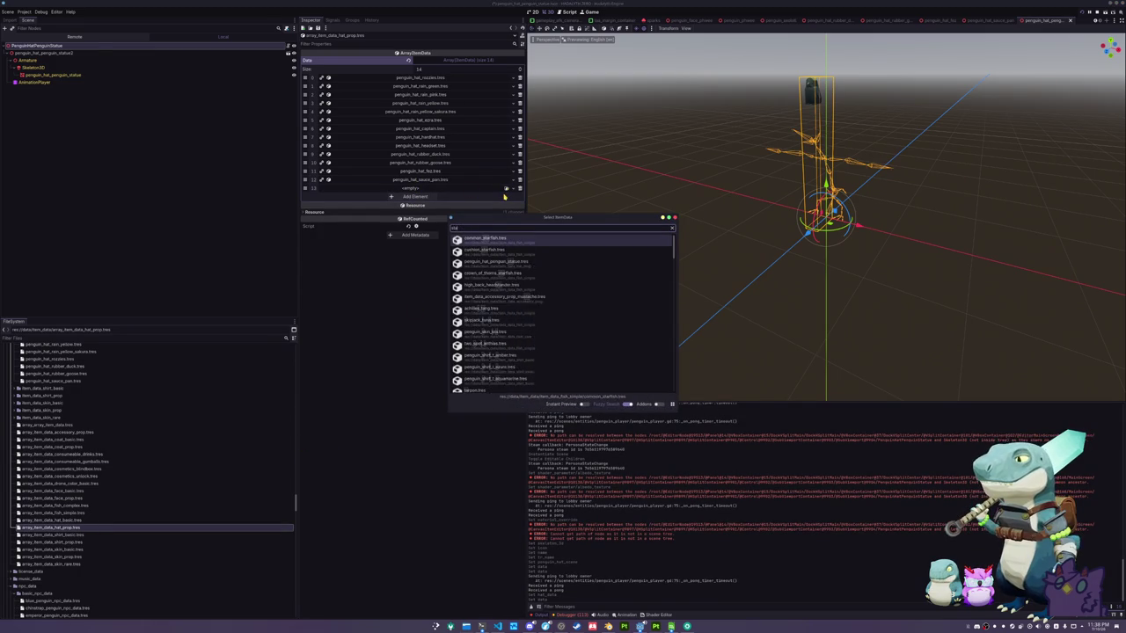
key(Return)
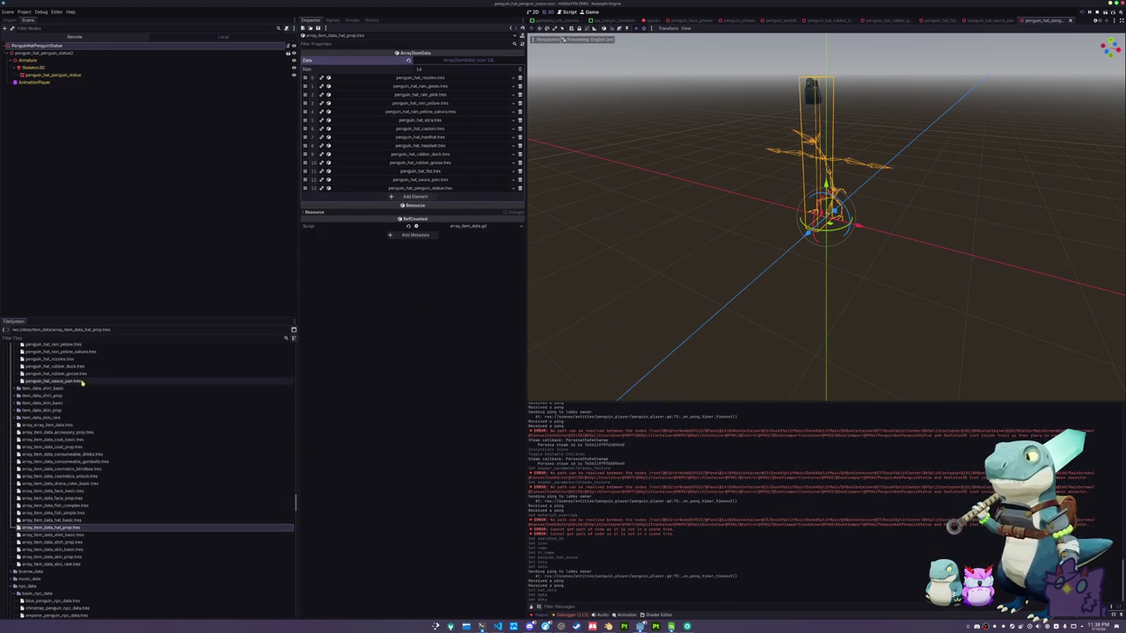
Switch to the translations spreadsheet and select the empty row below Sauce Pan
scroll(83, 387, up, 3)
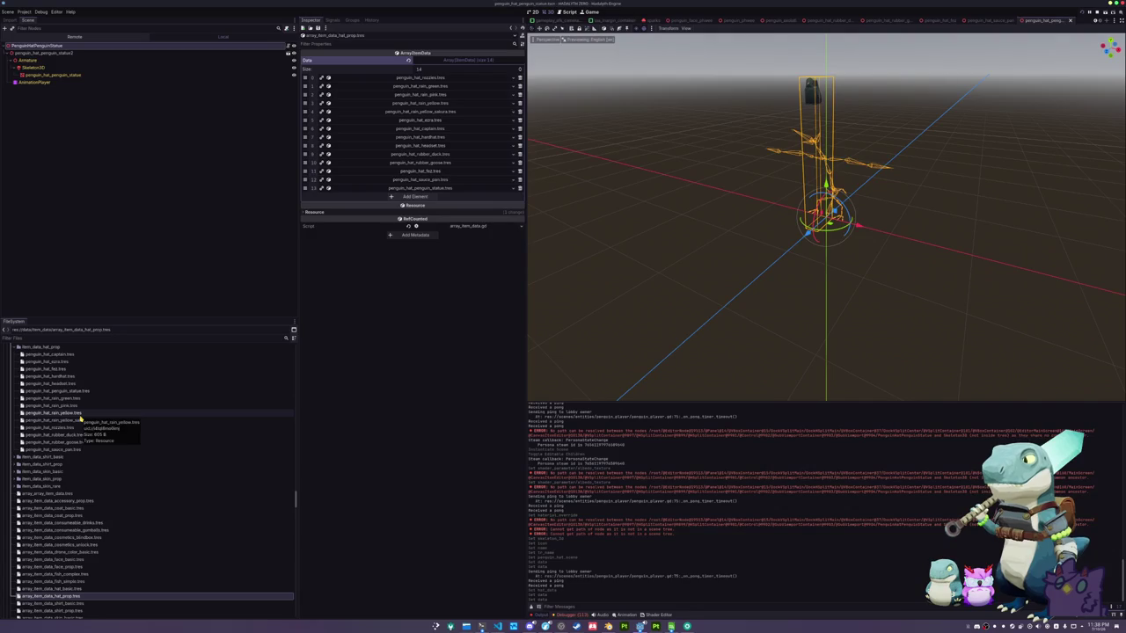
mouse_move(670, 627)
click(624, 596)
click(334, 159)
text(#PROP_HAT_PENGUIN_STATUE)
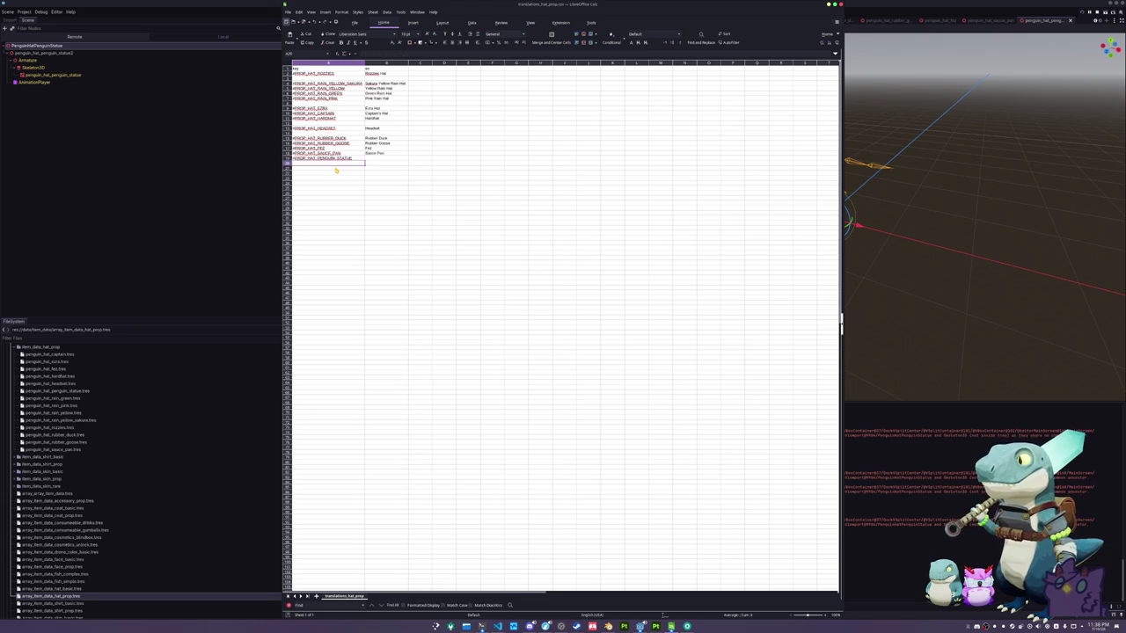
Enter #PROP_HAT_PENGUIN_STATUE translated as Penguin Statue, then return to Godot and save
key(Up)
key(Right)
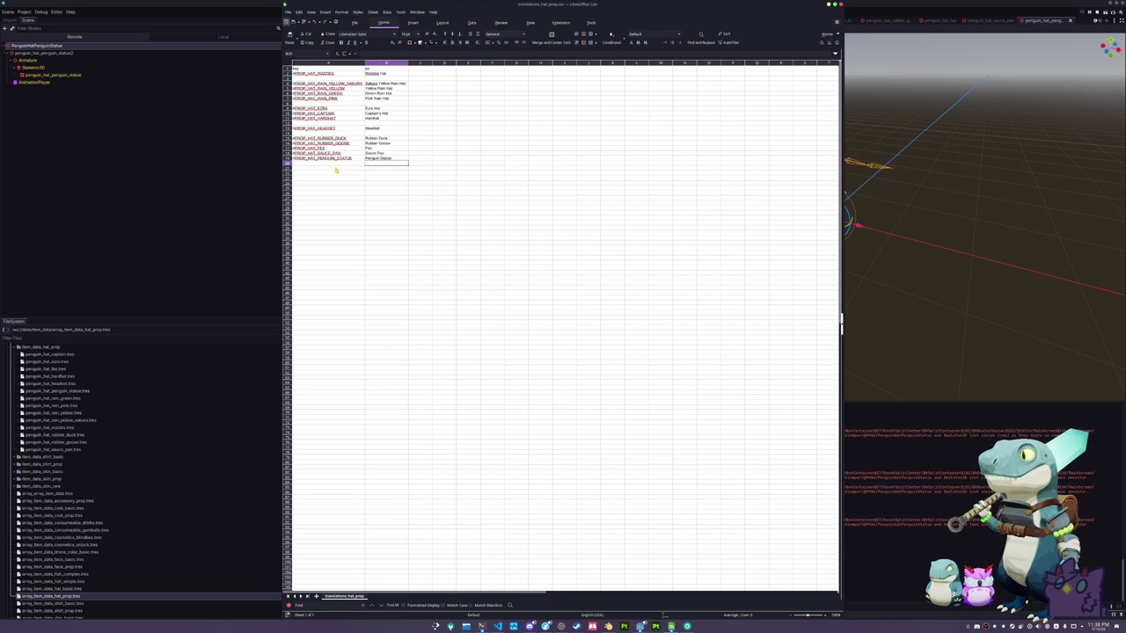
key(alt+Tab)
key(ctrl+s)
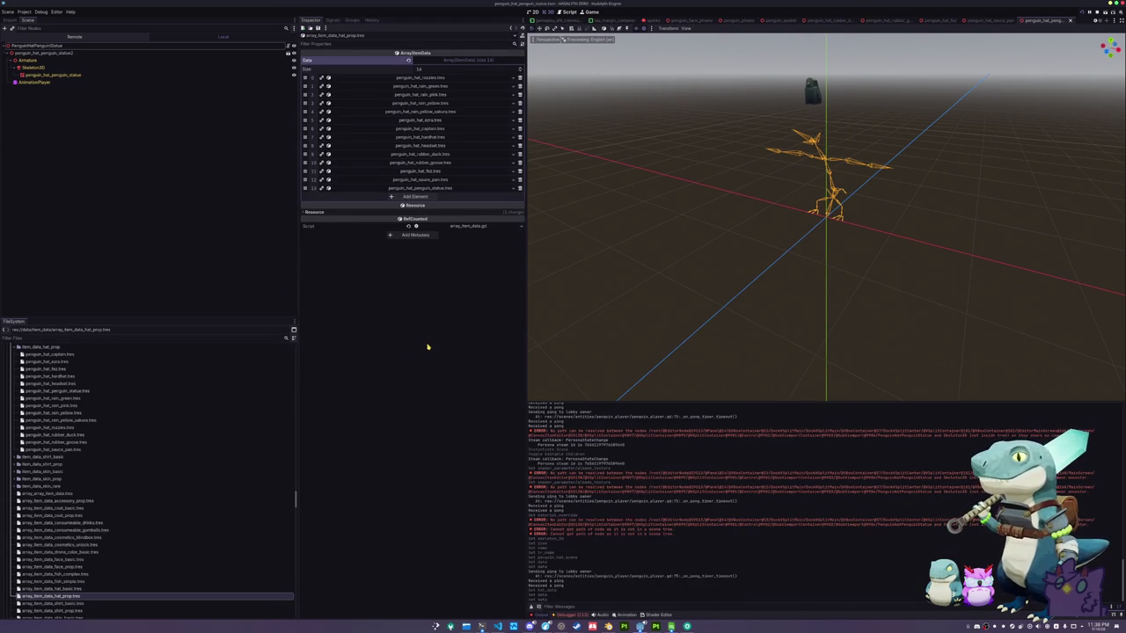
Run the game project with F5
key(F5)
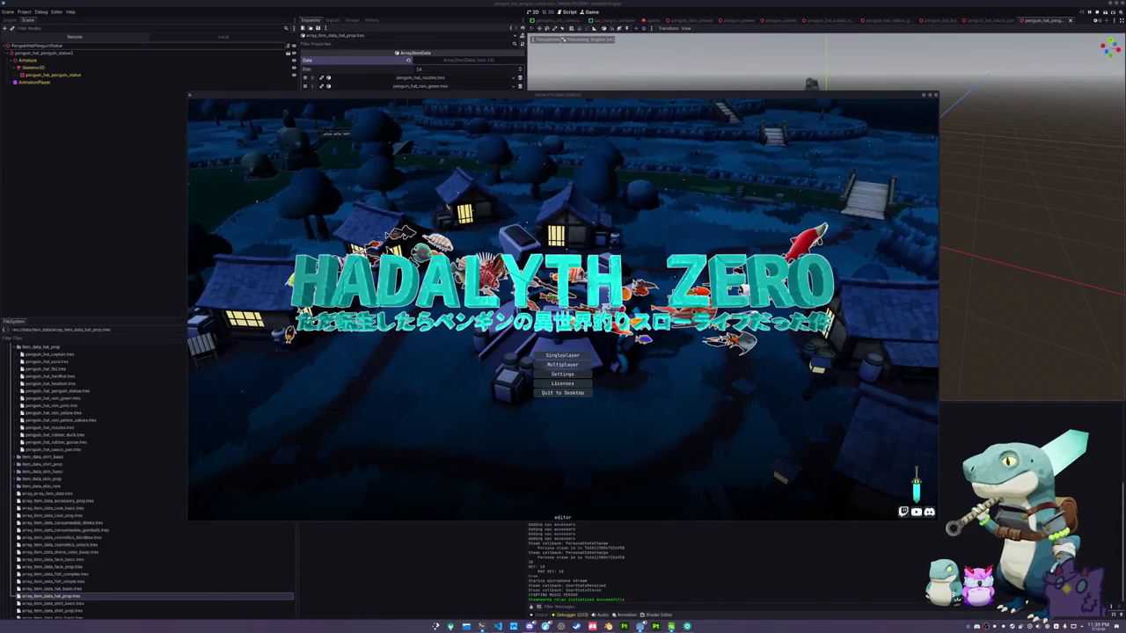
Start a singleplayer game and check the inventory's customisation tab
click(549, 357)
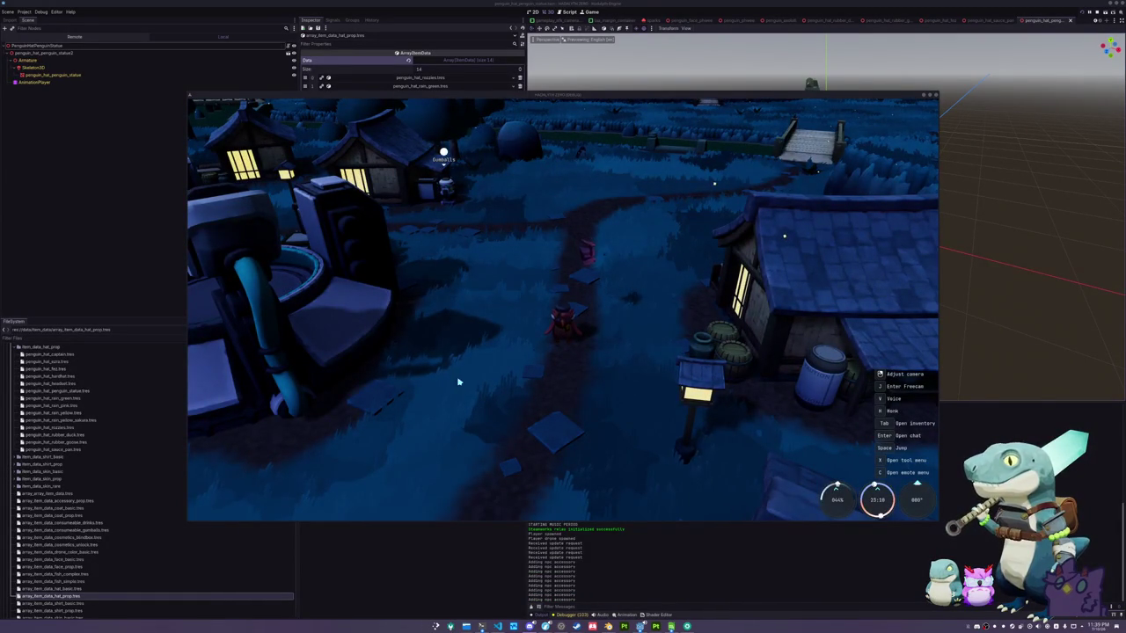
key(Tab)
click(611, 111)
key(Tab)
Add the Penguin Statue item by rerunning the add-item command in the console
key(Return)
key(Up)
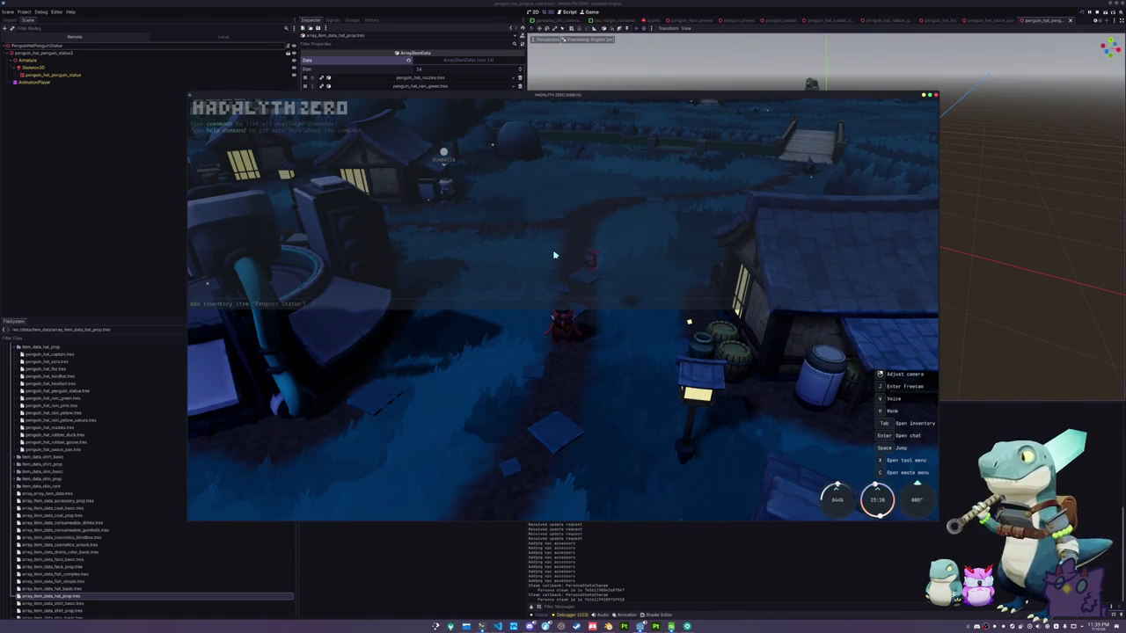
key(Return)
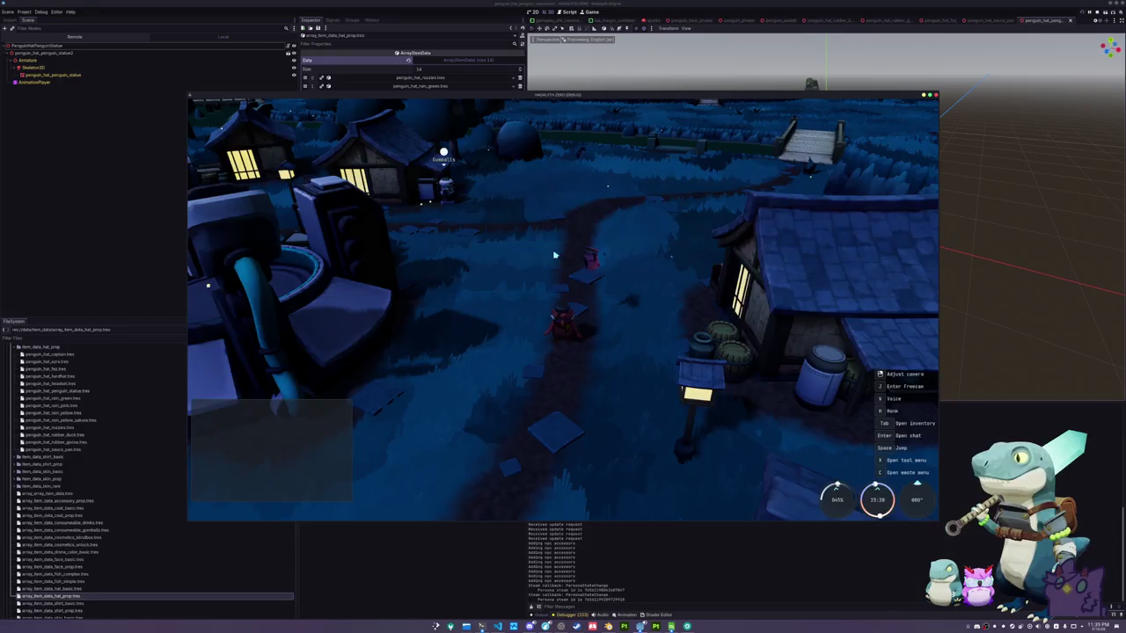
Equip the Penguin Statue hat from the Penguin tab's hats list and resume play
key(Tab)
click(609, 109)
scroll(581, 240, down, 10)
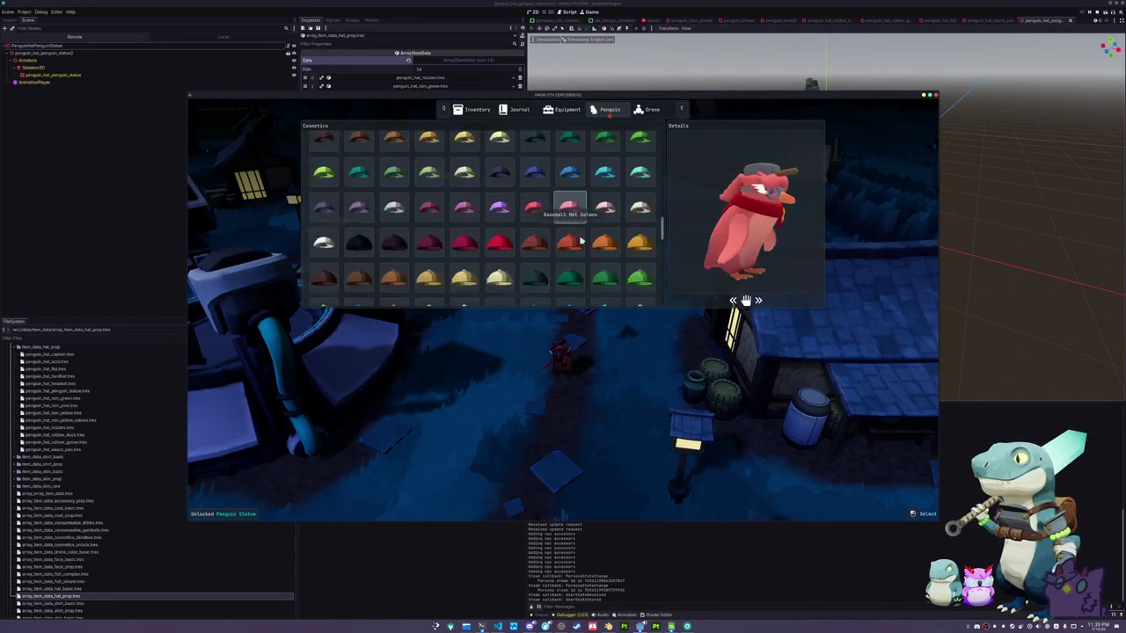
scroll(581, 240, down, 5)
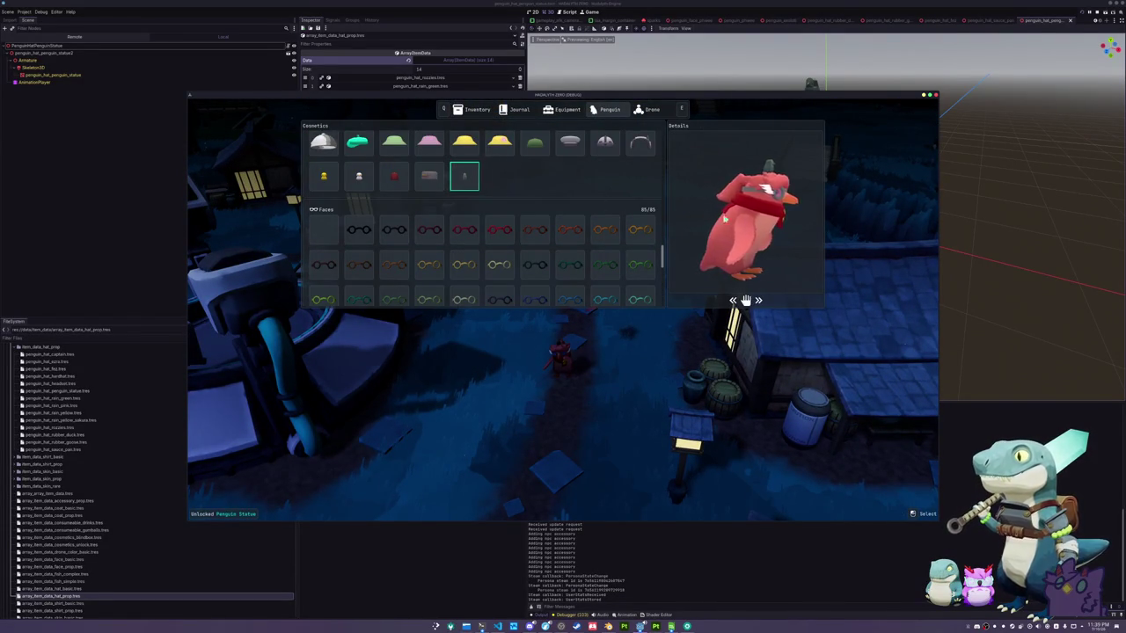
key(Tab)
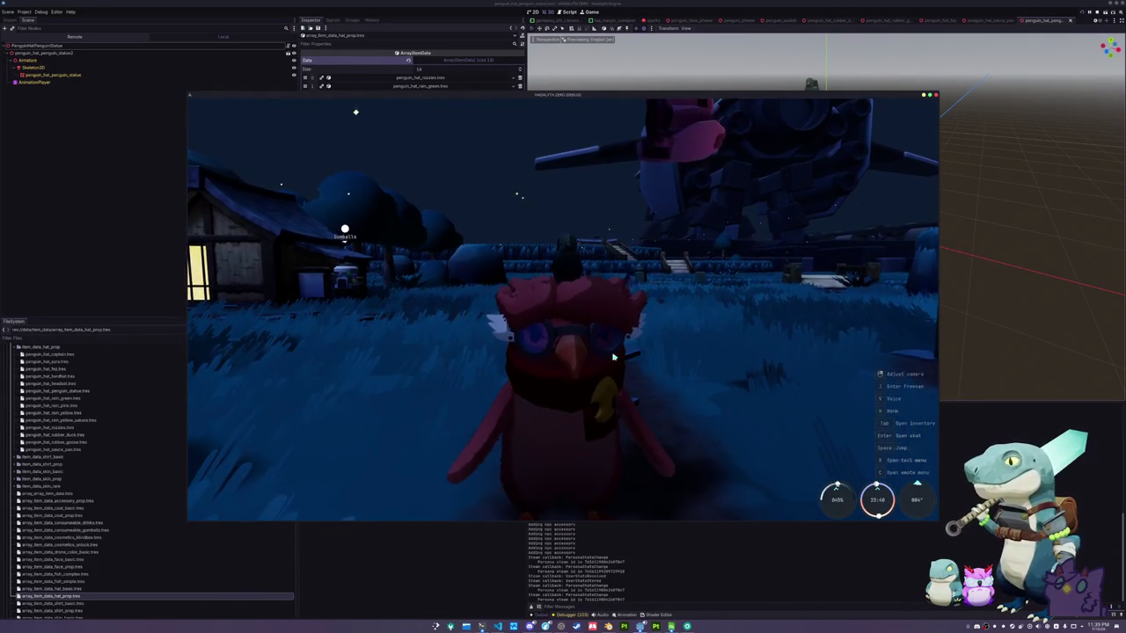
Fly the free camera around the penguin and high above the night village, then leave it
key(j)
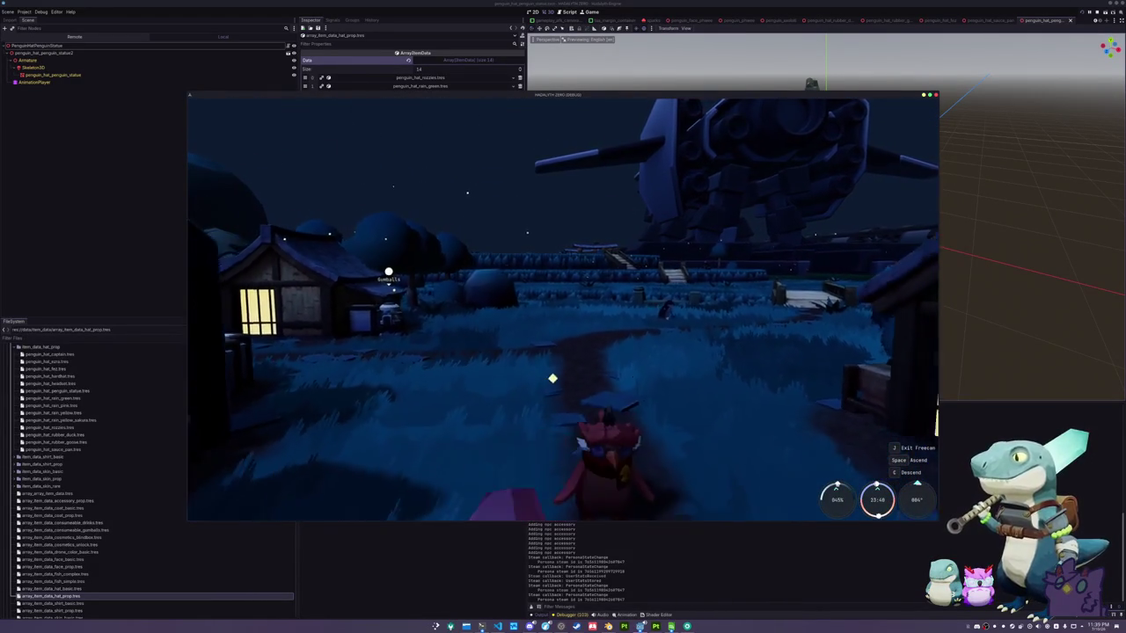
key(w)
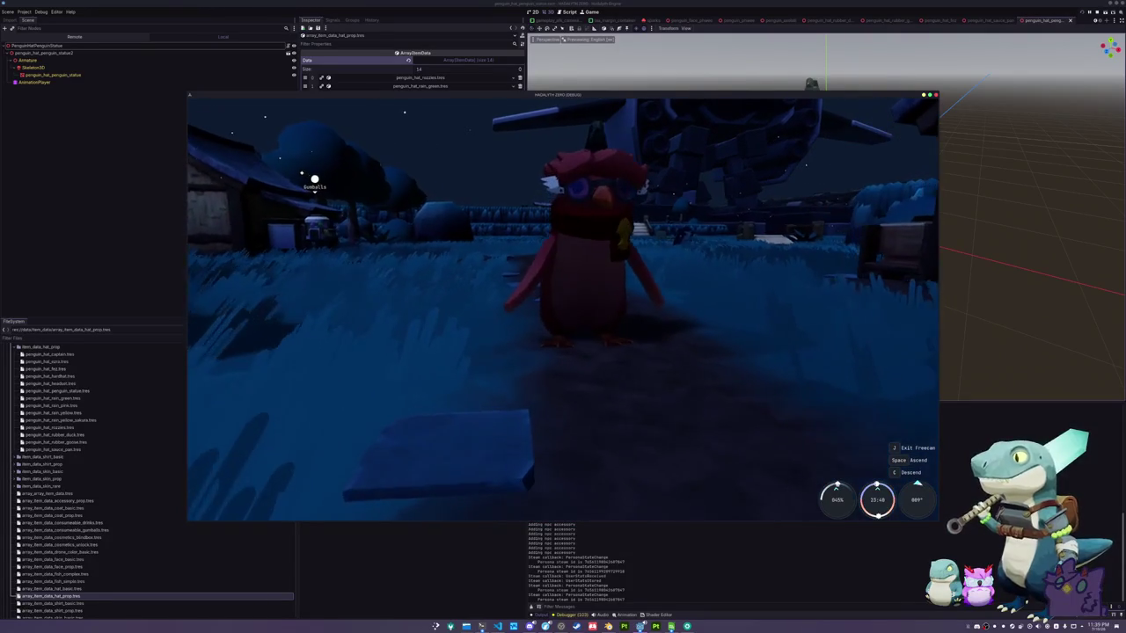
key(s)
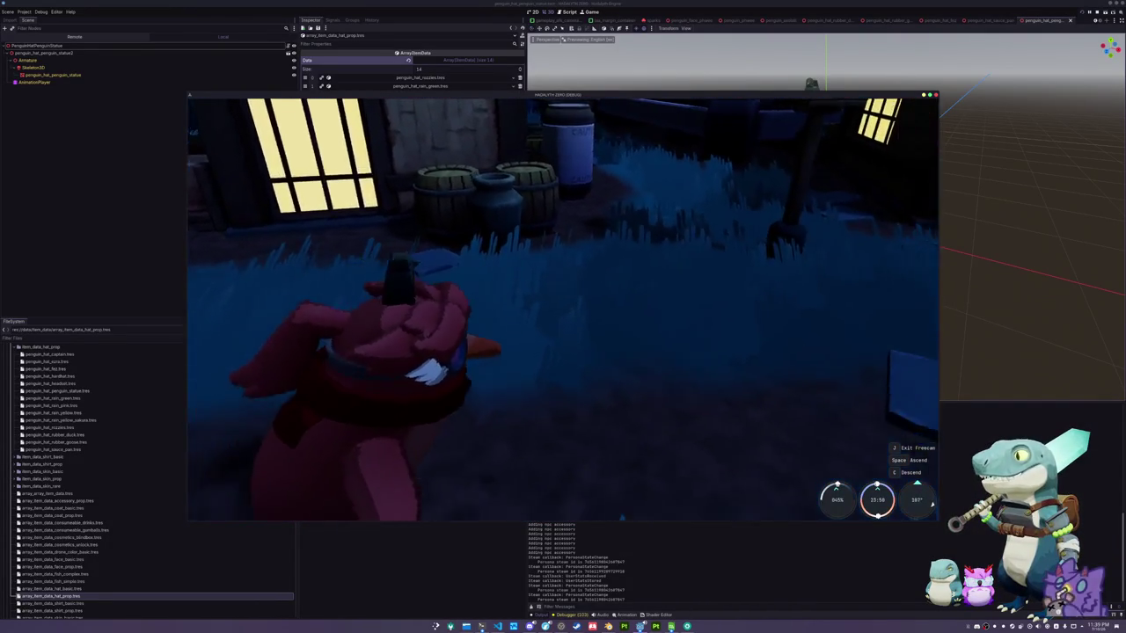
key(s)
key(space)
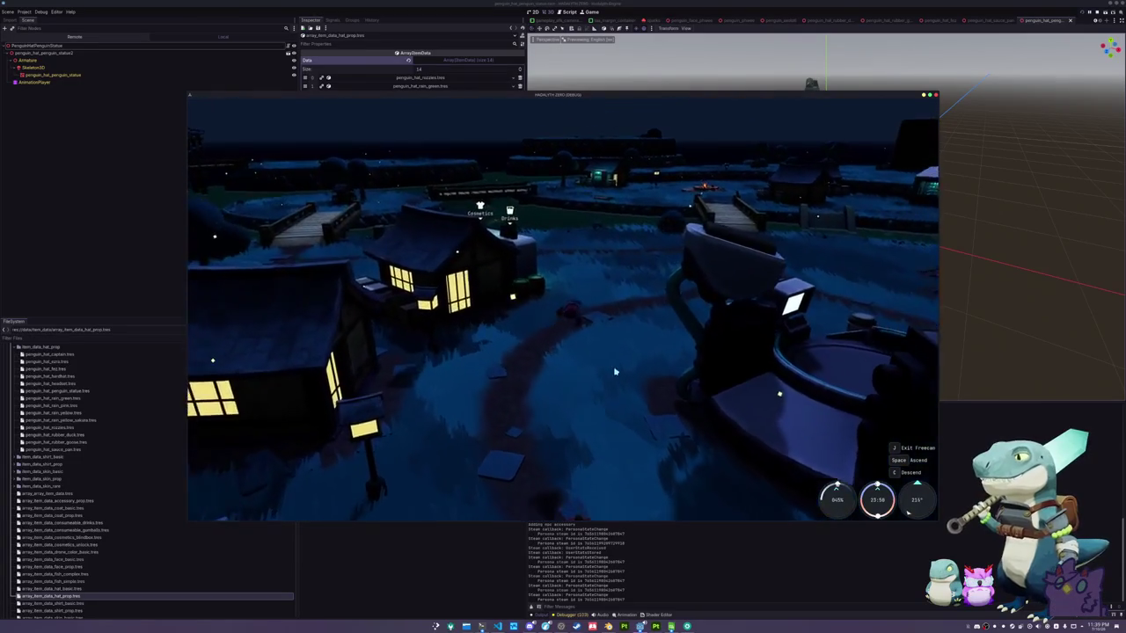
key(j)
Run the penguin past the lit houses to the vending machines, then close the test game
key(w)
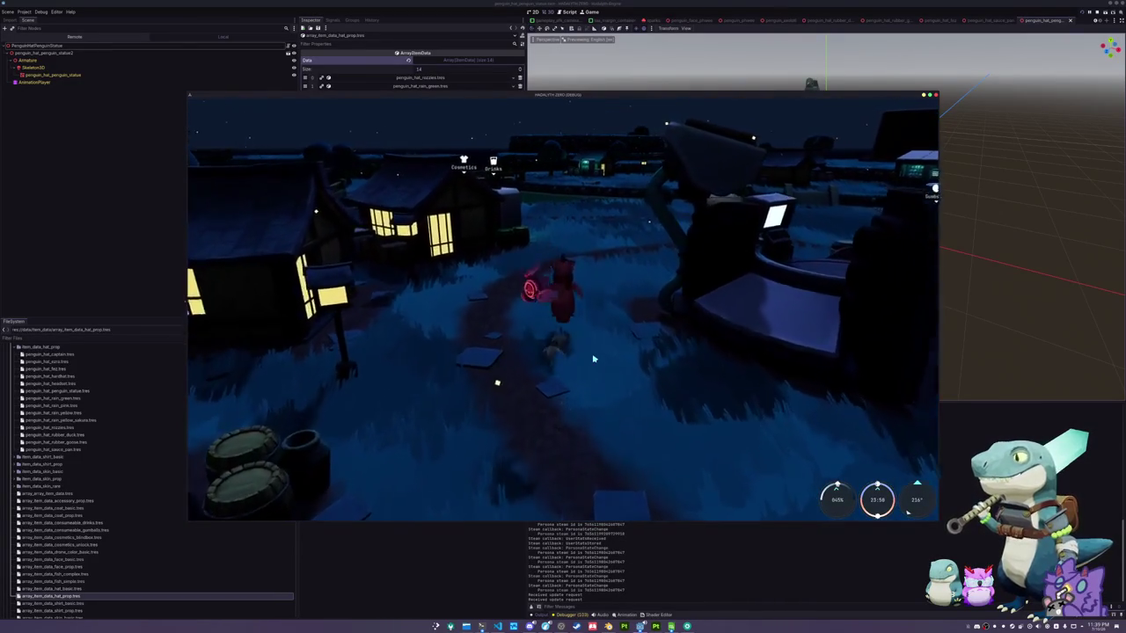
key(d)
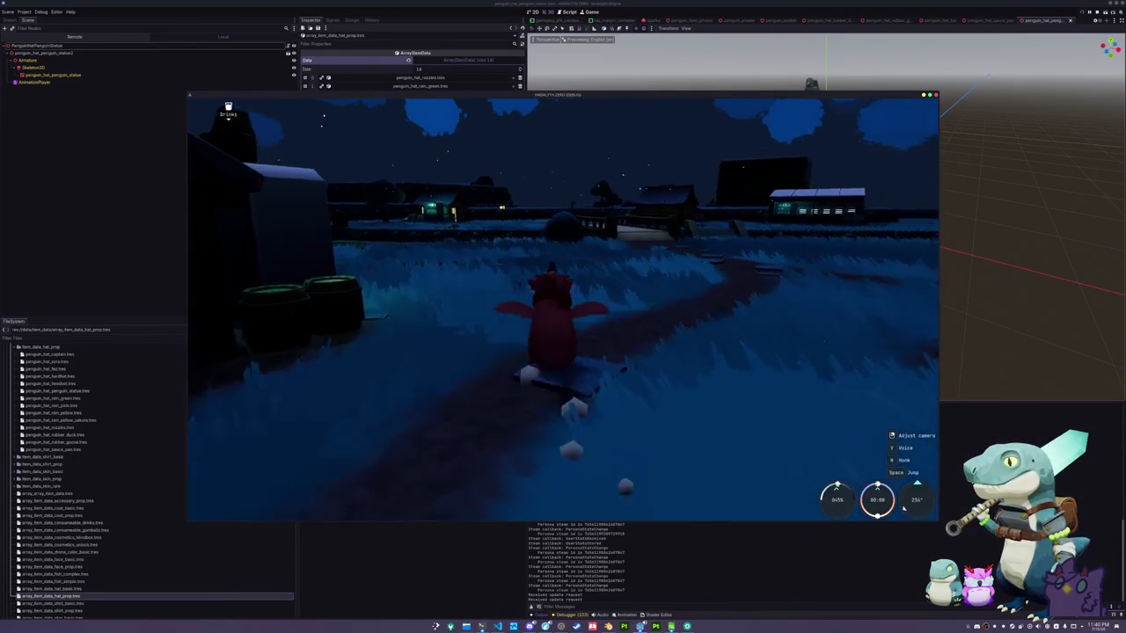
key(s)
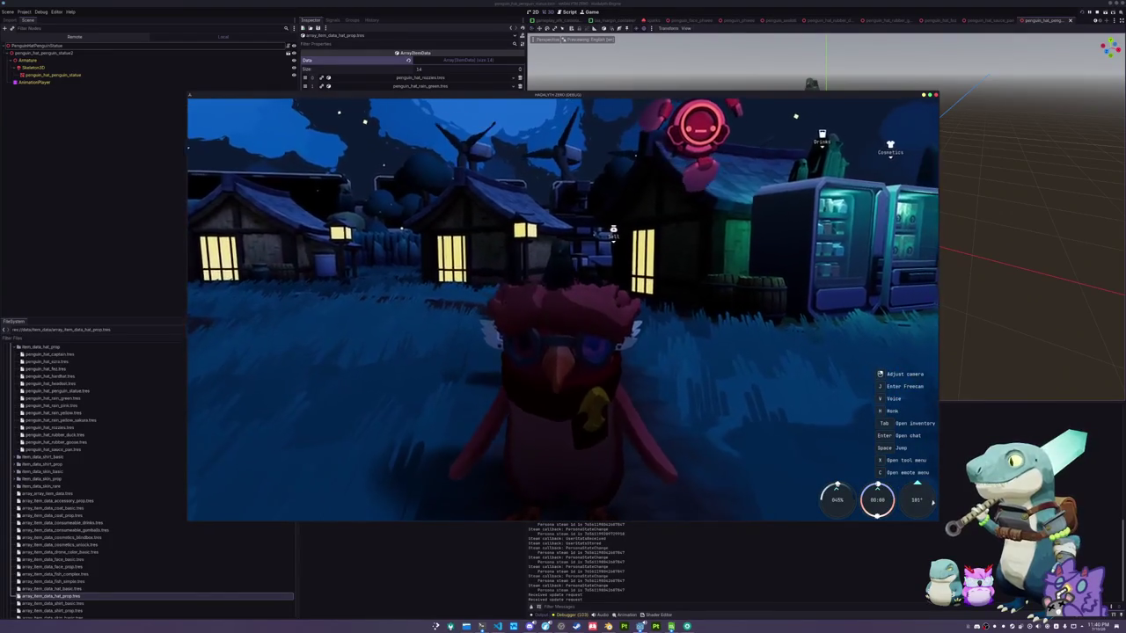
key(d)
key(w)
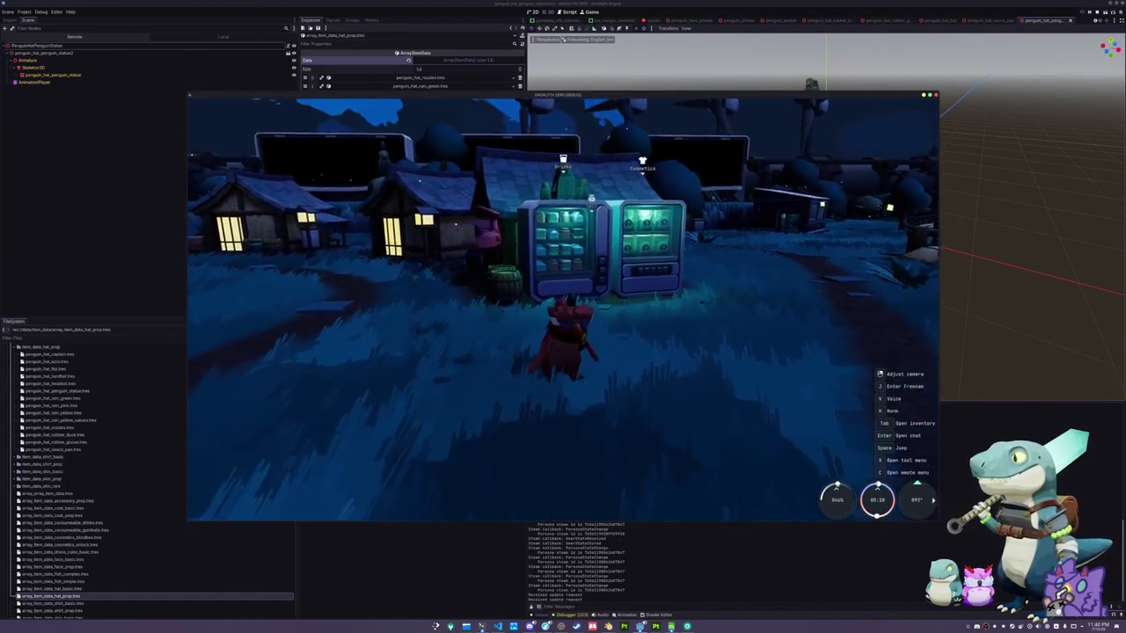
key(F8)
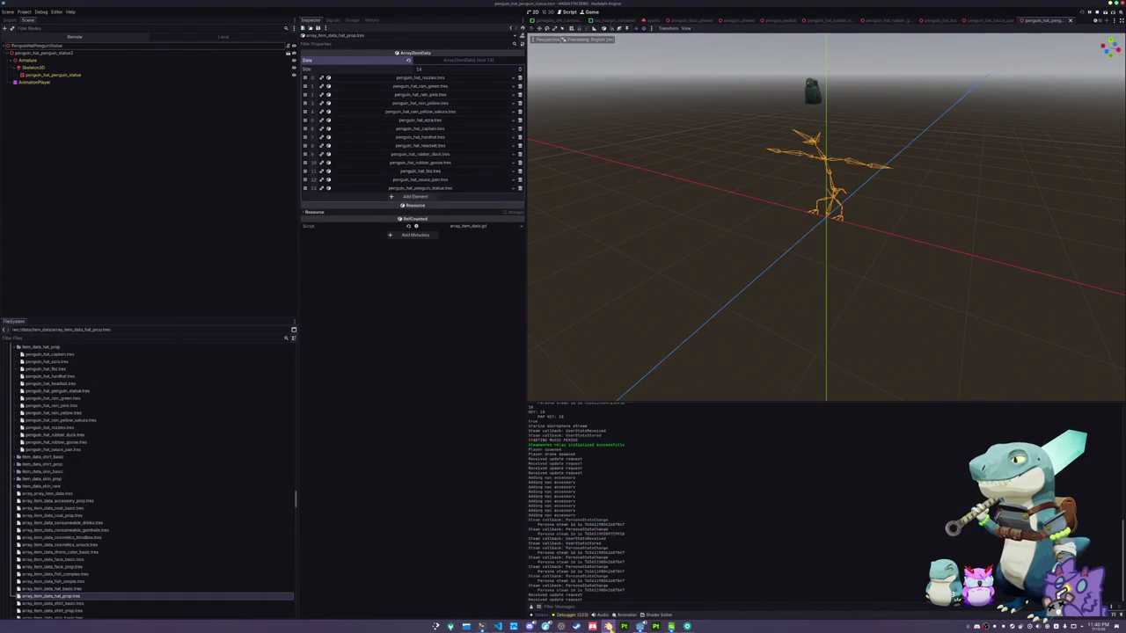
Back in Blender, browse Outliner objects like Camera.003, penguin_cheek_upper and penguin_stylus
click(608, 626)
click(986, 260)
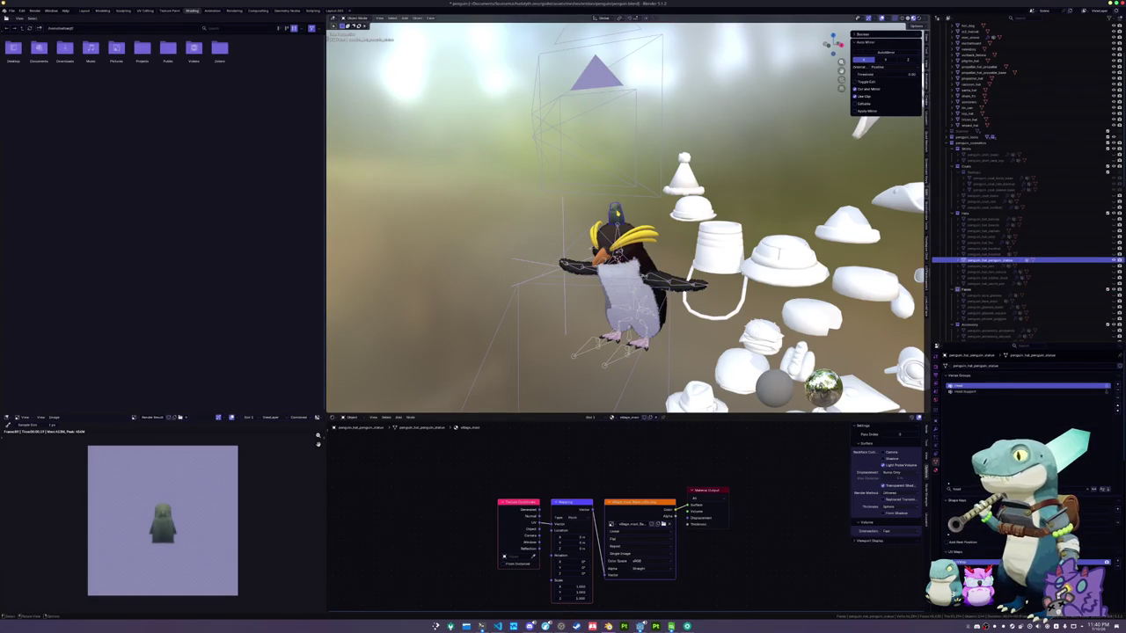
scroll(974, 214, down, 4)
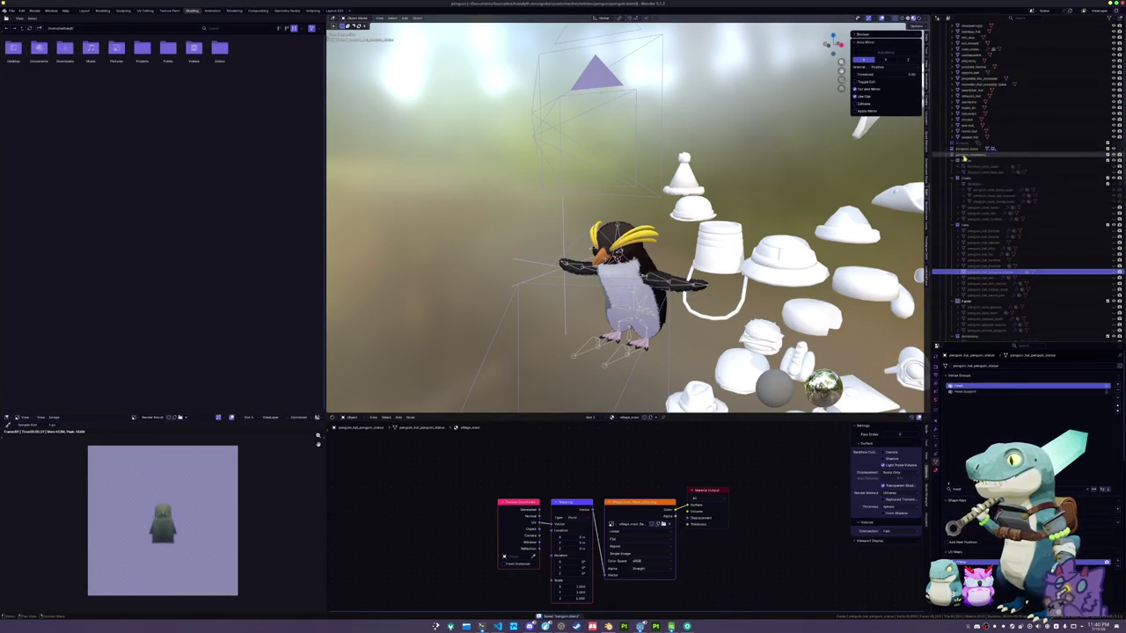
scroll(974, 214, down, 3)
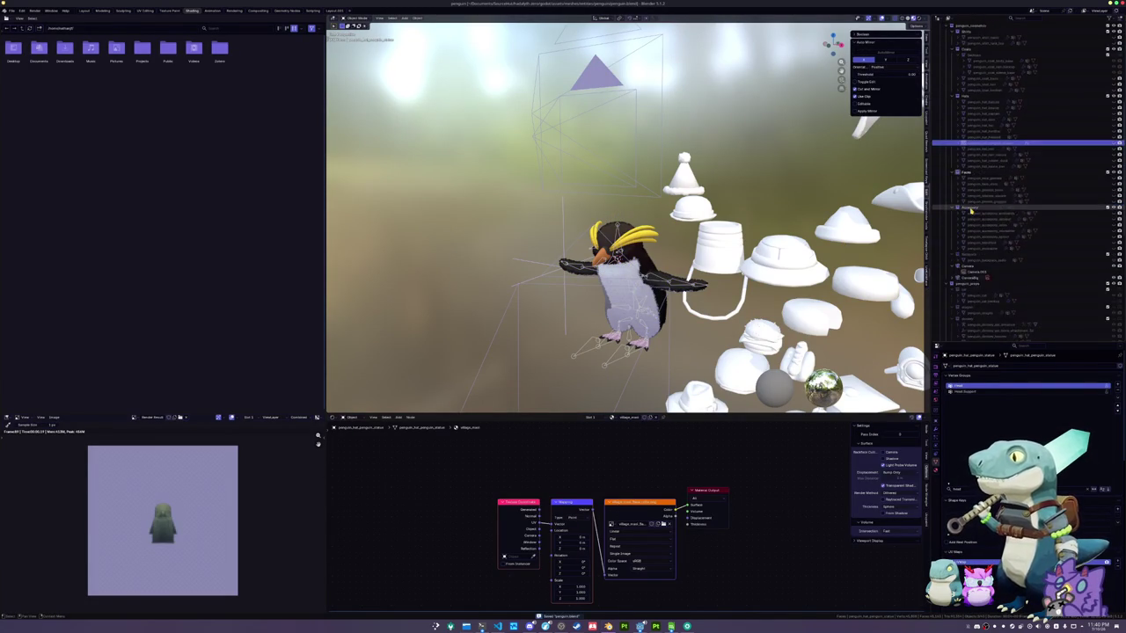
click(975, 214)
scroll(983, 227, down, 5)
scroll(992, 226, down, 1)
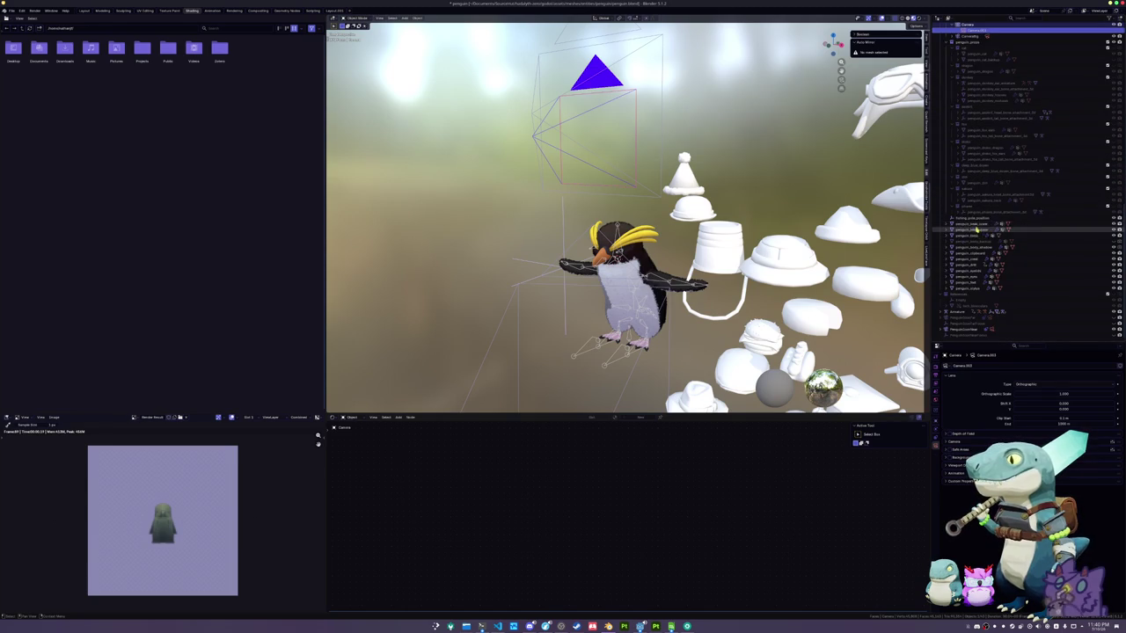
click(974, 229)
click(974, 236)
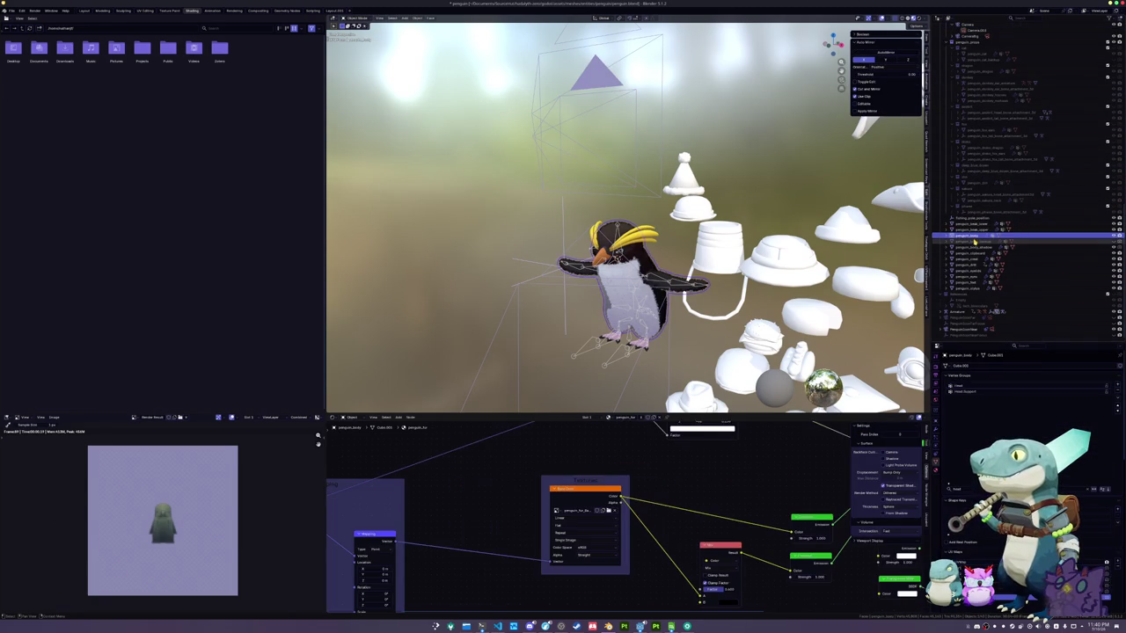
click(973, 287)
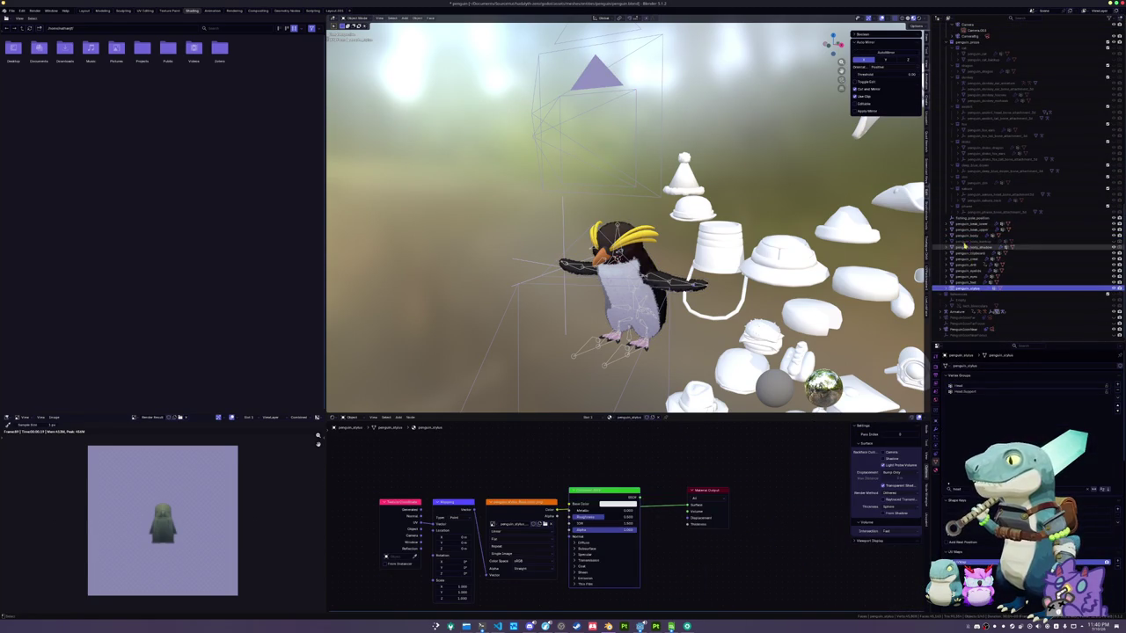
click(963, 208)
Move objects fishing_pose_position through penguin_stylus into the penguin_props collection
scroll(963, 208, up, 2)
scroll(963, 208, up, 5)
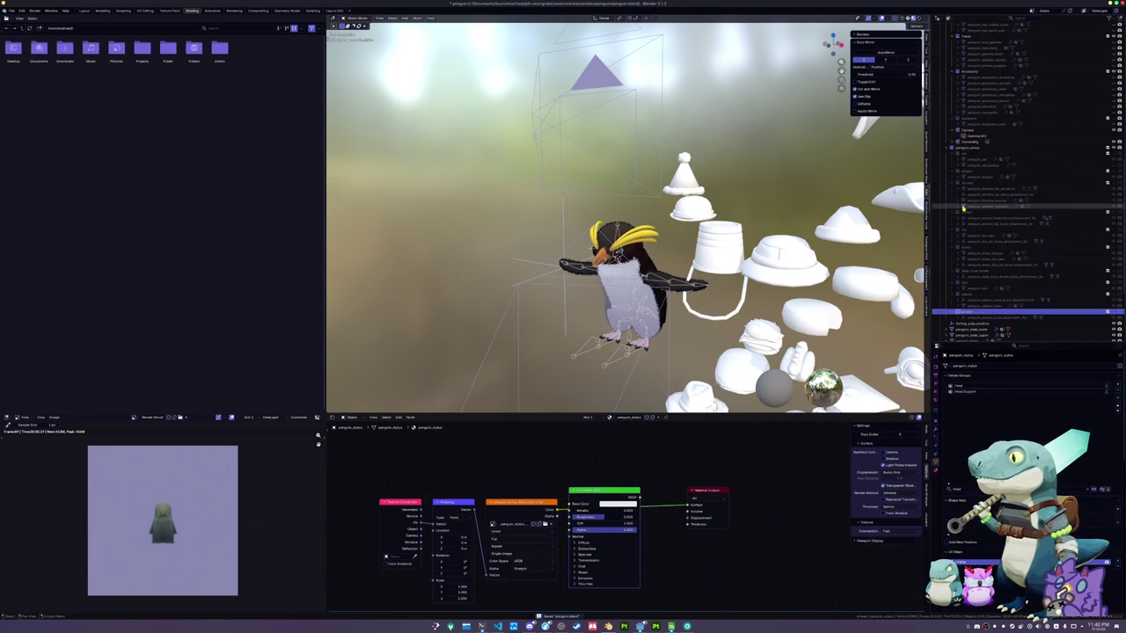
click(965, 148)
click(965, 214)
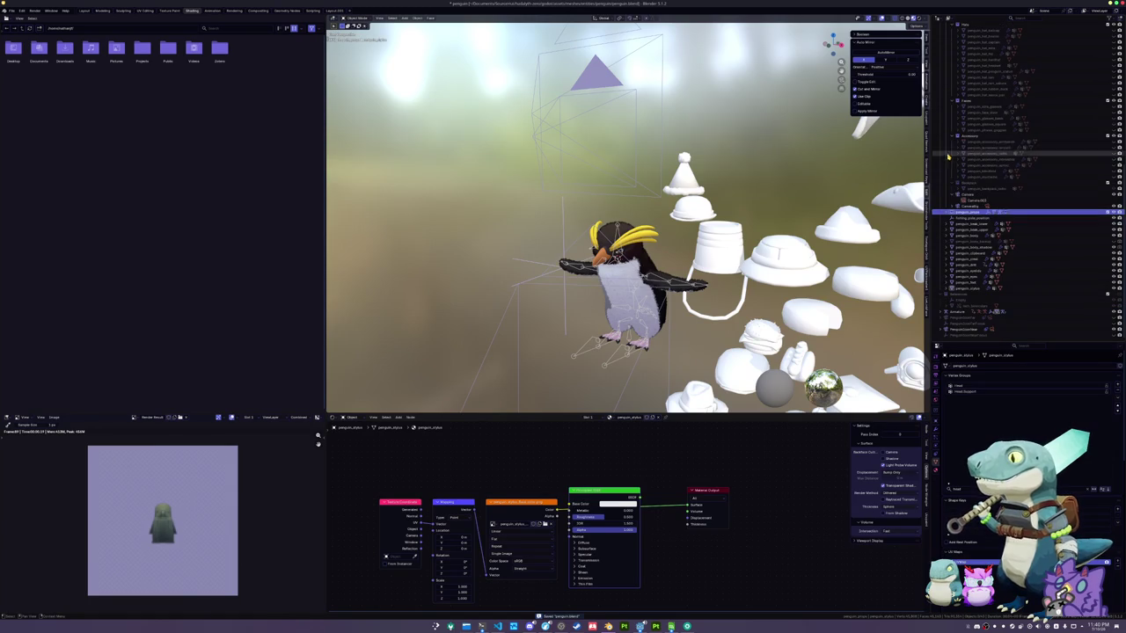
shift+click(965, 286)
mouse_move(972, 258)
mouse_down()
mouse_move(994, 218)
mouse_move(1008, 220)
mouse_move(961, 25)
mouse_up()
Inspect the materials of individual objects such as penguin_blindfold in the Outliner
scroll(978, 249, down, 4)
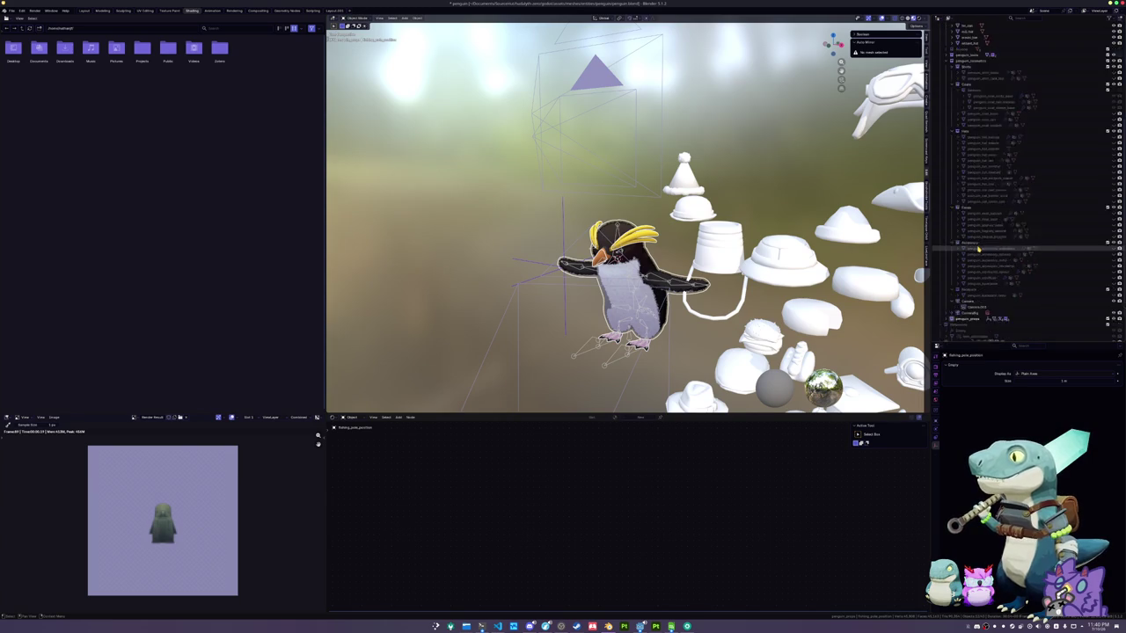
scroll(978, 249, up, 3)
scroll(974, 252, down, 3)
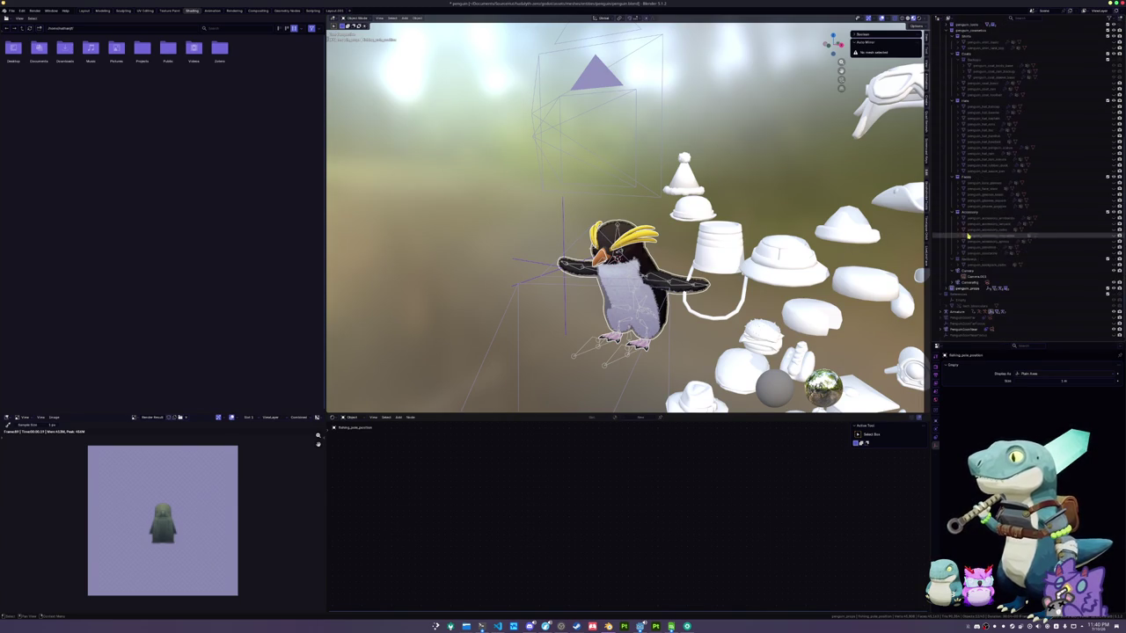
scroll(941, 313, down, 2)
shift+click(941, 313)
scroll(943, 309, down, 2)
click(946, 297)
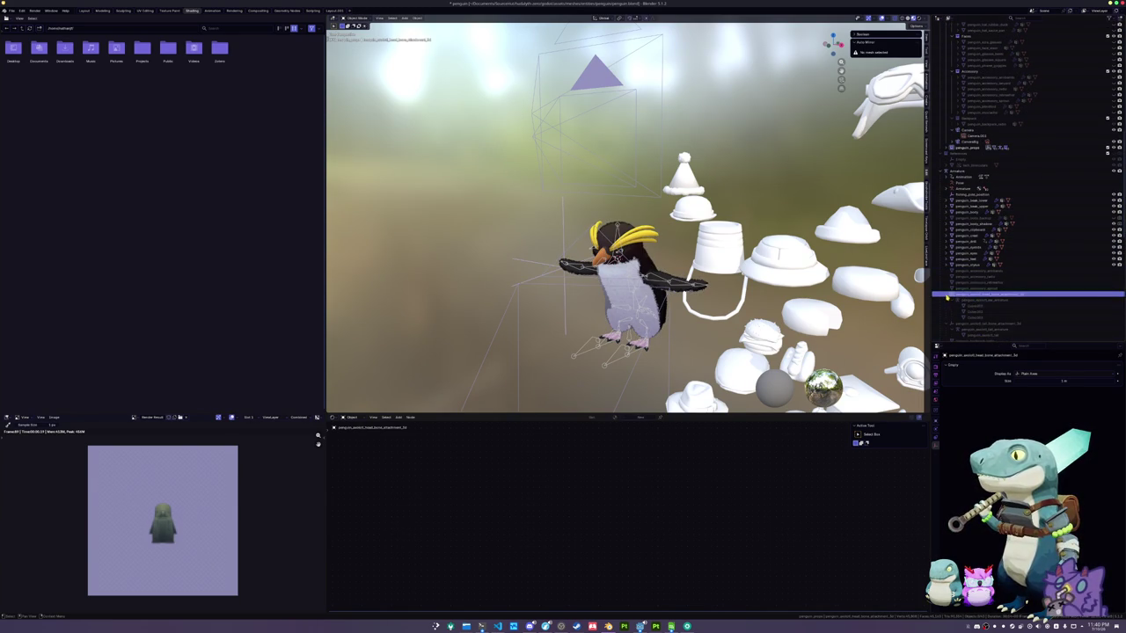
click(947, 311)
scroll(946, 315, down, 2)
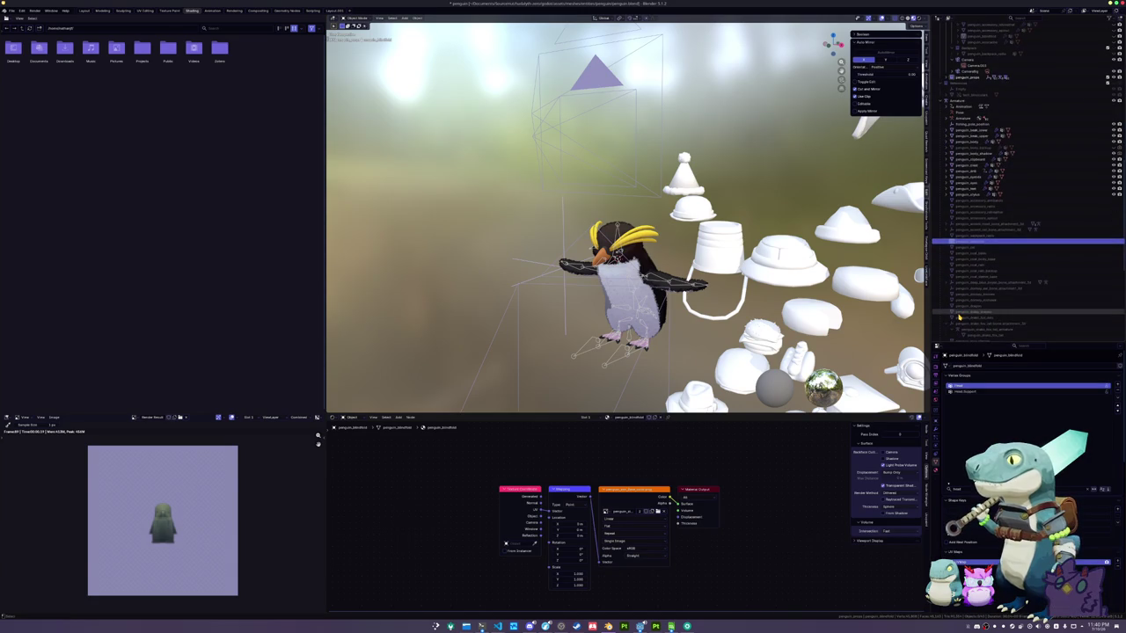
scroll(946, 326, down, 1)
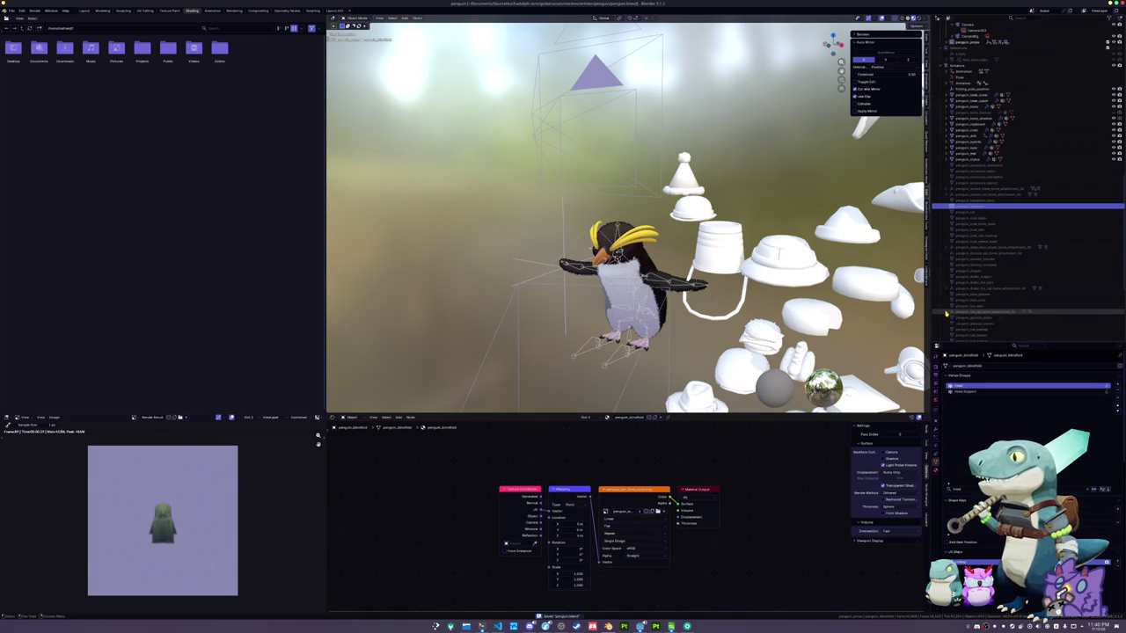
scroll(946, 313, down, 4)
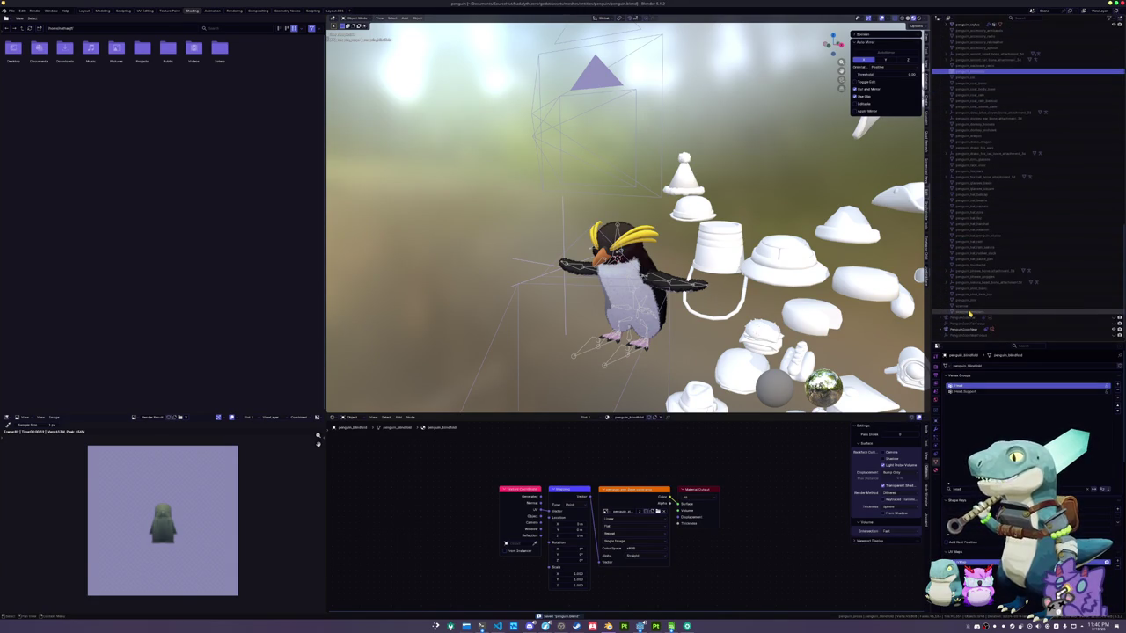
click(972, 311)
click(981, 305)
click(992, 298)
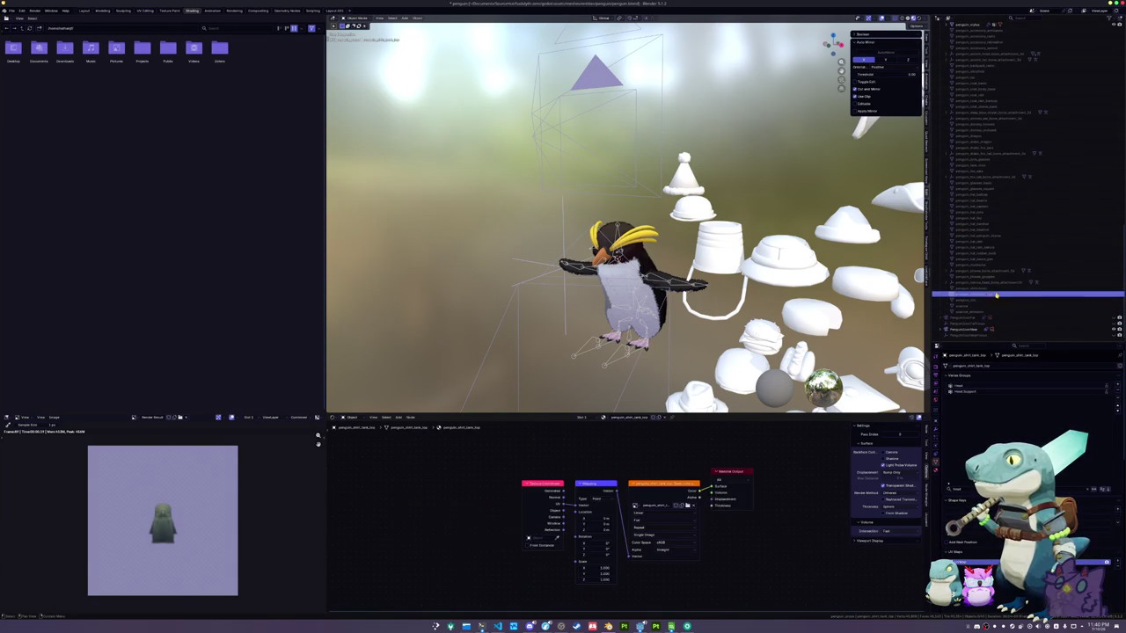
click(1006, 290)
click(1004, 282)
click(1003, 275)
click(1002, 268)
click(1000, 259)
click(999, 254)
click(999, 246)
click(997, 239)
click(996, 232)
click(994, 226)
click(993, 218)
click(992, 188)
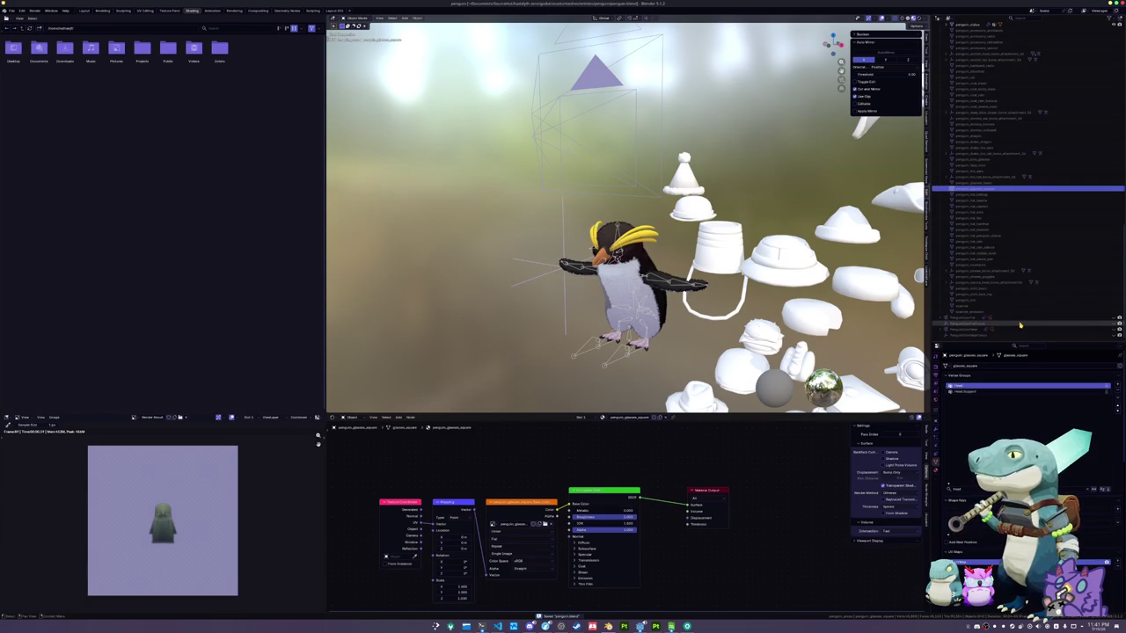
scroll(1020, 326, up, 5)
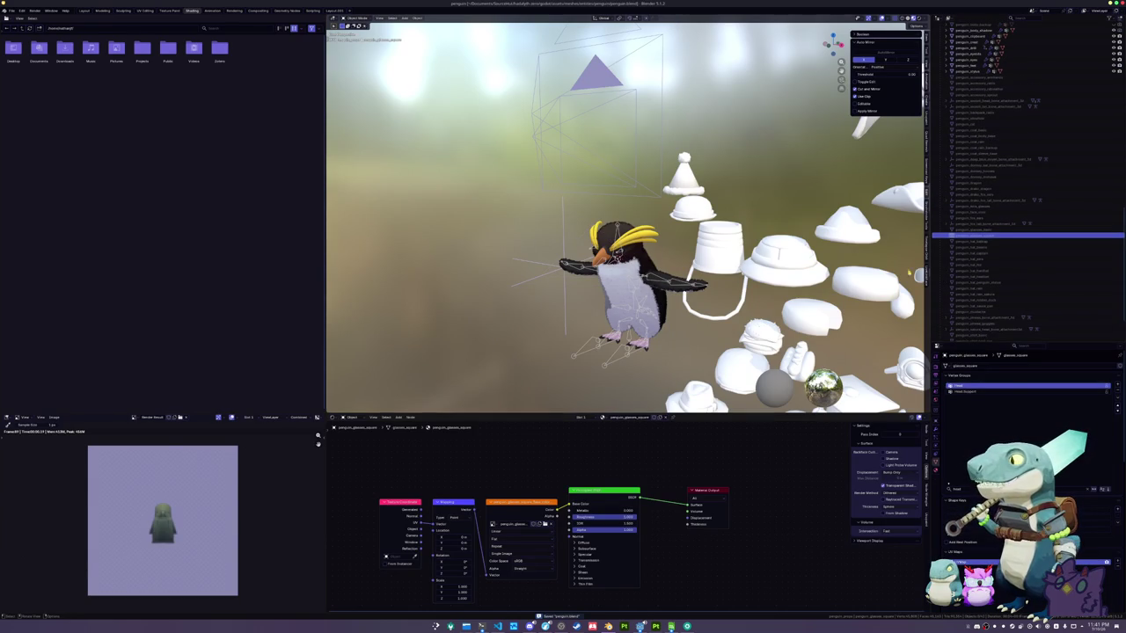
scroll(1002, 289, up, 6)
click(1003, 289)
scroll(1002, 287, up, 12)
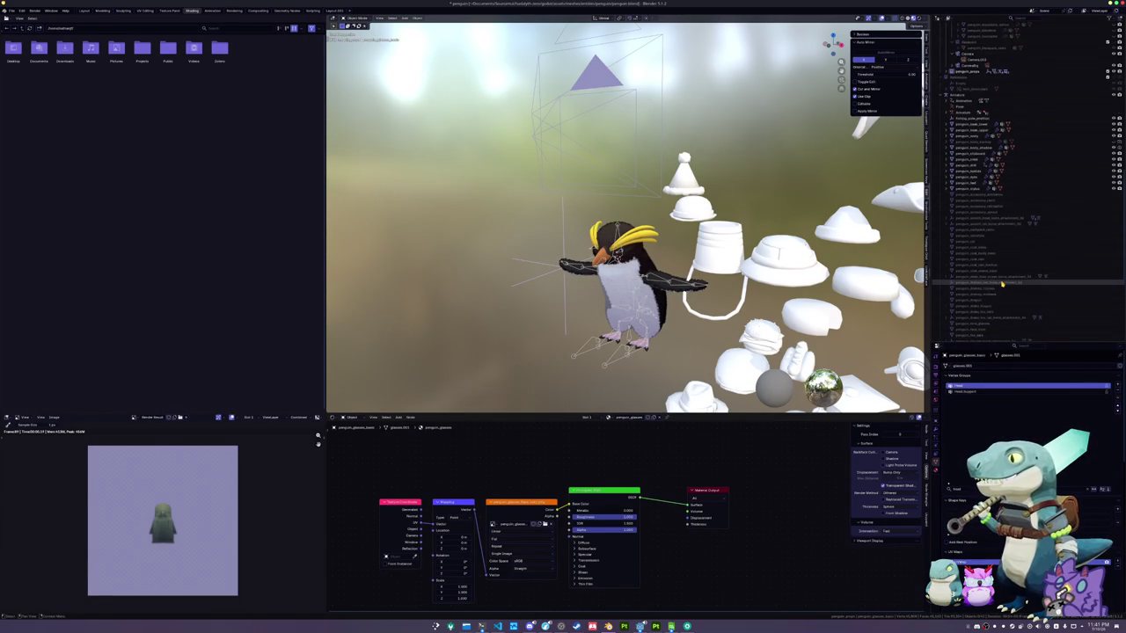
scroll(1002, 283, up, 4)
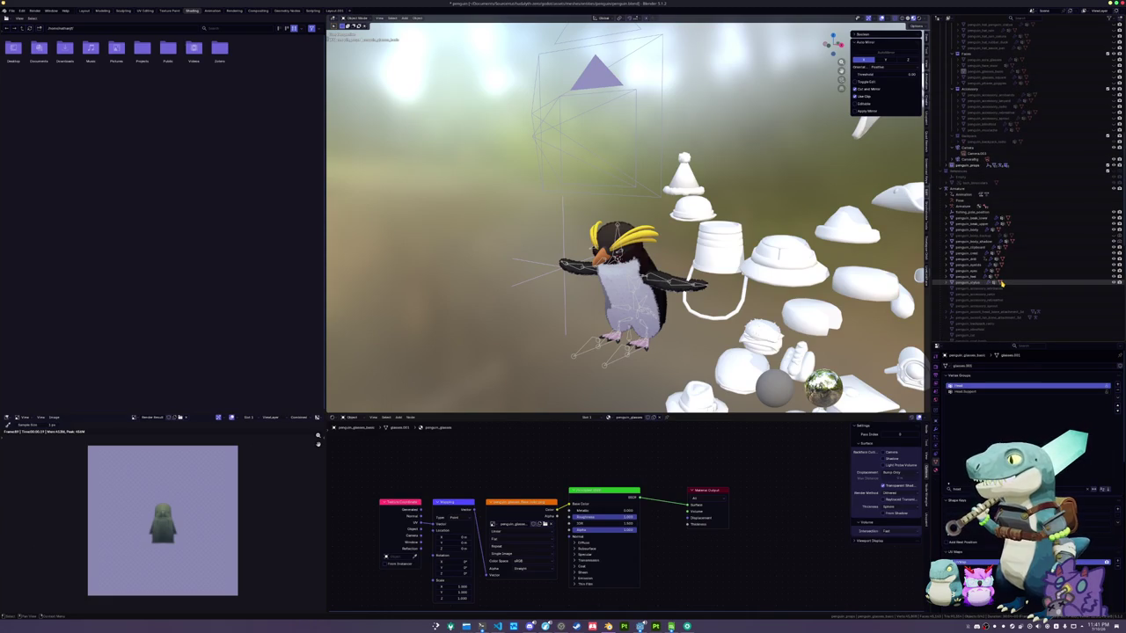
scroll(972, 311, up, 1)
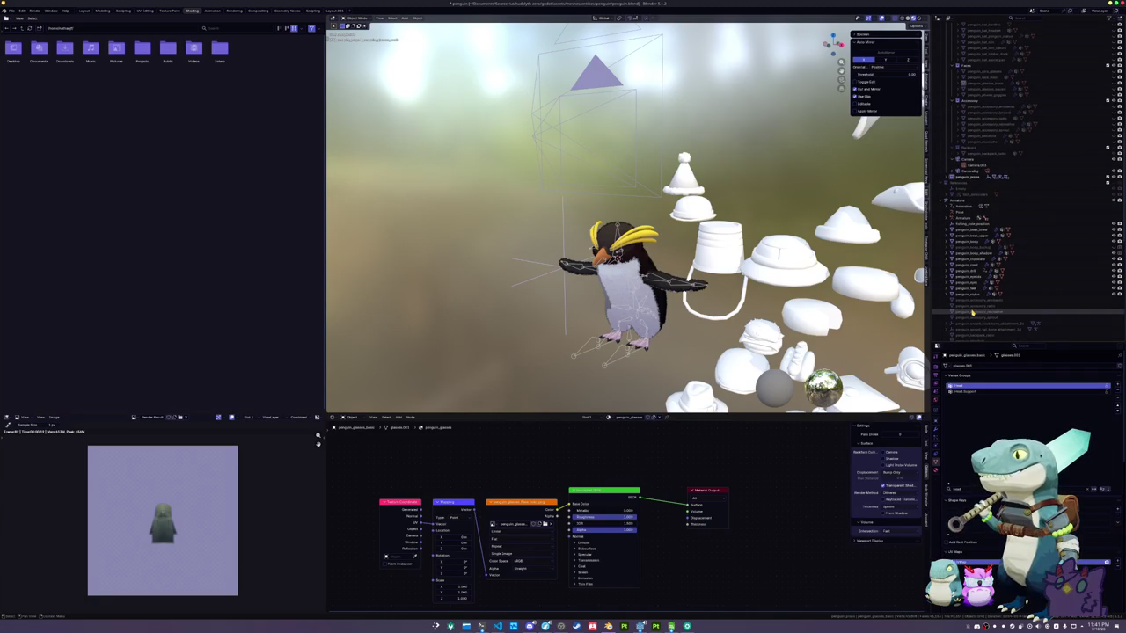
scroll(972, 312, down, 3)
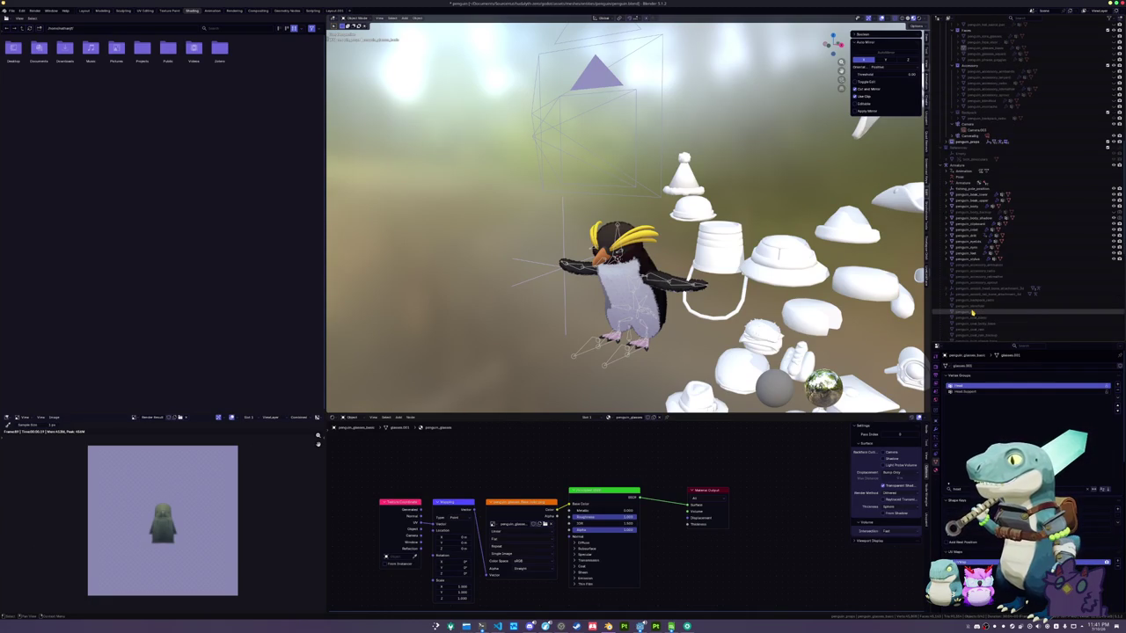
scroll(972, 312, up, 10)
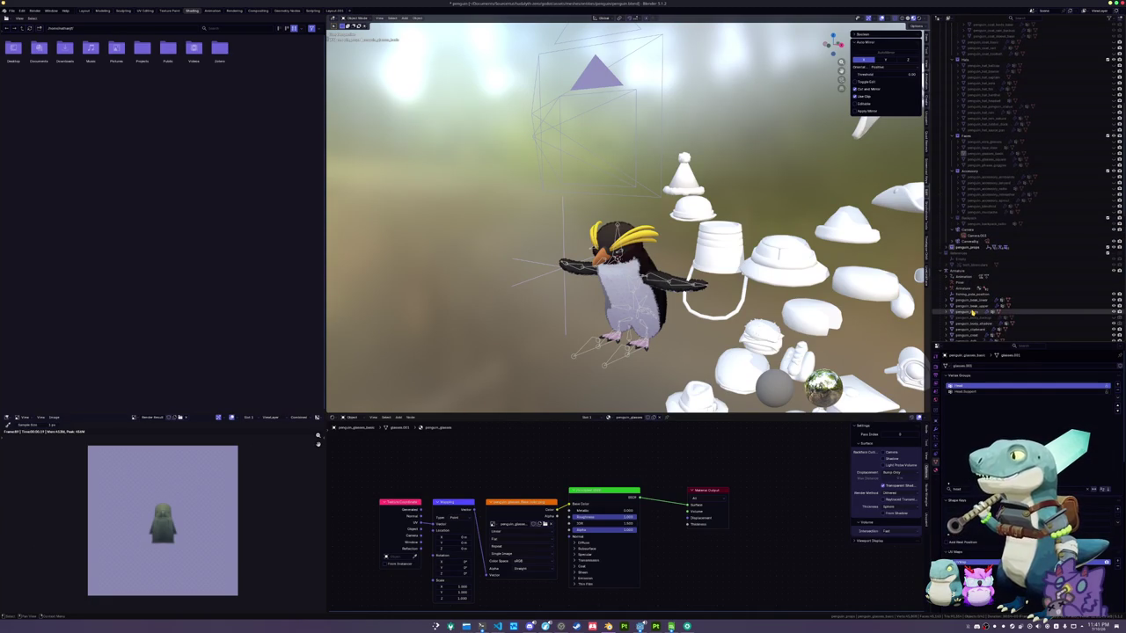
scroll(973, 312, up, 4)
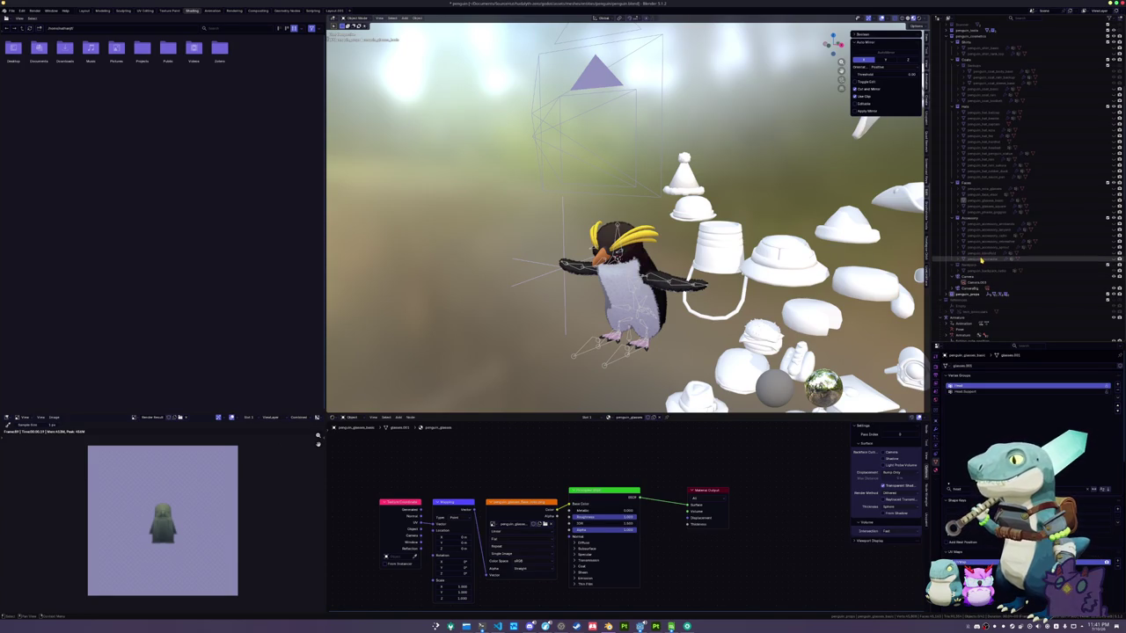
scroll(982, 260, up, 1)
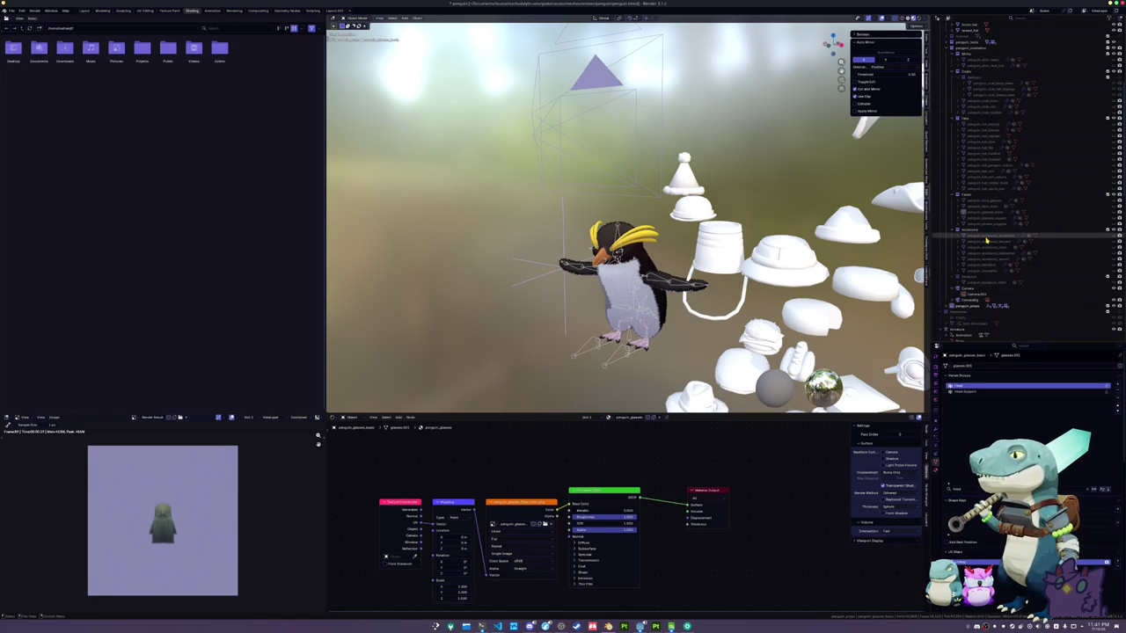
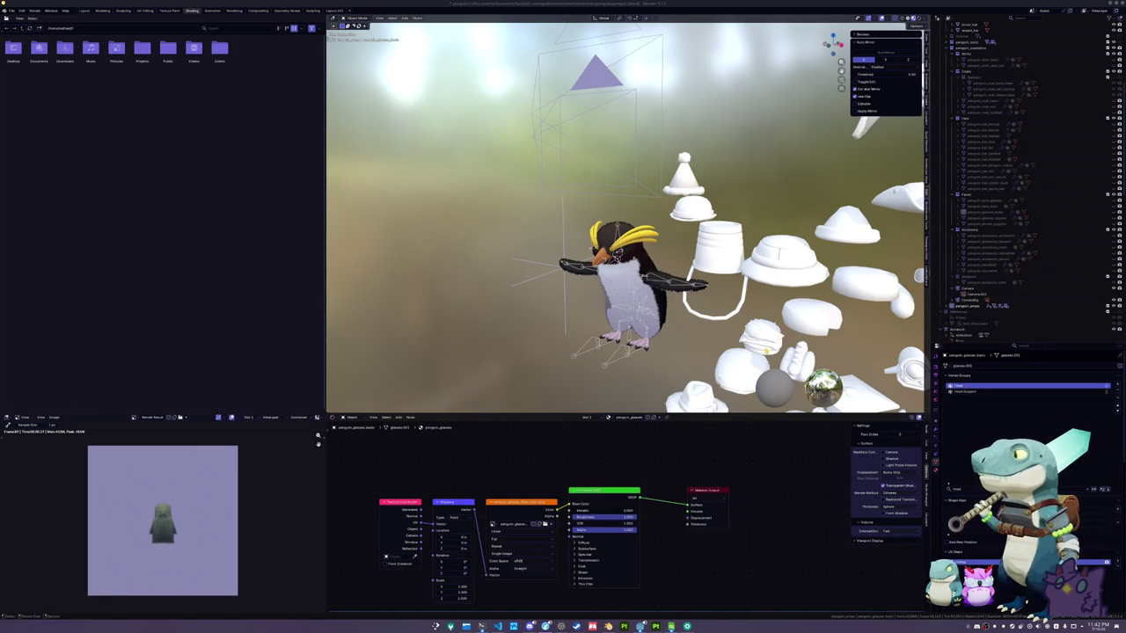
Browse the hat collection, selecting the mortarboard, helmet, sierra, bucket, sombrero and cowboy hats
drag(699, 333, 675, 303)
scroll(652, 322, down, 3)
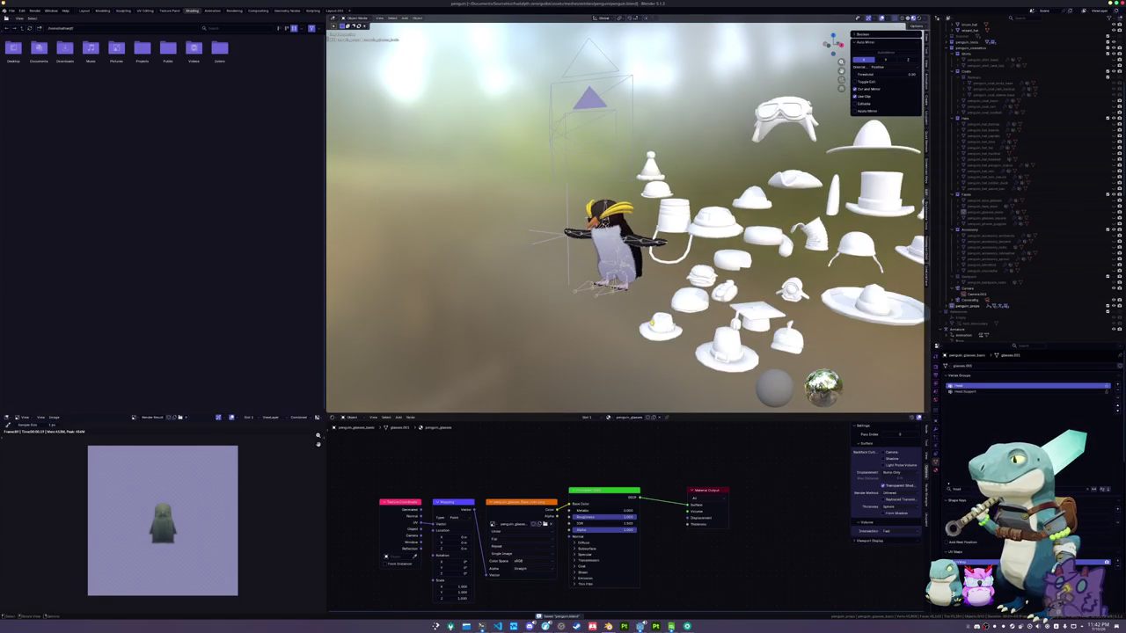
click(730, 298)
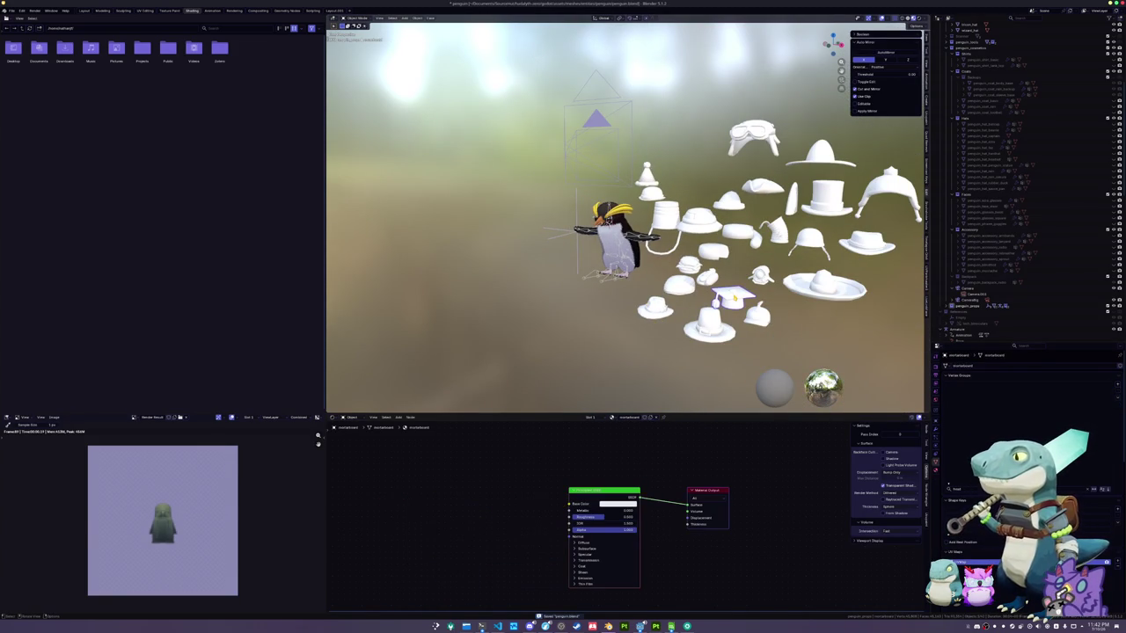
click(816, 240)
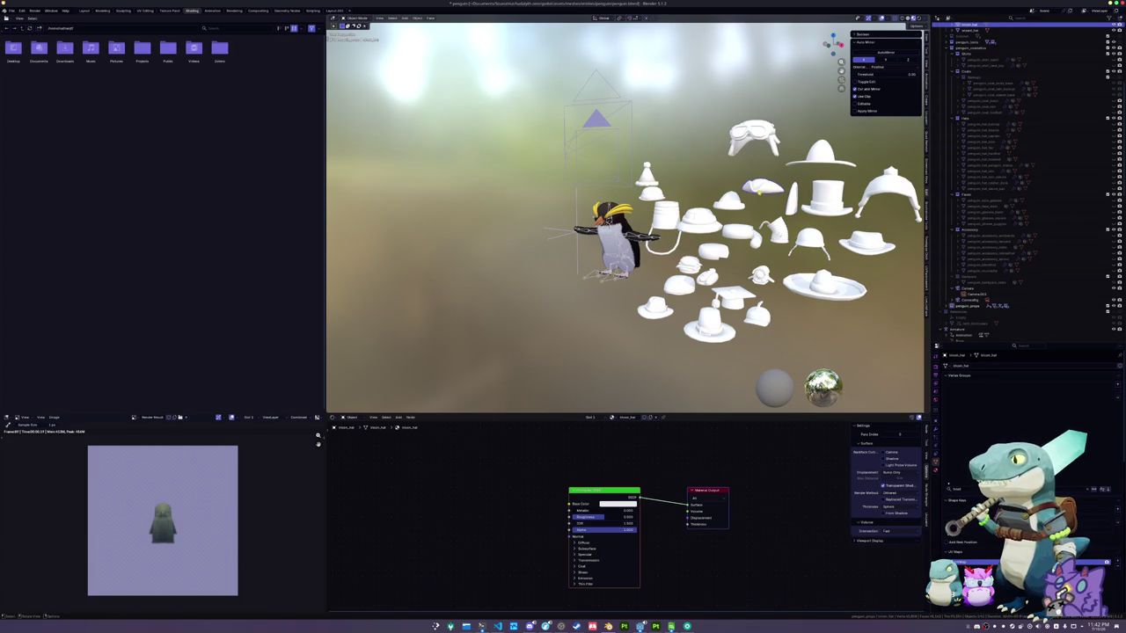
click(729, 204)
click(661, 211)
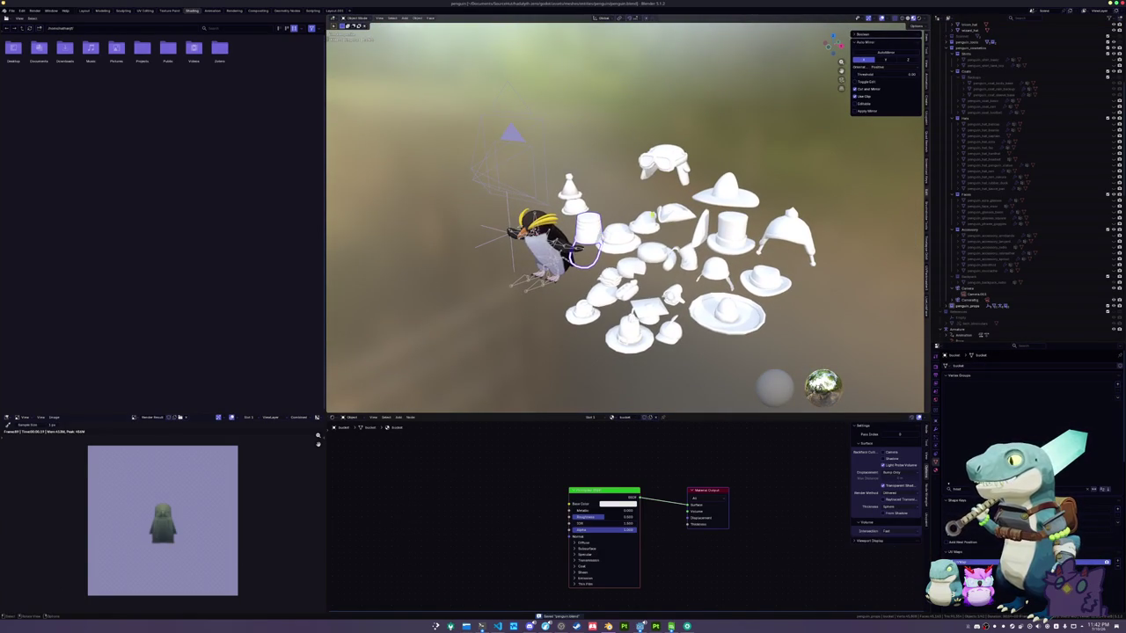
click(719, 195)
click(785, 236)
click(765, 280)
click(726, 313)
click(677, 342)
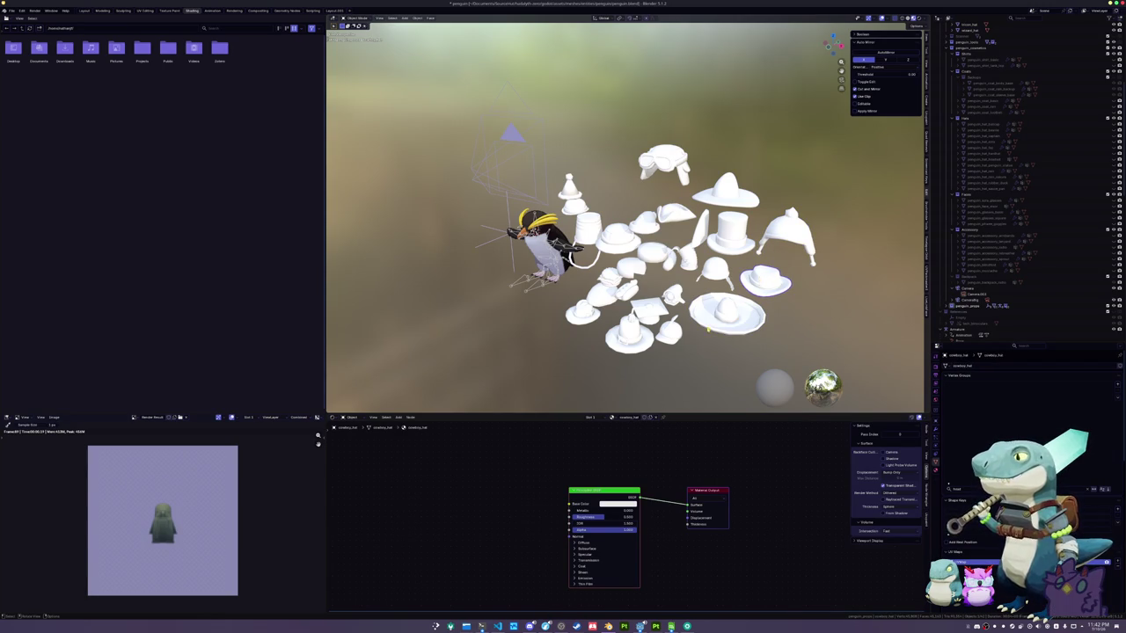
Spin the propeller hat's propeller 900 degrees around the Z axis
click(670, 327)
scroll(689, 358, up, 2)
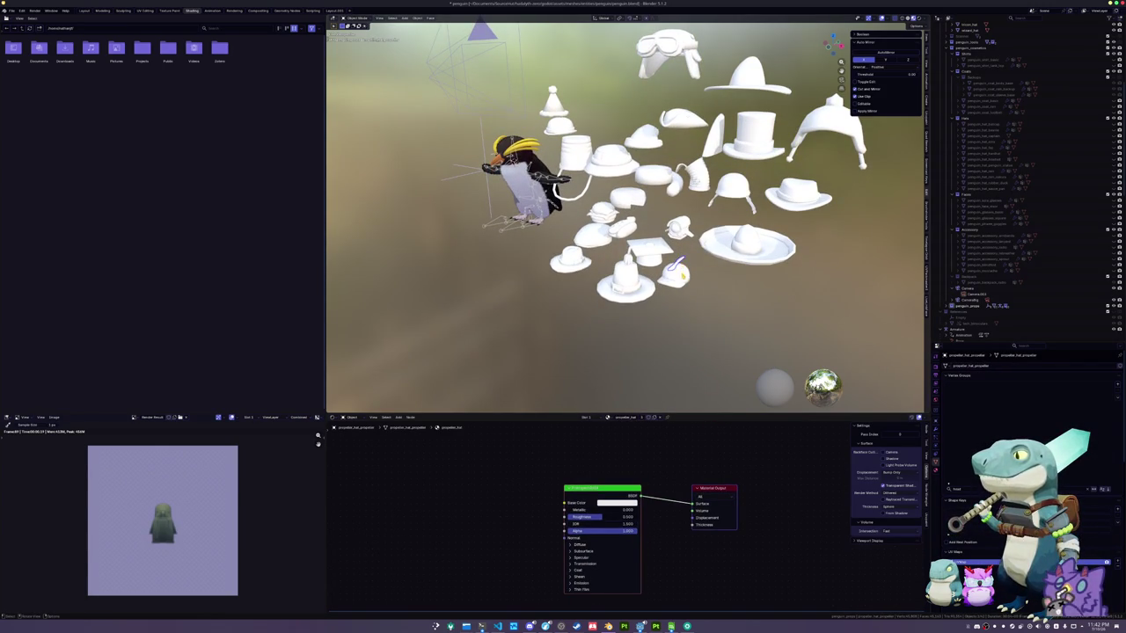
text(rz900)
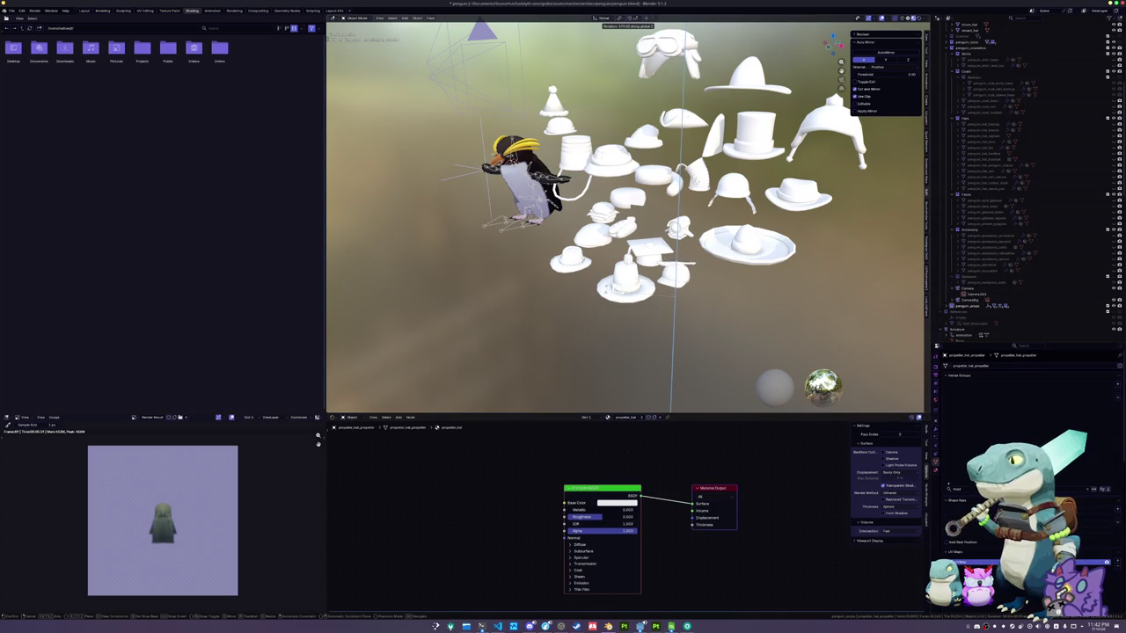
key(Return)
Look over the propeller, fedora, hot-dog and cheeseburger hats, then save penguin.blend
click(678, 278)
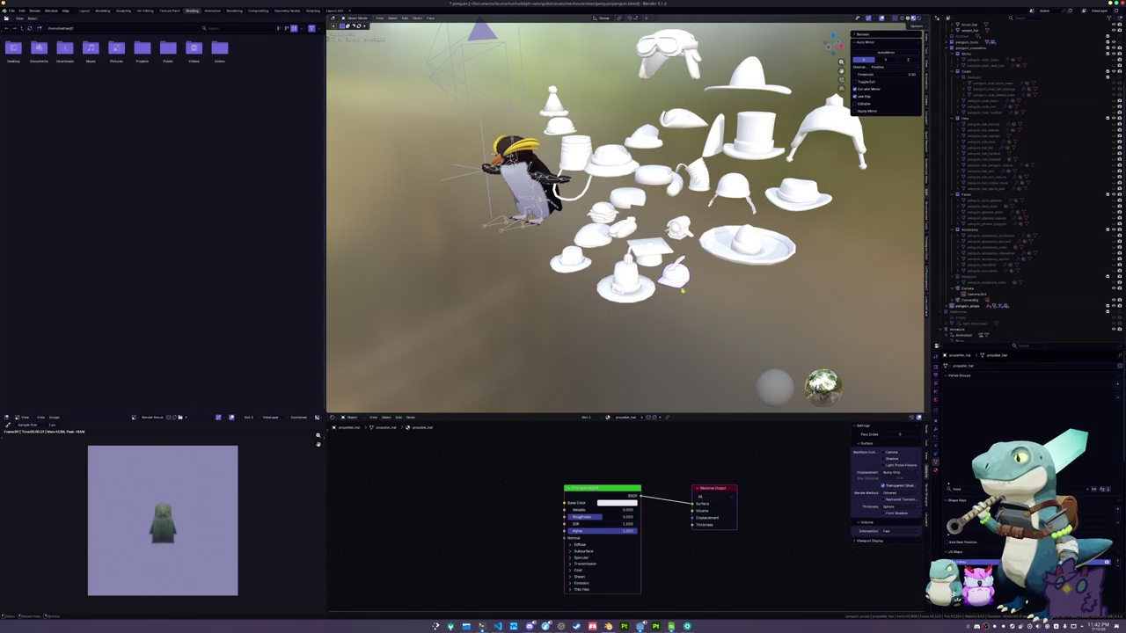
scroll(682, 345, up, 2)
scroll(682, 344, up, 1)
click(552, 254)
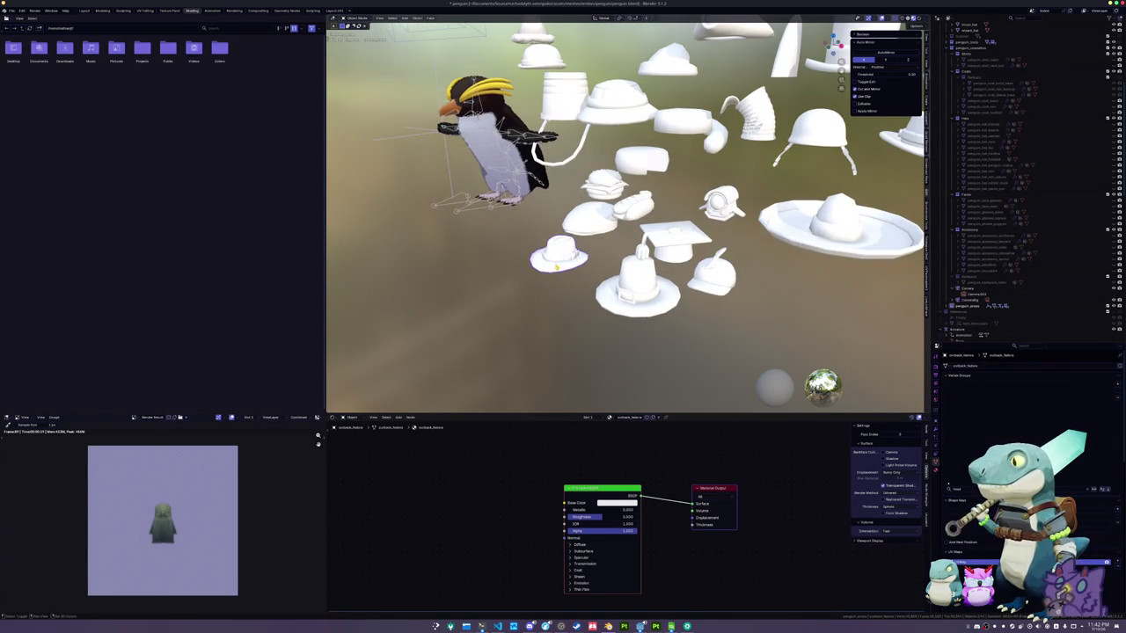
scroll(553, 254, up, 2)
scroll(625, 320, up, 1)
click(703, 277)
click(685, 237)
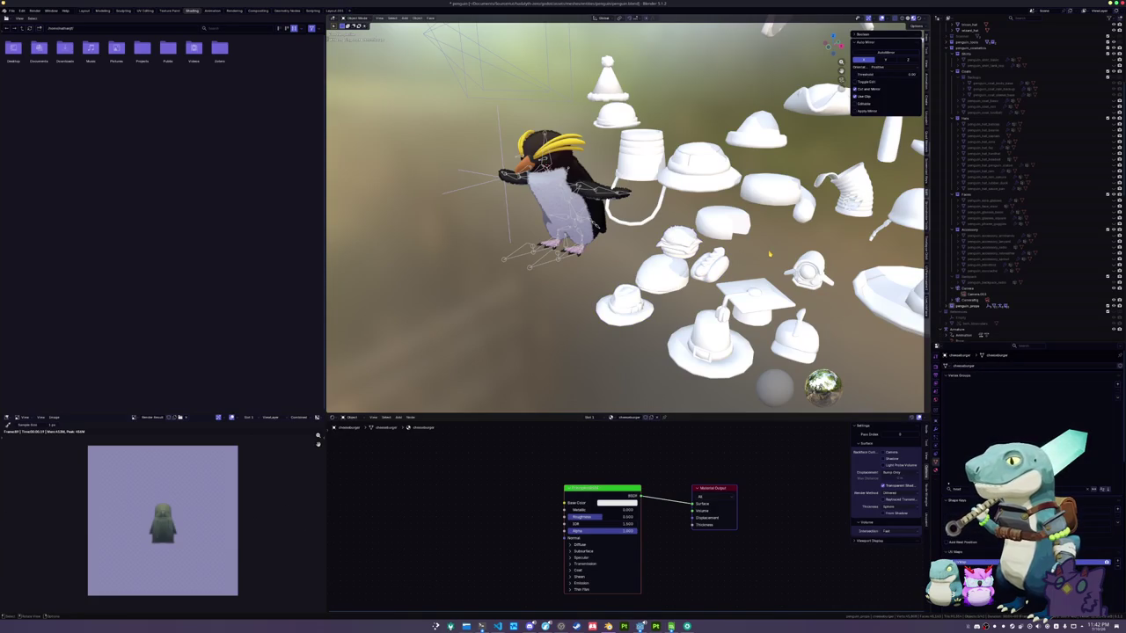
key(ctrl+s)
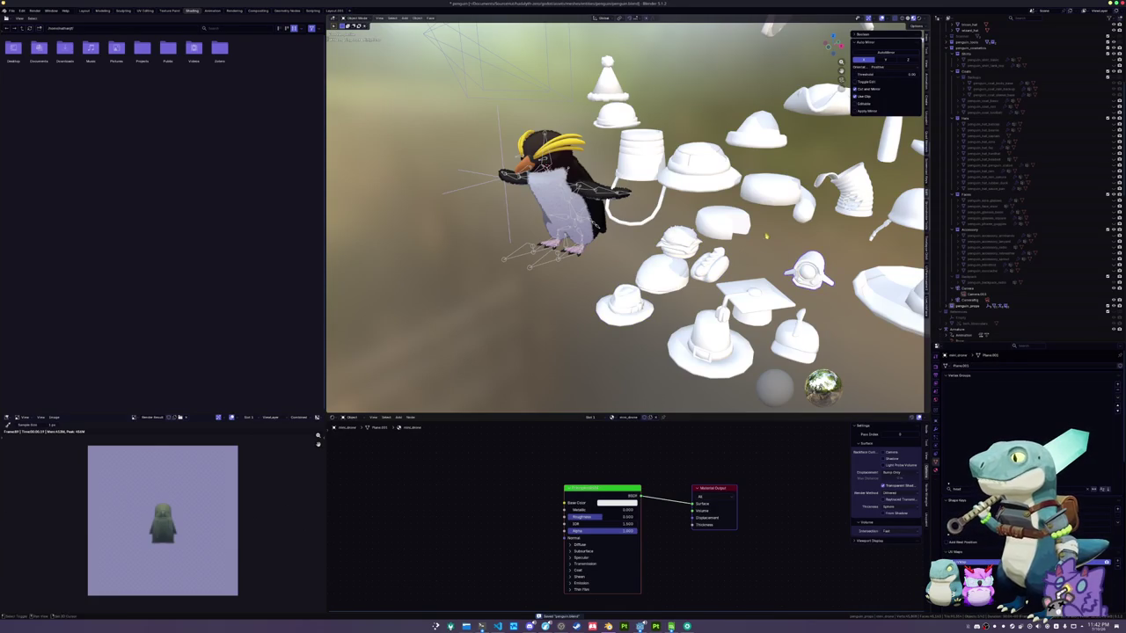
Check the roll, bowl, cone, wizard and cap hats and clear one small hat's scale
click(746, 236)
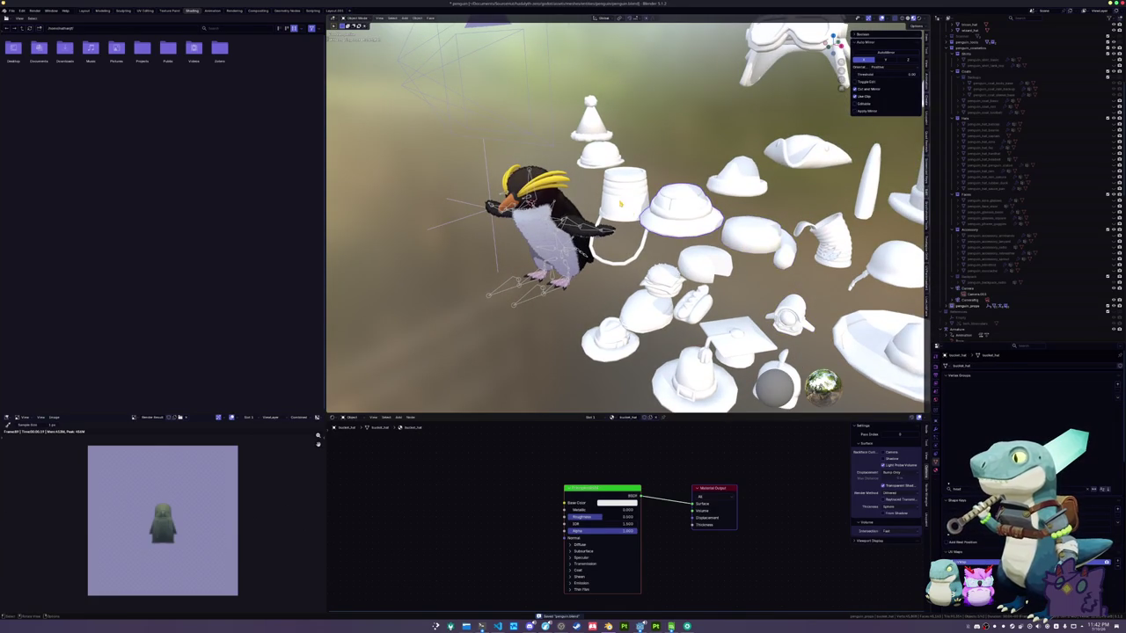
click(604, 160)
click(593, 141)
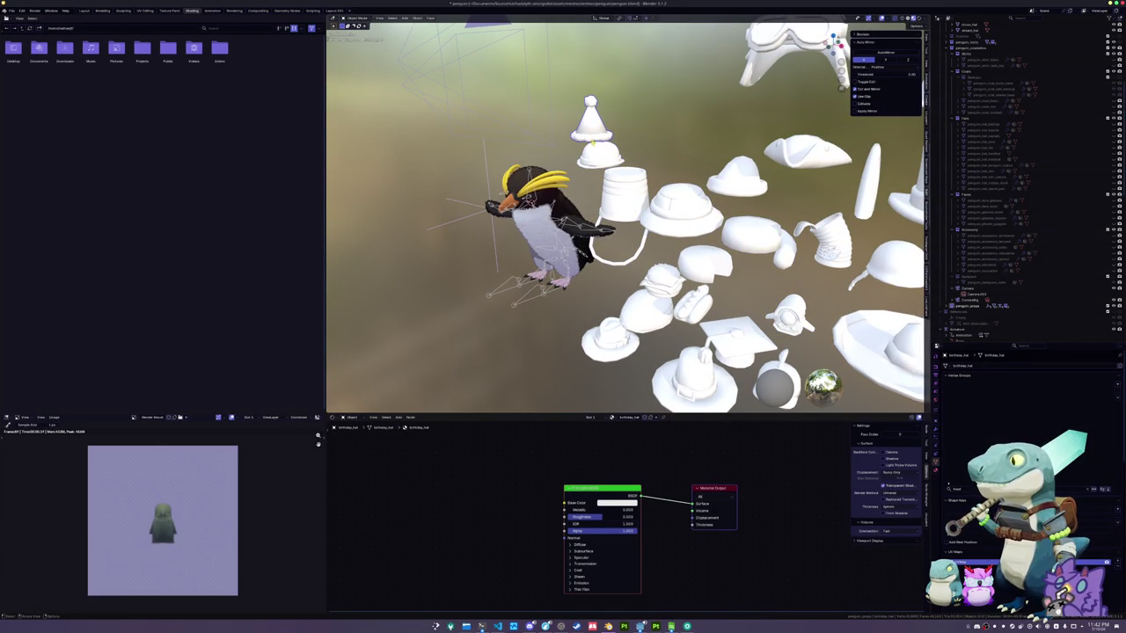
click(722, 182)
scroll(729, 225, down, 3)
click(755, 234)
click(774, 205)
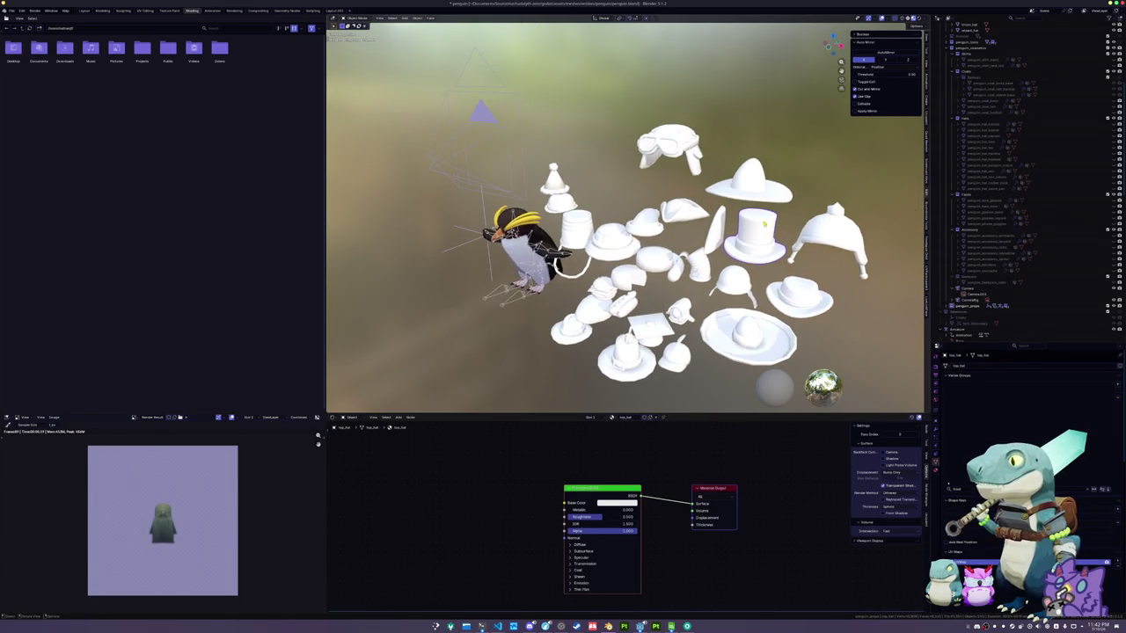
click(673, 148)
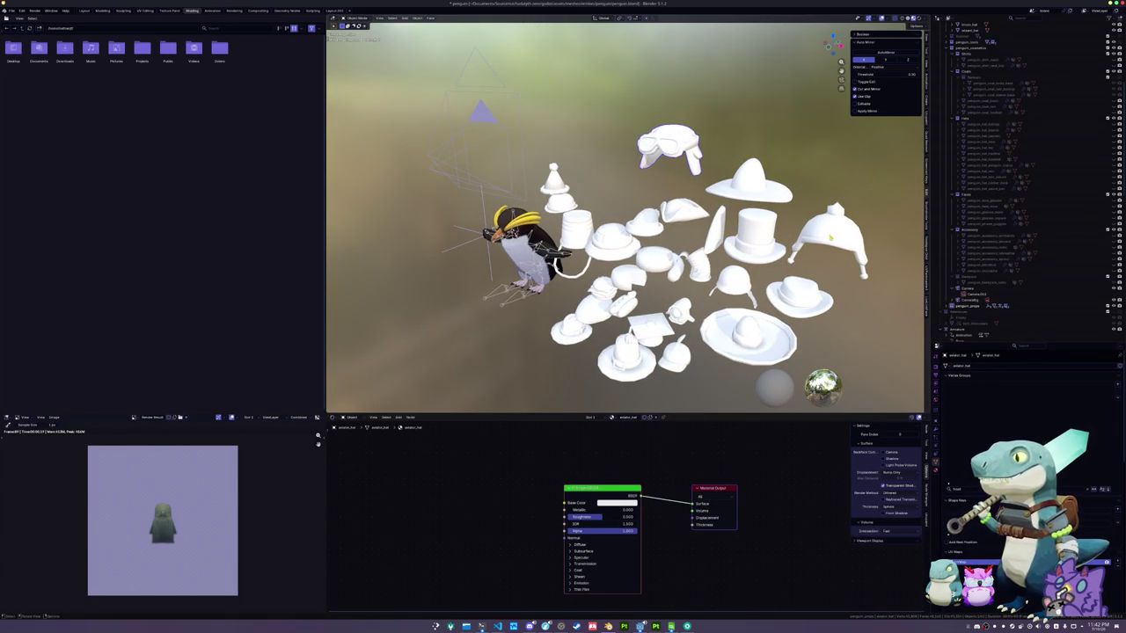
click(801, 297)
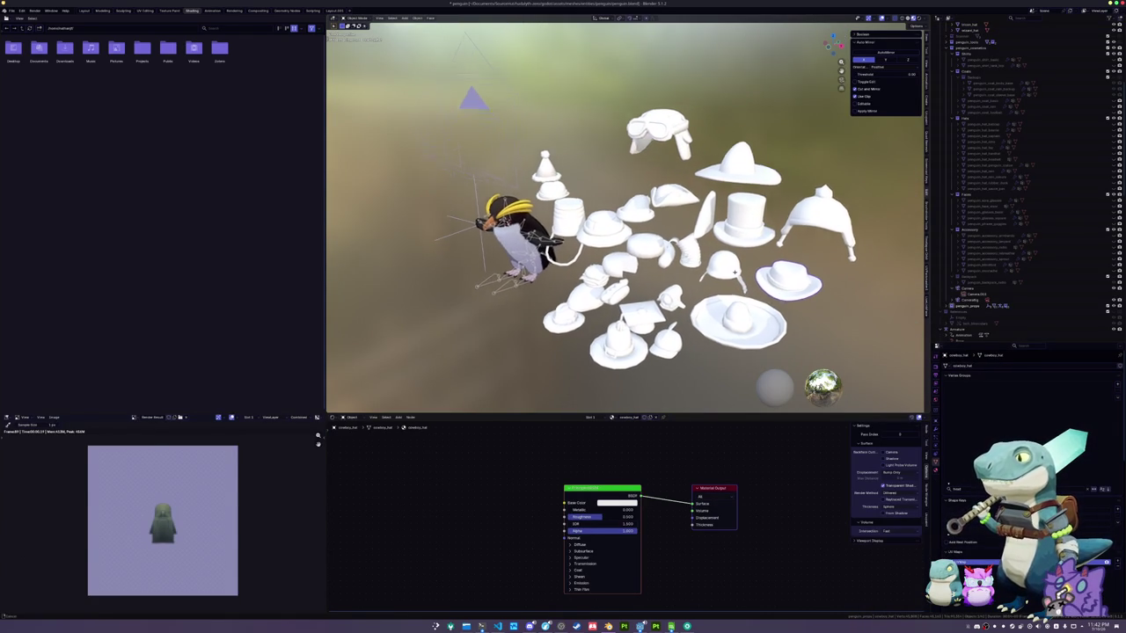
click(587, 268)
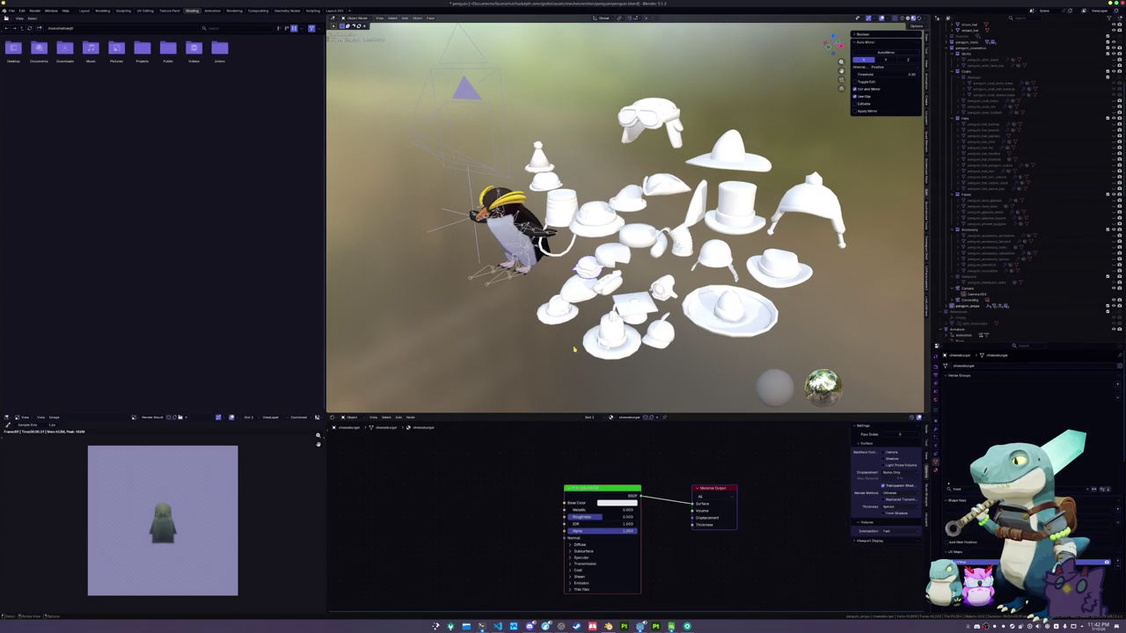
key(alt+s)
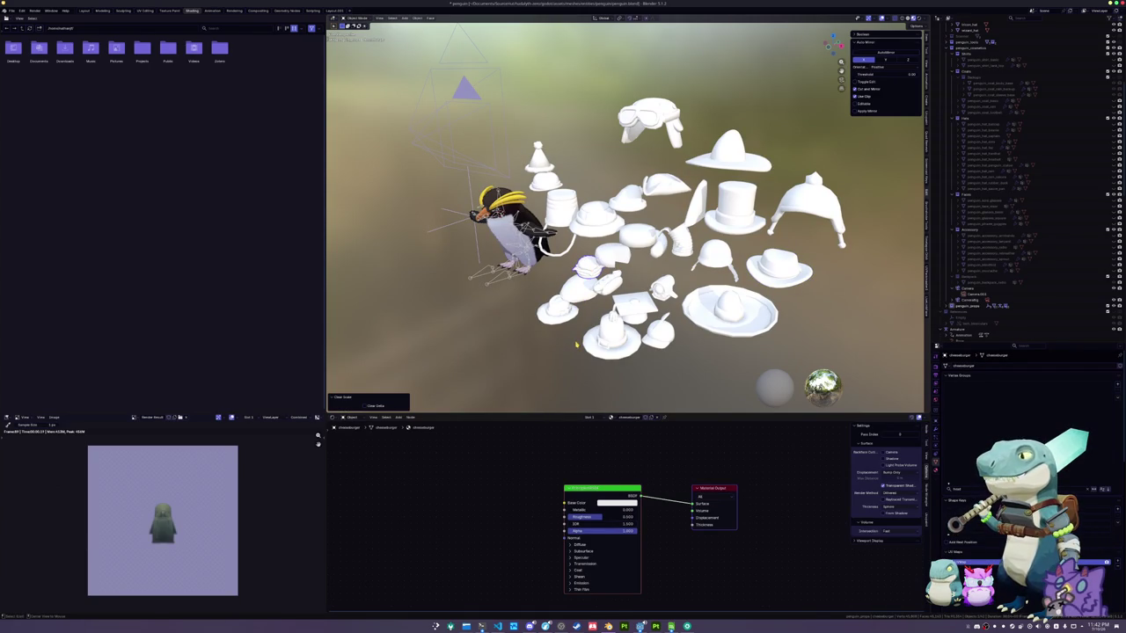
Select the cowboy hat and clear its scale
click(634, 239)
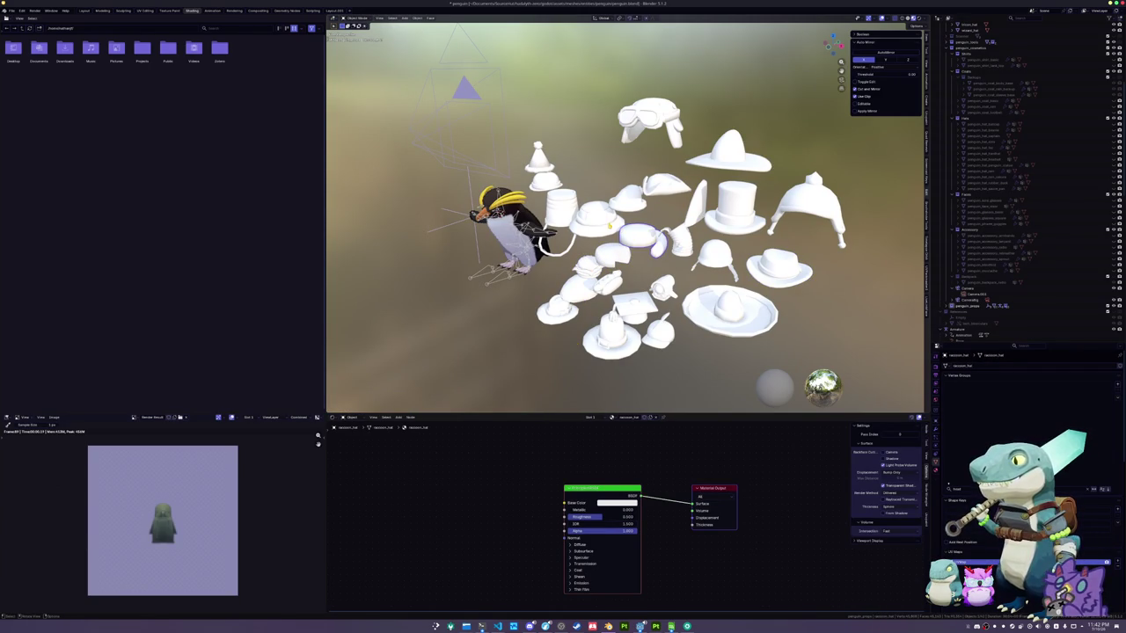
click(598, 218)
click(759, 297)
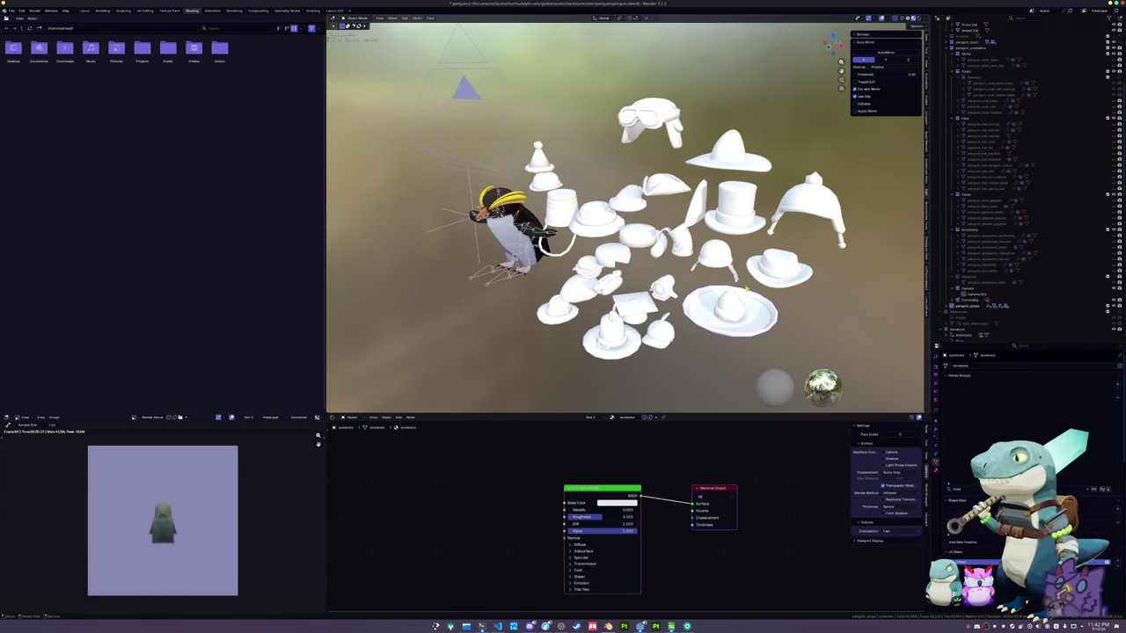
click(759, 295)
key(alt+s)
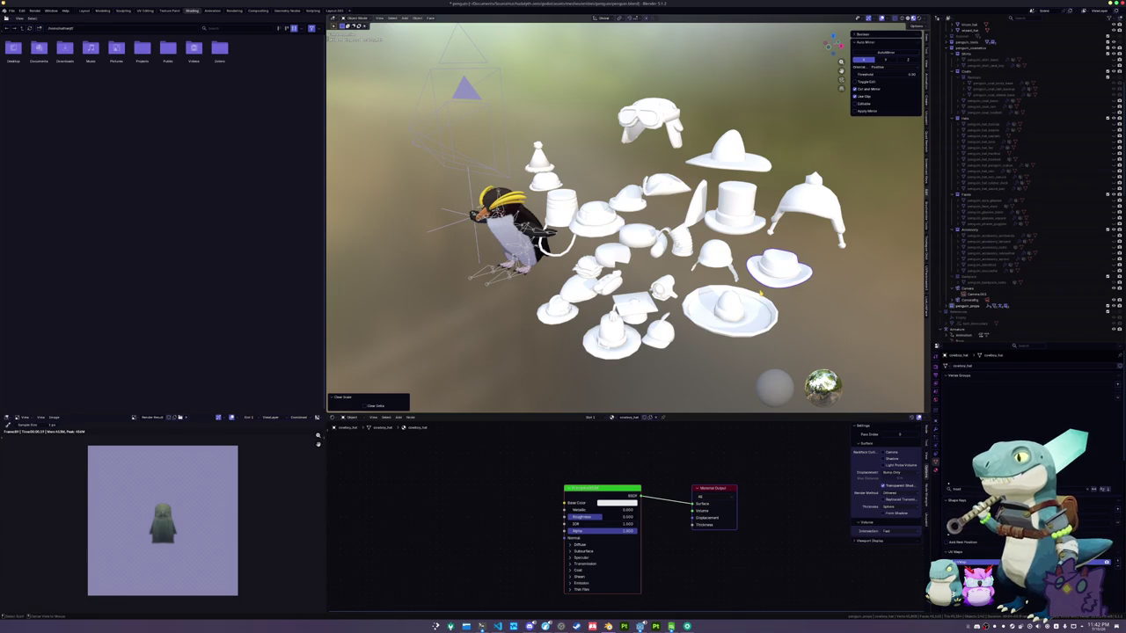
Place the cowboy hat on the penguin's head and lower it vertically, checking side and front views
key(g)
click(590, 261)
key(KP_Decimal)
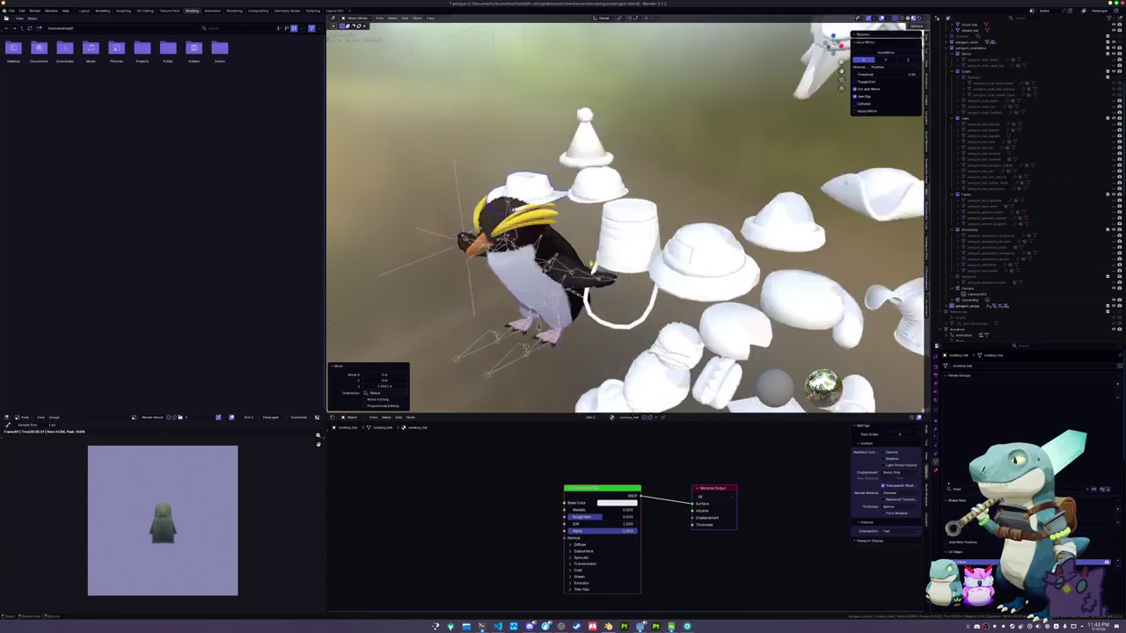
scroll(590, 261, down, 3)
key(g)
key(z)
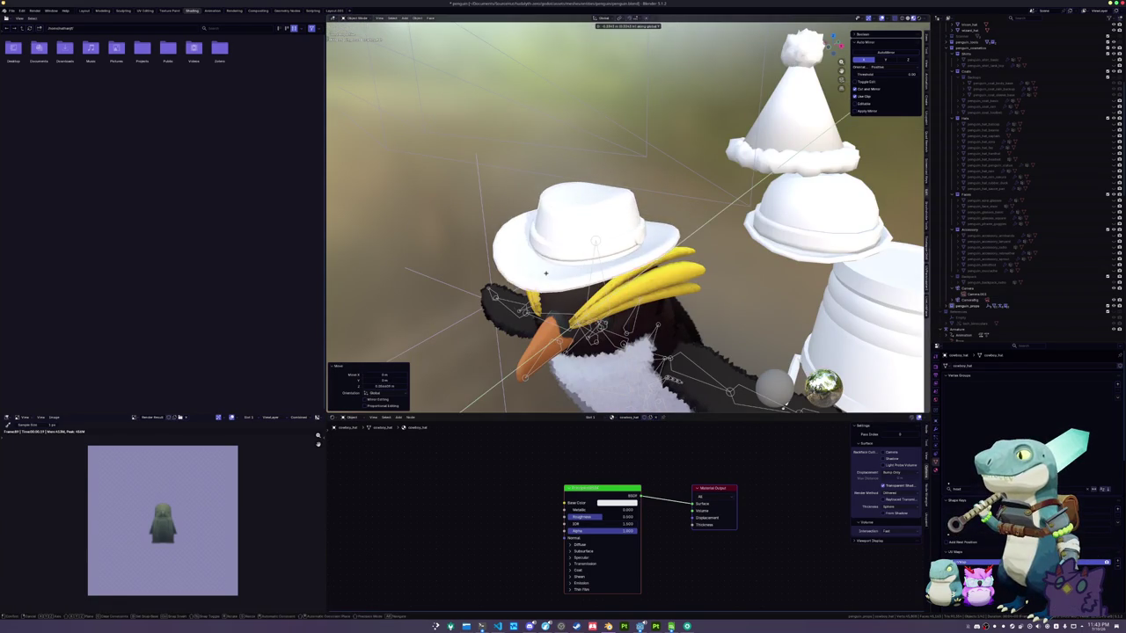
click(554, 264)
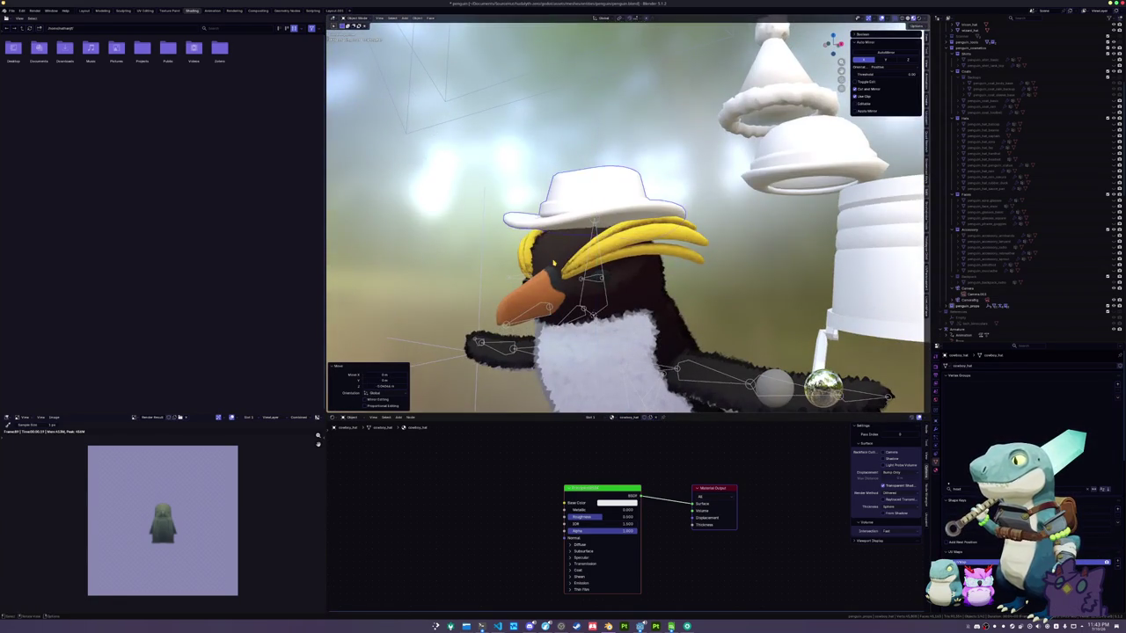
key(KP_Decimal)
key(KP_3)
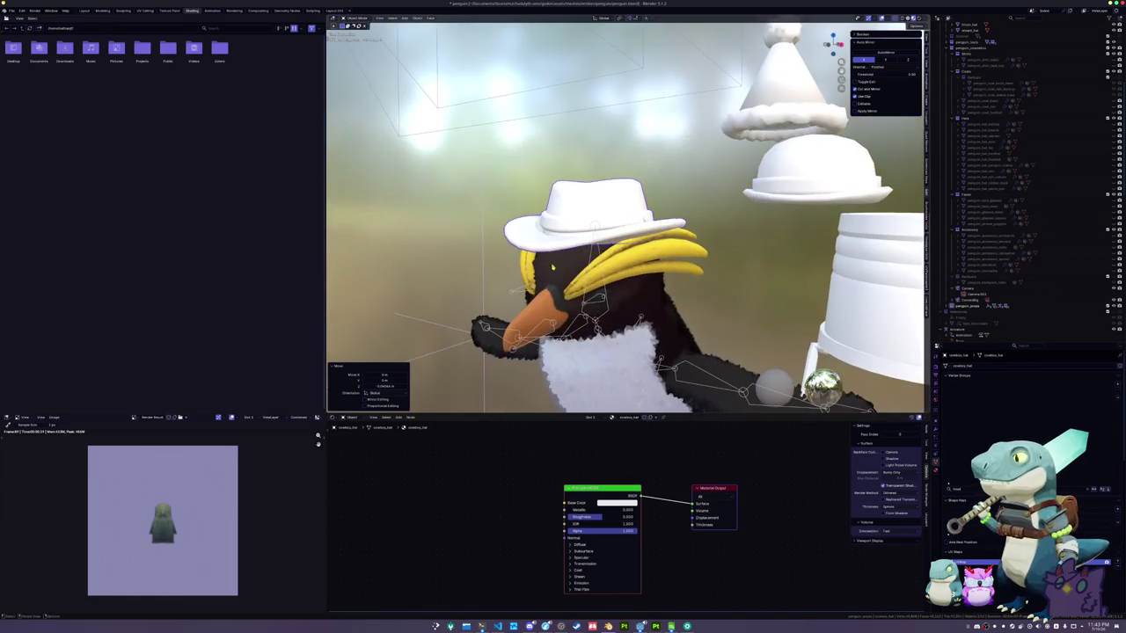
key(KP_1)
key(KP_8)
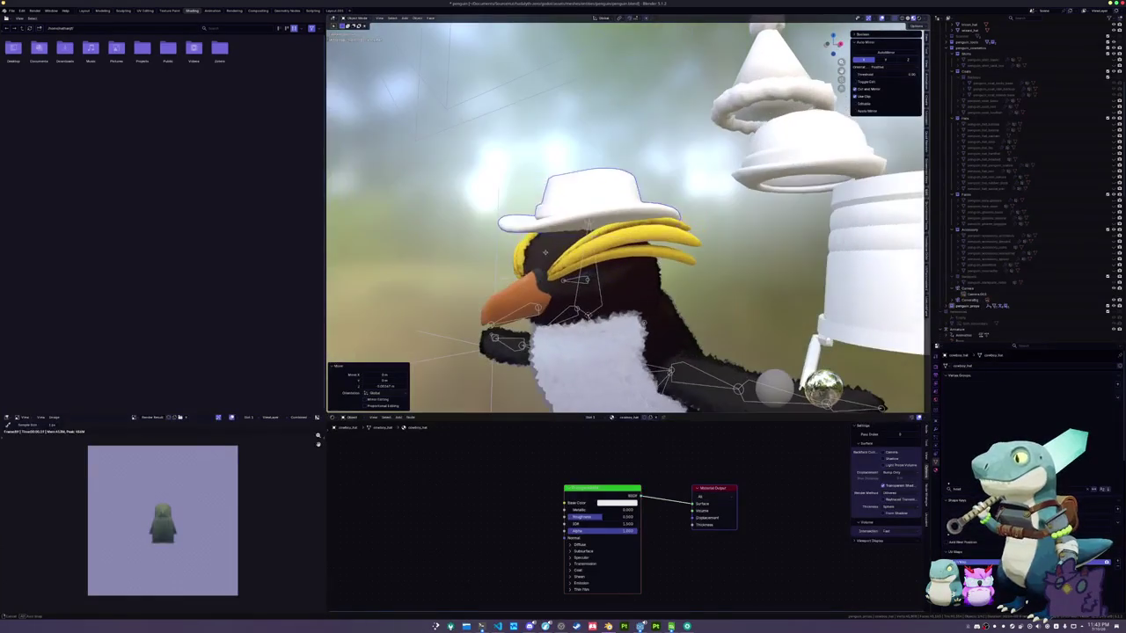
Adjust the hat front-to-back, enlarge it, tilt it and seat it lower
key(g)
key(y)
click(541, 255)
key(KP_3)
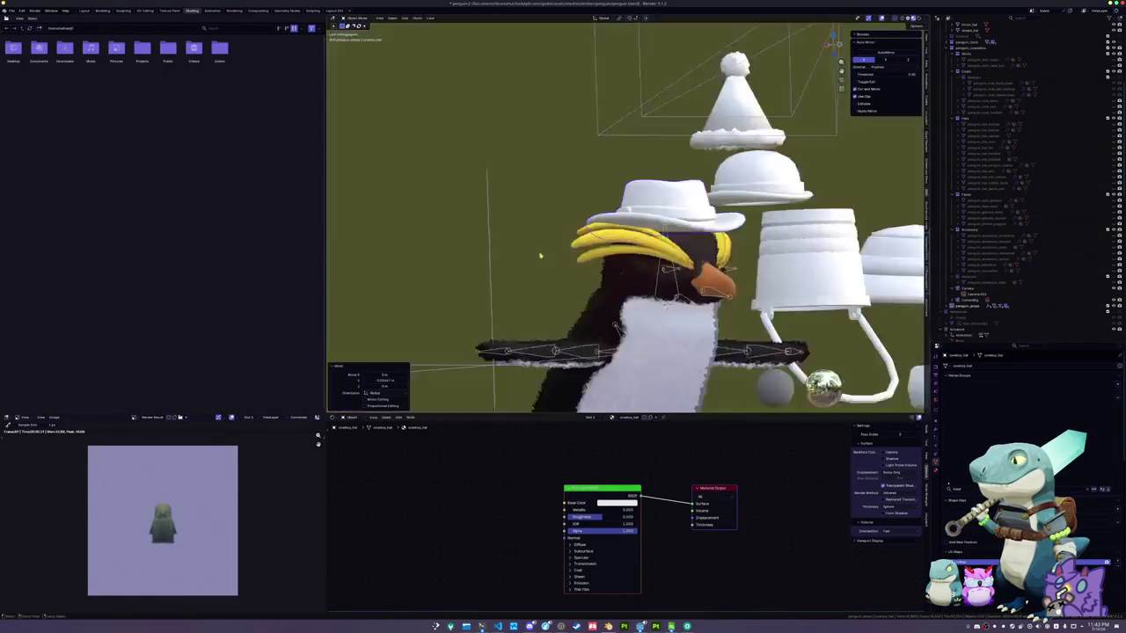
scroll(646, 273, up, 3)
key(s)
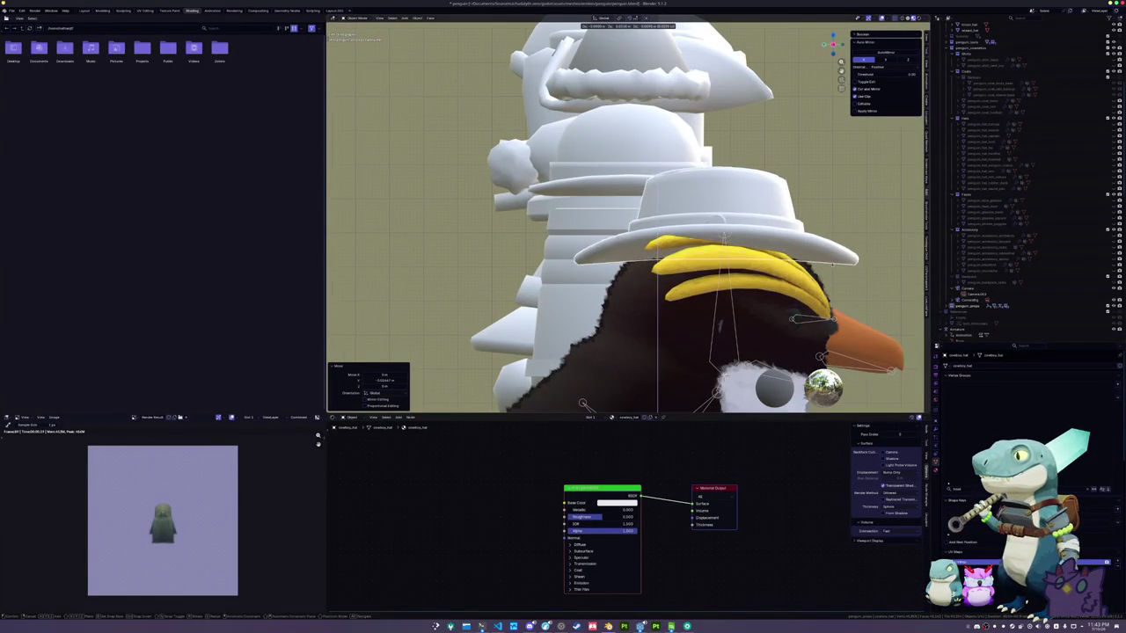
click(850, 269)
key(r)
click(857, 248)
key(g)
click(845, 271)
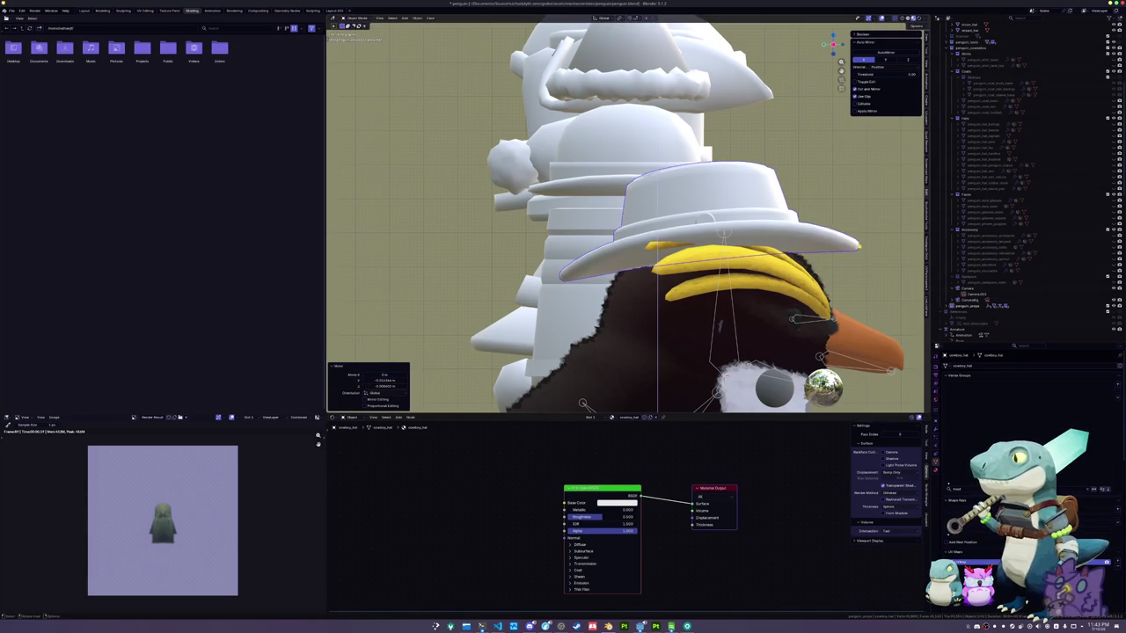
key(g)
click(845, 270)
Orbit out to check the fit, then apply all transforms to the hat
mouse_move(846, 270)
mouse_down()
mouse_move(730, 264)
mouse_move(704, 283)
mouse_move(727, 286)
mouse_up()
scroll(726, 286, down, 3)
scroll(727, 286, down, 5)
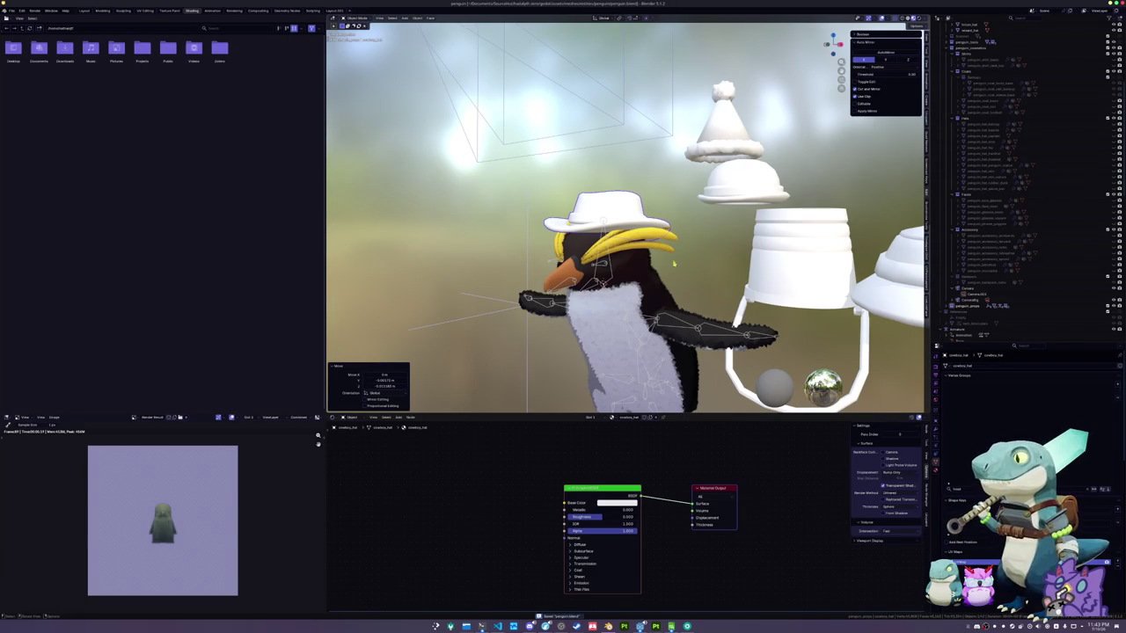
scroll(674, 262, down, 5)
key(ctrl+a)
click(665, 274)
Parent the cowboy hat to the penguin armature with empty groups, then reselect the hat alone
drag(832, 42, 841, 61)
click(966, 329)
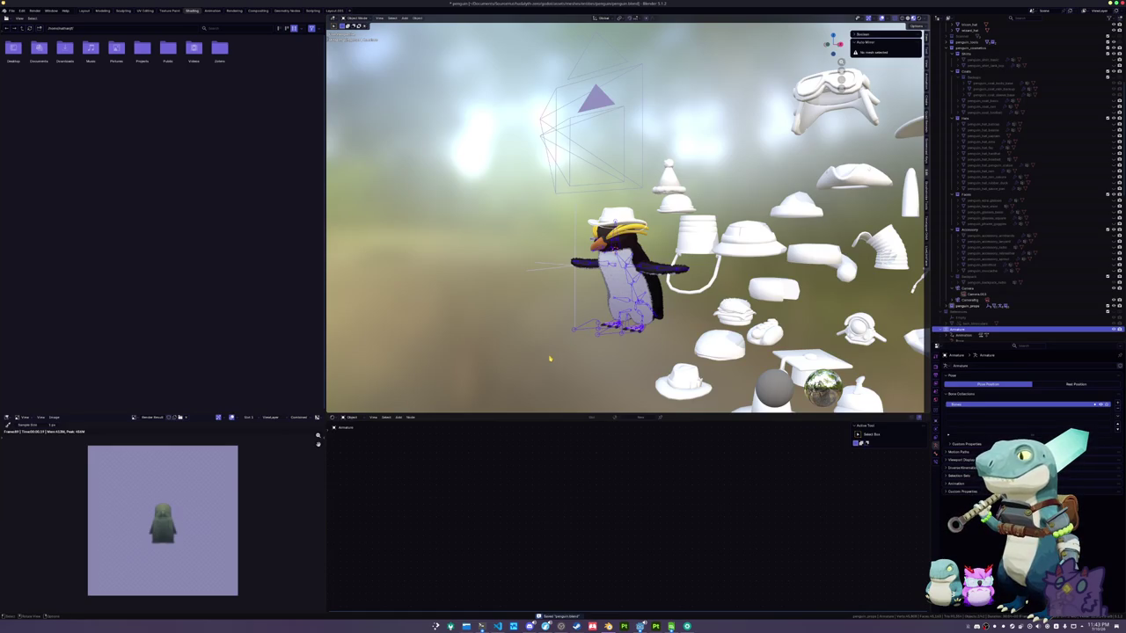
key(ctrl+p)
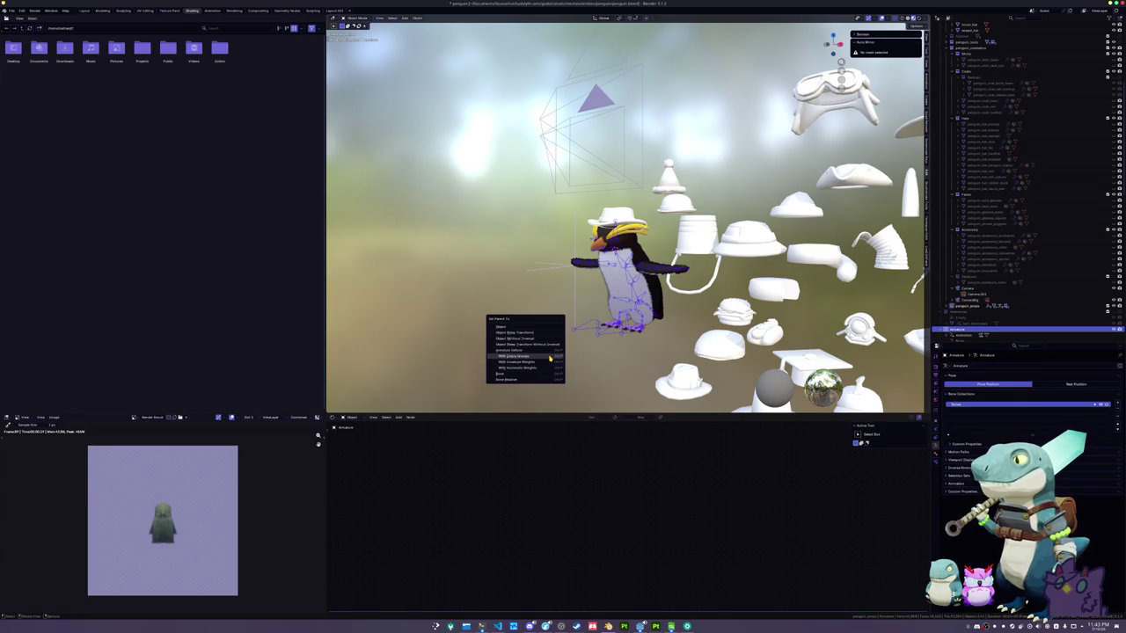
click(550, 358)
click(577, 335)
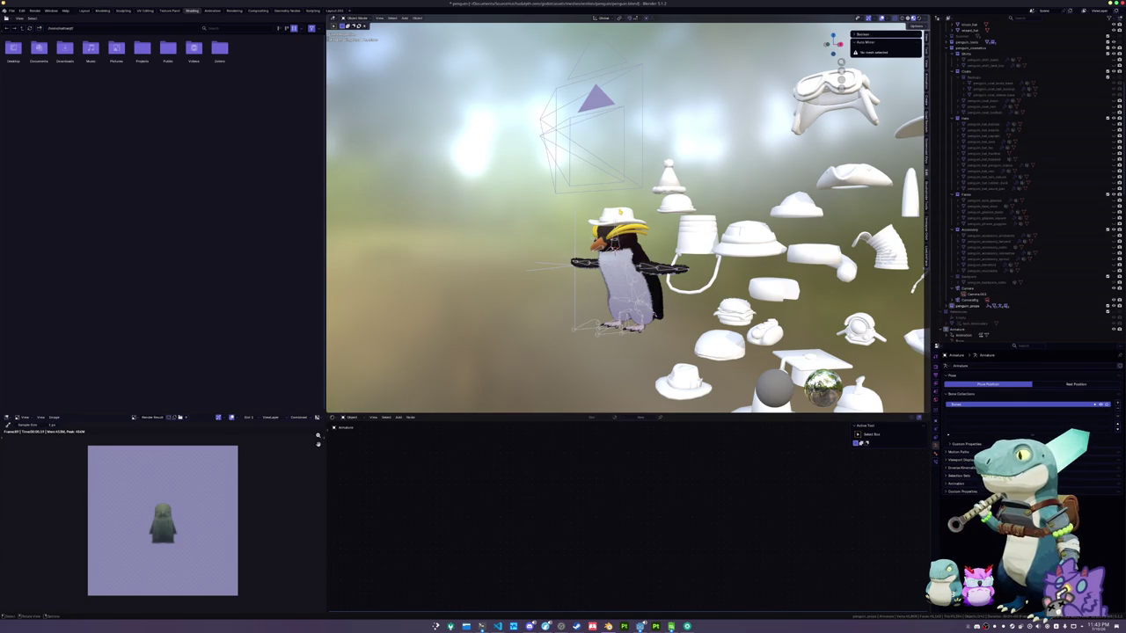
click(618, 216)
key(KP_3)
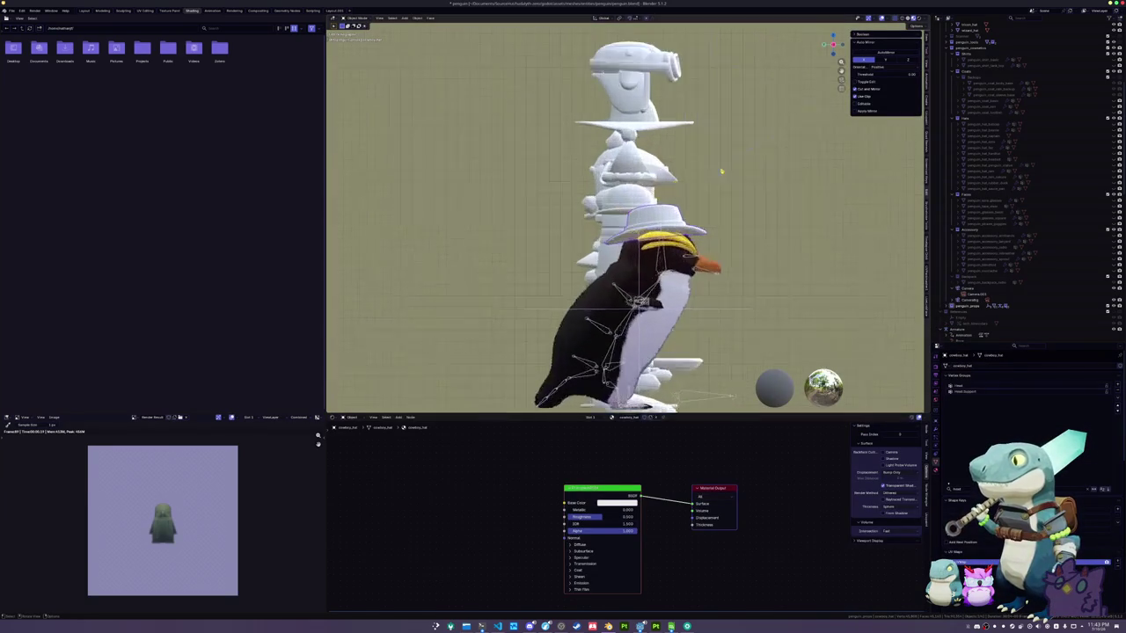
Nudge the cowboy hat's object and mesh into a better fit, checking it in material preview
scroll(722, 171, up, 2)
key(g)
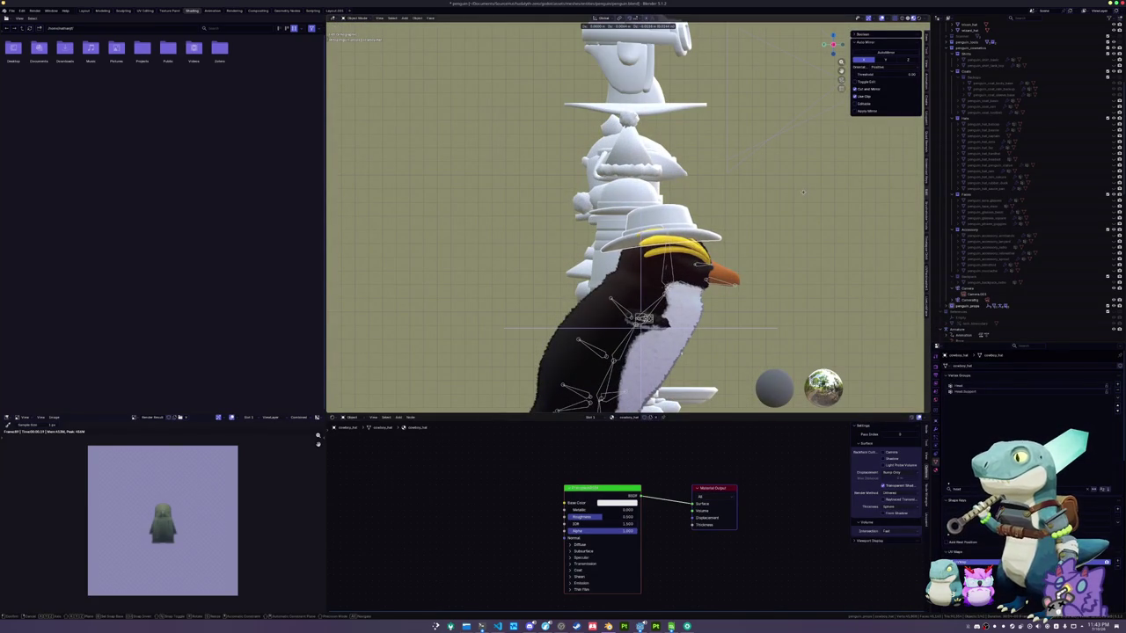
click(802, 191)
key(Tab)
key(g)
click(802, 187)
key(Tab)
key(z)
key(g)
click(791, 198)
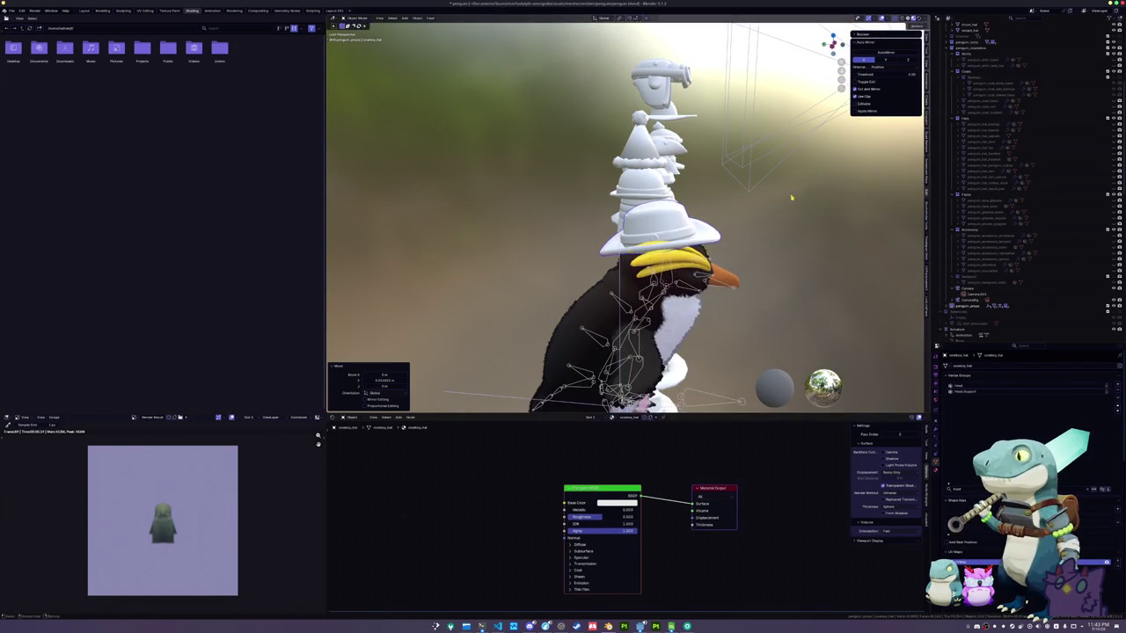
mouse_move(791, 198)
mouse_down()
mouse_move(783, 181)
mouse_move(827, 198)
mouse_move(736, 285)
mouse_move(648, 314)
mouse_up()
Apply all transforms, reparent the hat to the armature with empty groups, and enter Edit Mode
key(ctrl+a)
click(828, 199)
scroll(736, 285, down, 3)
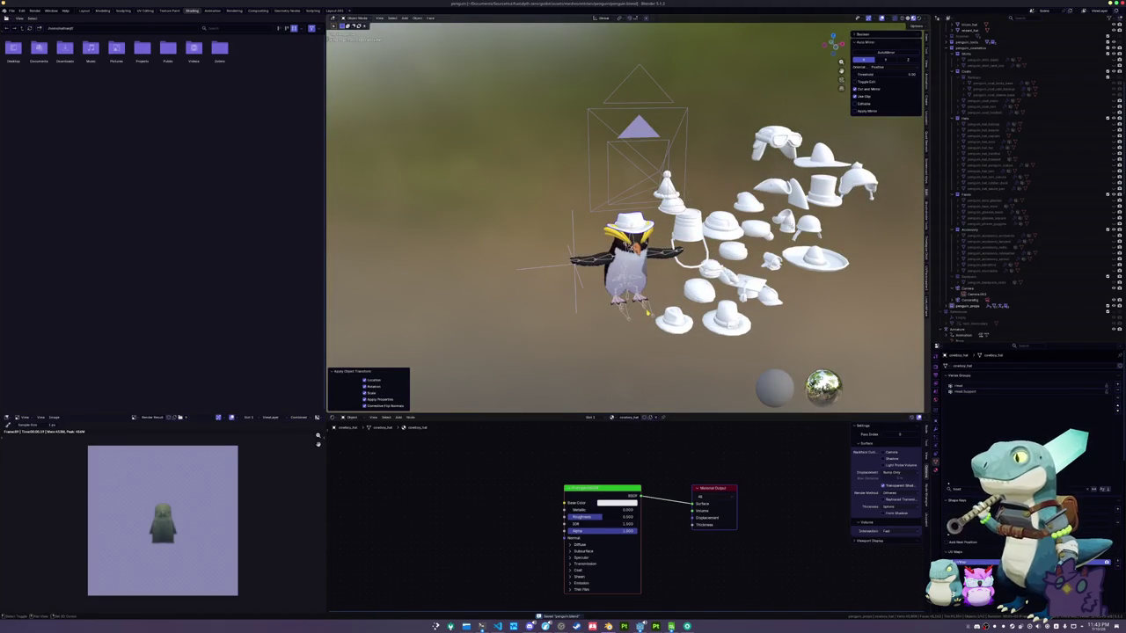
shift+click(627, 282)
key(ctrl+p)
click(647, 303)
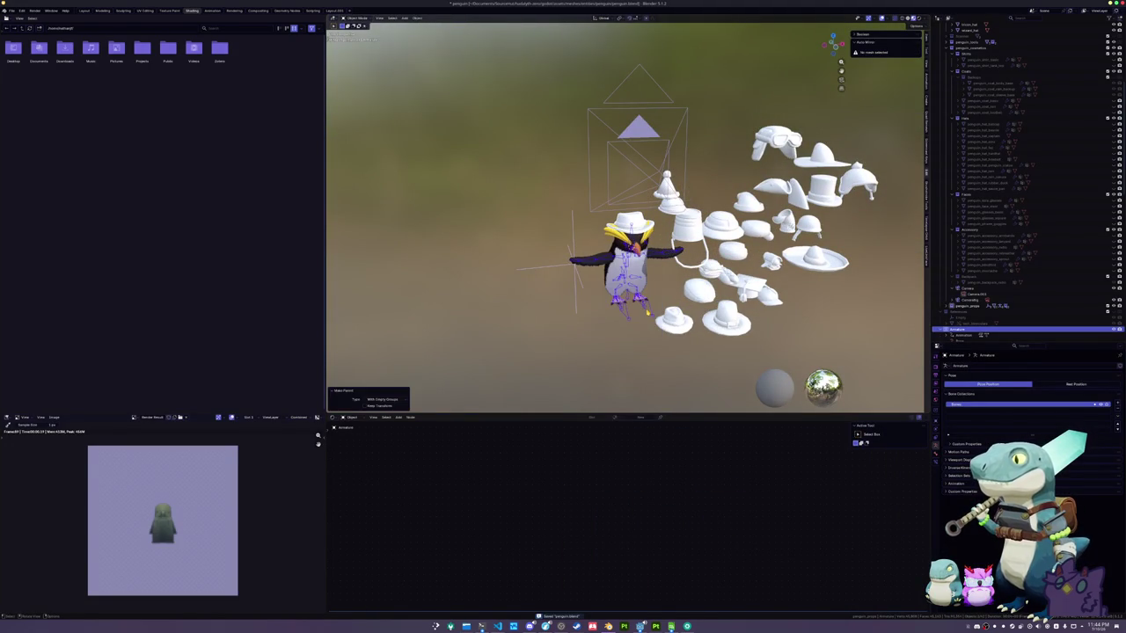
click(630, 225)
key(Tab)
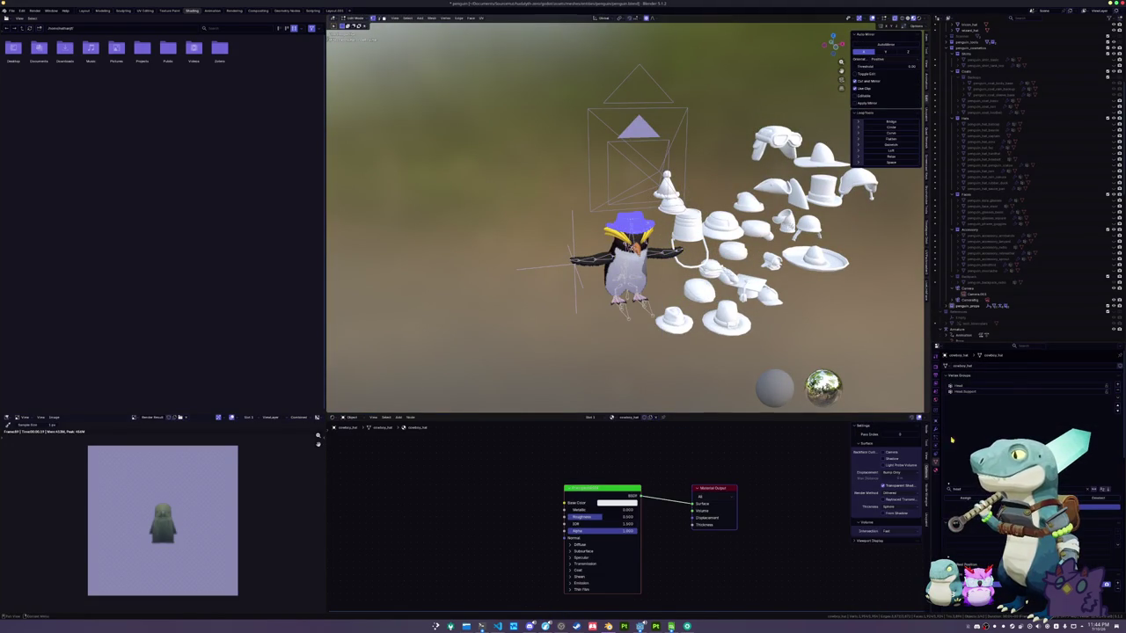
Assign the hat mesh to the Head vertex group and return to Object Mode
scroll(632, 225, up, 3)
click(963, 387)
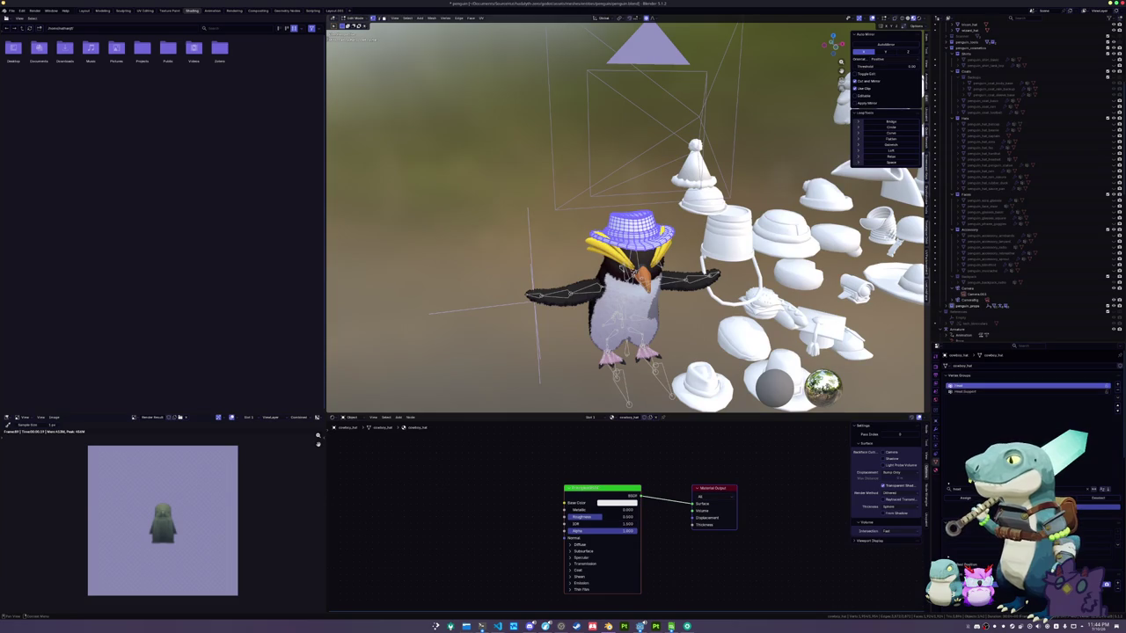
key(Tab)
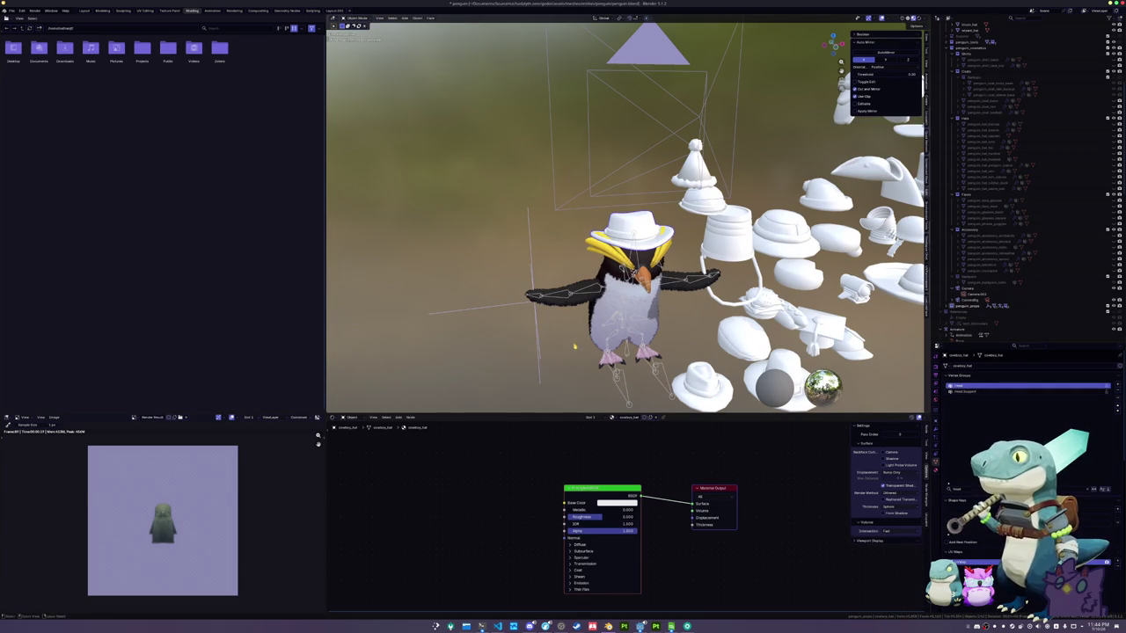
Move the hat into the Hats collection and rename object and mesh to penguin_hat_cowboy_hat
scroll(628, 214, right, 3)
scroll(1005, 96, up, 5)
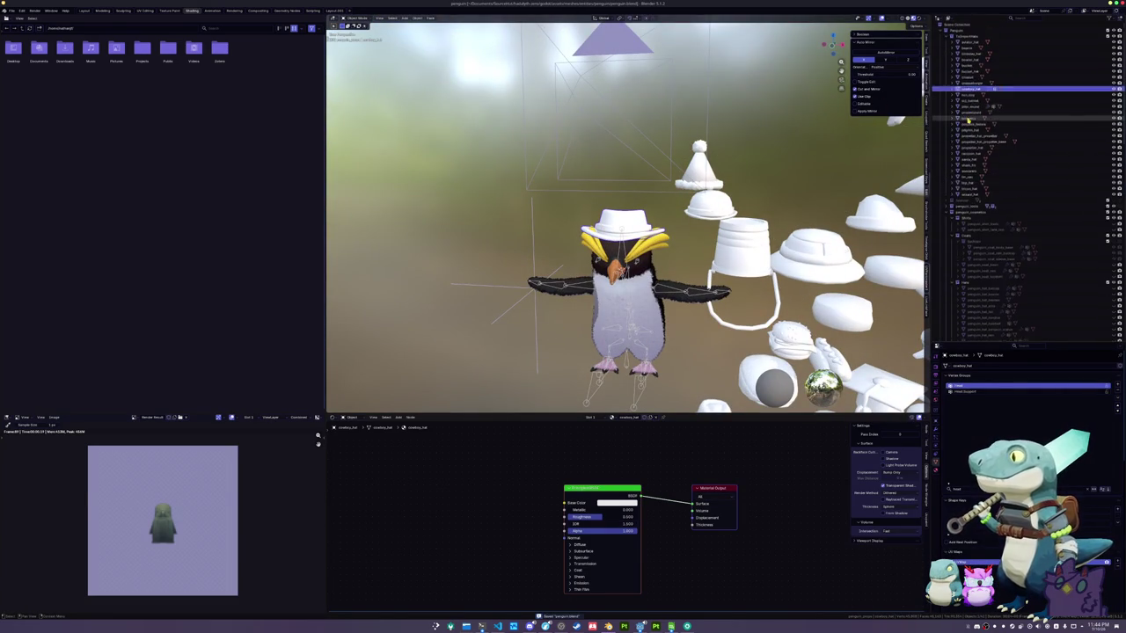
mouse_move(1004, 96)
mouse_down()
mouse_move(1005, 219)
mouse_move(976, 212)
mouse_up()
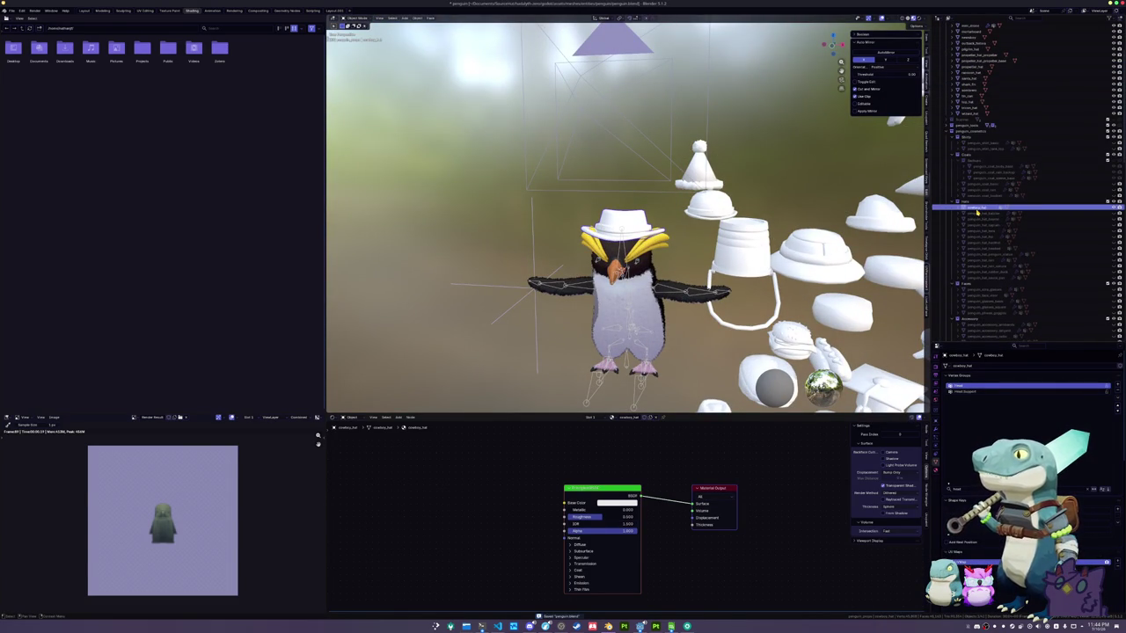
double_click(1071, 212)
key(BackSpace)
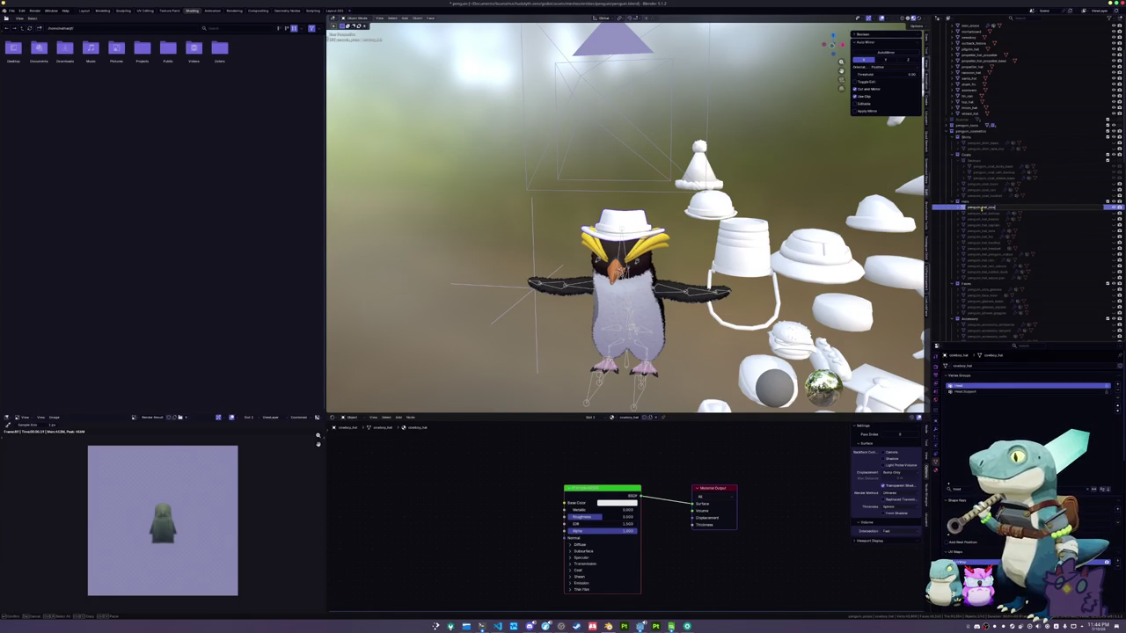
text(hat_)
key(Return)
key(ctrl+v)
Rename the hat material to penguin_hat_cowboy_hat and replace Principled BSDF with image texture nodes
click(936, 470)
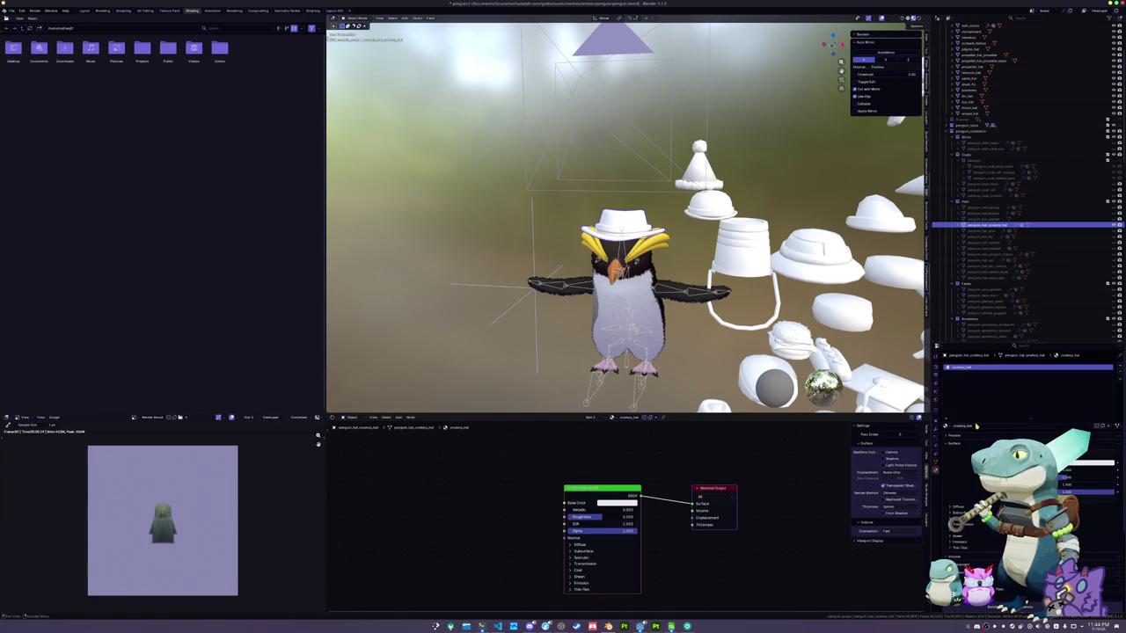
text(penguin_hat_cowboy_hat)
key(Delete)
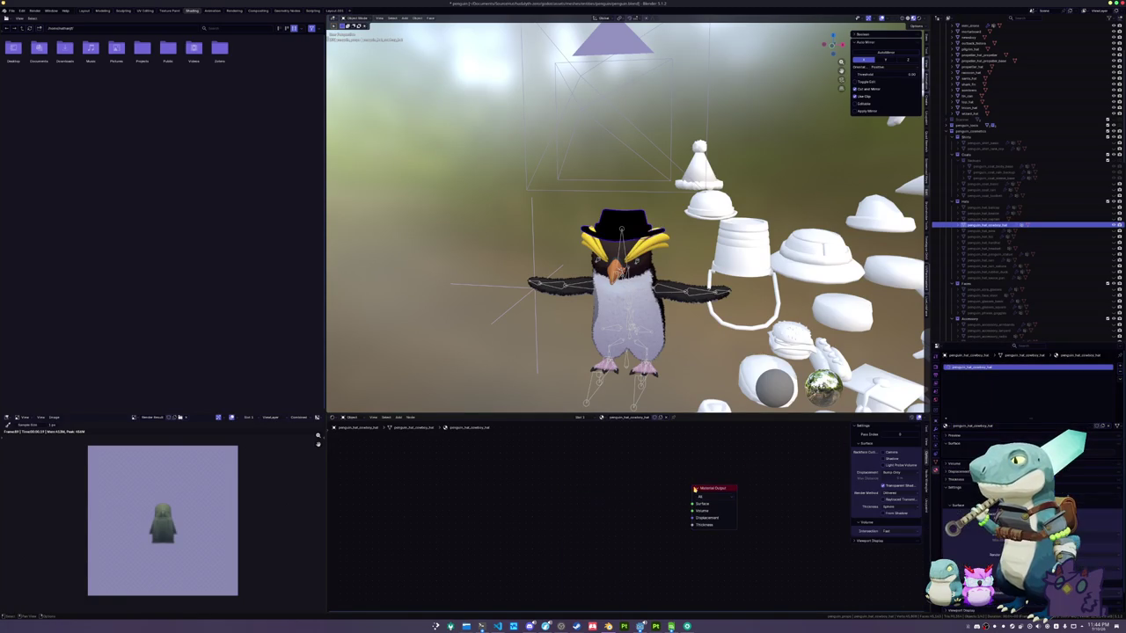
key(ctrl+t)
Load cowboy_hat_Base_color.png from the textures folder as the hat texture and save the file
click(660, 524)
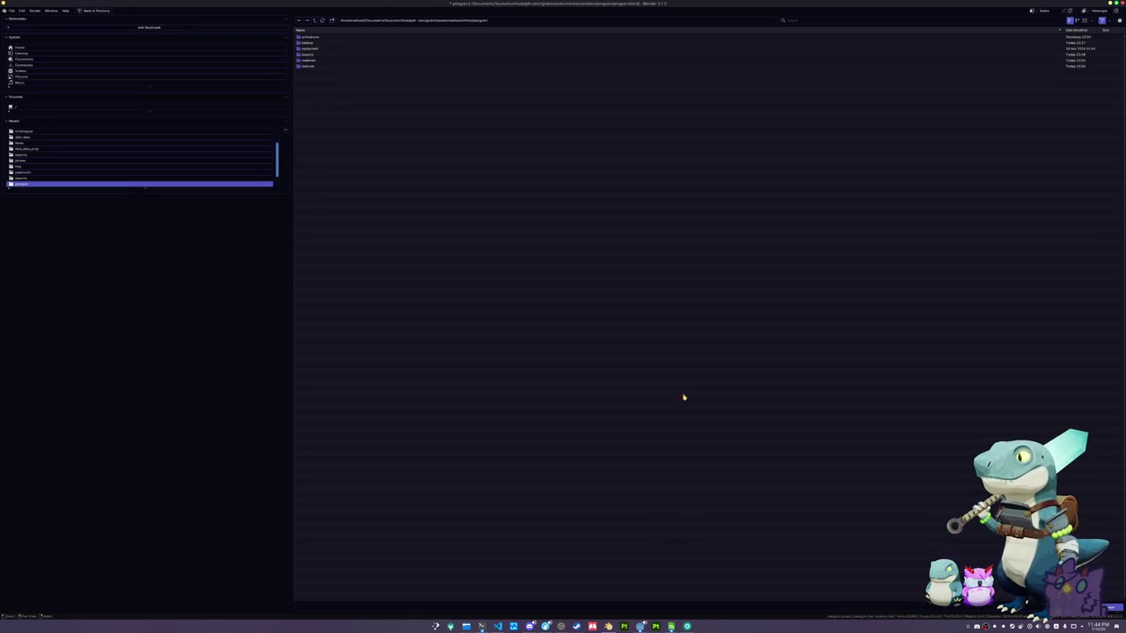
double_click(306, 67)
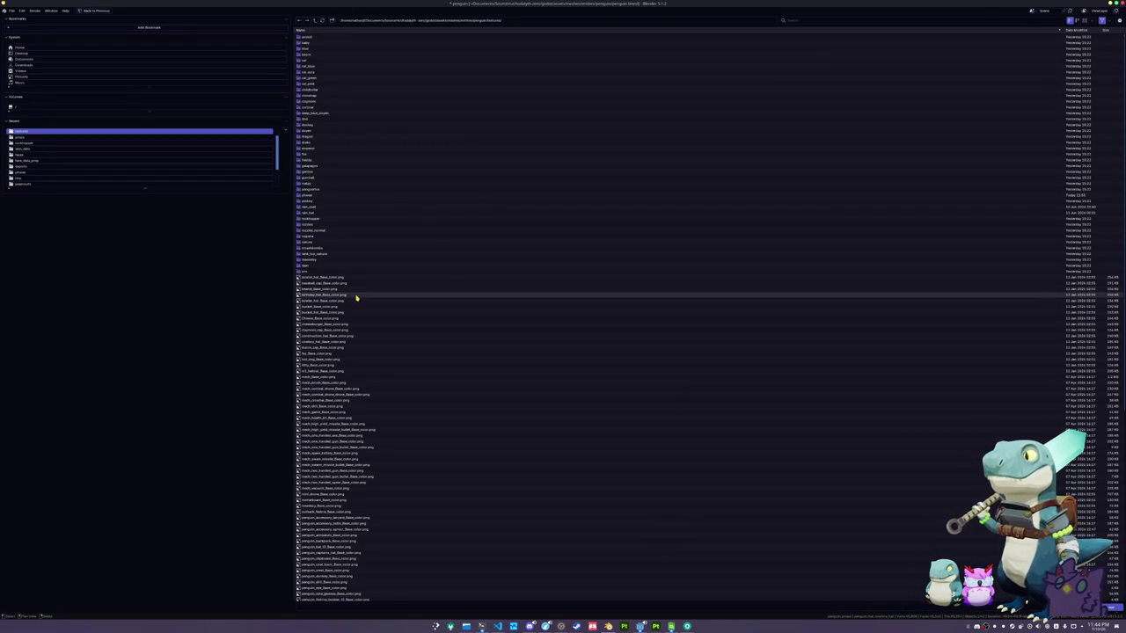
click(959, 22)
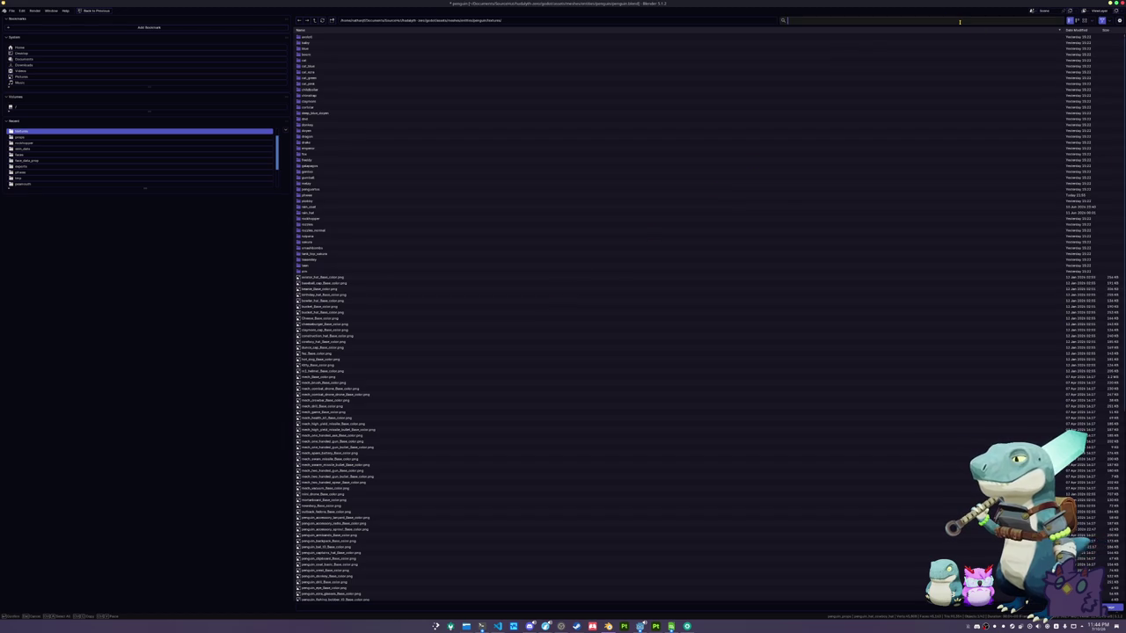
text(cowboy)
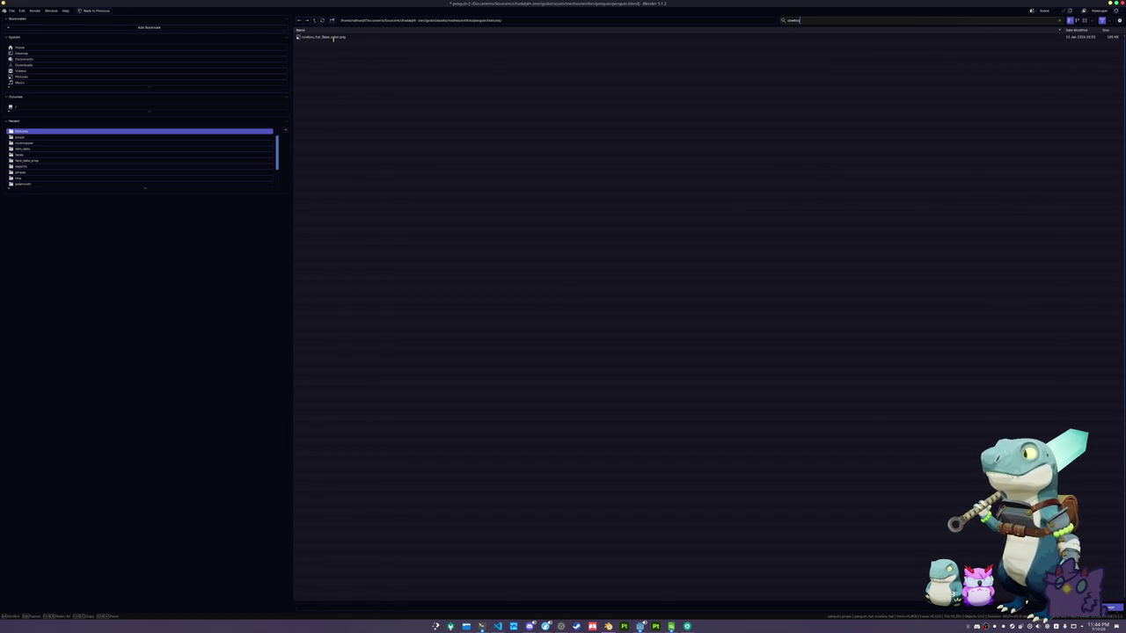
double_click(333, 39)
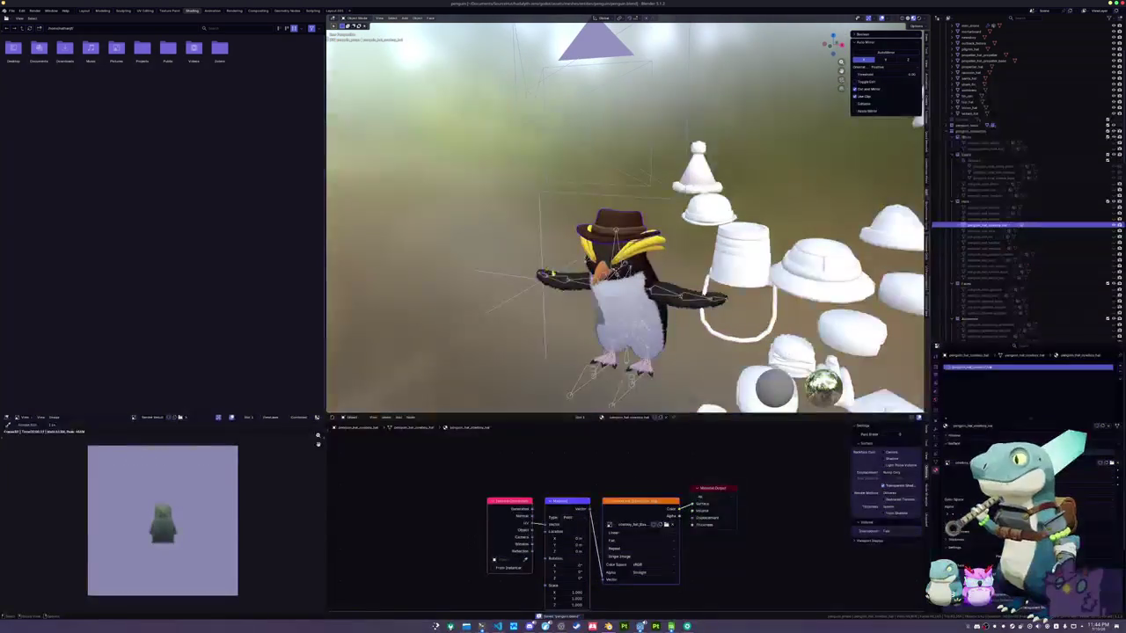
click(618, 230)
key(ctrl+s)
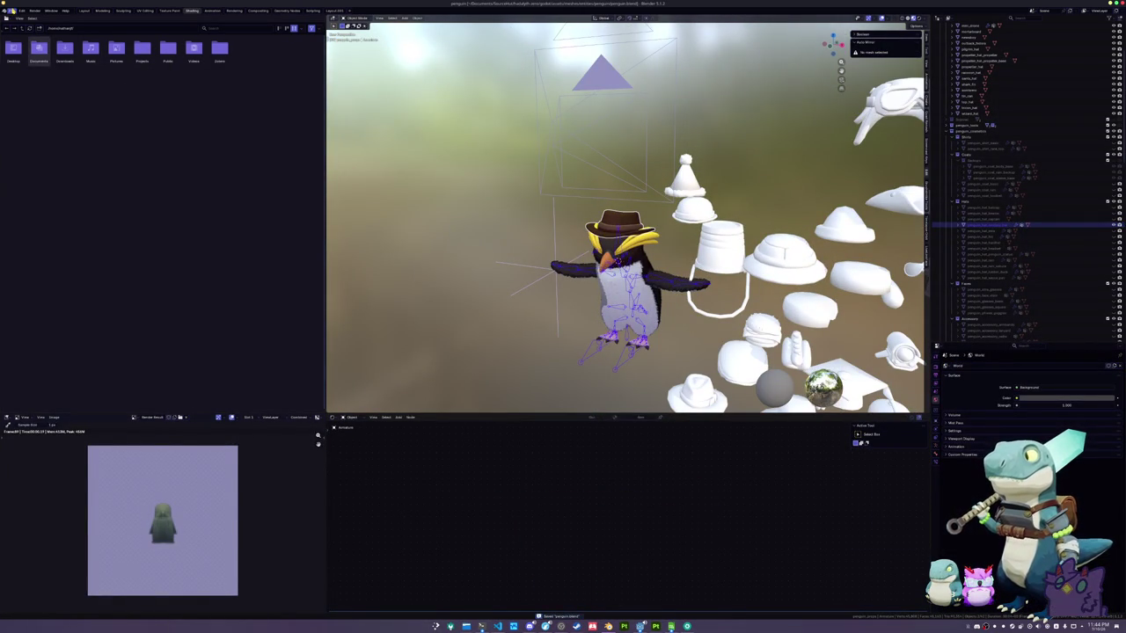
Export the penguin model in glTF format under a penguin file name
click(12, 11)
mouse_move(26, 107)
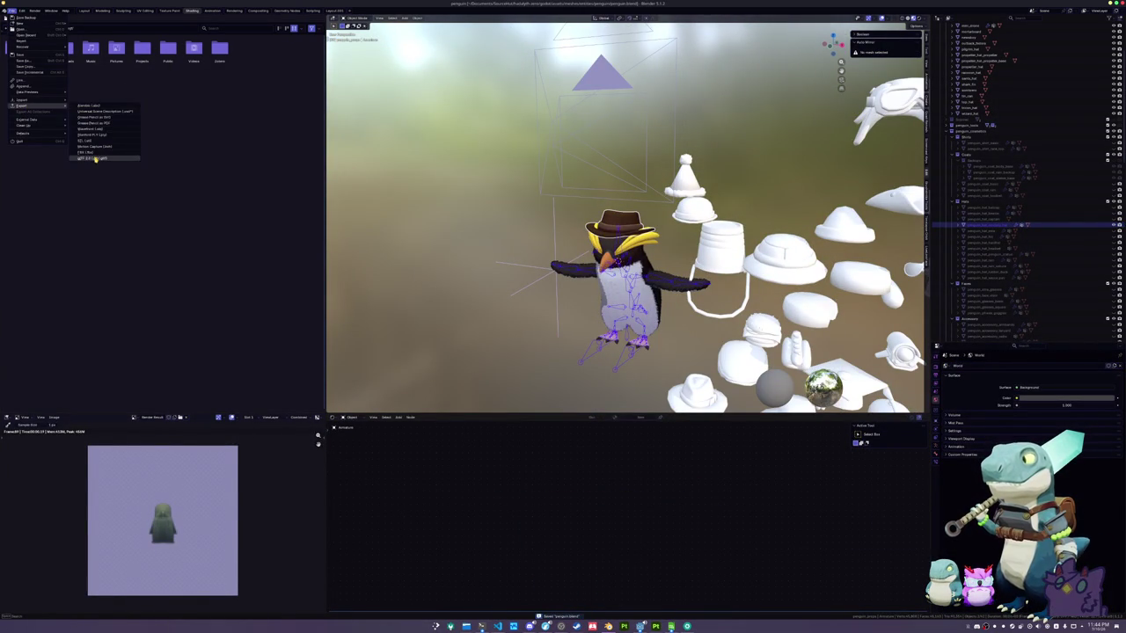
click(95, 160)
click(331, 607)
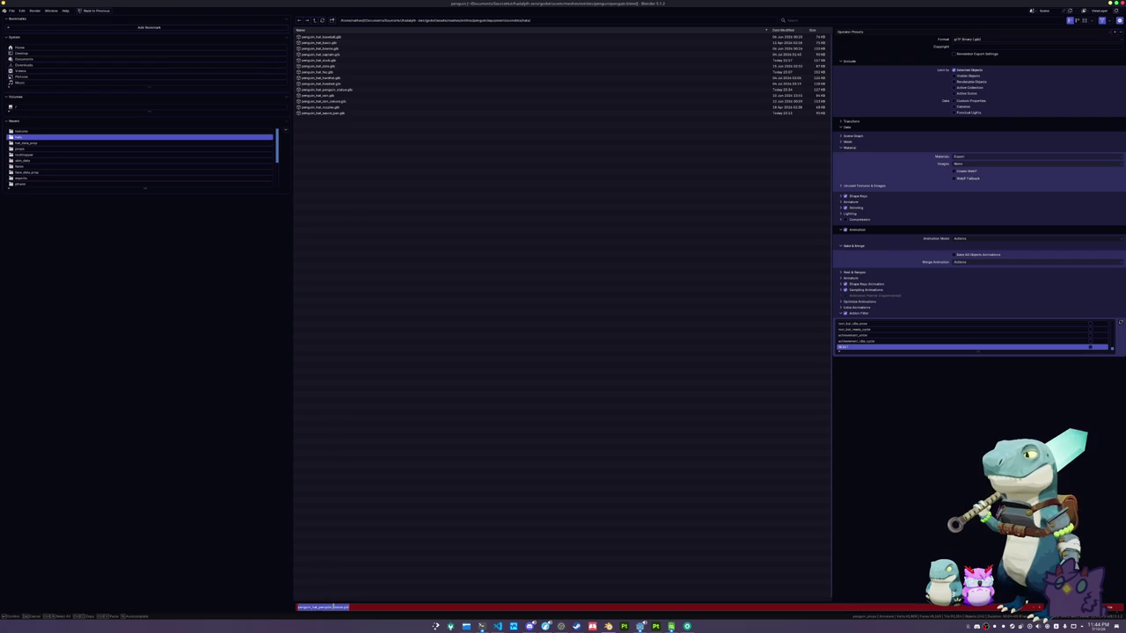
text(penguin_hat)
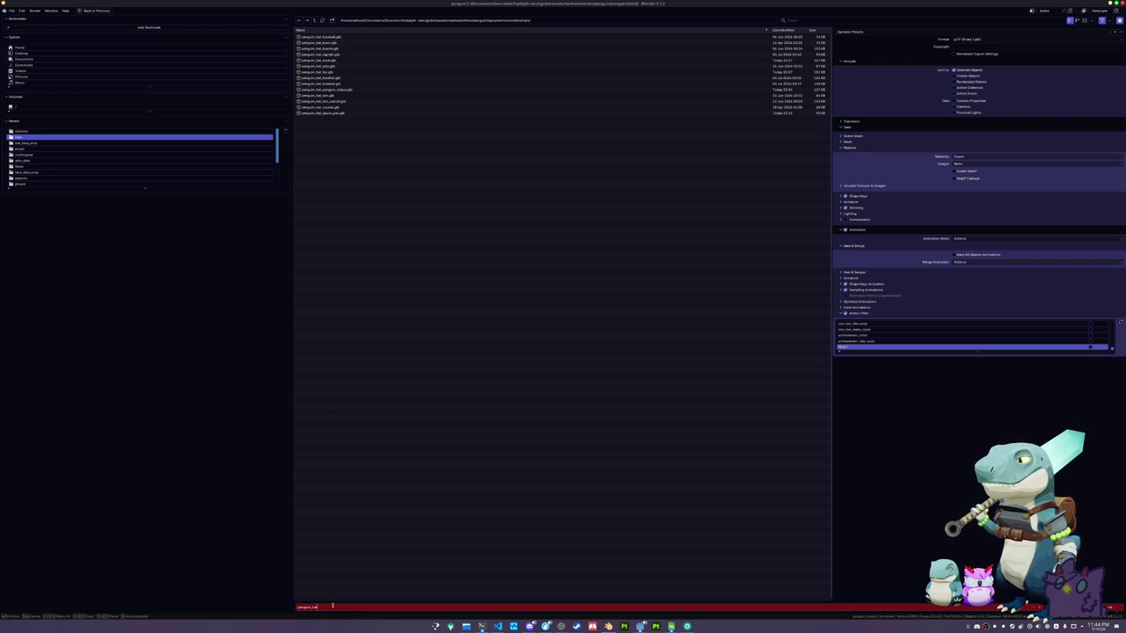
key(Return)
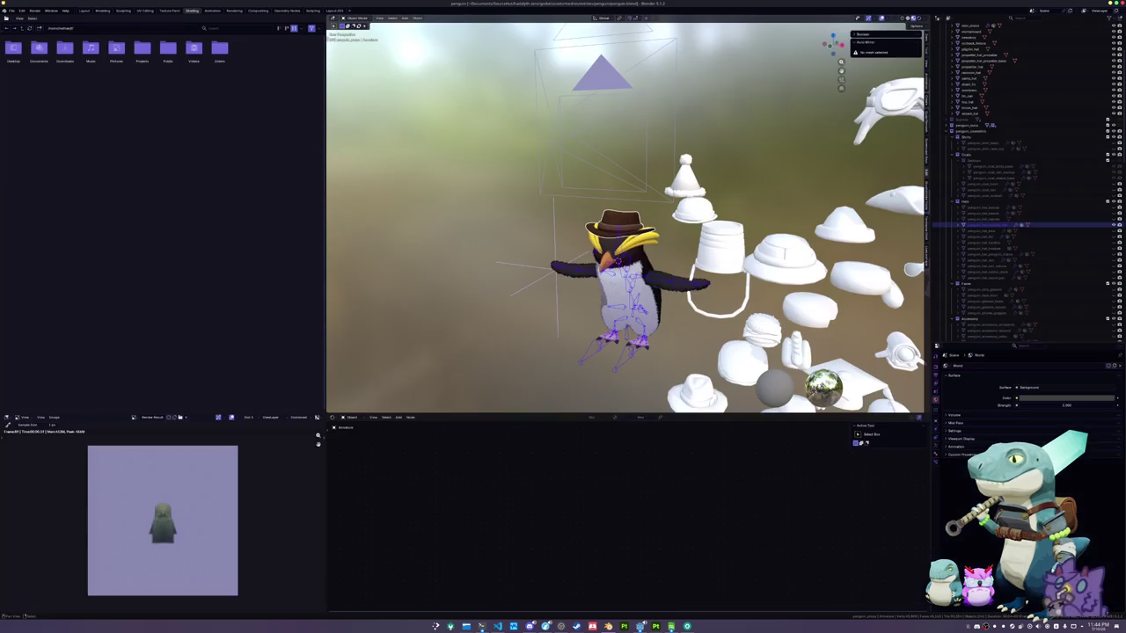
Frame and orbit the penguin and hats, select the cowboy hat, then switch to Godot
key(Home)
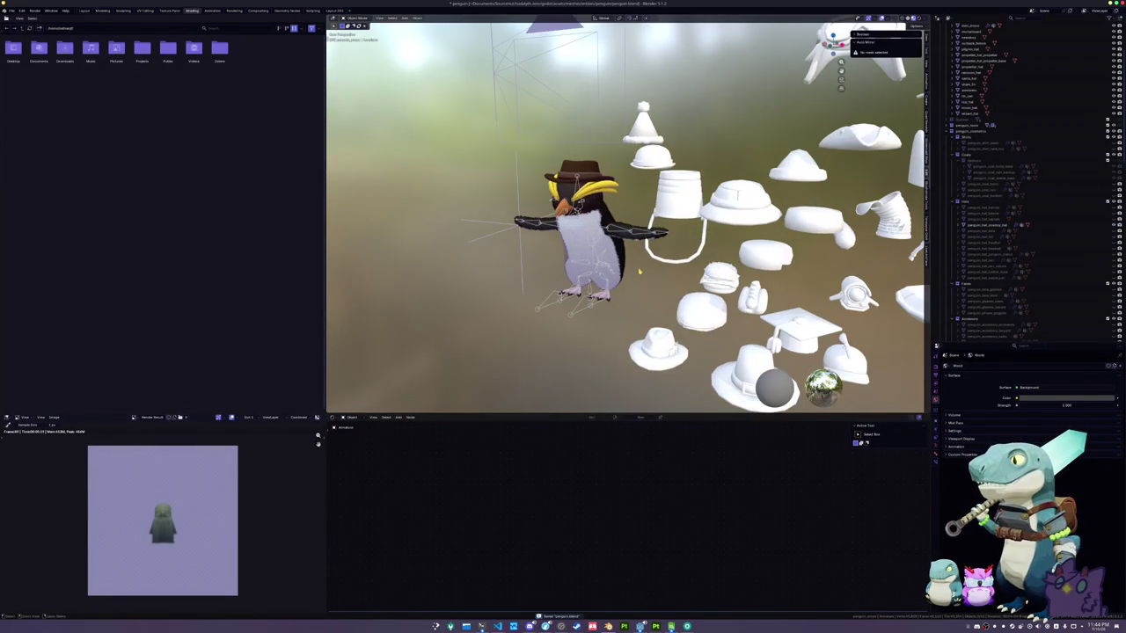
scroll(636, 269, up, 5)
key(KP_3)
scroll(600, 268, up, 4)
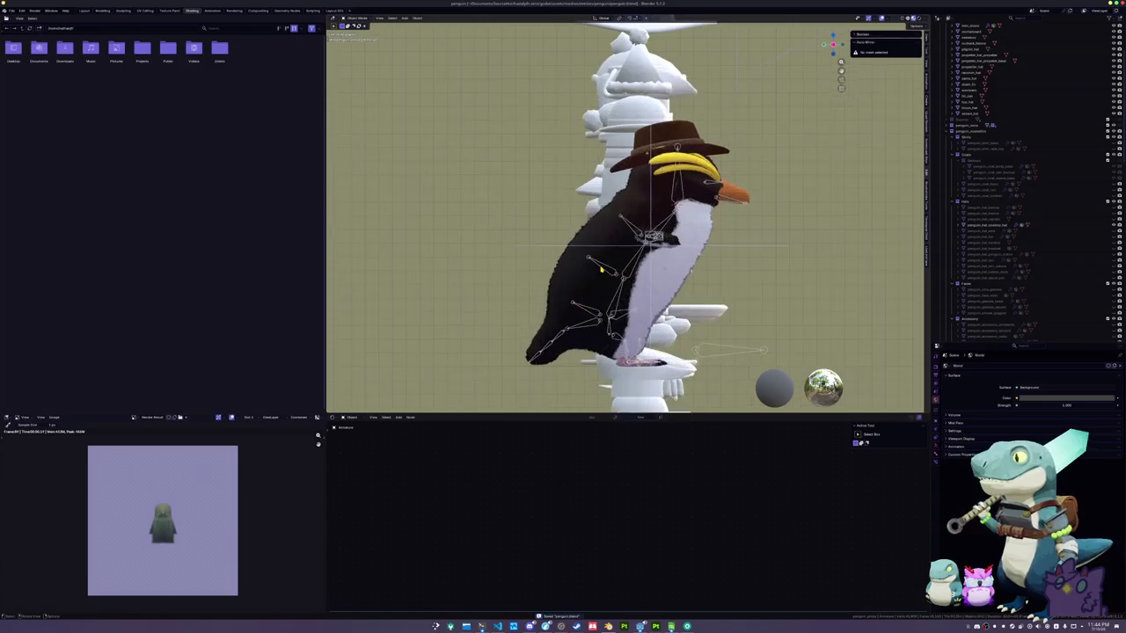
mouse_move(691, 264)
mouse_down()
mouse_move(616, 229)
mouse_move(581, 232)
mouse_move(616, 227)
mouse_move(766, 281)
mouse_move(729, 254)
mouse_move(703, 290)
mouse_up()
click(642, 224)
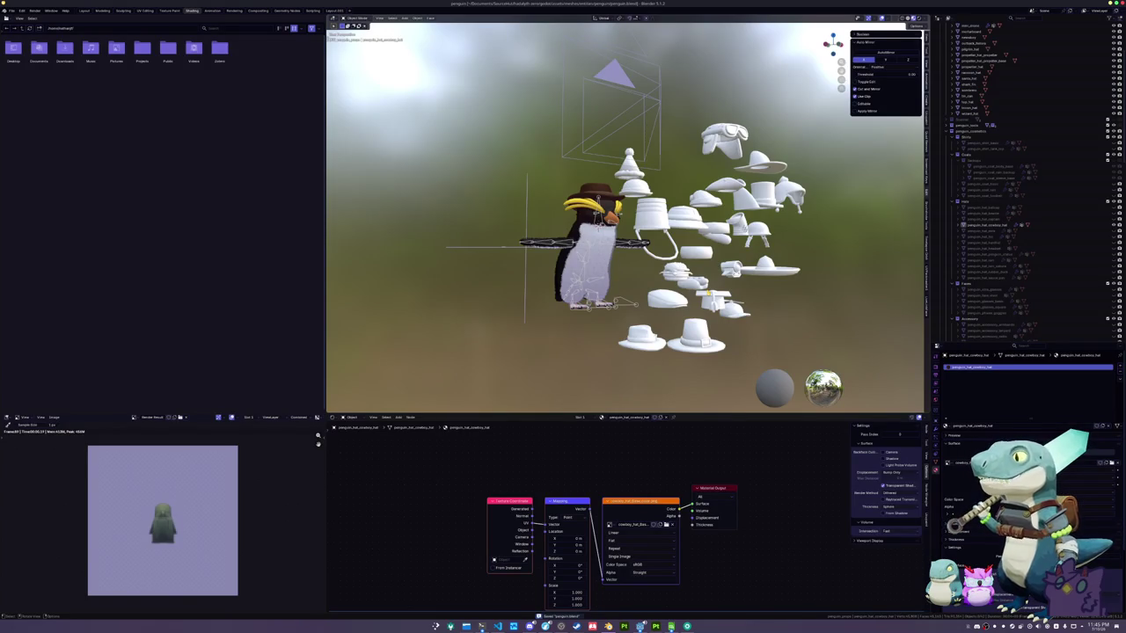
click(639, 626)
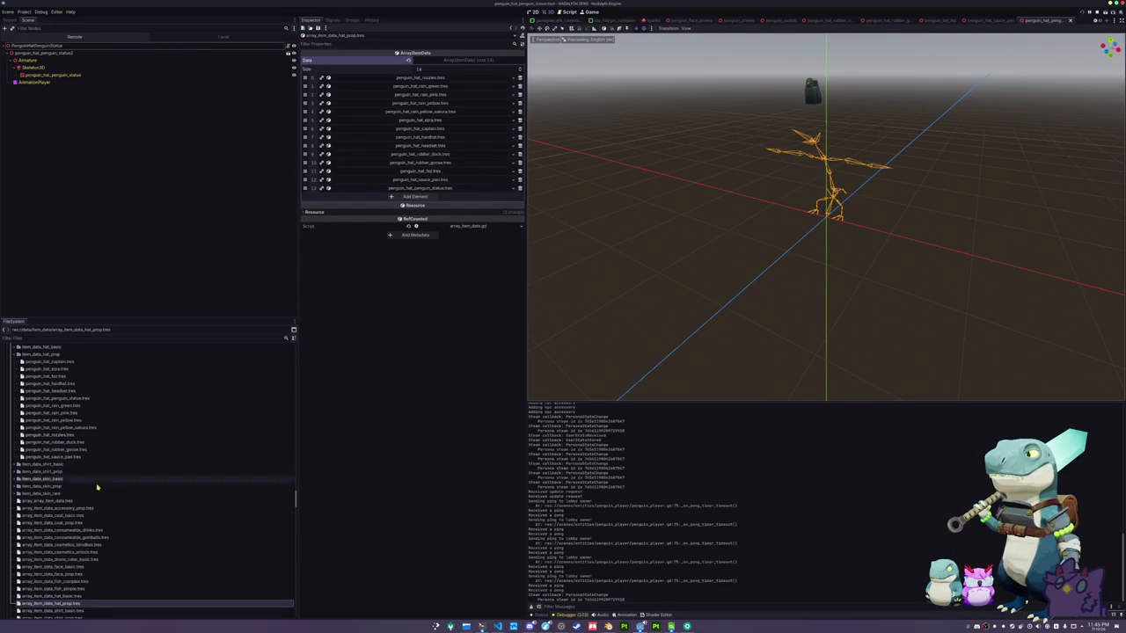
Duplicate the penguin_hat_penguin_statue folder as penguin_hat_cowboy and select its copied scene file
scroll(61, 513, down, 3)
scroll(61, 514, down, 10)
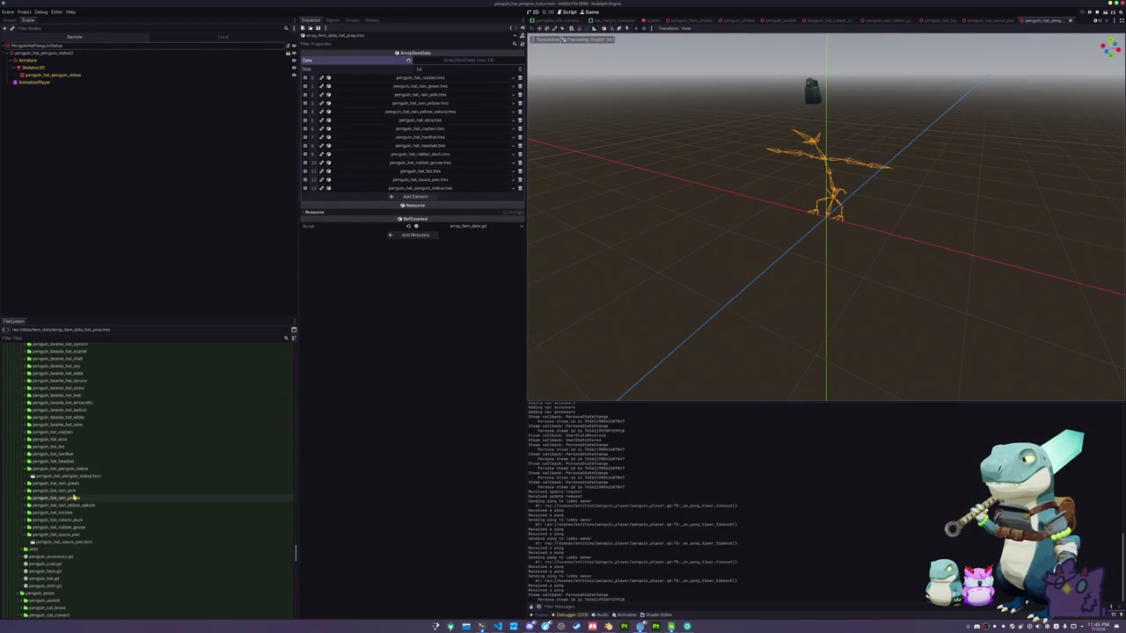
click(62, 469)
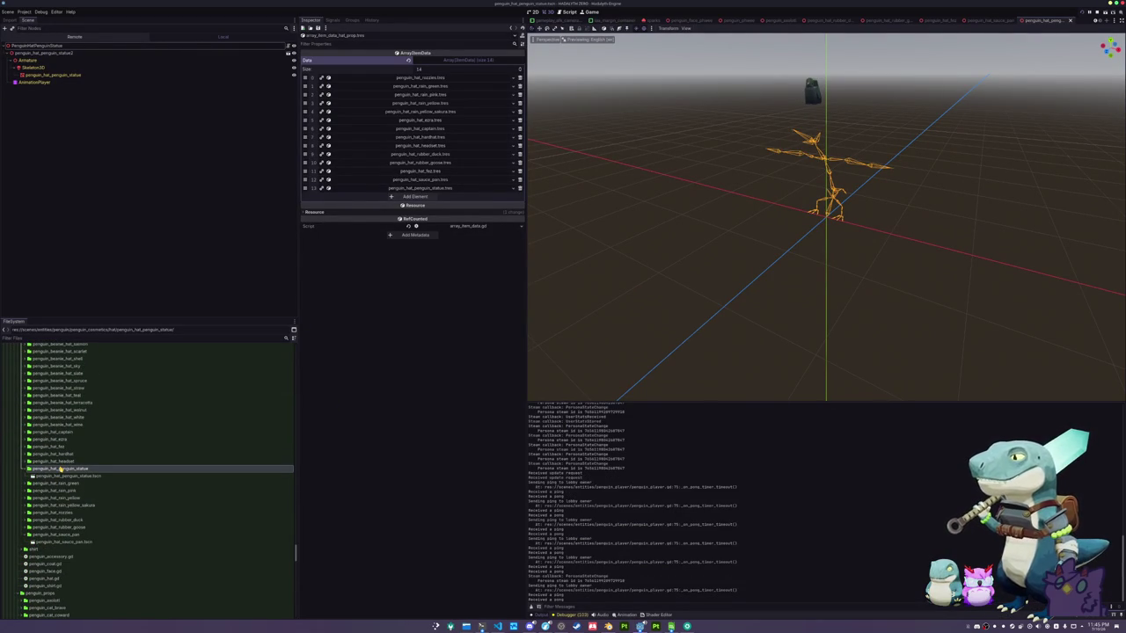
key(ctrl+d)
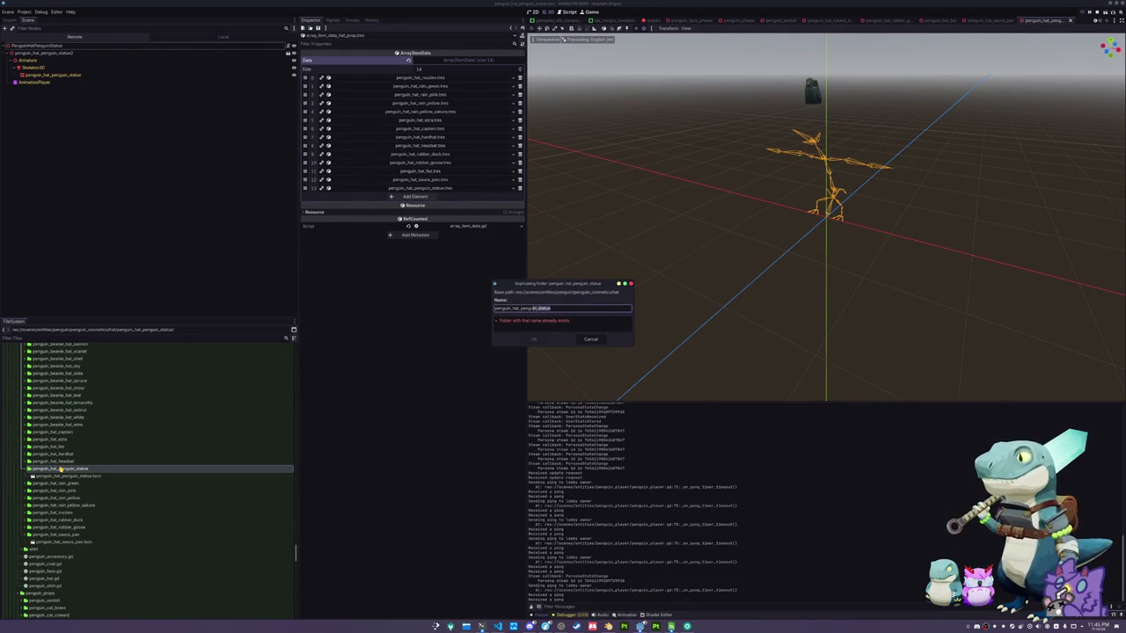
text(cowboy)
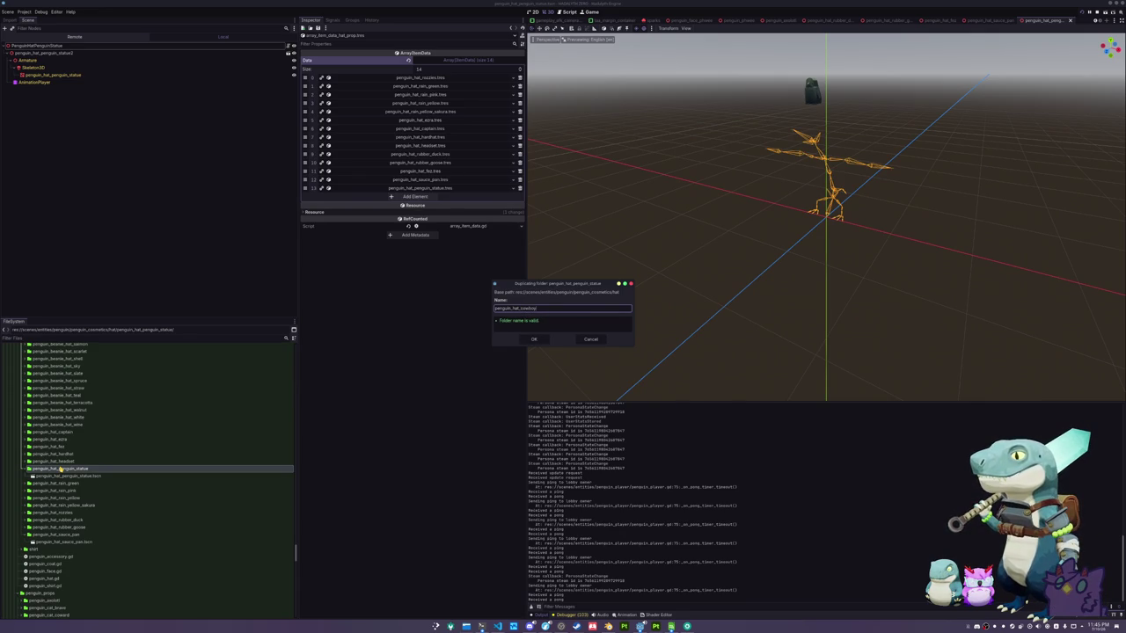
key(Return)
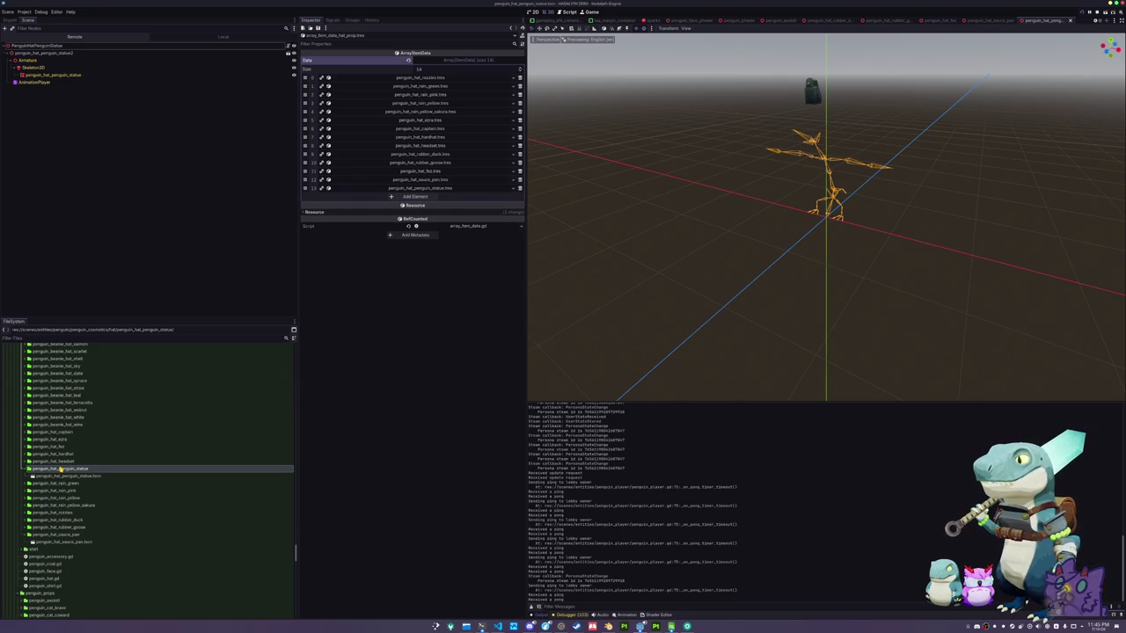
click(64, 447)
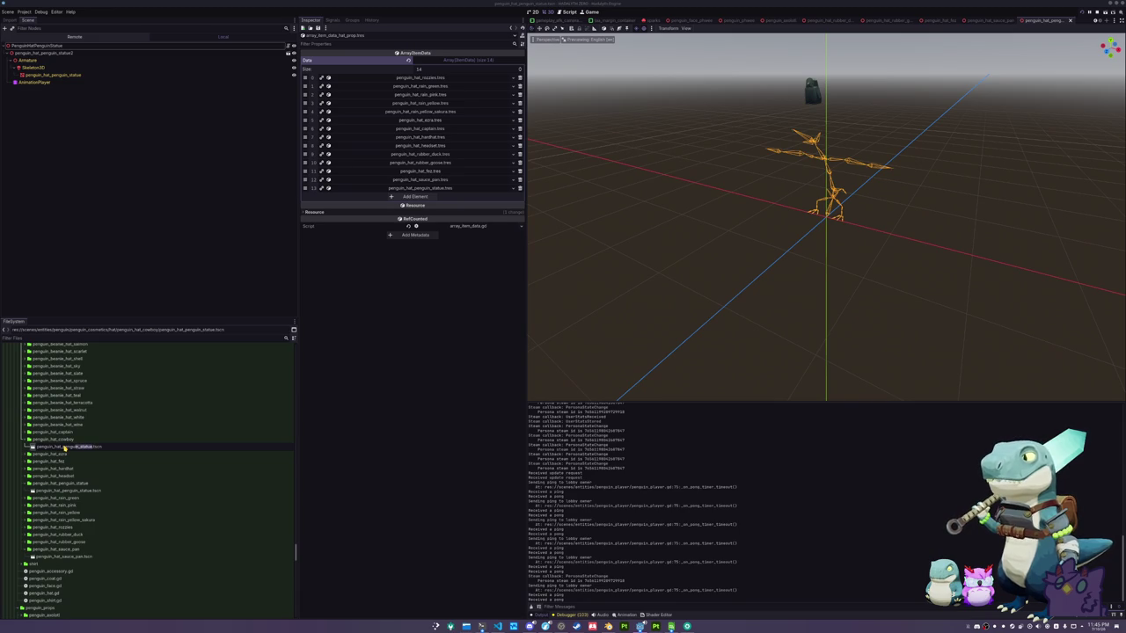
Rename the scene file to penguin_hat_cowboy.tscn and its root node to PenguinHatCowboy
text(cowboy)
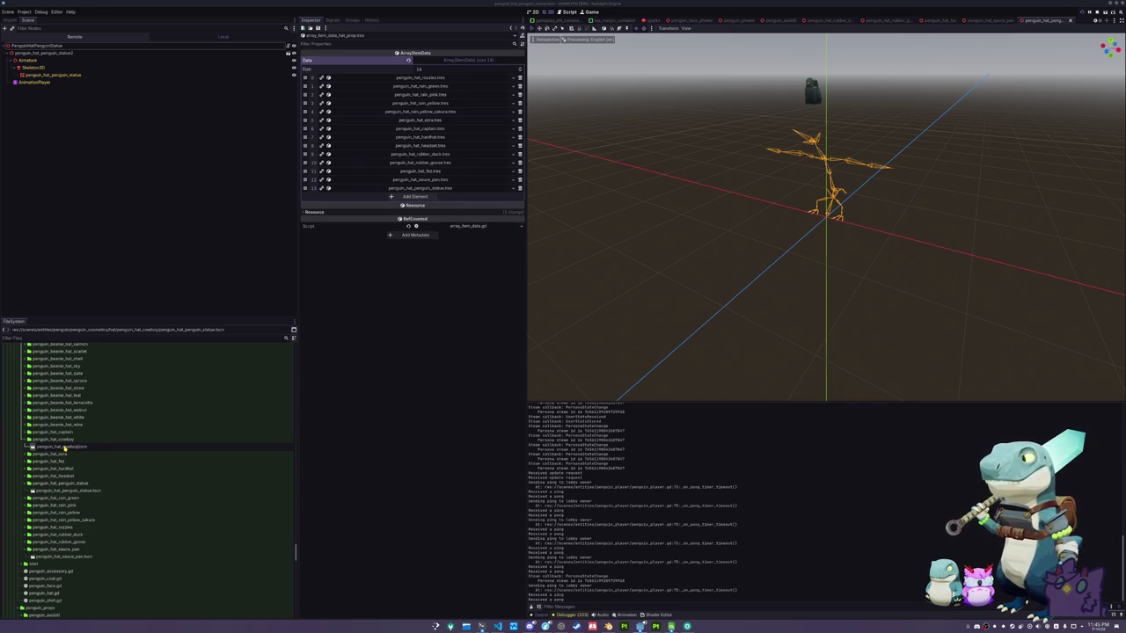
key(Return)
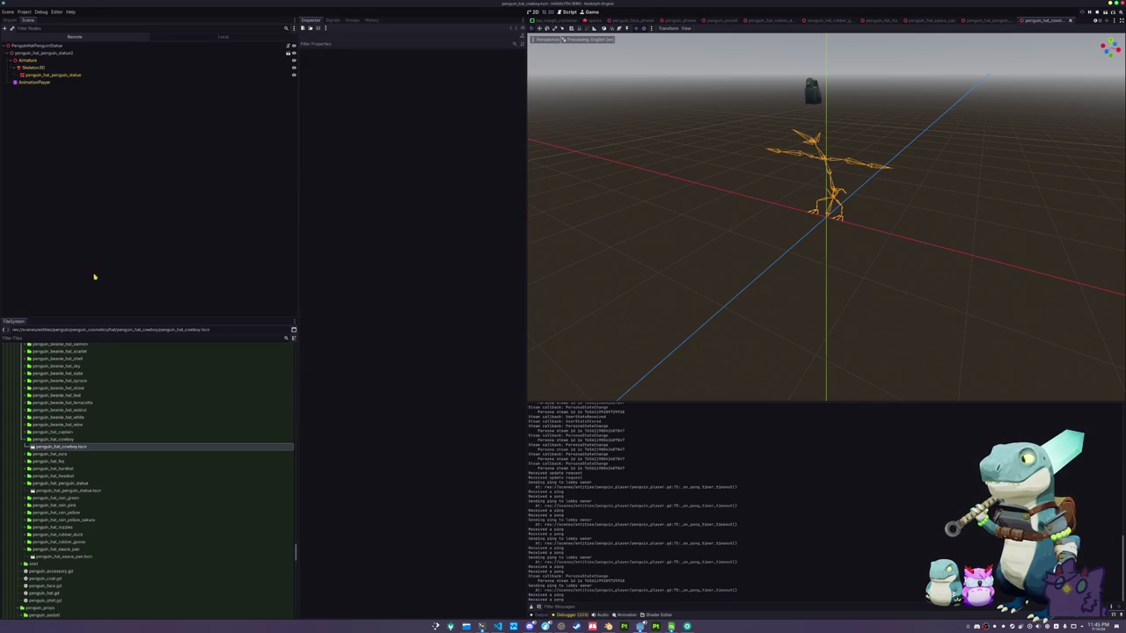
click(44, 45)
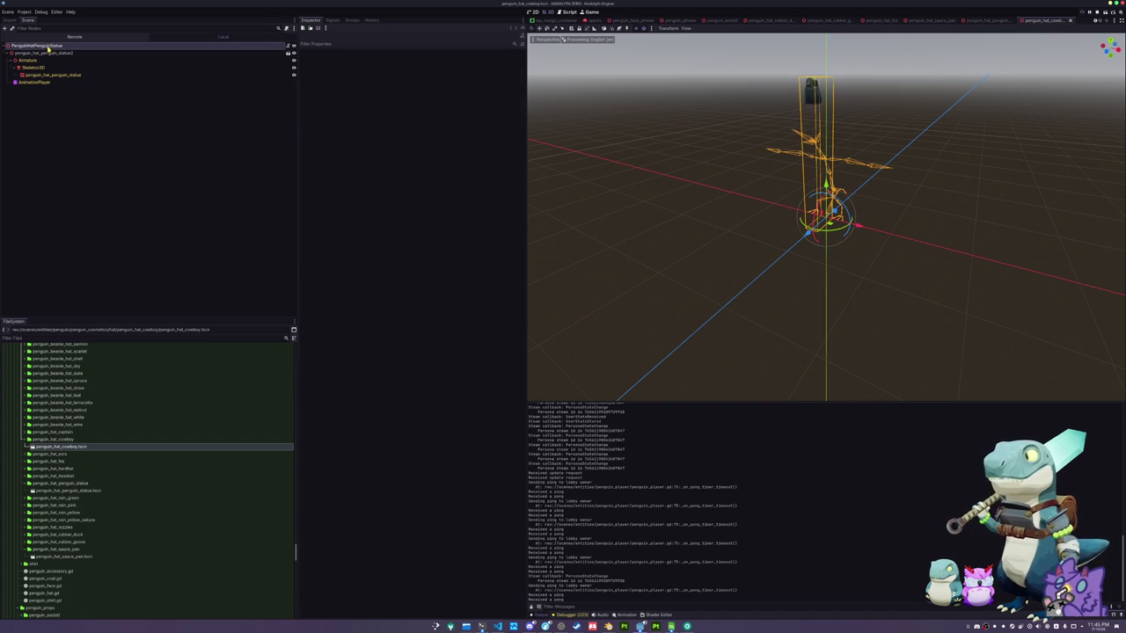
key(F2)
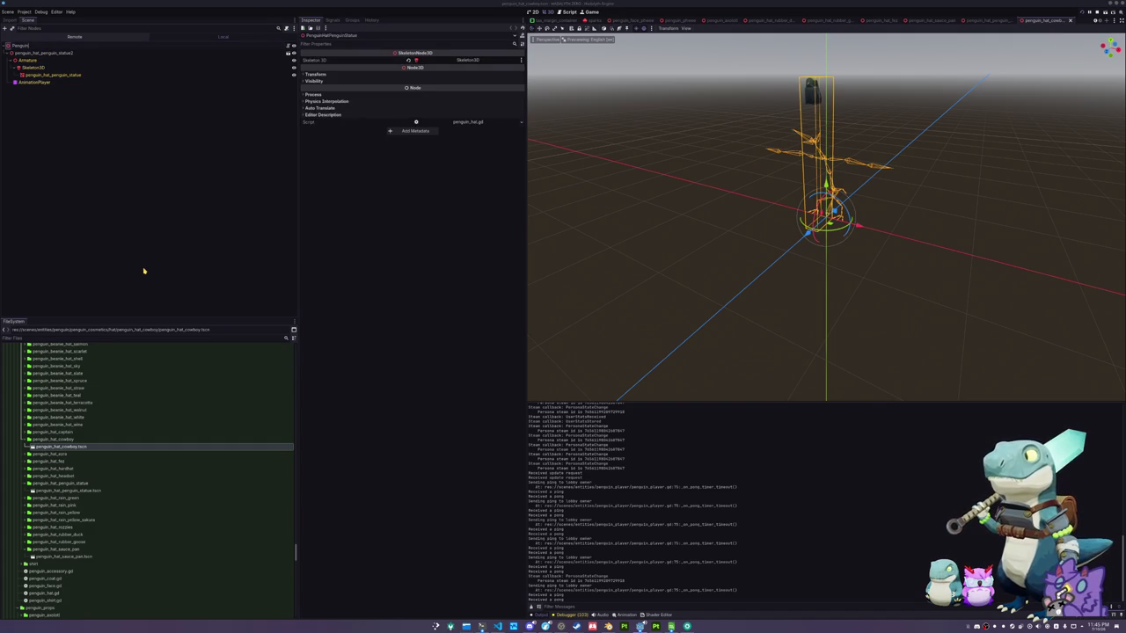
text(HatCowboy)
key(Return)
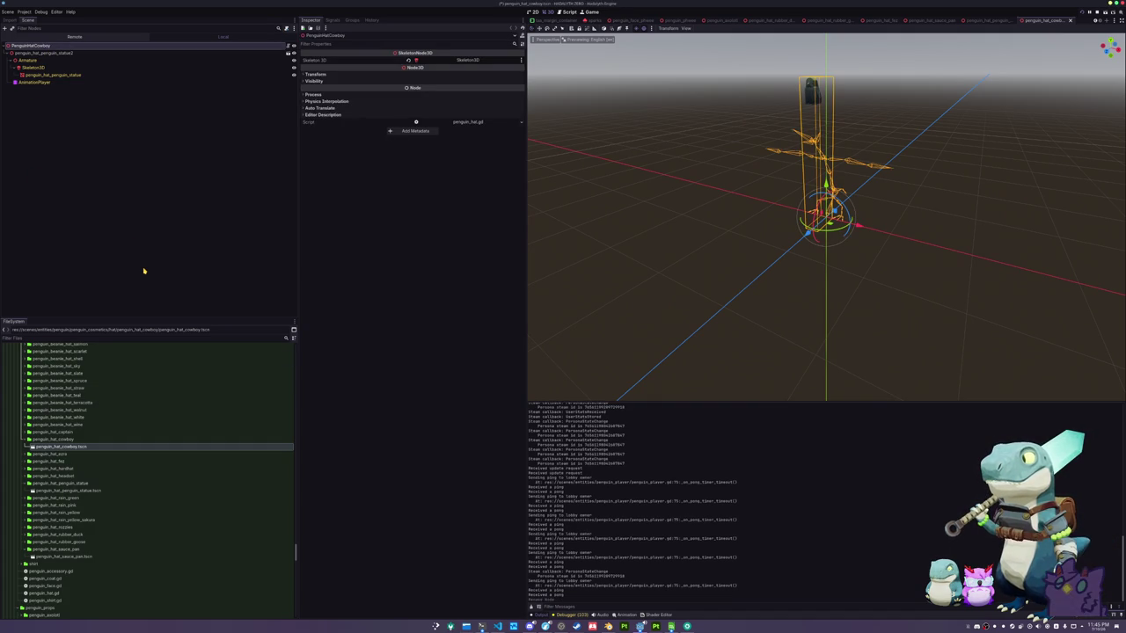
Delete the old penguin_hat_penguin_status2 hat node
click(52, 52)
key(Delete)
key(Return)
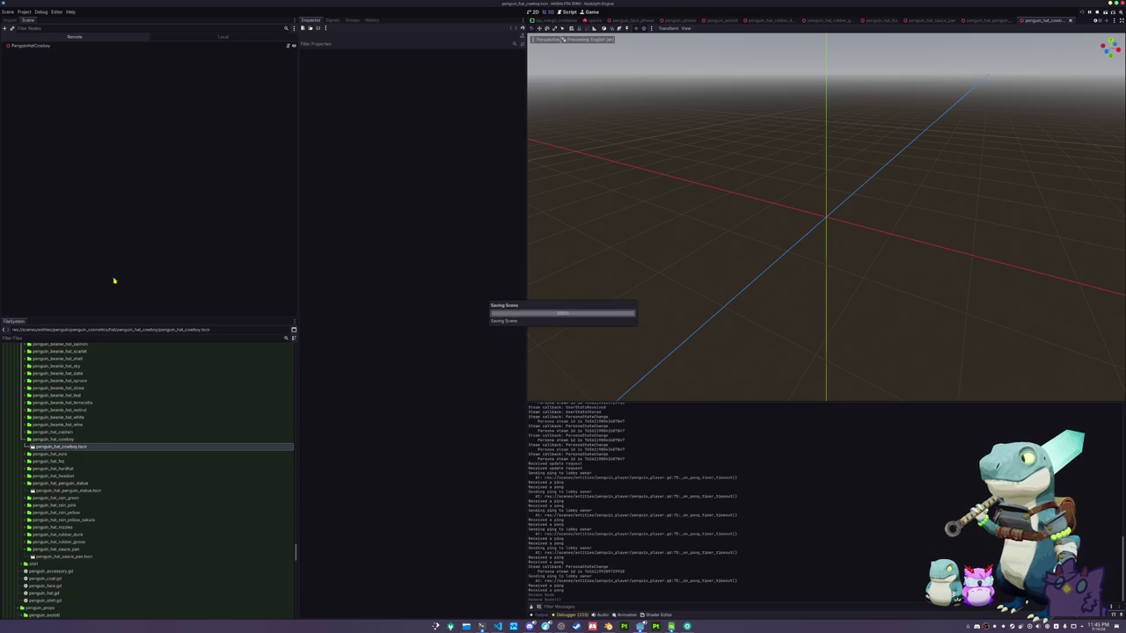
Add the penguin_hat_cowboy_hat.glb model from FileSystem as a child of PenguinHatCowboy
click(56, 483)
scroll(55, 479, up, 10)
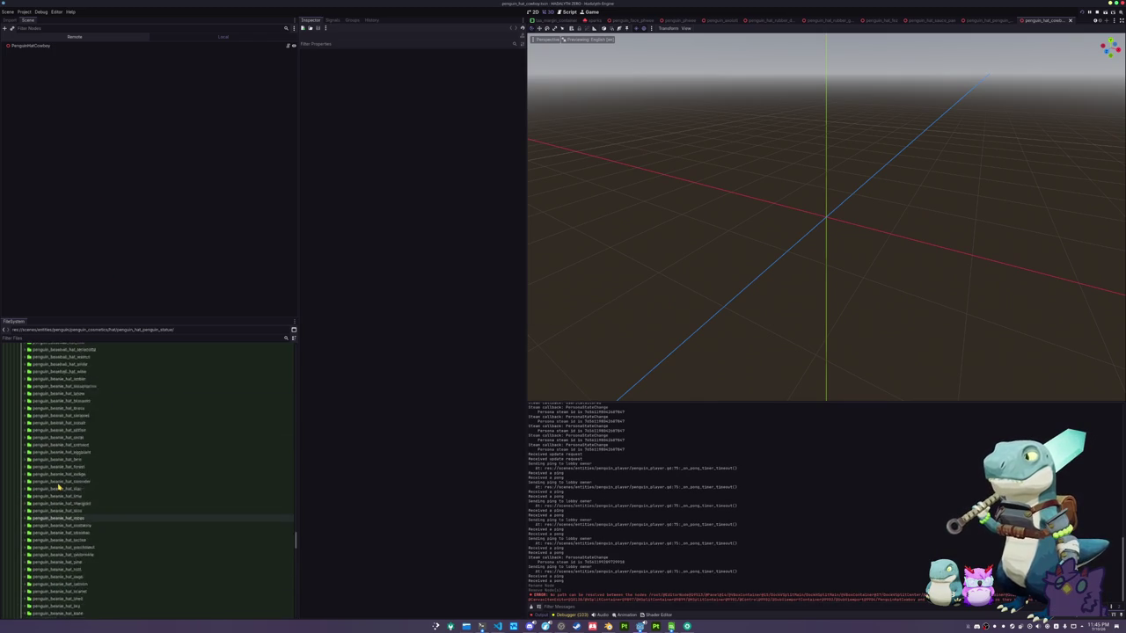
scroll(51, 483, up, 15)
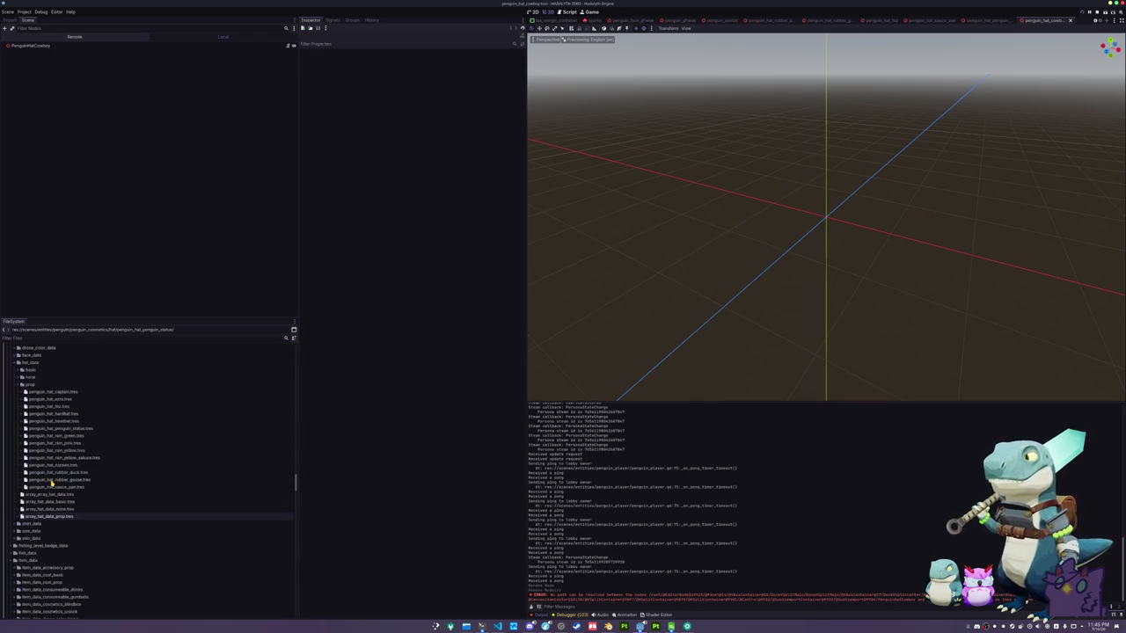
scroll(51, 483, down, 20)
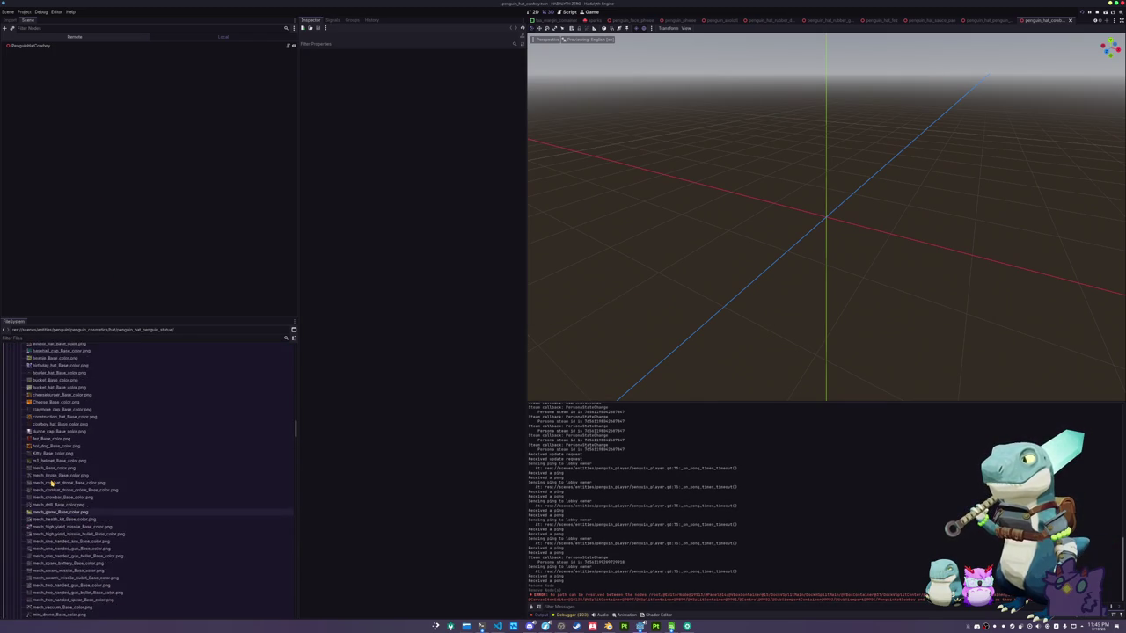
scroll(51, 483, up, 10)
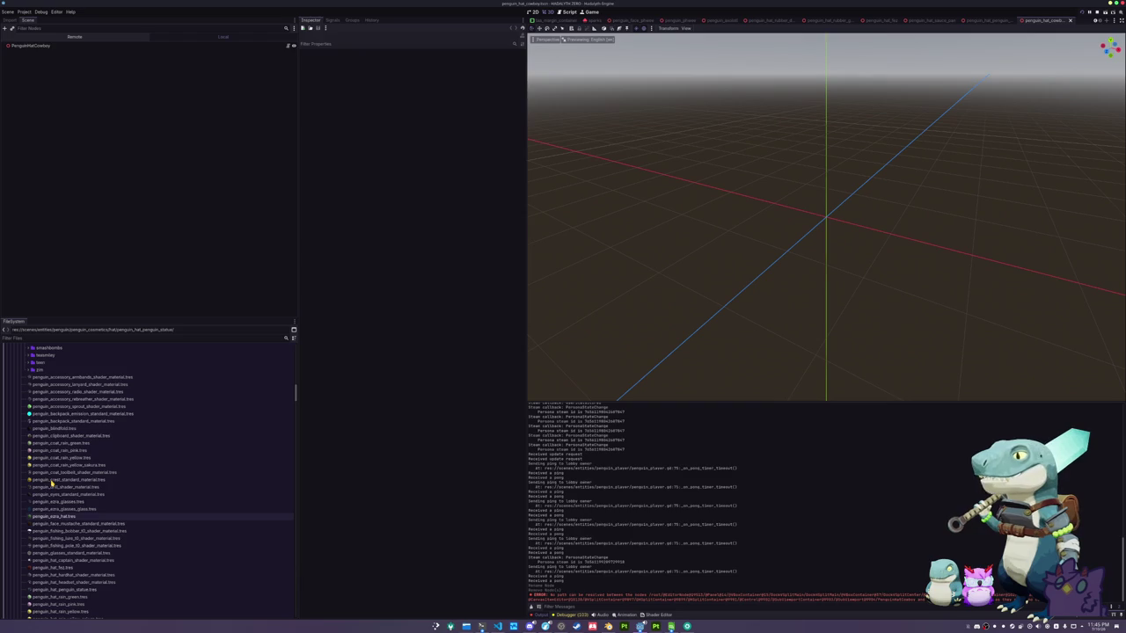
scroll(55, 481, up, 6)
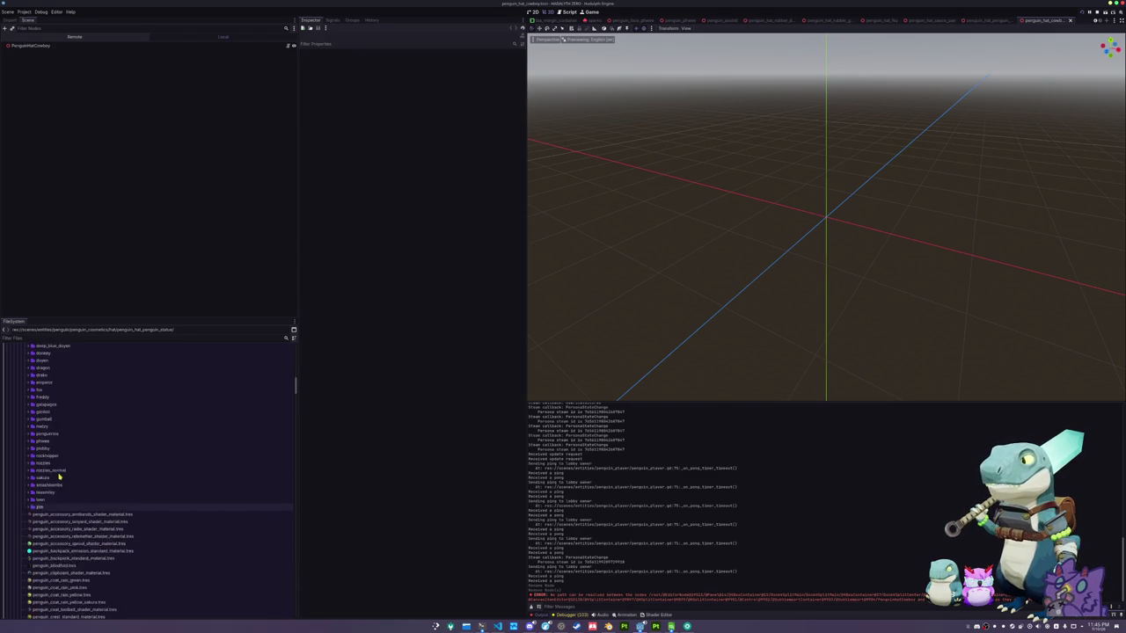
scroll(59, 476, up, 10)
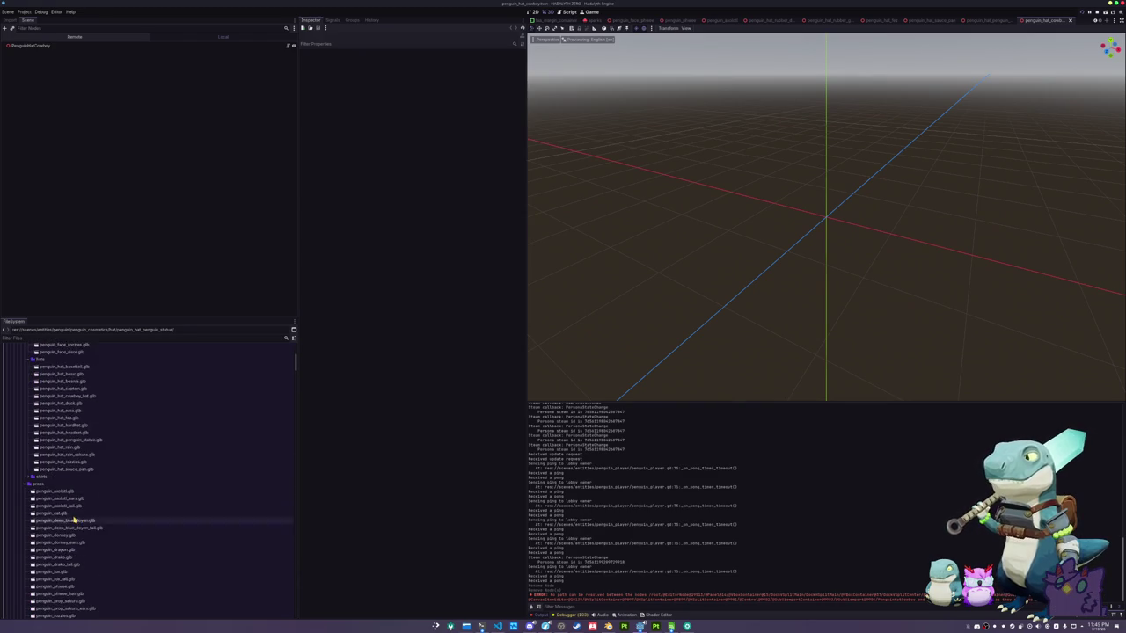
scroll(70, 483, up, 3)
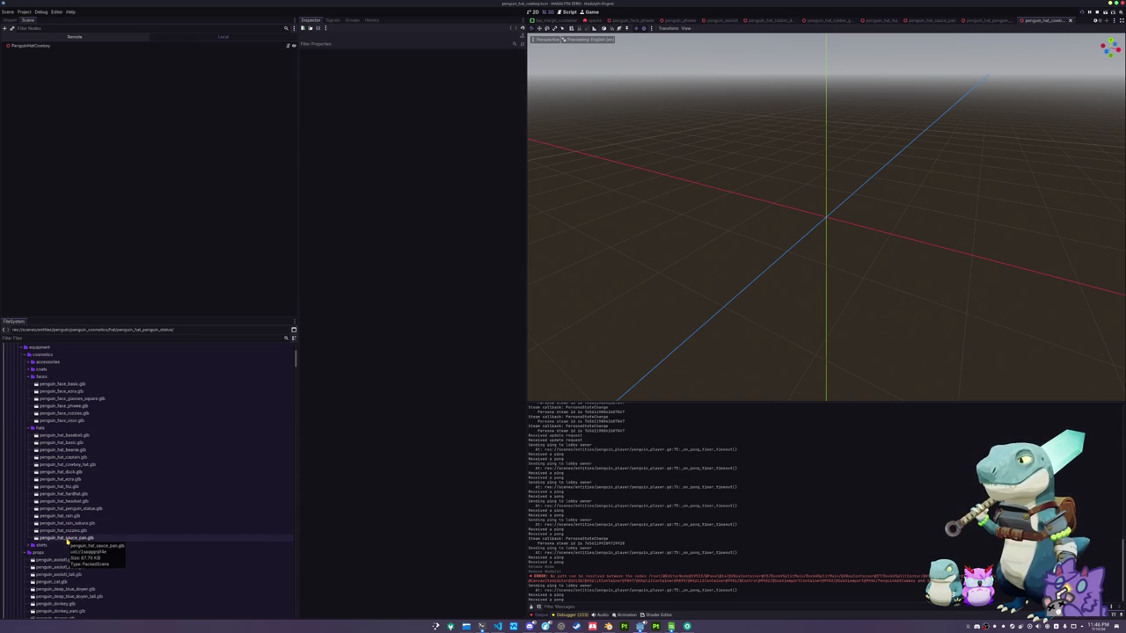
mouse_move(66, 464)
mouse_down()
mouse_move(88, 214)
mouse_move(42, 47)
mouse_up()
Make the cowboy hat instance's children editable and select its hat mesh
right_click(45, 53)
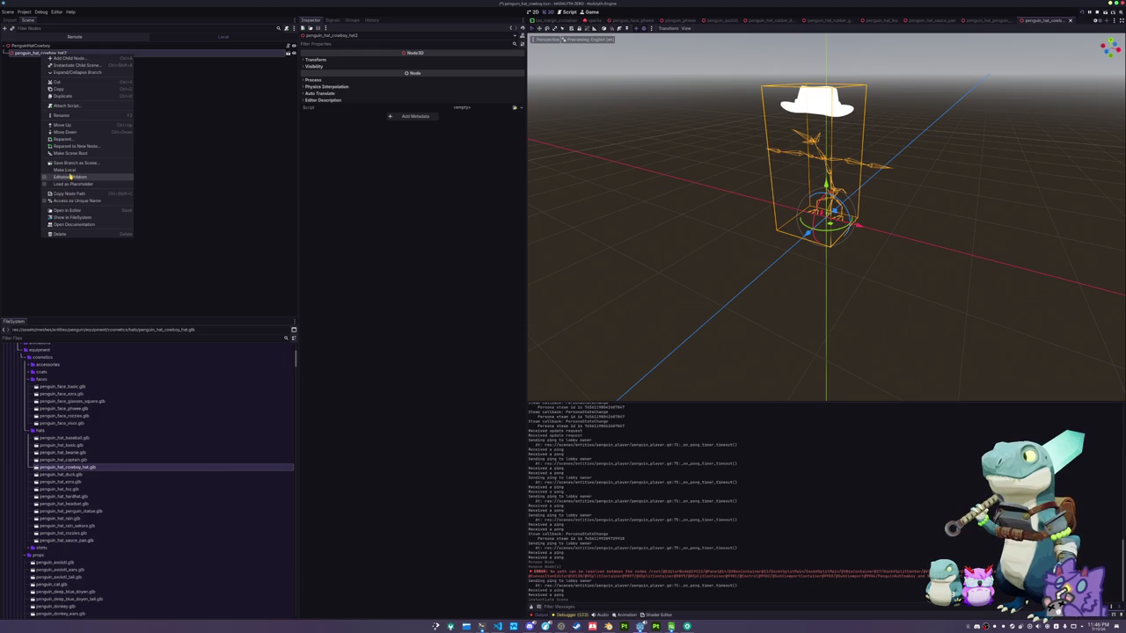
click(69, 178)
click(60, 76)
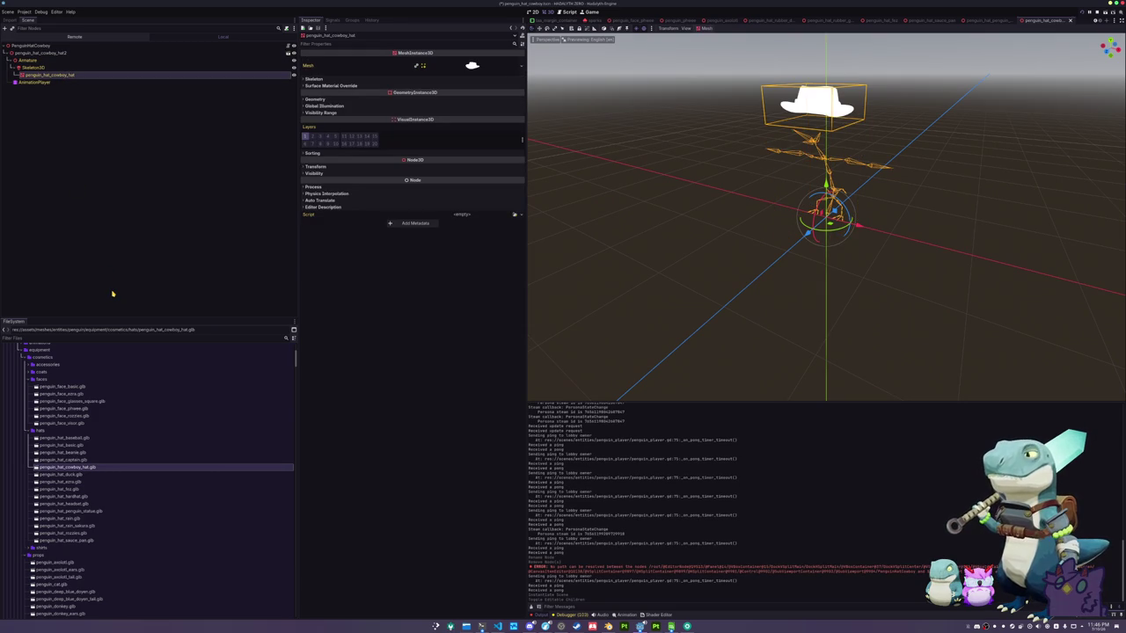
scroll(120, 480, down, 5)
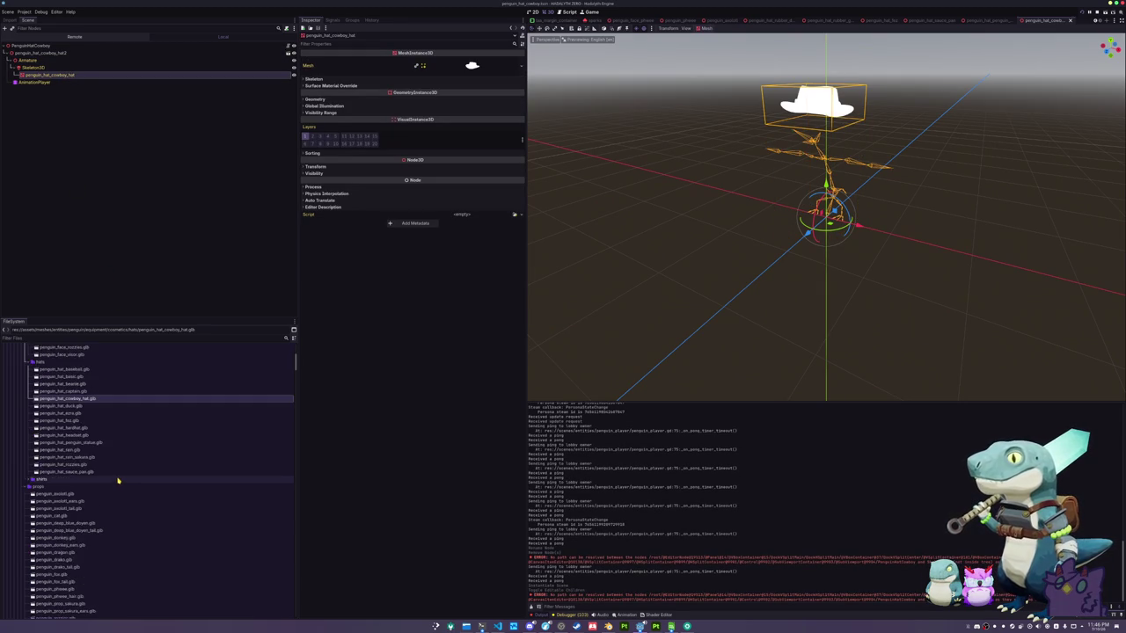
scroll(118, 480, down, 2)
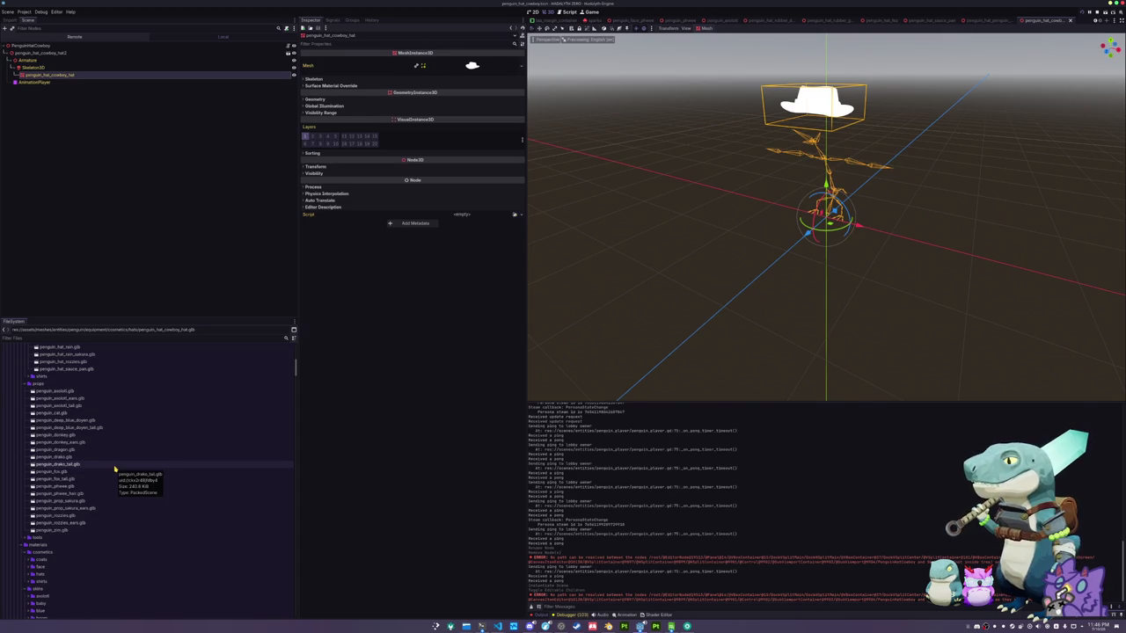
scroll(114, 467, down, 10)
scroll(115, 467, down, 5)
Duplicate the penguin_hat_sauce_pan.tres material as penguin_hat_cowboy.tres
click(78, 537)
scroll(70, 541, down, 3)
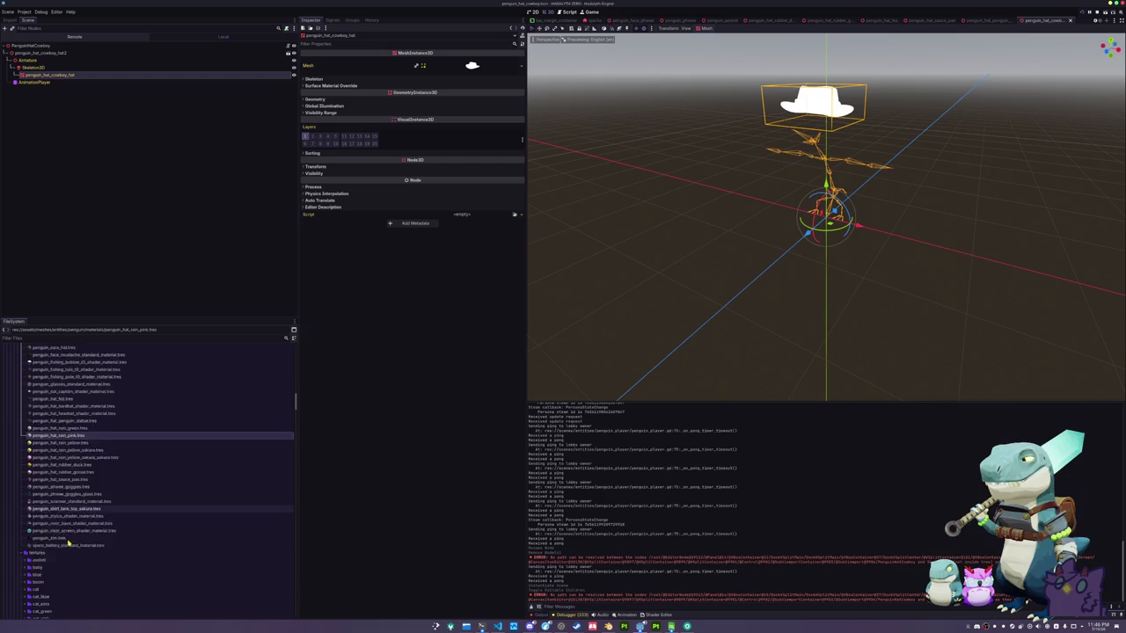
scroll(69, 543, down, 2)
click(75, 445)
key(ctrl+d)
key(Right)
text(co)
key(Return)
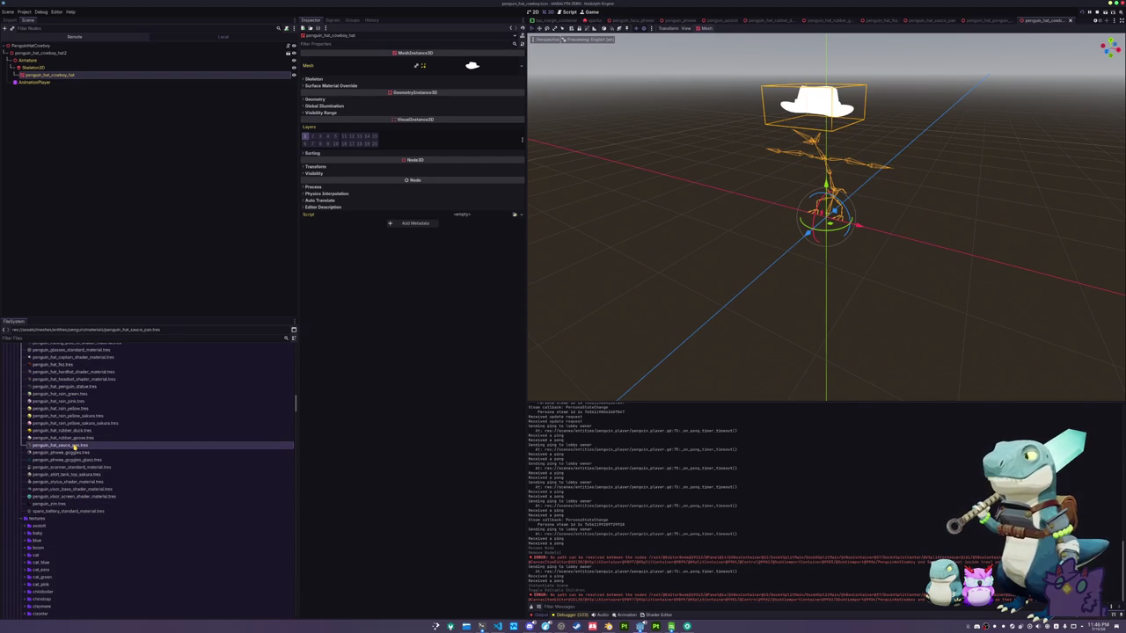
Load the cowboy hat texture into the new material's Albedo and save
click(58, 364)
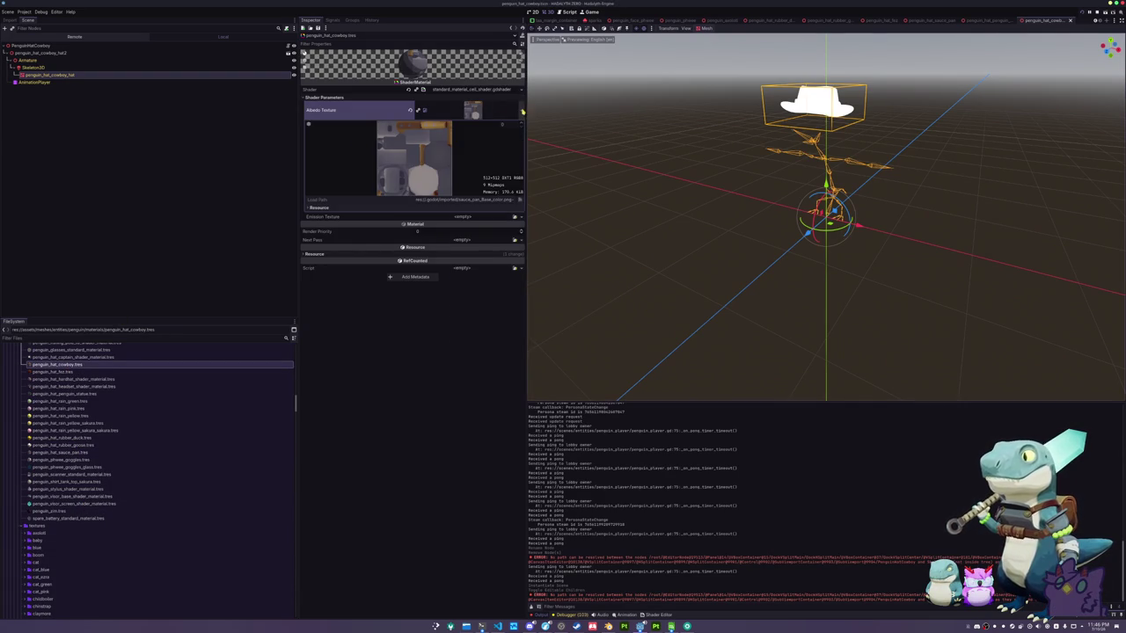
click(519, 110)
click(470, 277)
scroll(485, 275, down, 3)
double_click(485, 276)
key(ctrl+s)
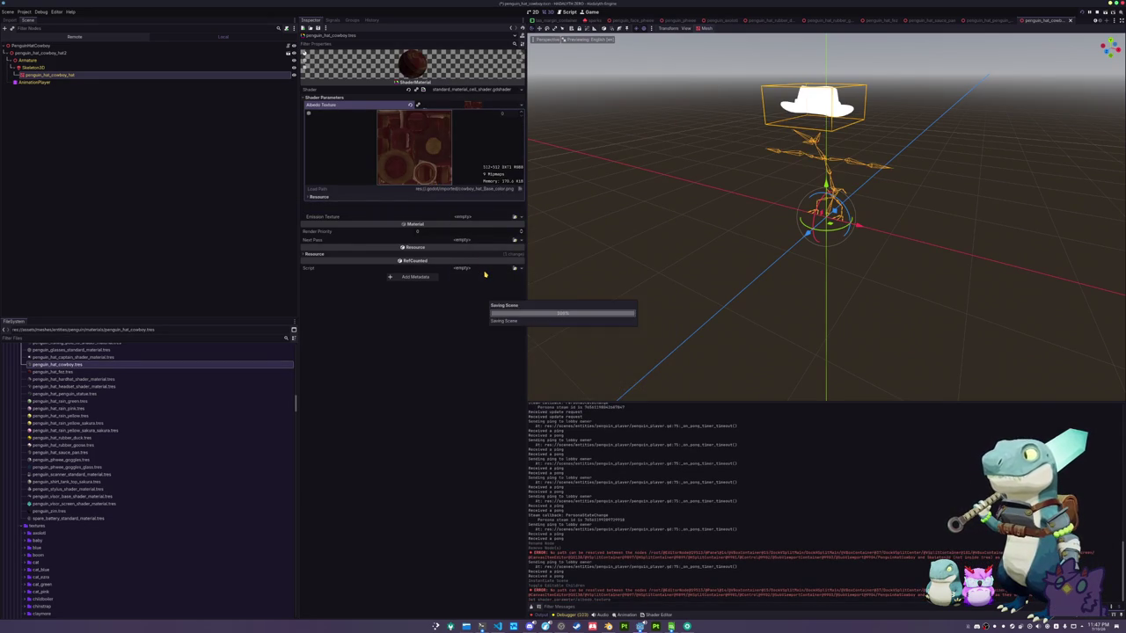
Set penguin_hat_cowboy.tres as the hat mesh's Material Override, then begin assigning the root's skeleton
click(171, 77)
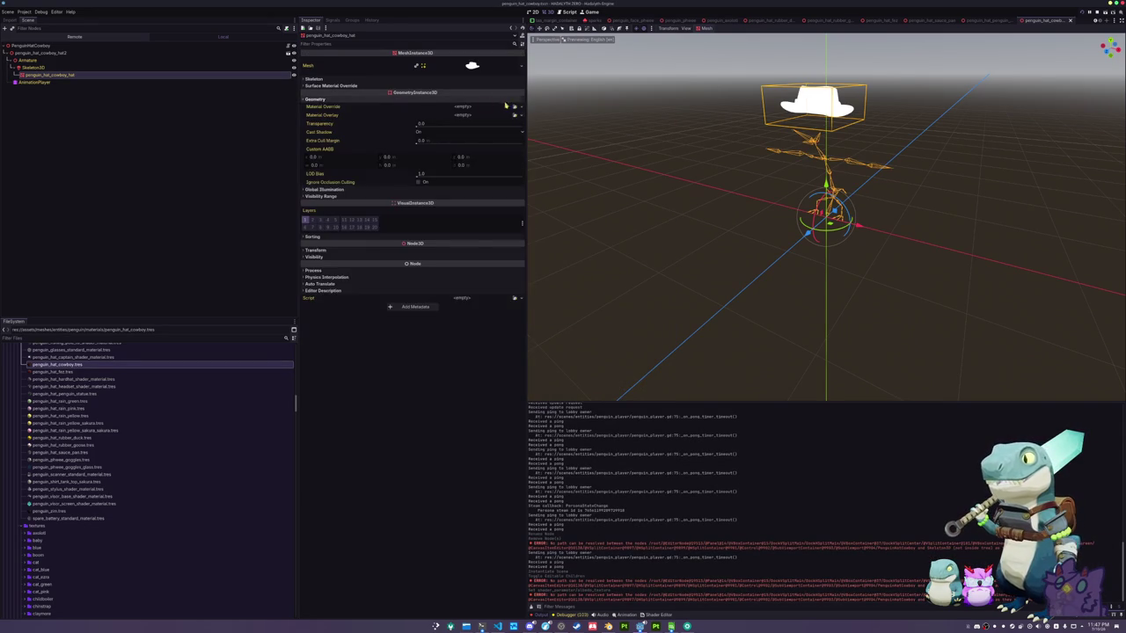
click(516, 106)
text(cowbo)
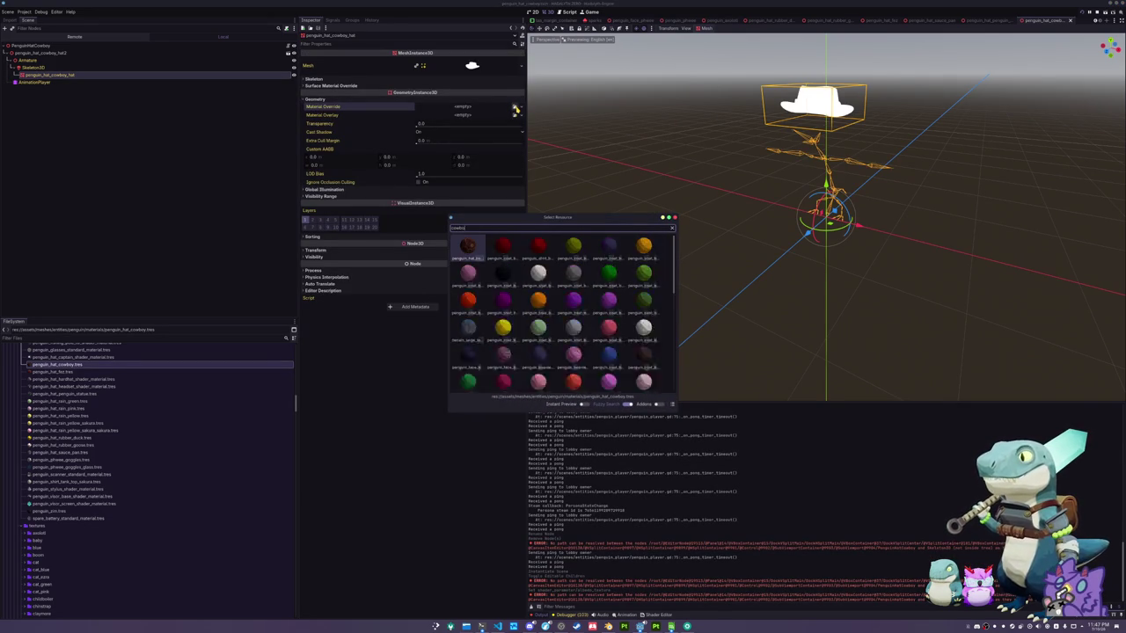
key(Return)
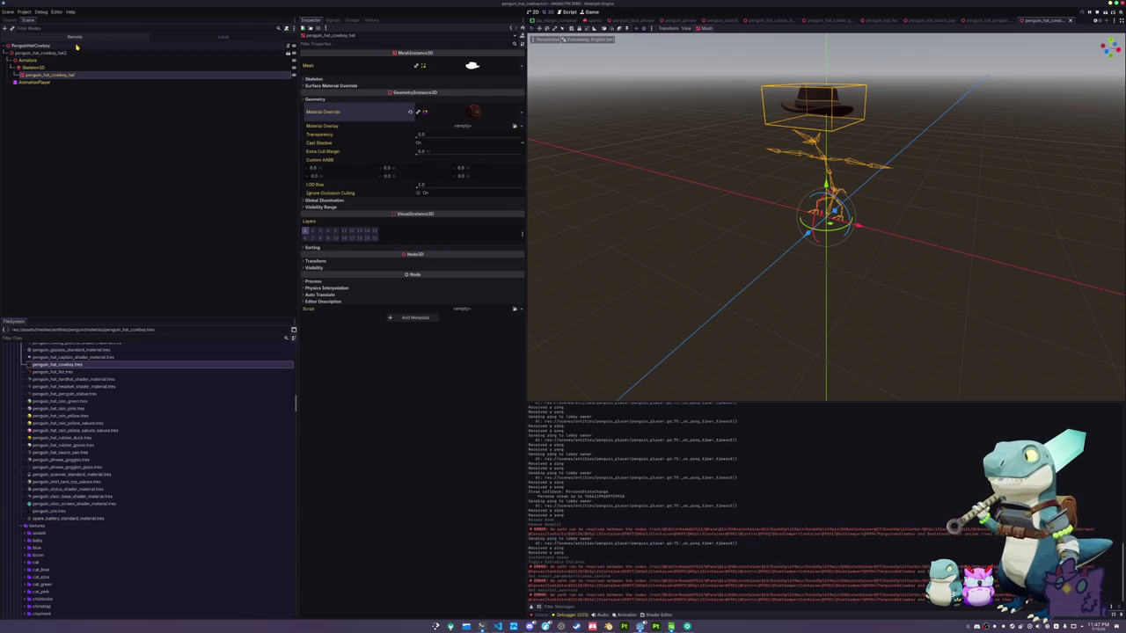
click(76, 46)
click(464, 60)
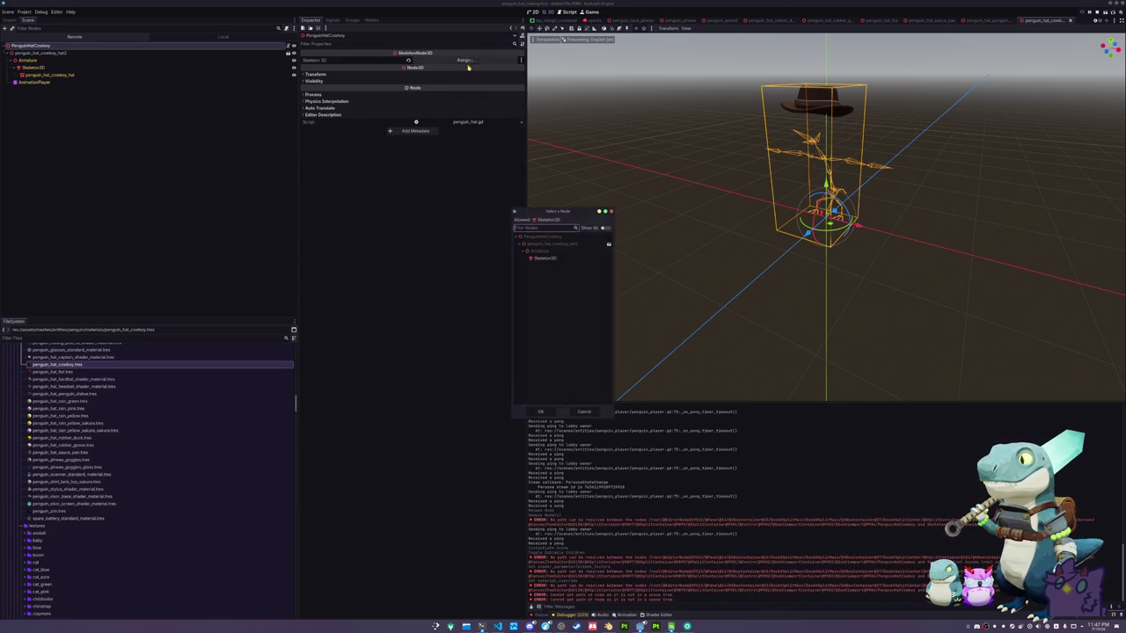
Assign Skeleton3D as the root's skeleton and clear the output log
double_click(551, 258)
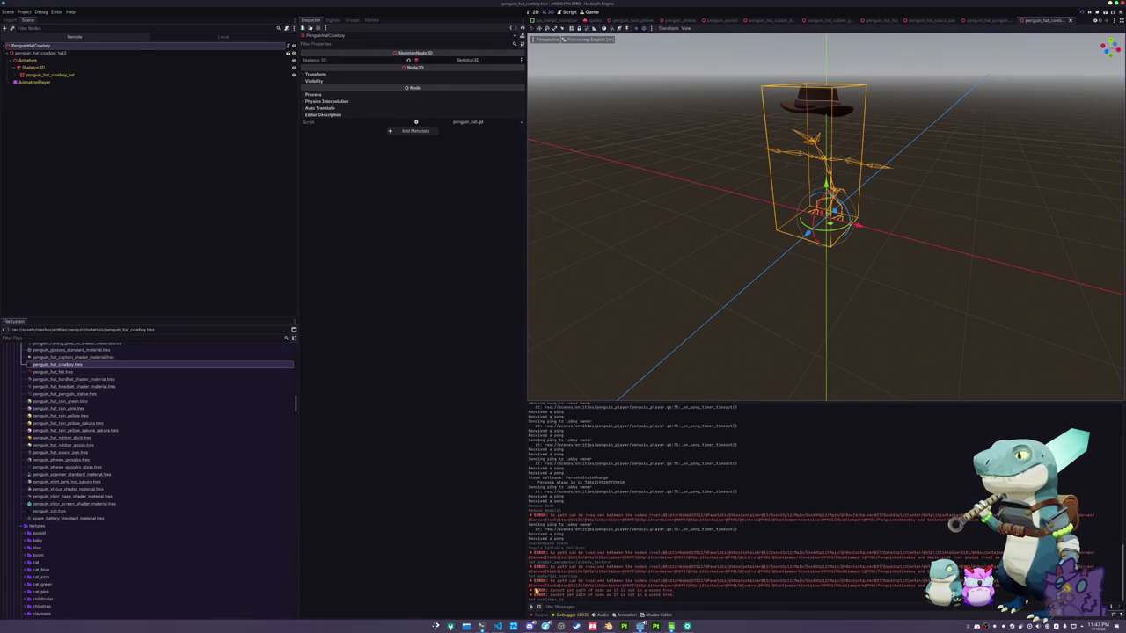
click(533, 607)
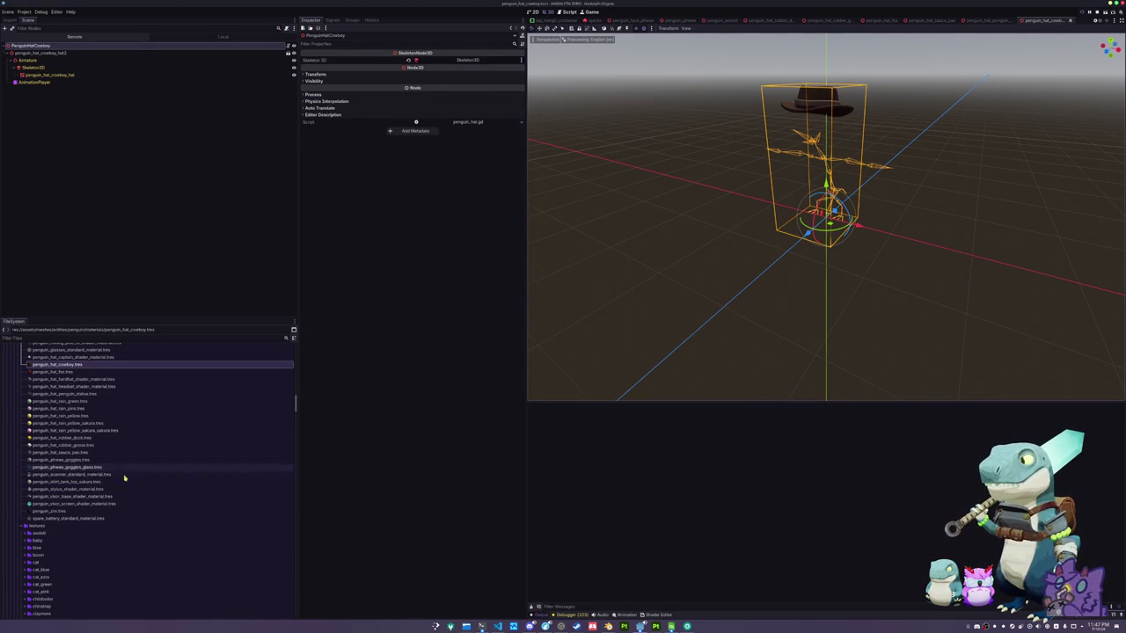
scroll(96, 491, down, 10)
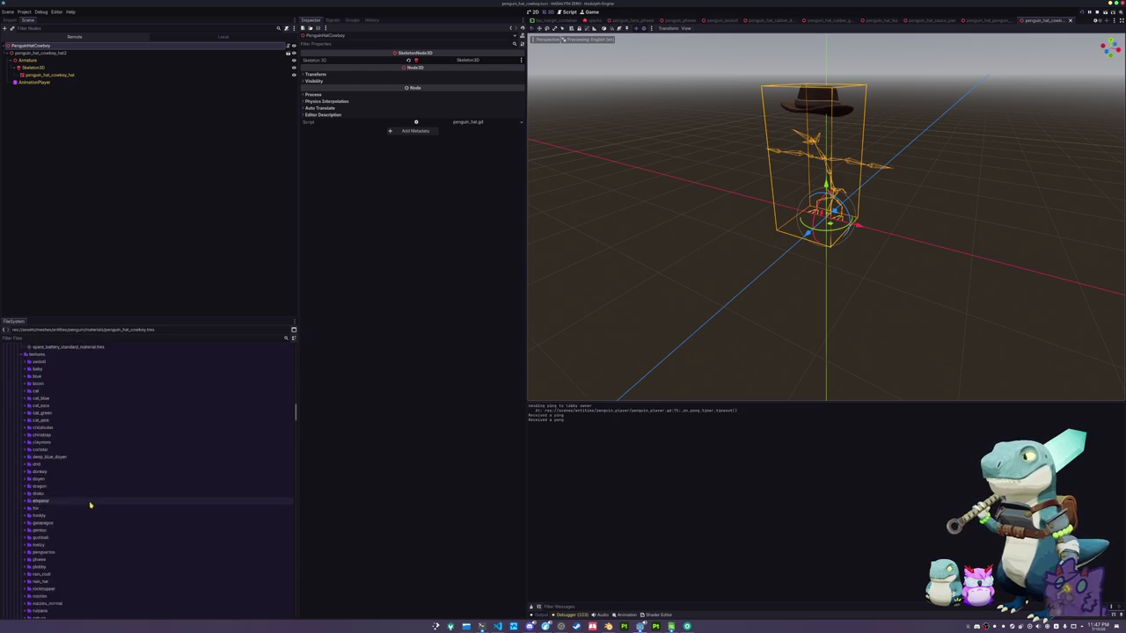
scroll(87, 498, down, 5)
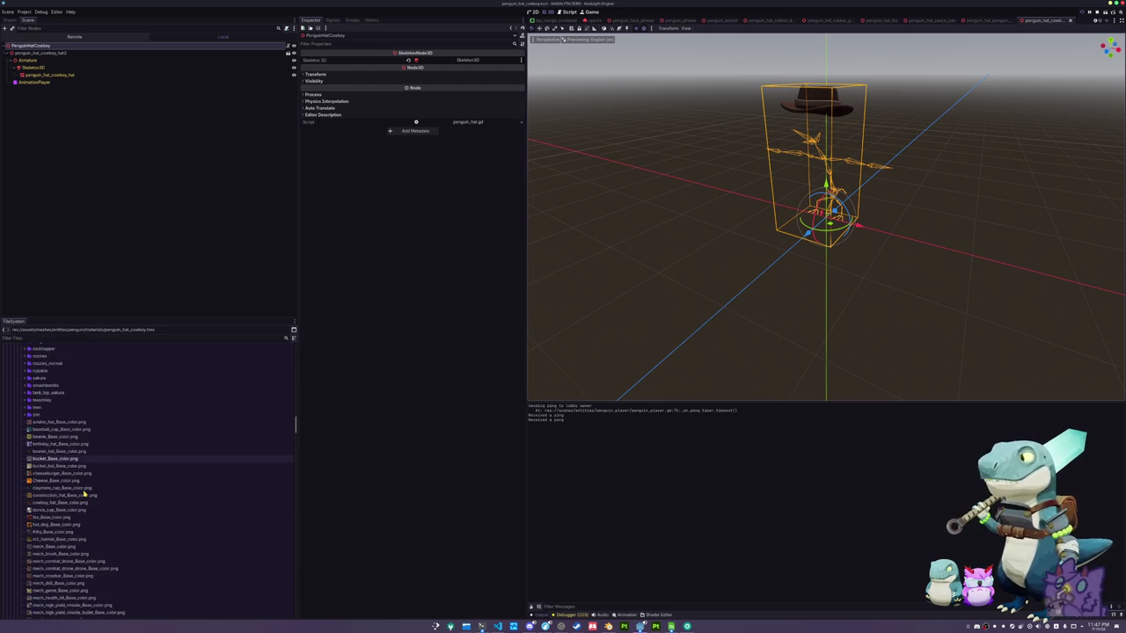
scroll(84, 494, down, 10)
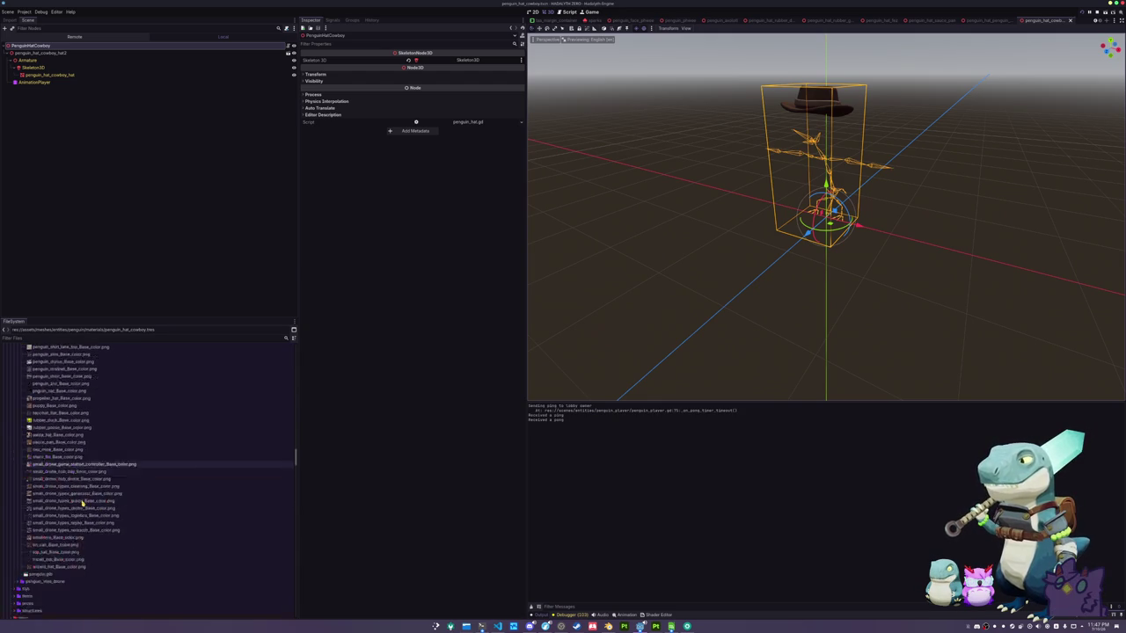
scroll(68, 475, up, 10)
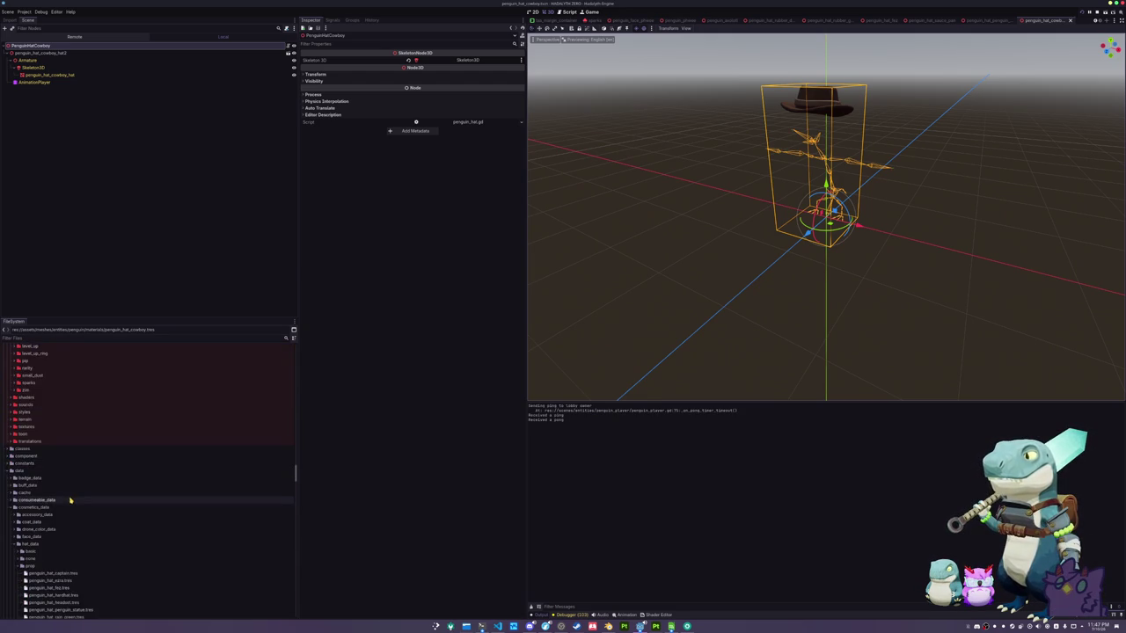
Duplicate the sauce pan hat data as penguin_hat_cowboy.tres and open it in the Inspector
click(79, 565)
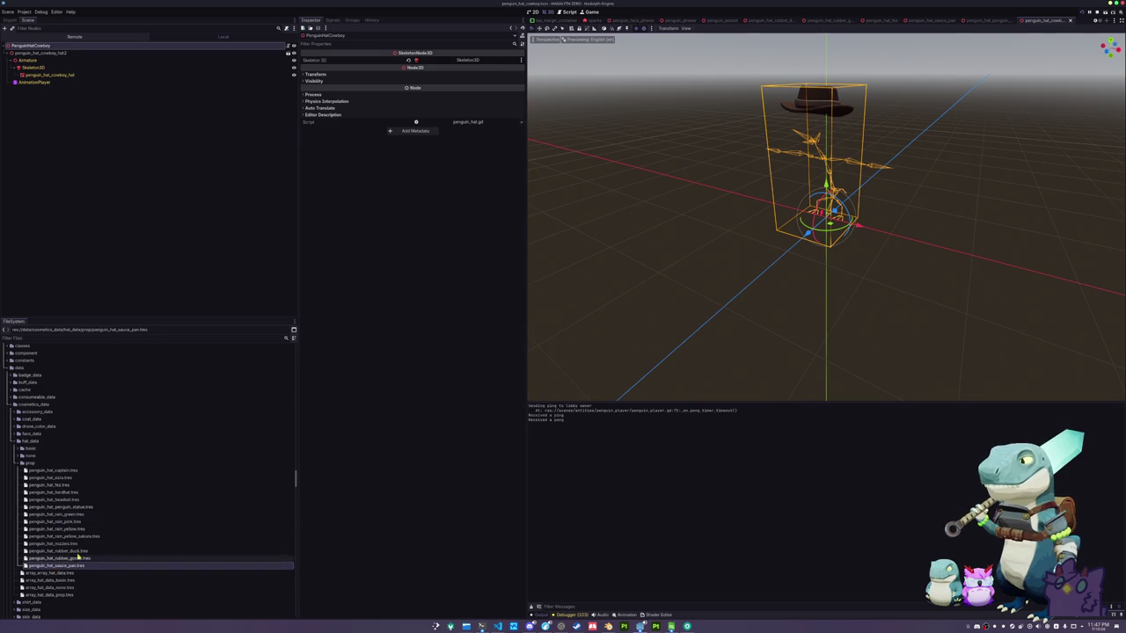
key(ctrl+d)
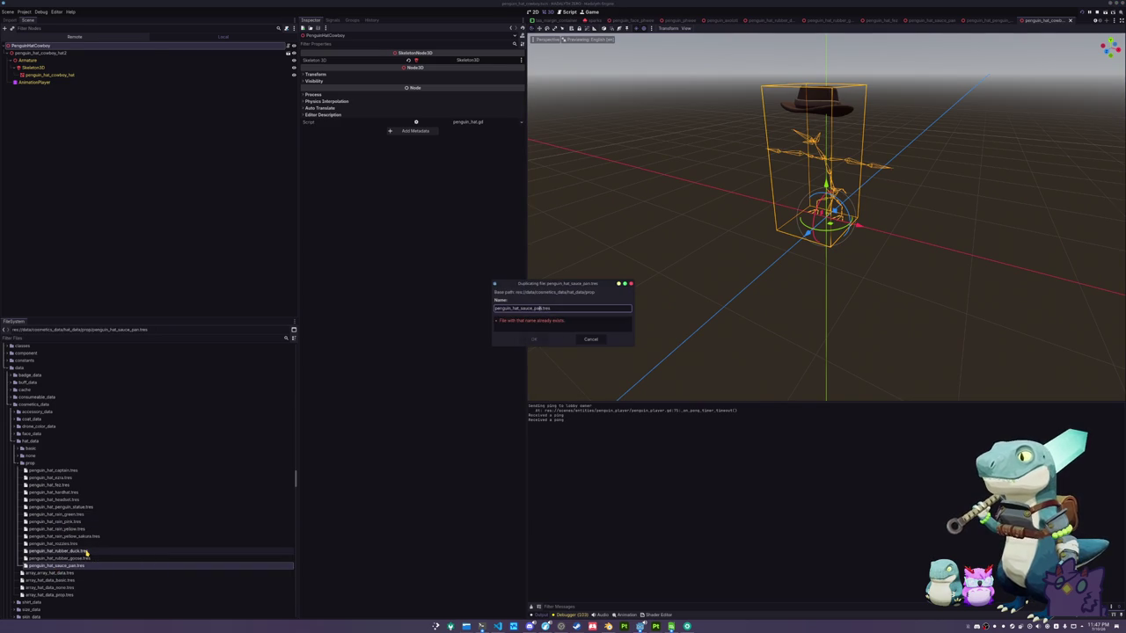
text(cowboy)
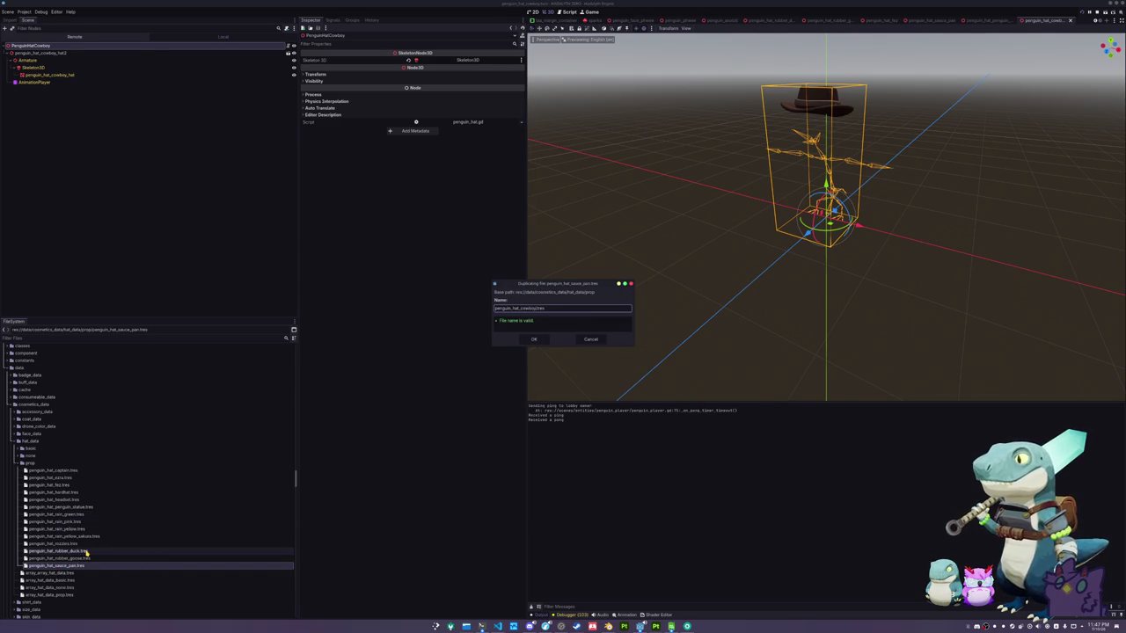
key(Return)
click(55, 477)
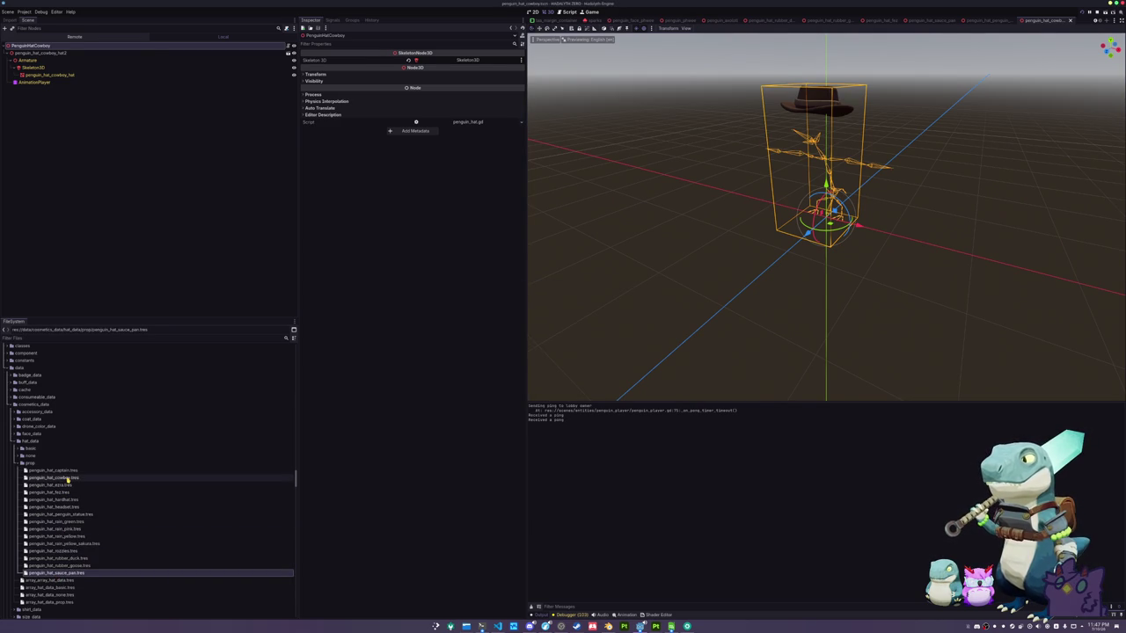
click(521, 67)
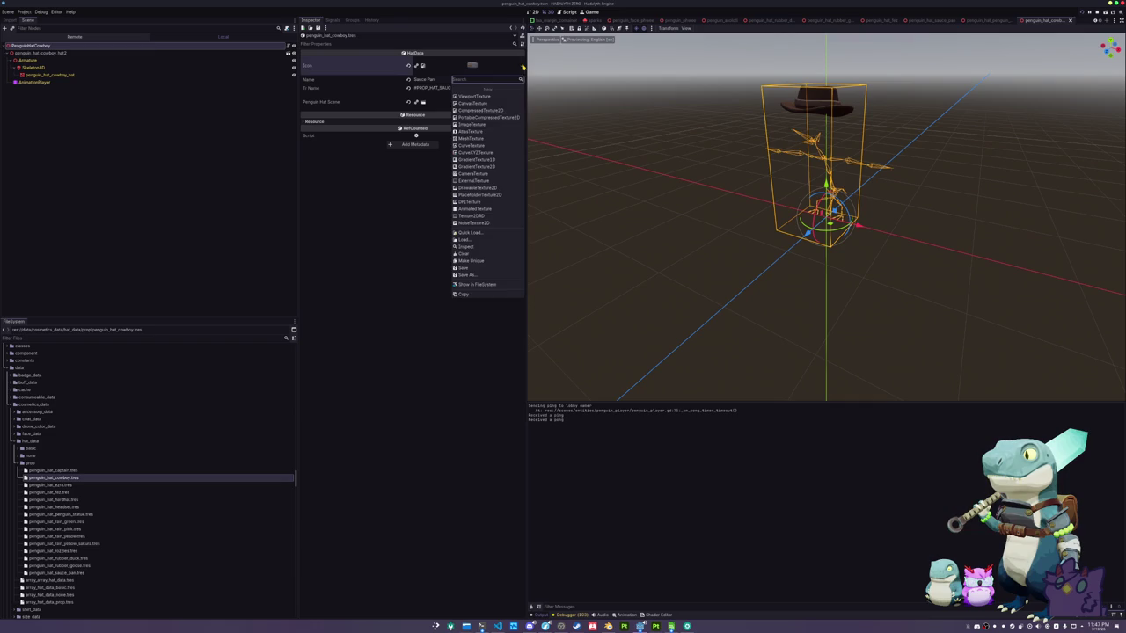
click(503, 563)
click(608, 626)
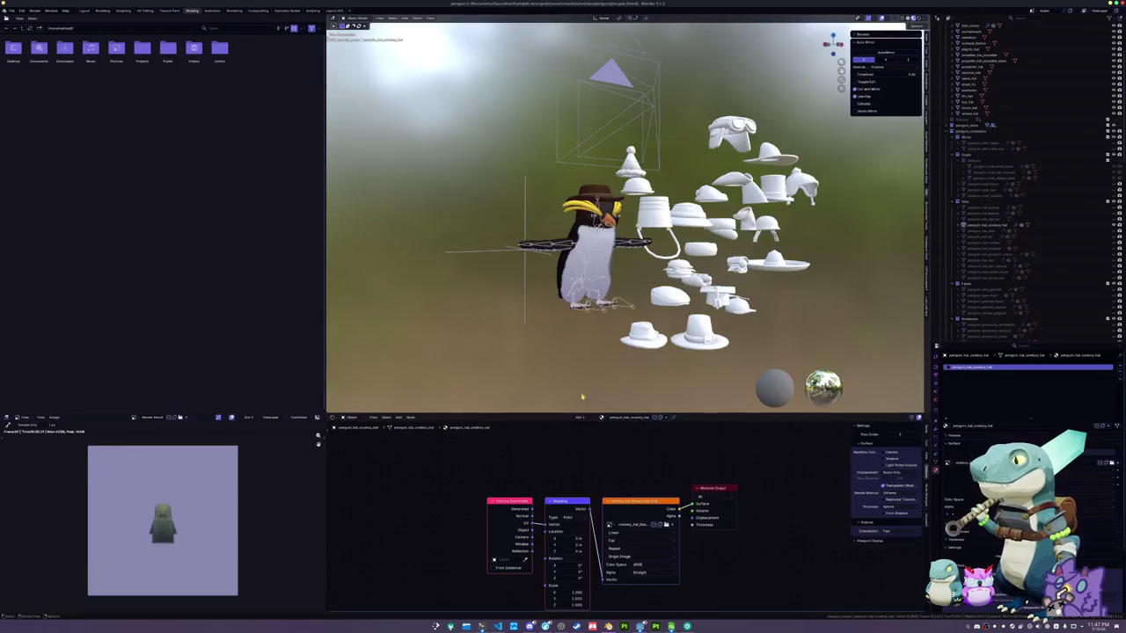
Move the cowboy hat into the icon camera's frame
click(976, 225)
key(g)
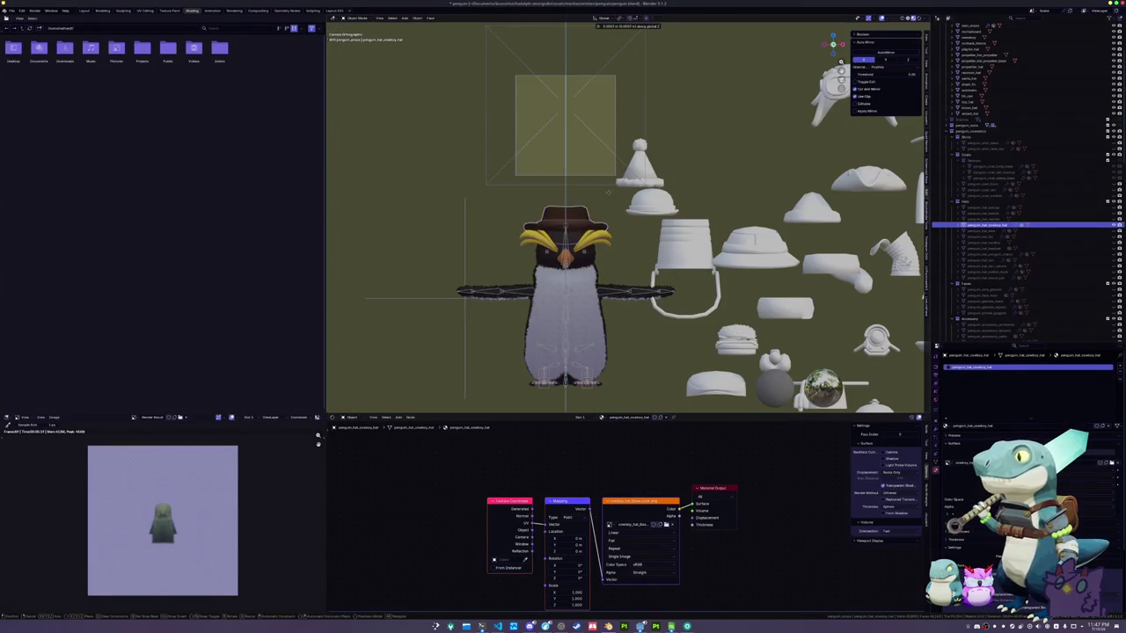
click(595, 95)
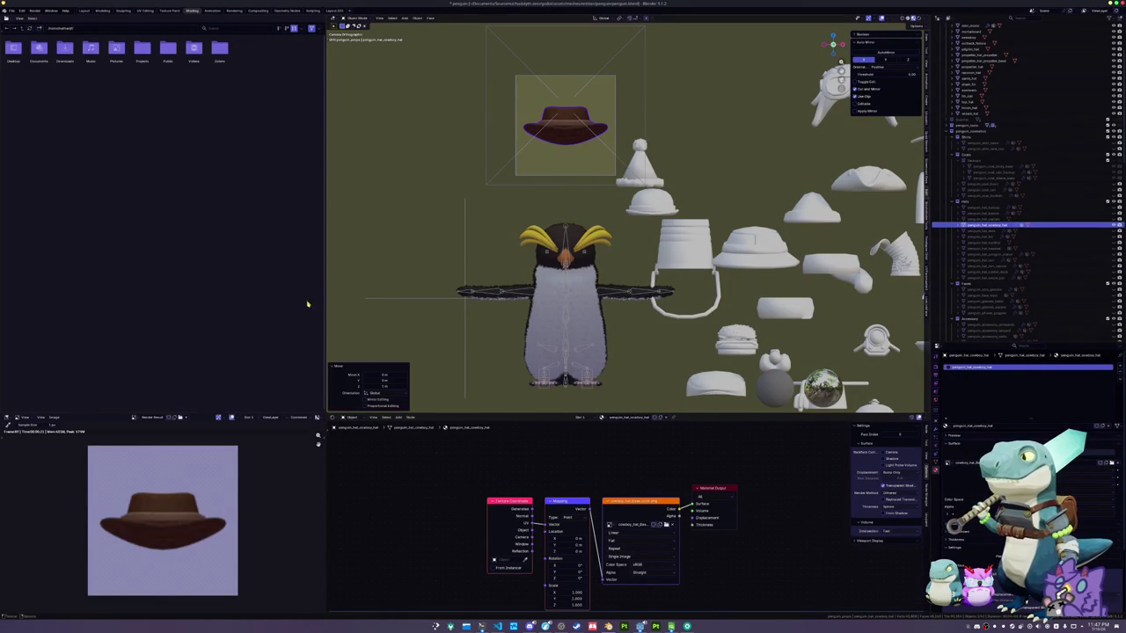
Save the rendered icon as penguin_hat_cowboy.png and leave the camera view
click(53, 417)
click(66, 473)
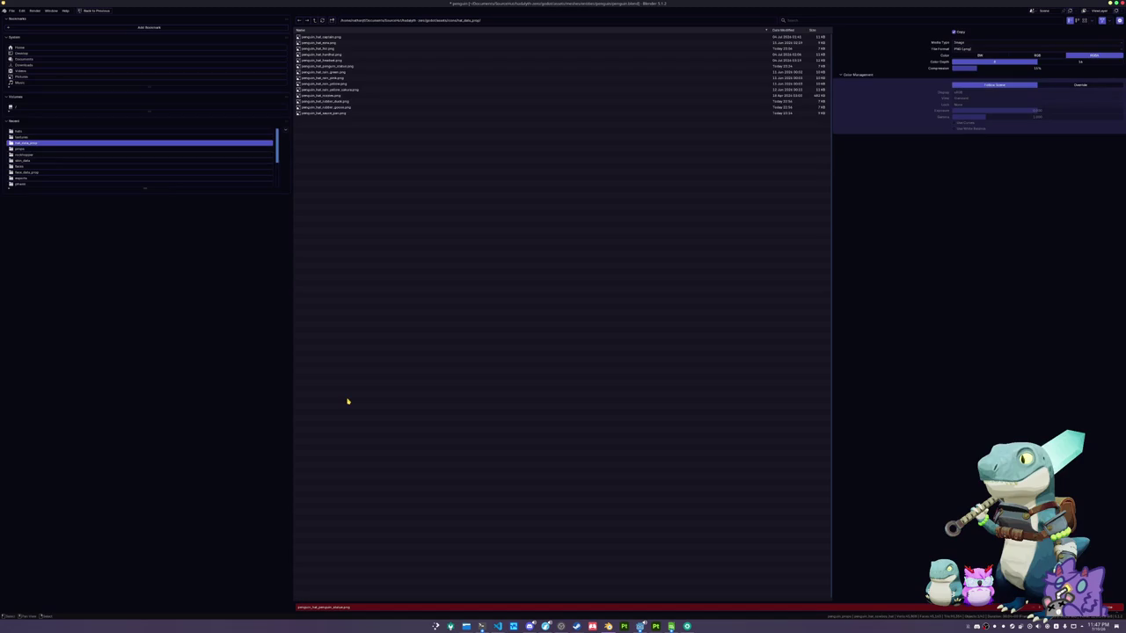
click(340, 607)
key(BackSpace)
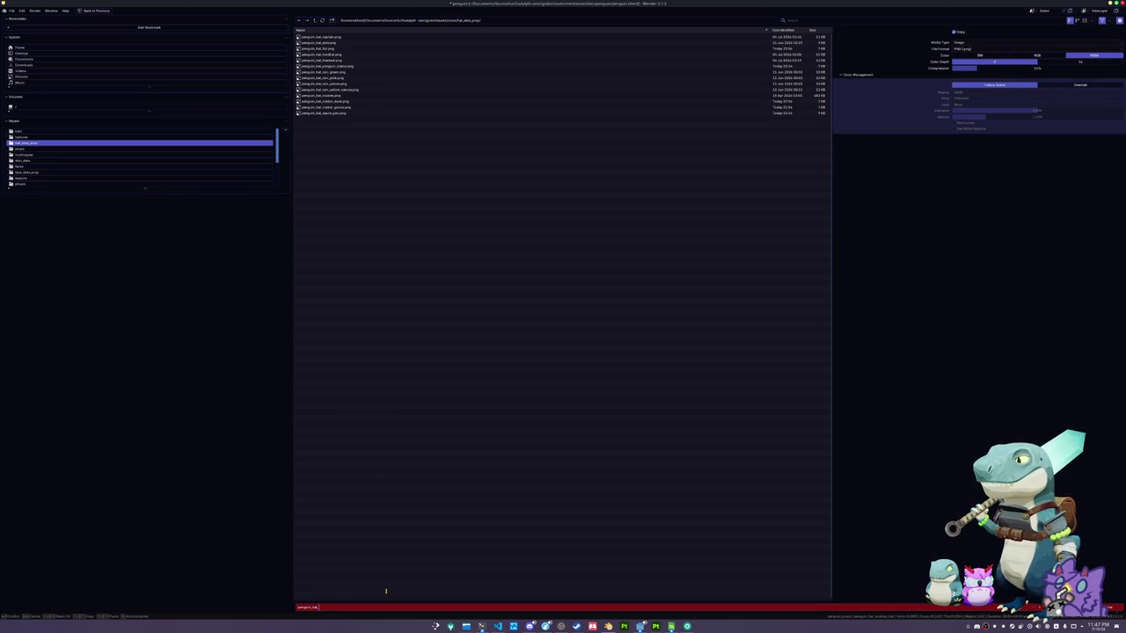
text(cowboy)
key(Return)
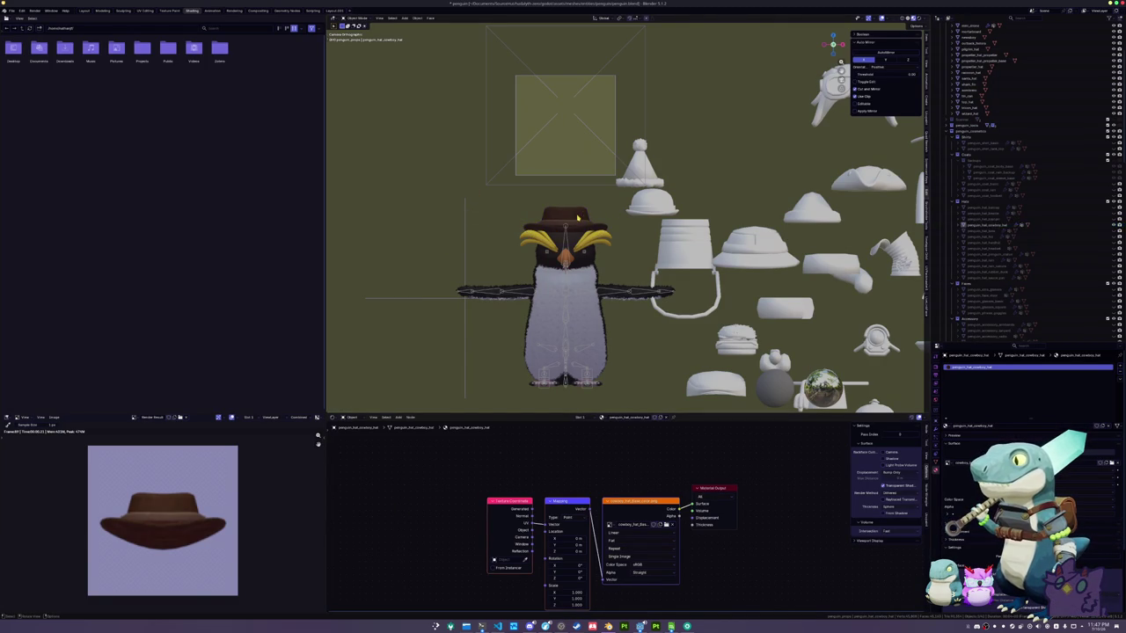
key(KP_0)
drag(566, 229, 549, 167)
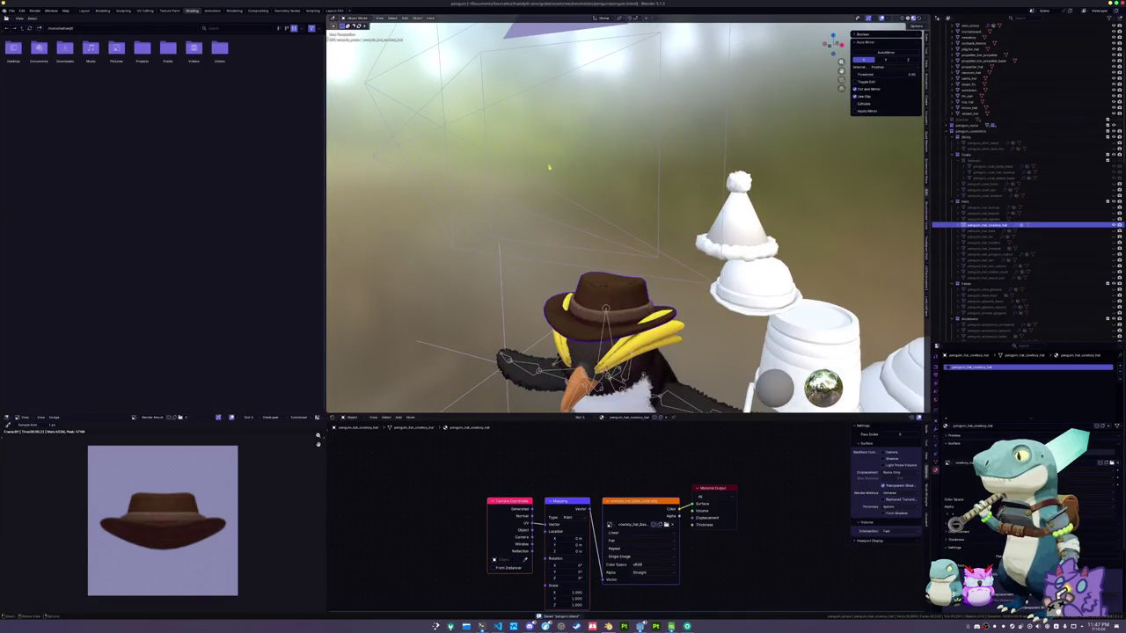
click(639, 626)
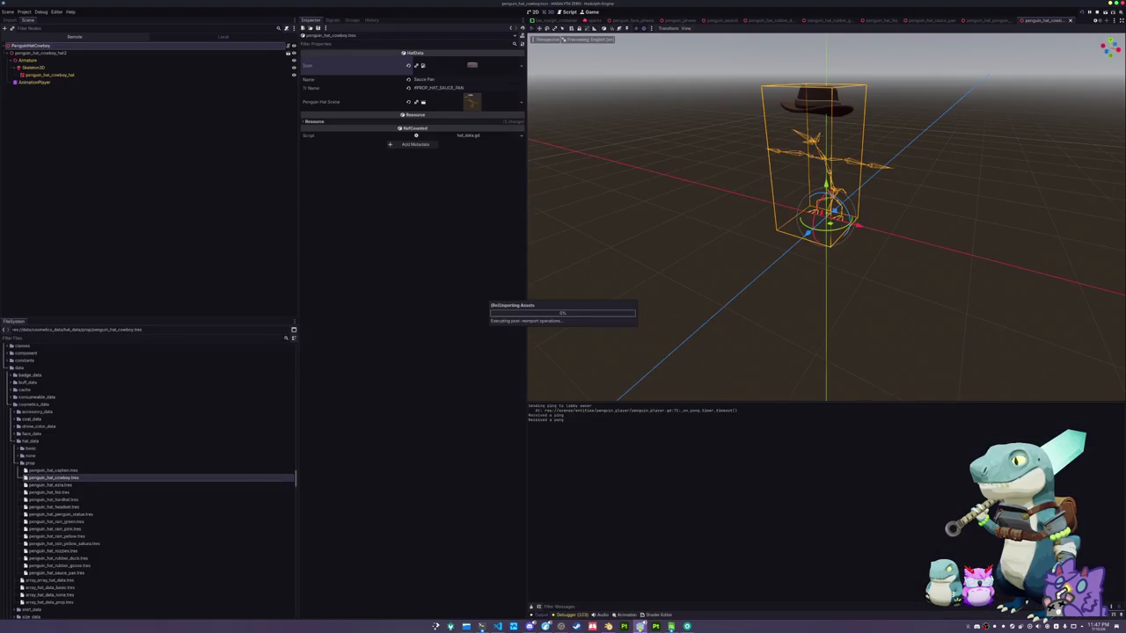
Orbit around the hat rig and clear the output log
scroll(671, 133, up, 5)
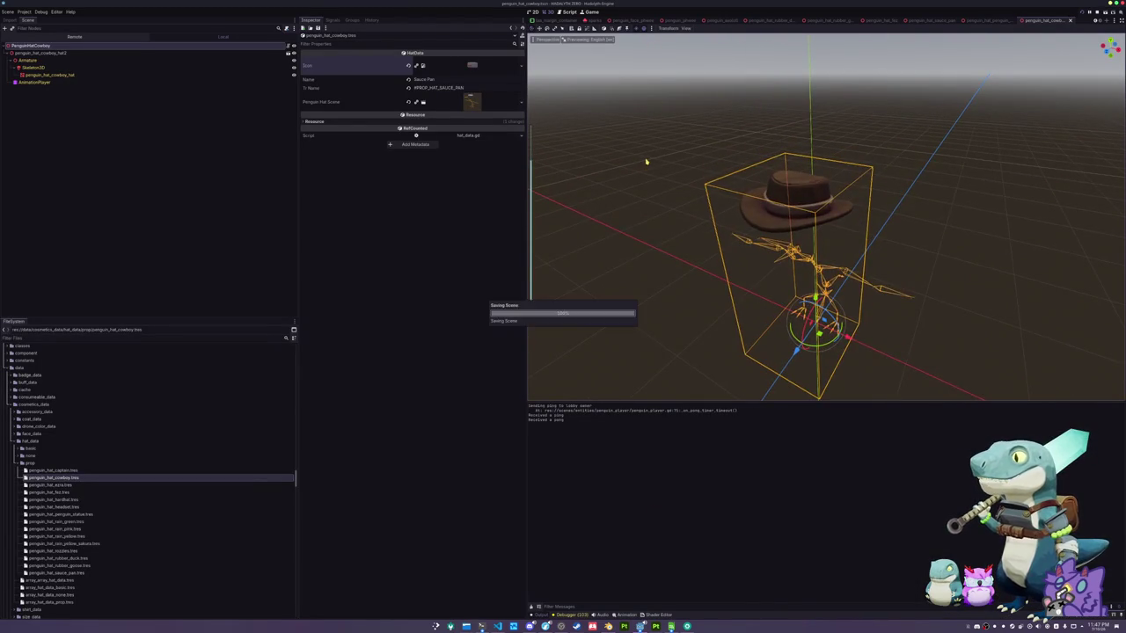
drag(656, 168, 654, 161)
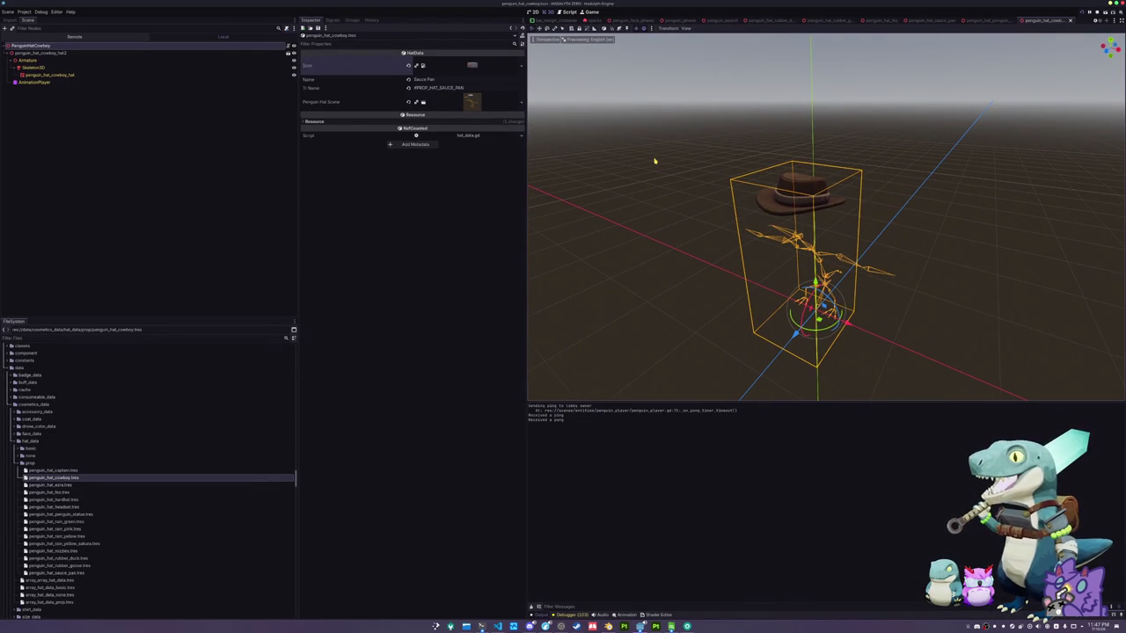
scroll(655, 161, down, 2)
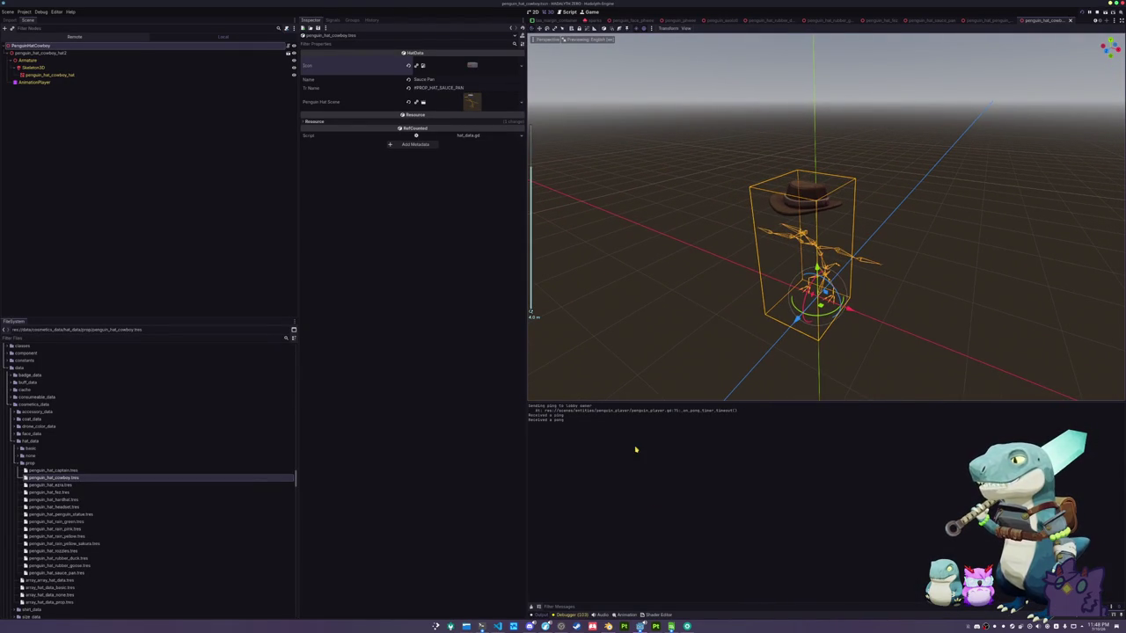
click(532, 607)
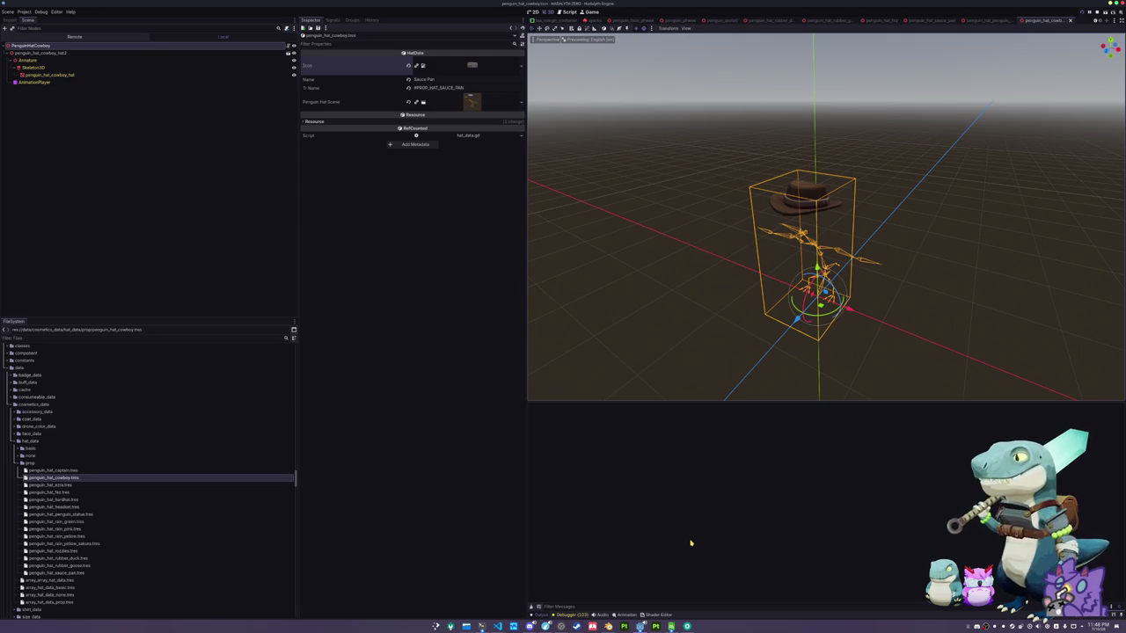
Set the hat data's Icon to the cowboy hat texture and save
click(521, 66)
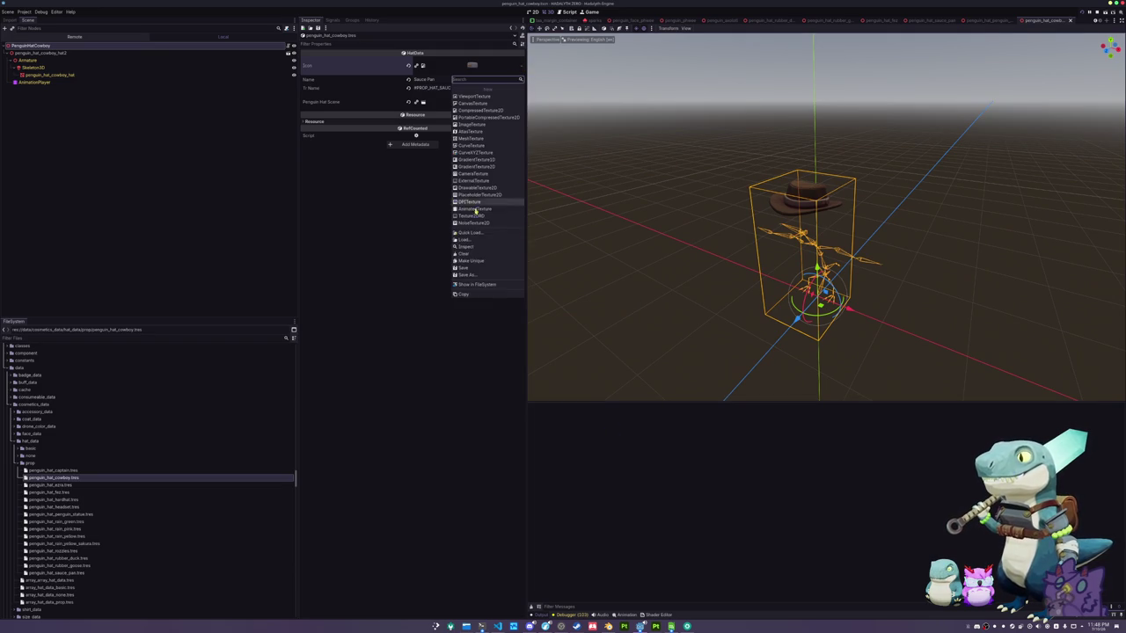
click(466, 232)
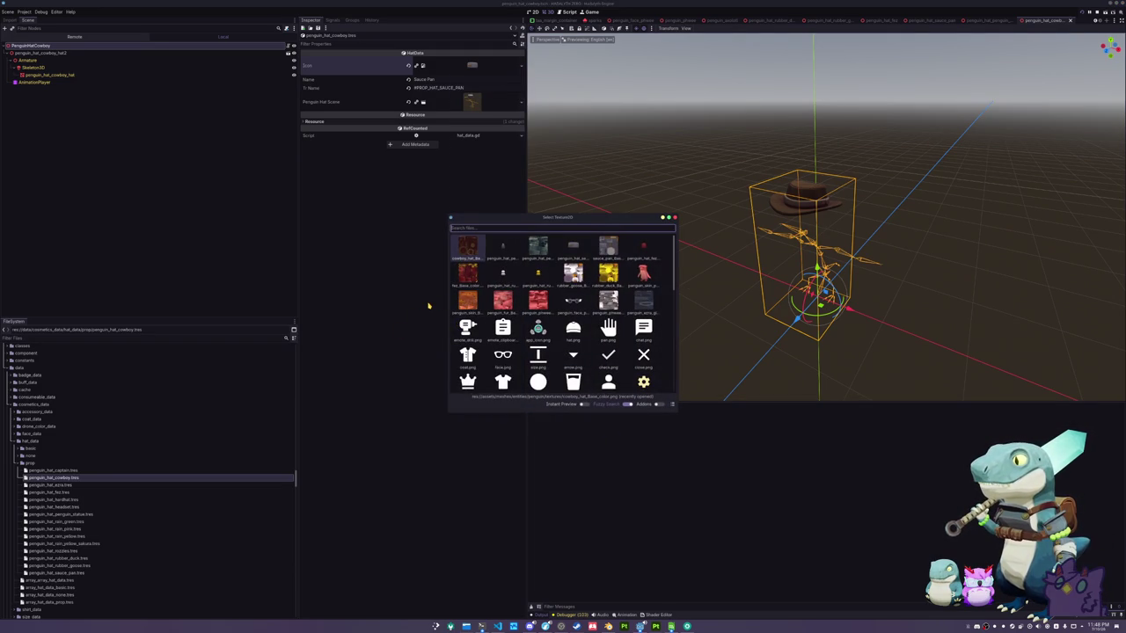
text(cowboy)
key(Return)
key(ctrl+s)
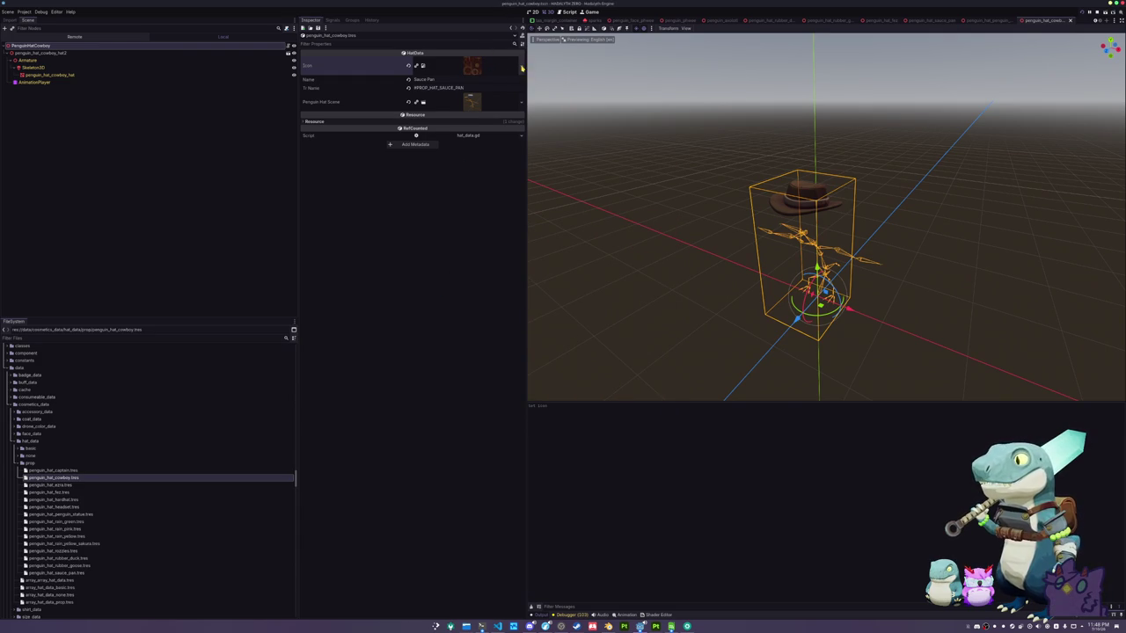
click(519, 67)
click(483, 236)
key(Down)
key(Down)
key(Down)
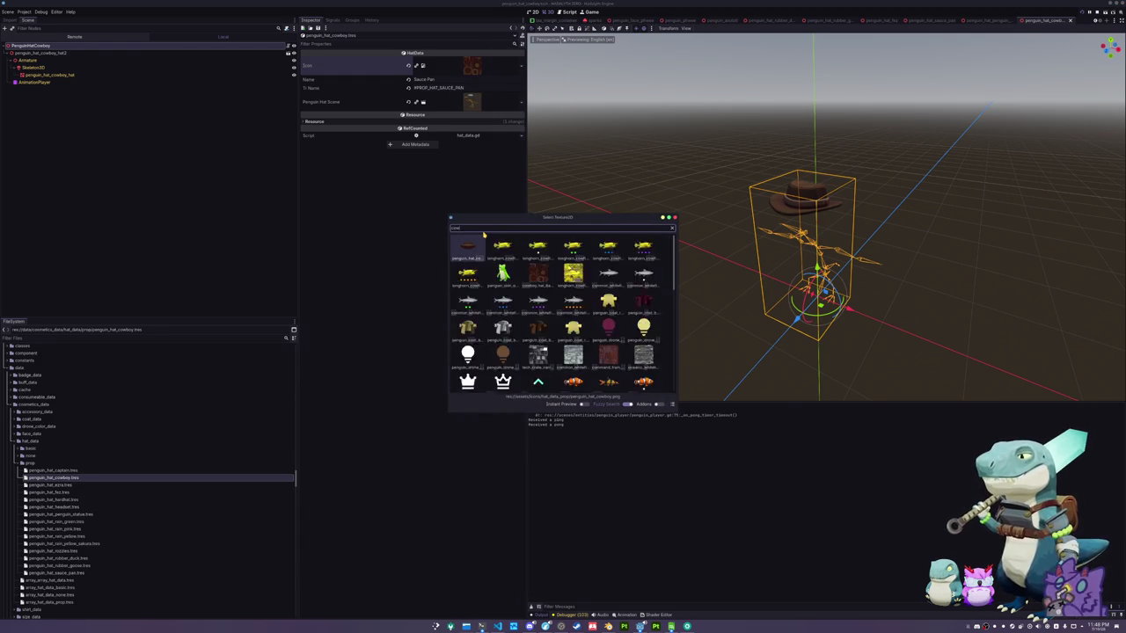
key(Return)
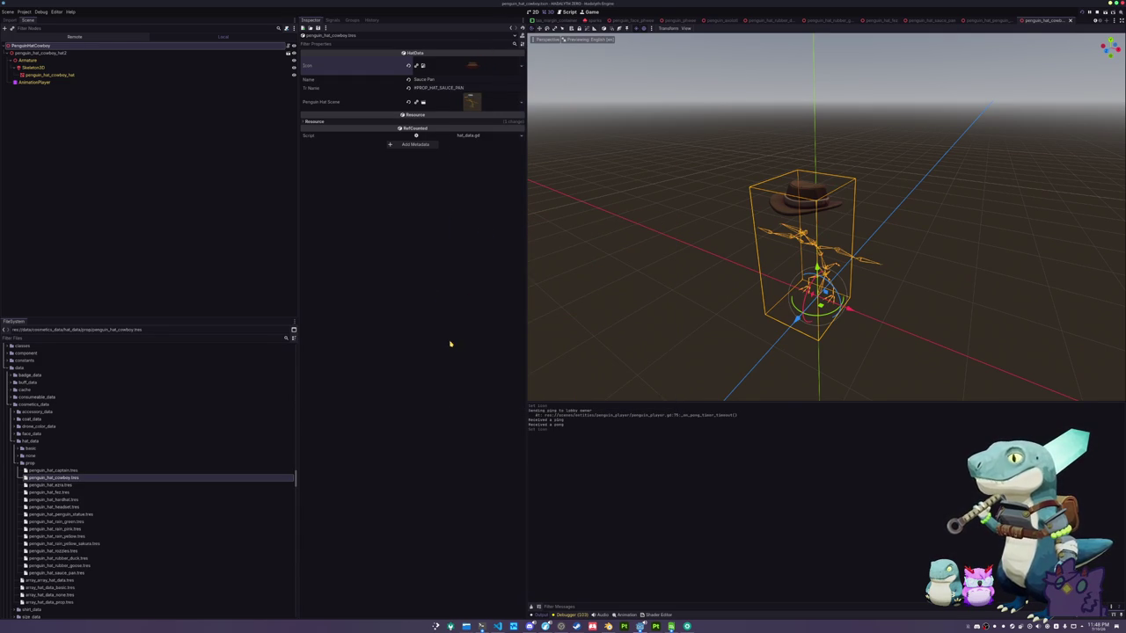
Rename the hat to Cowboy Hat and its translation key to #PROP_HAT_COWBOY_HAT
triple_click(431, 79)
text(Cowboy)
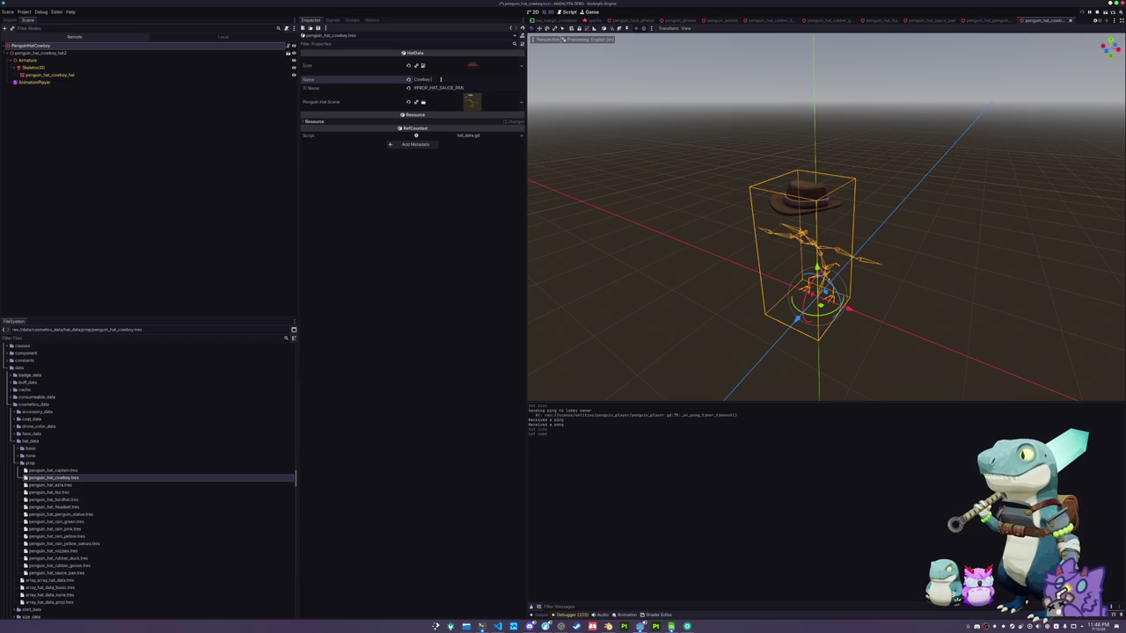
drag(465, 88, 440, 88)
text(COWBOY_HAT)
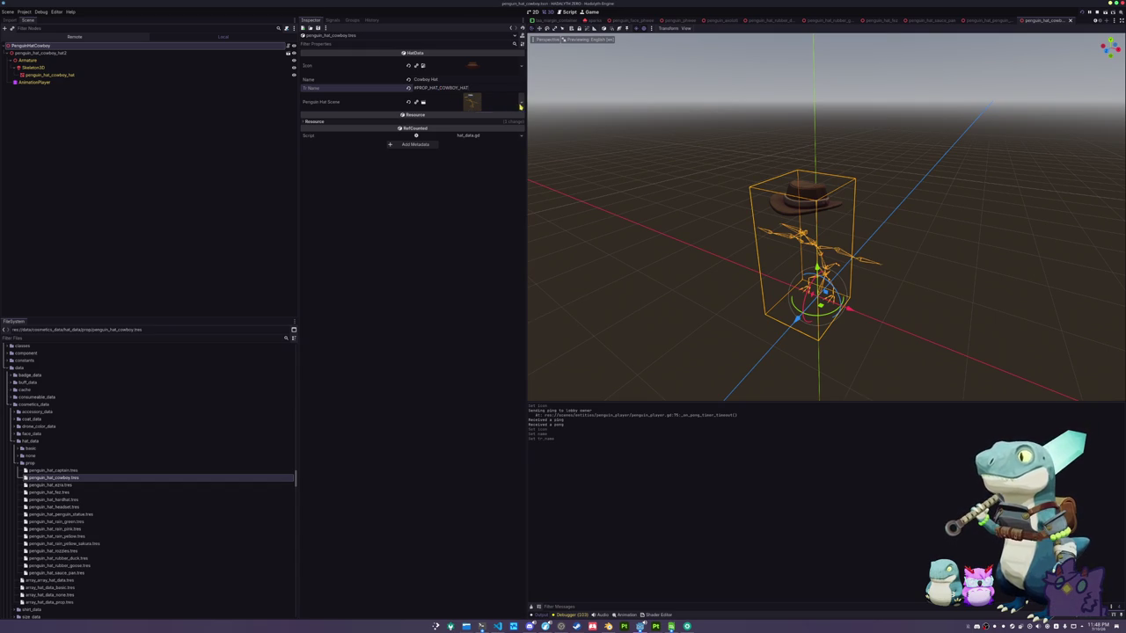
Set Penguin Hat Scene to penguin_hat_cowboy.tscn and save the resource
click(522, 102)
click(498, 142)
text(cowboy_hat)
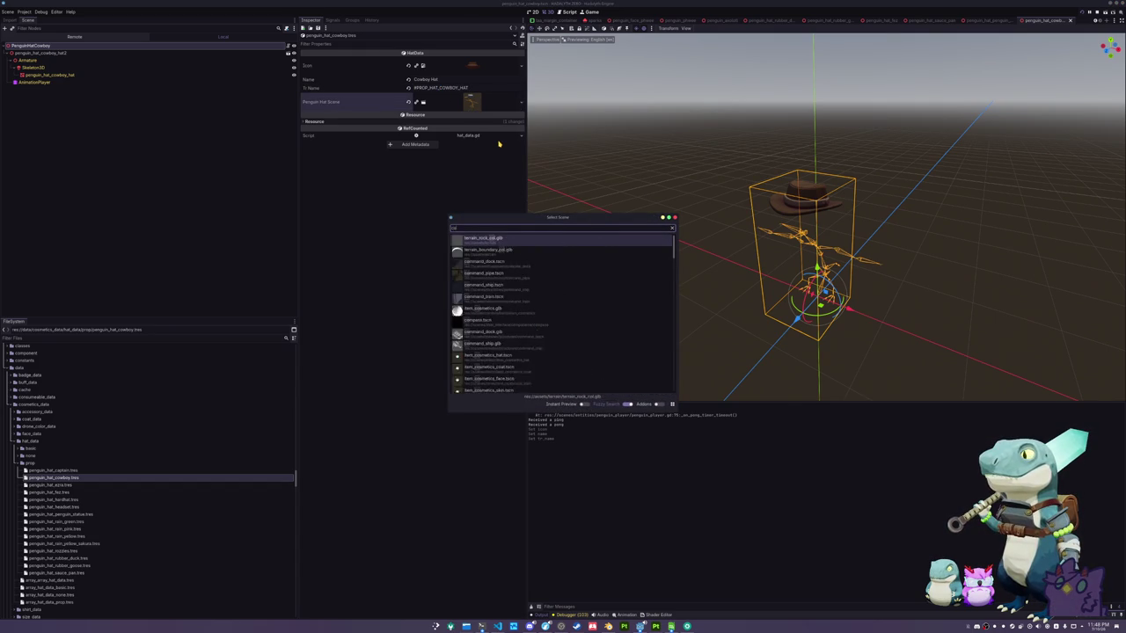
key(Down)
key(Return)
key(ctrl+s)
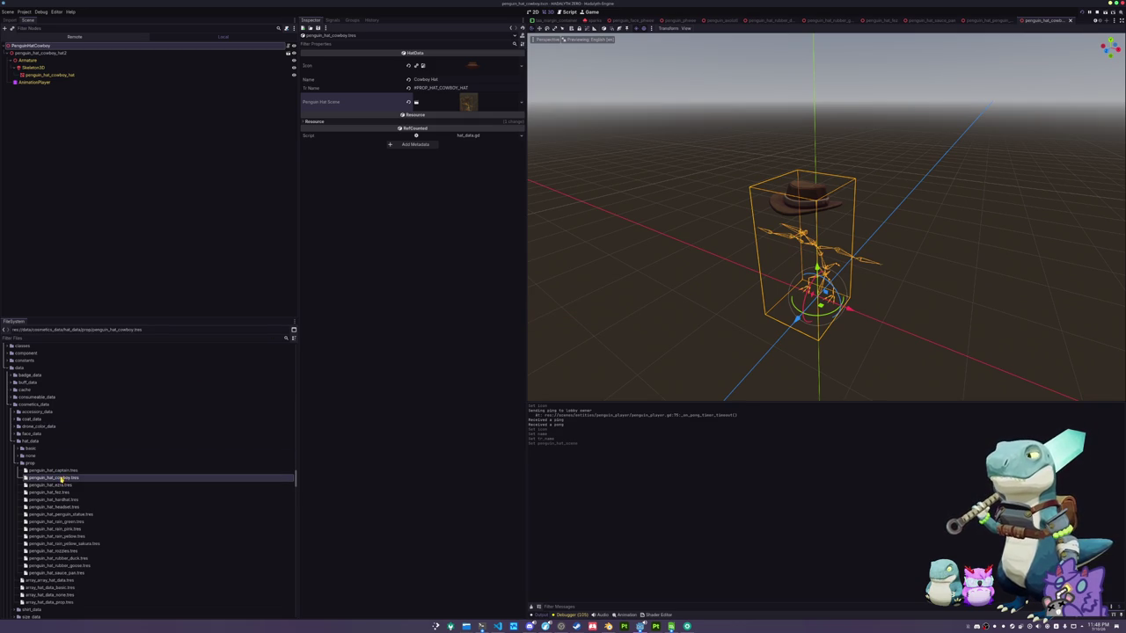
Add penguin_hat_cowboy.tres as element 14 of array_hat_data_prop.tres
scroll(61, 480, down, 4)
click(60, 499)
click(414, 197)
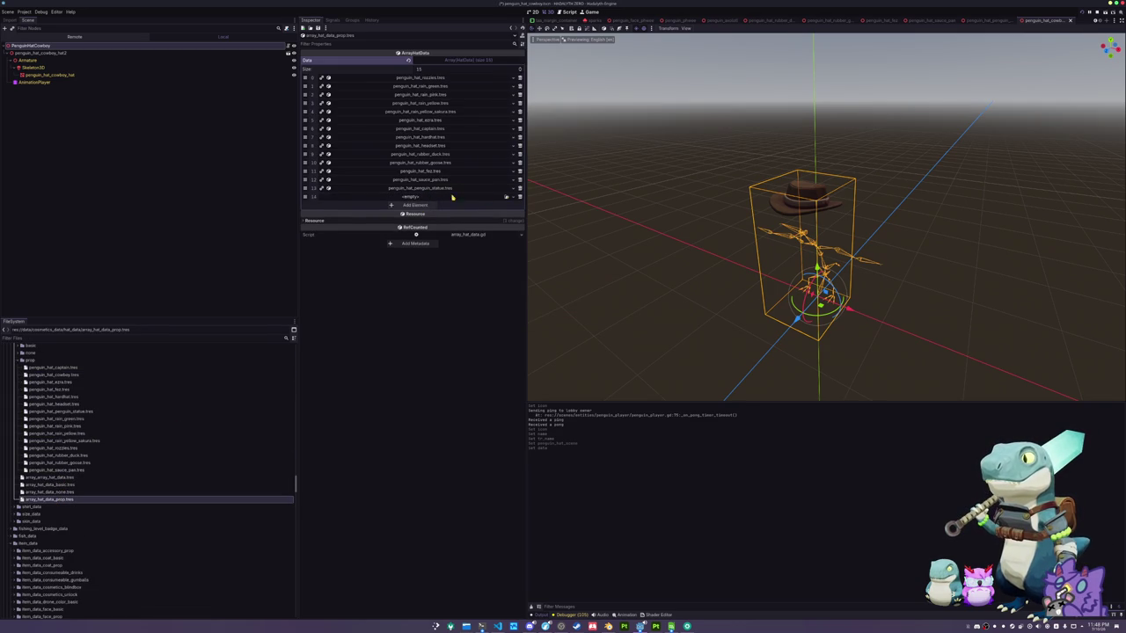
click(506, 196)
text(cowboy)
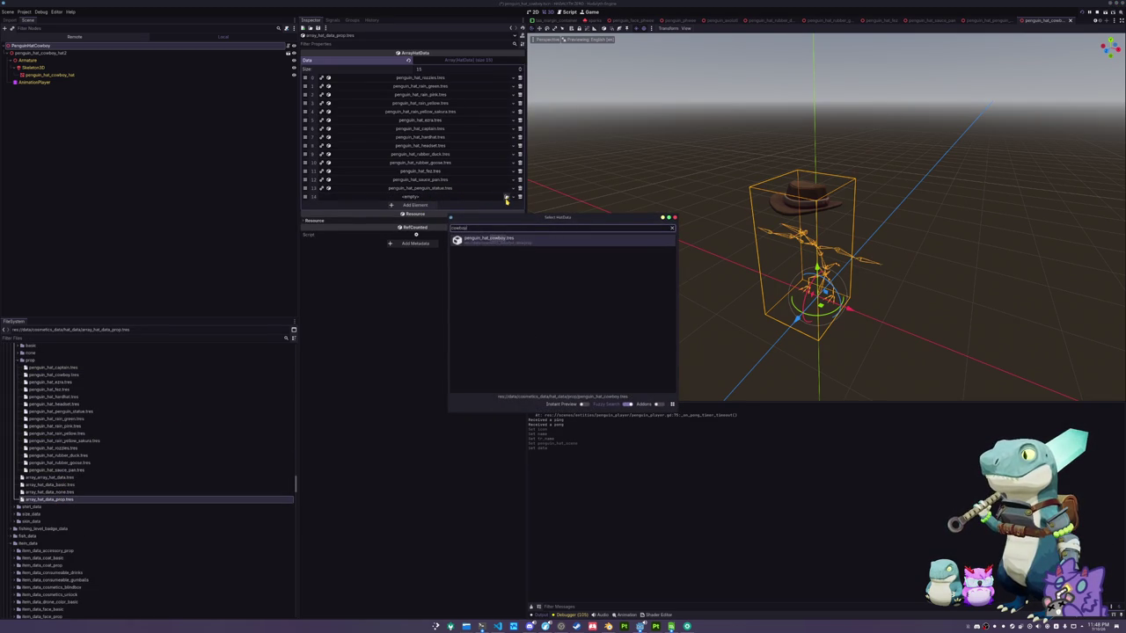
key(Return)
Run the project with F5 to test the cowboy hat
scroll(159, 472, down, 3)
scroll(157, 472, down, 5)
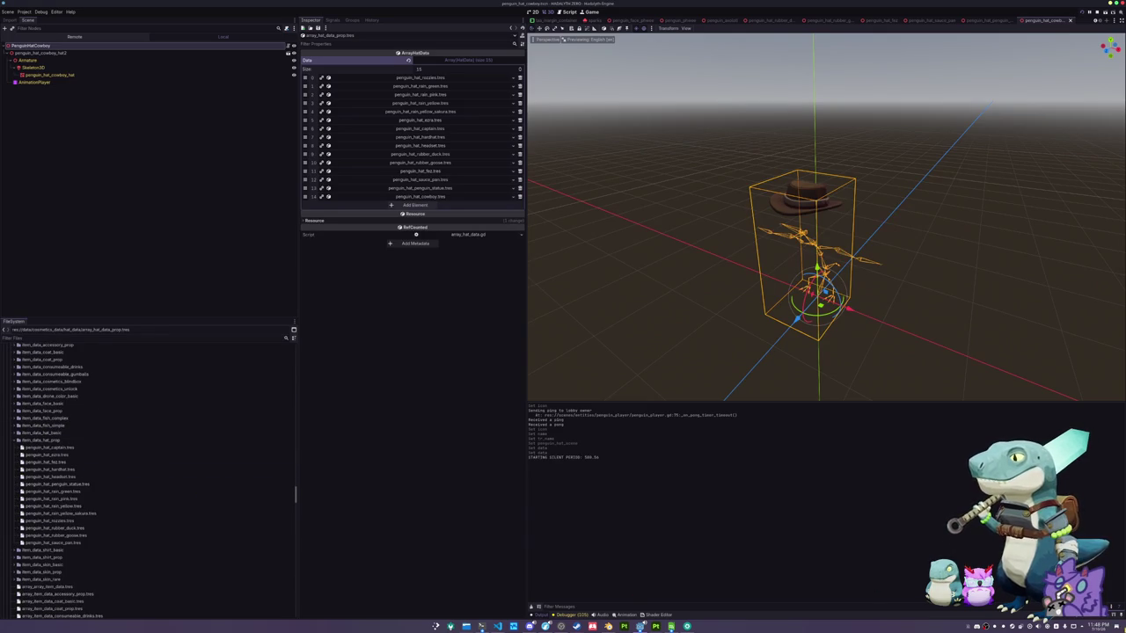
key(F5)
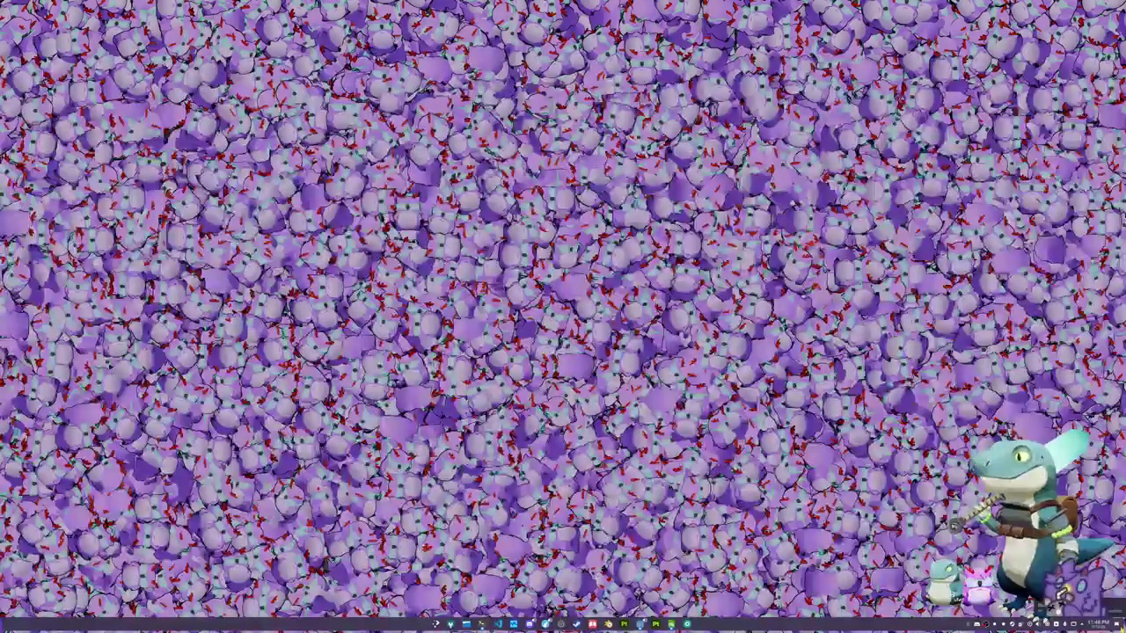
Close the running game window with Alt+F4
key(alt+F4)
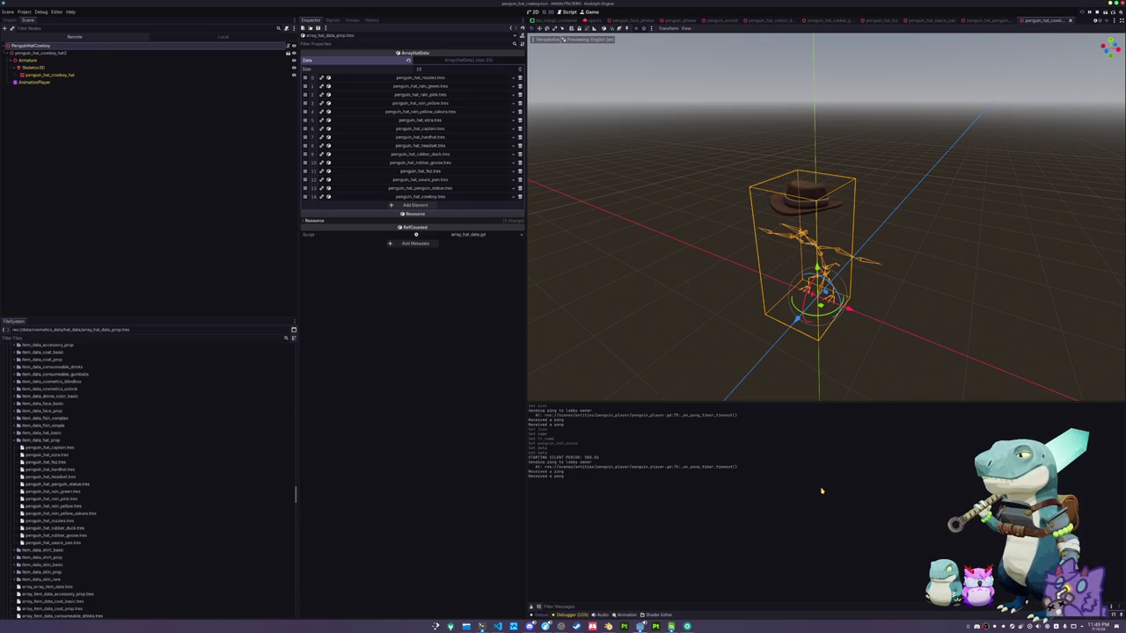
Duplicate the sauce pan item data as penguin_hat_cowboy_hat.tres
scroll(752, 225, up, 2)
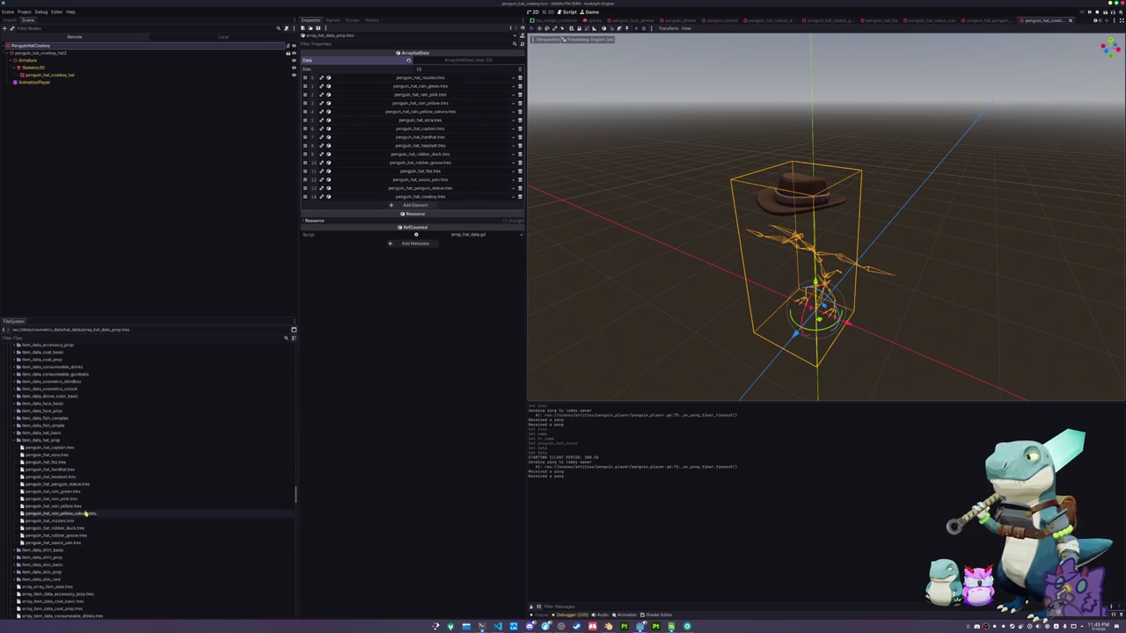
click(83, 485)
click(77, 544)
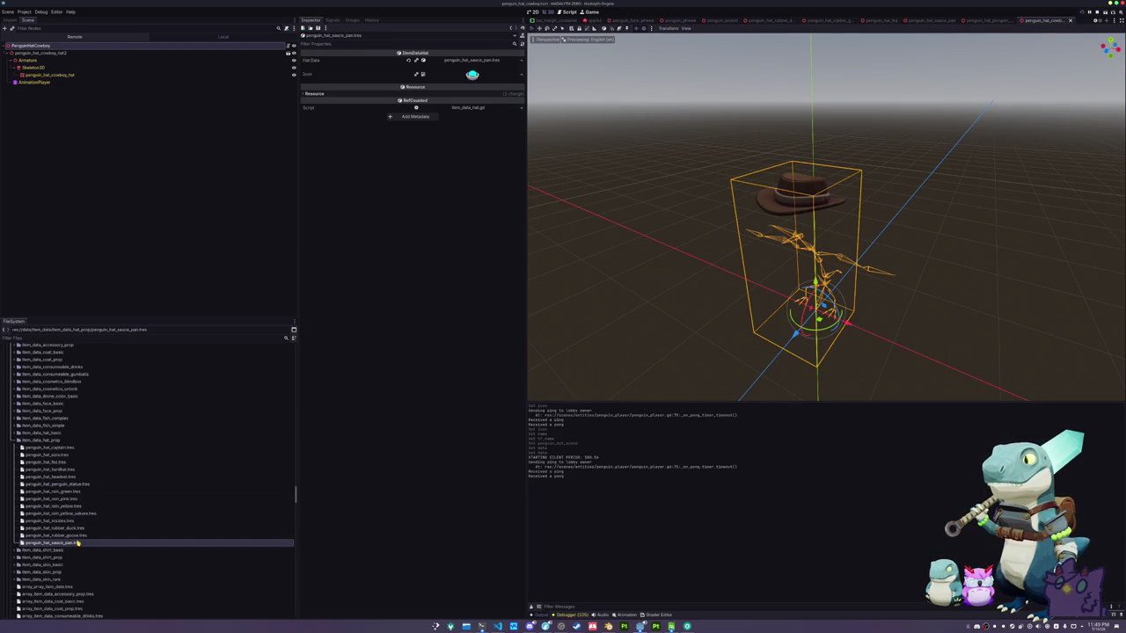
key(ctrl+d)
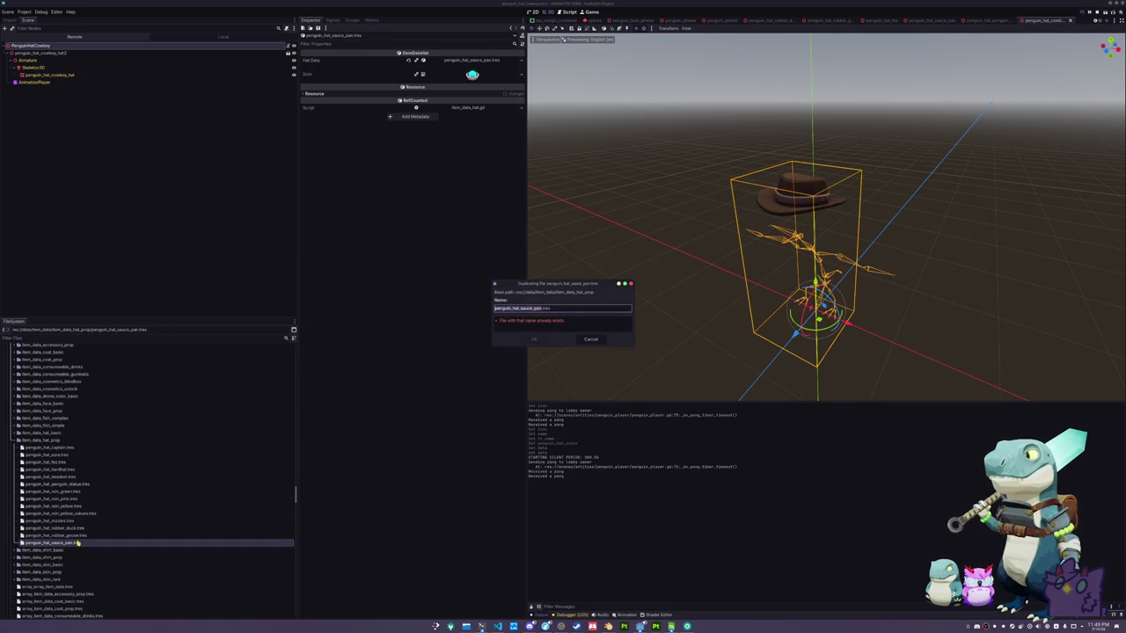
key(ctrl+shift+Left)
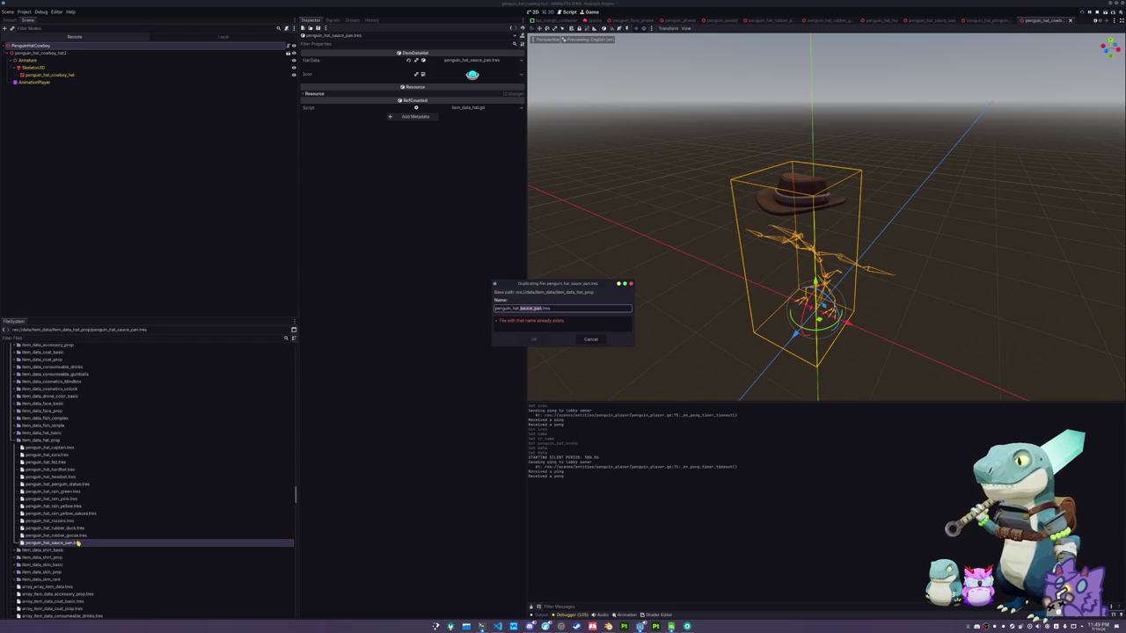
text(cowboy_hat)
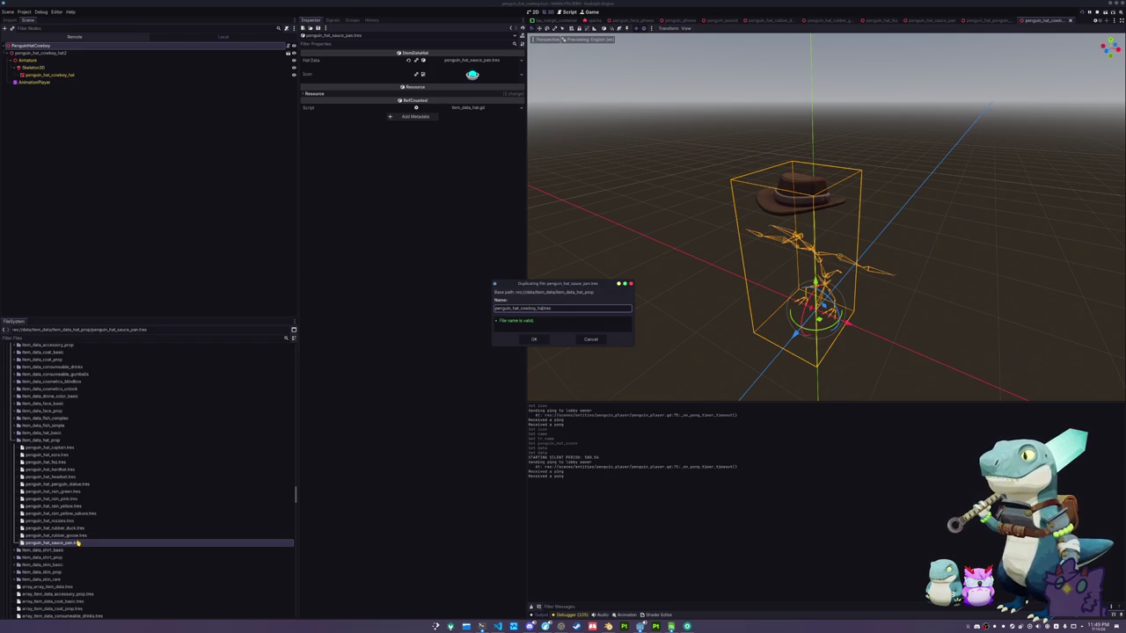
key(Return)
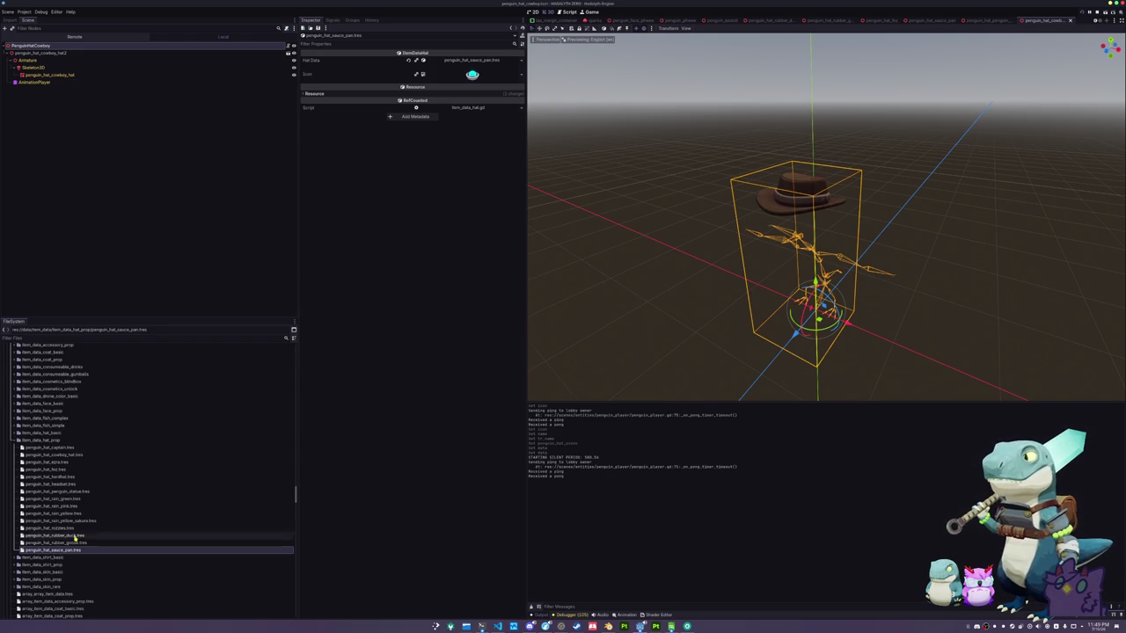
Link penguin_hat_cowboy.tres as its Hat Data and rename the file to penguin_hat_cowboy.tres
click(63, 457)
click(521, 60)
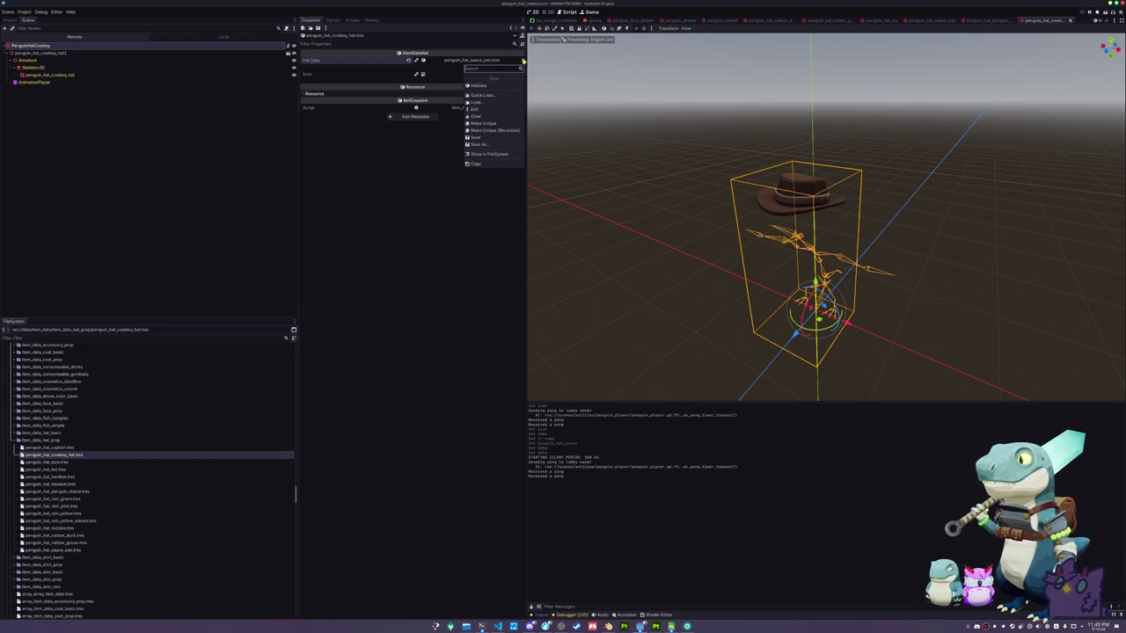
click(491, 96)
text(cowboy)
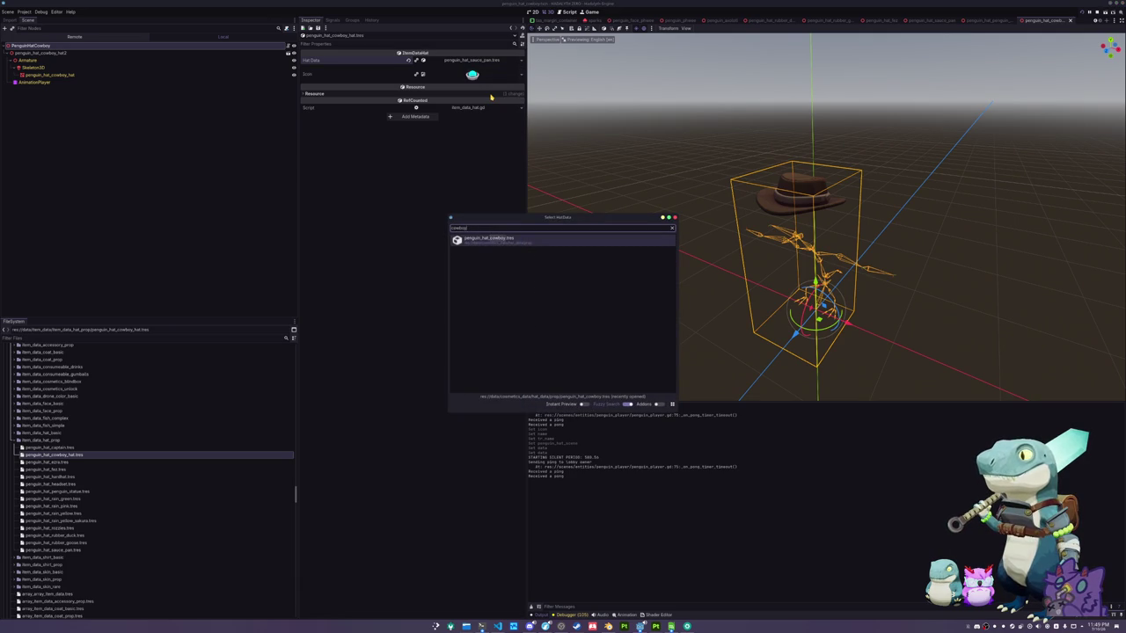
key(Return)
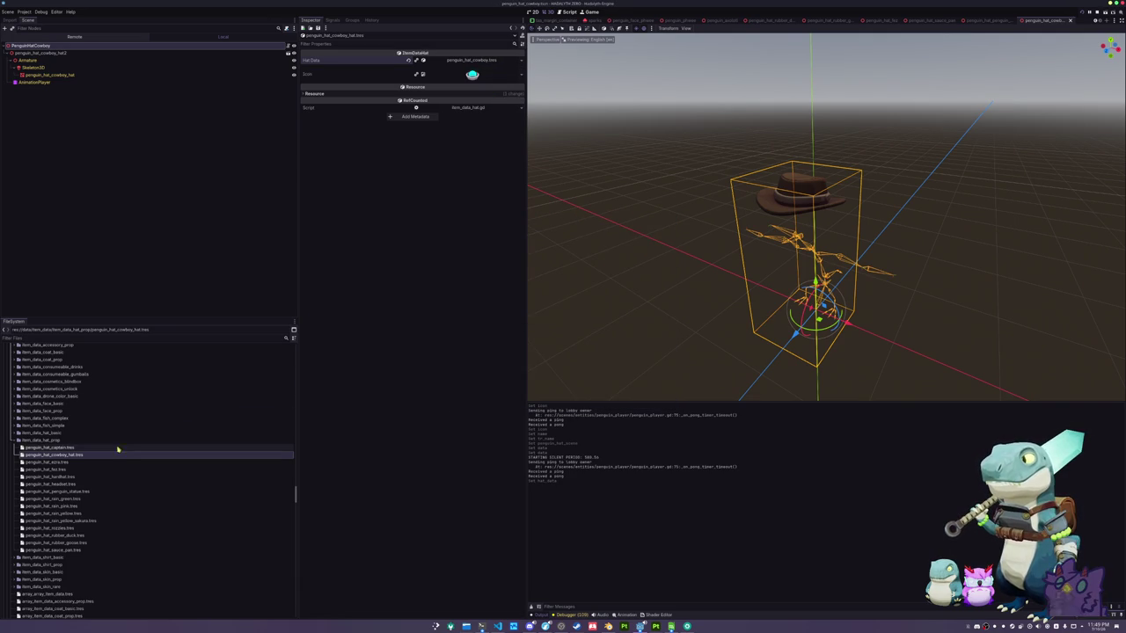
key(F2)
key(Right)
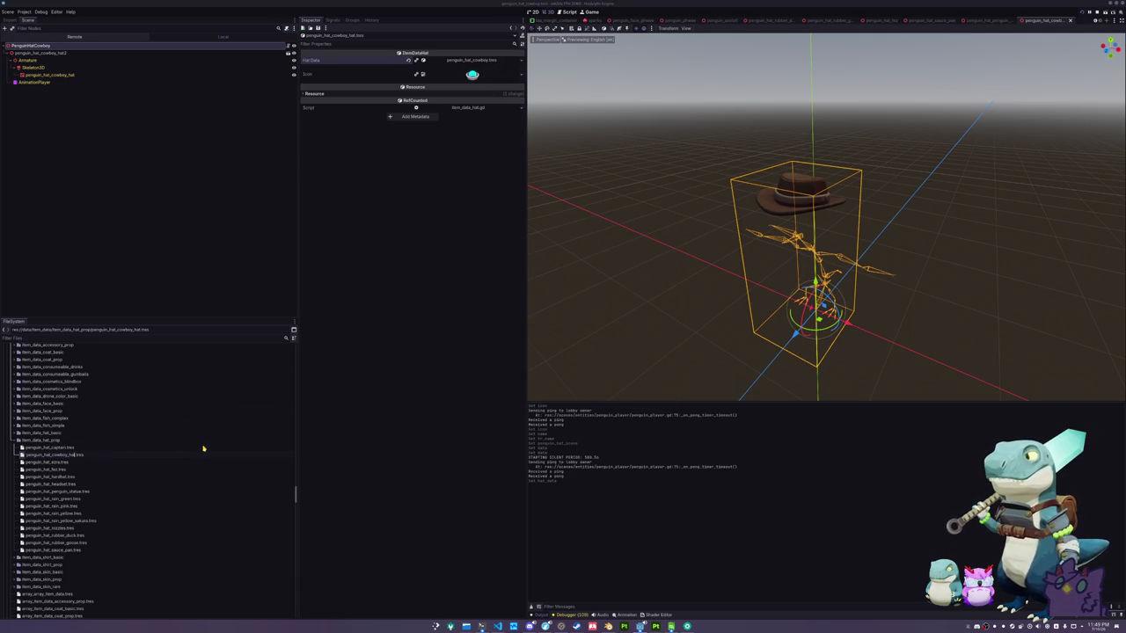
key(BackSpace)
key(BackSpace)
key(BackSpace)
key(Return)
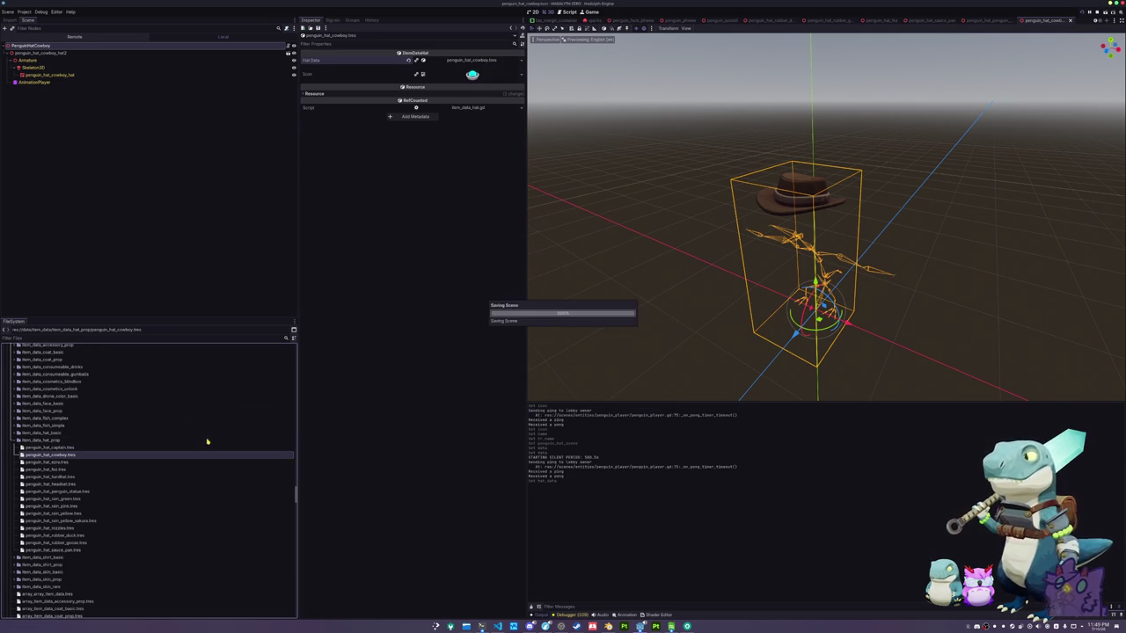
Add #PROP_HAT_COWBOY_HAT and 'Cowboy Hat' to cells A20/B20 of the translation sheet, then save
click(477, 60)
double_click(473, 96)
key(ctrl+c)
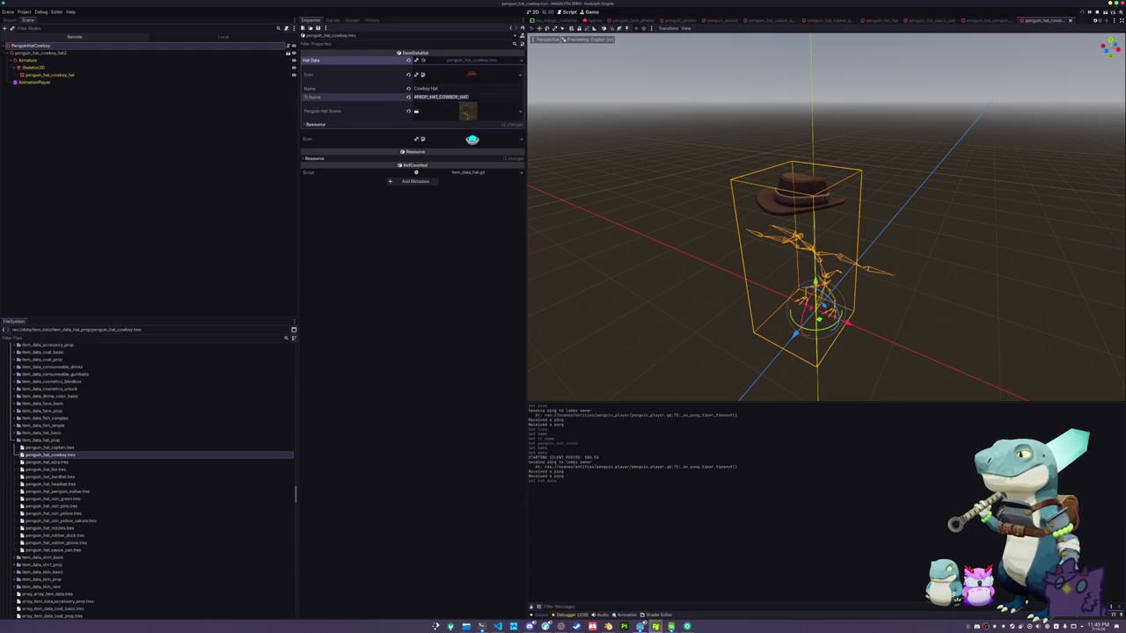
click(671, 626)
click(359, 164)
key(ctrl+v)
click(379, 165)
text(Cowb)
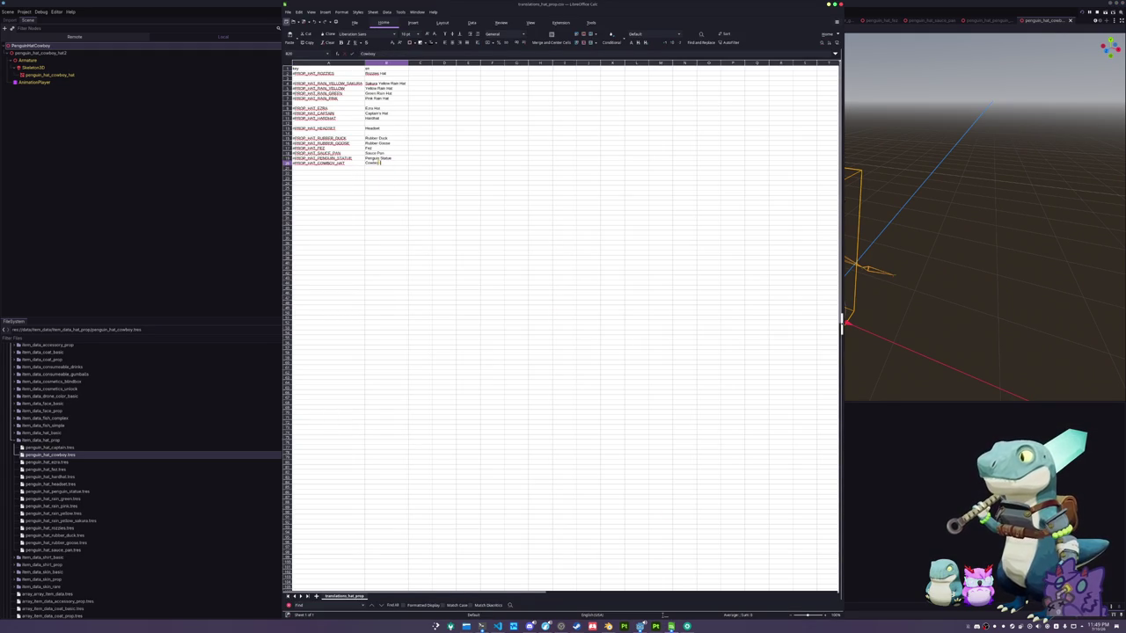
key(Return)
key(alt+Tab)
key(ctrl+s)
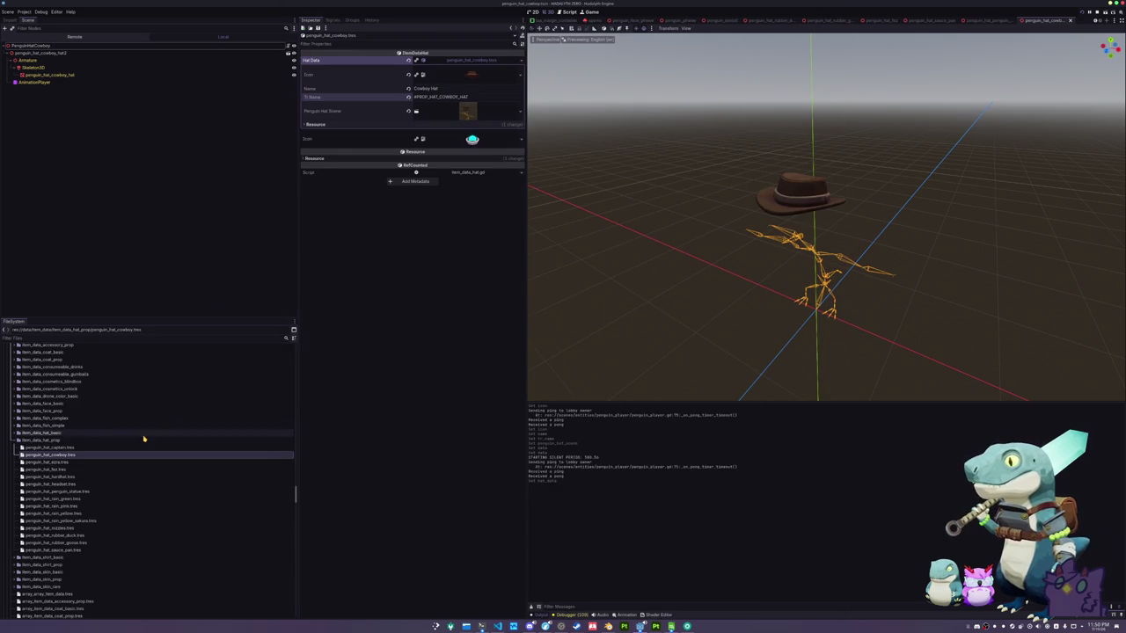
Add penguin_hat_cowboy.tres as element 14 of array_item_data_hat_prop.tres and run the game
scroll(76, 492, down, 5)
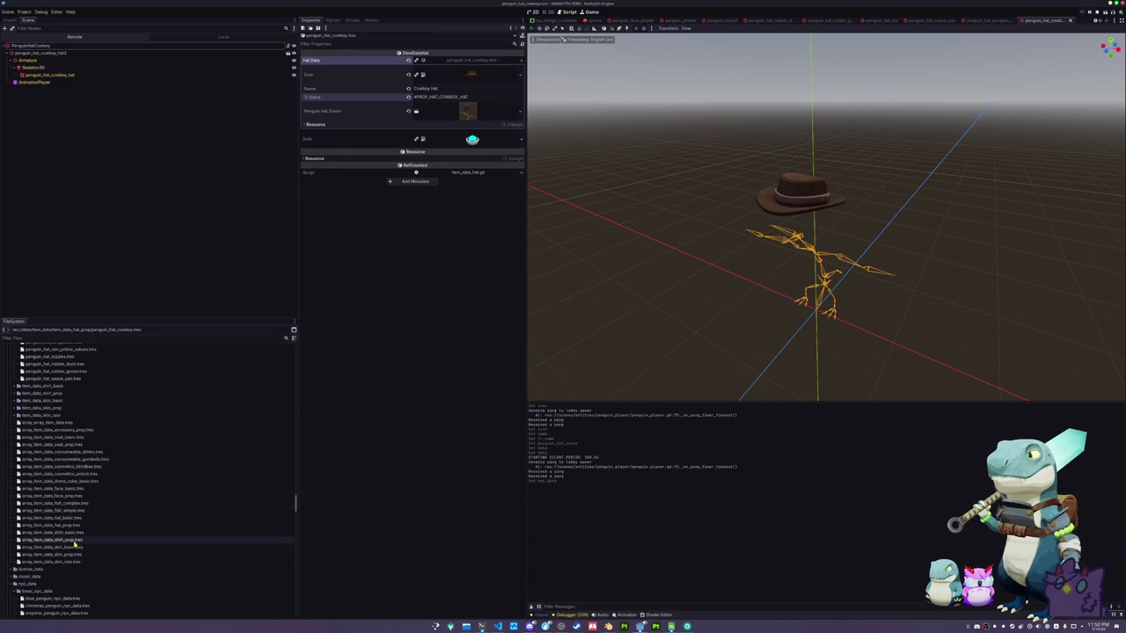
click(74, 525)
click(414, 196)
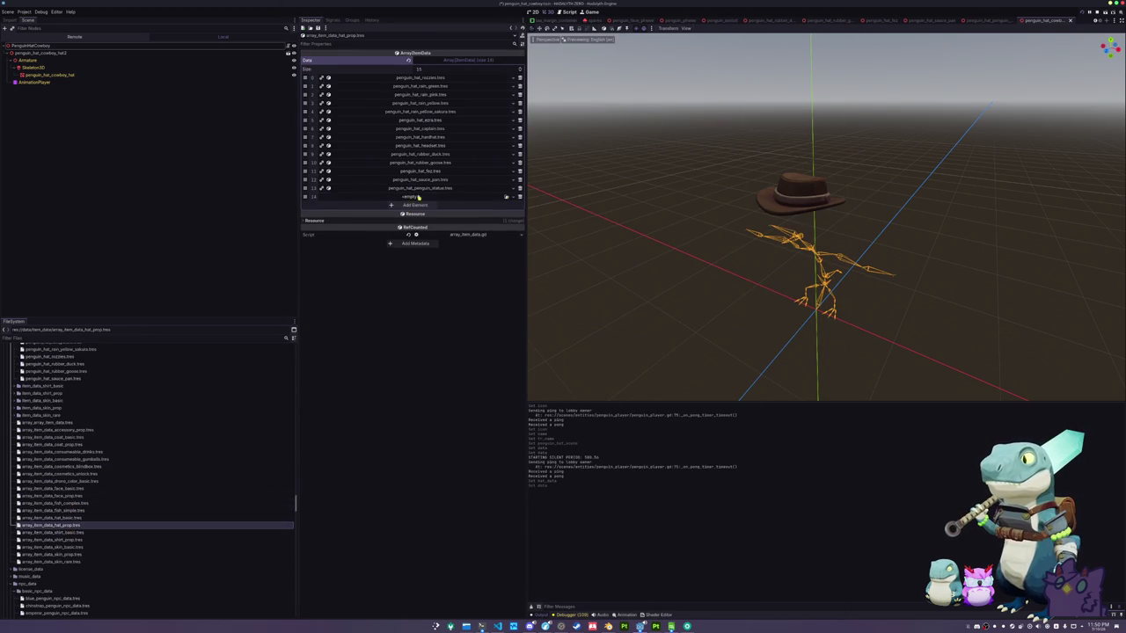
click(507, 197)
text(cowboy)
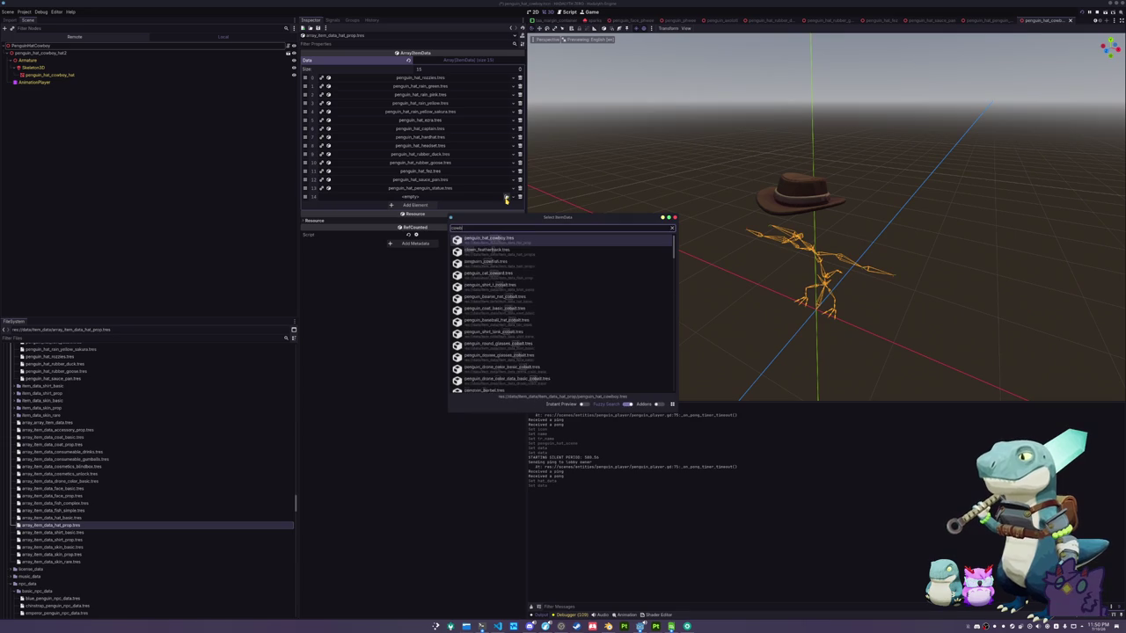
key(Return)
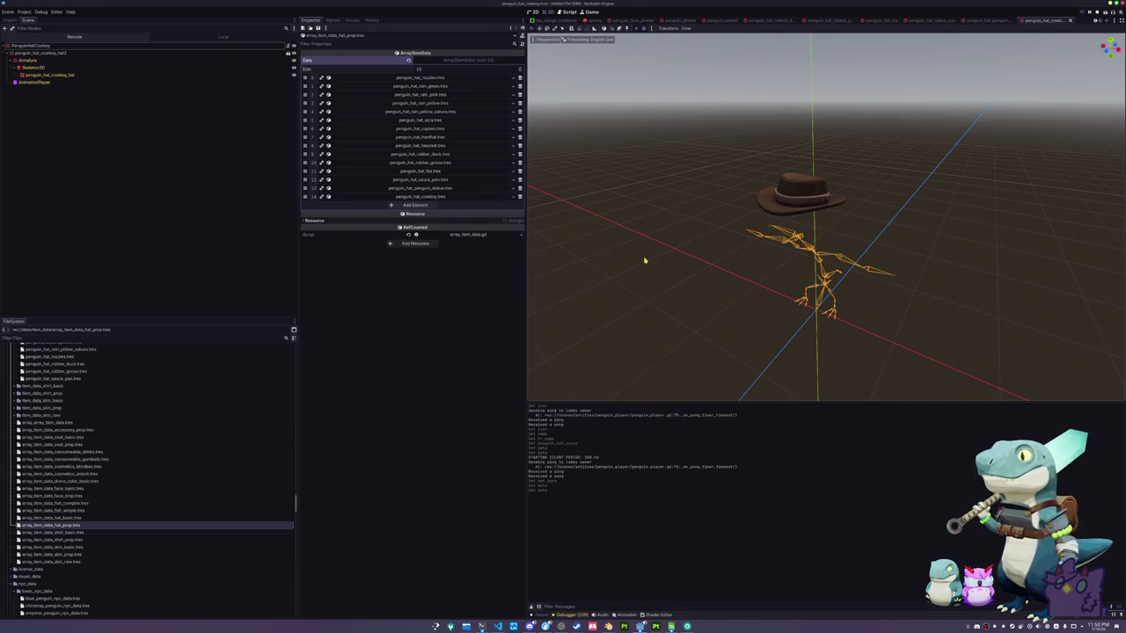
key(F5)
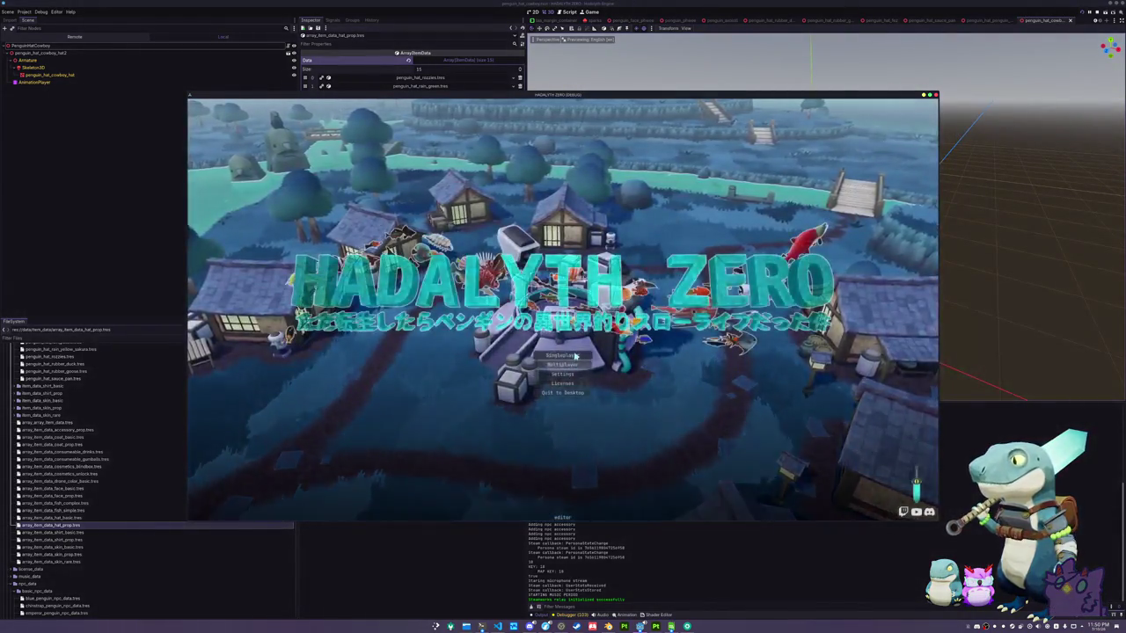
Start play from the title screen and add a Cowboy Hat inventory item through the debug console
click(571, 354)
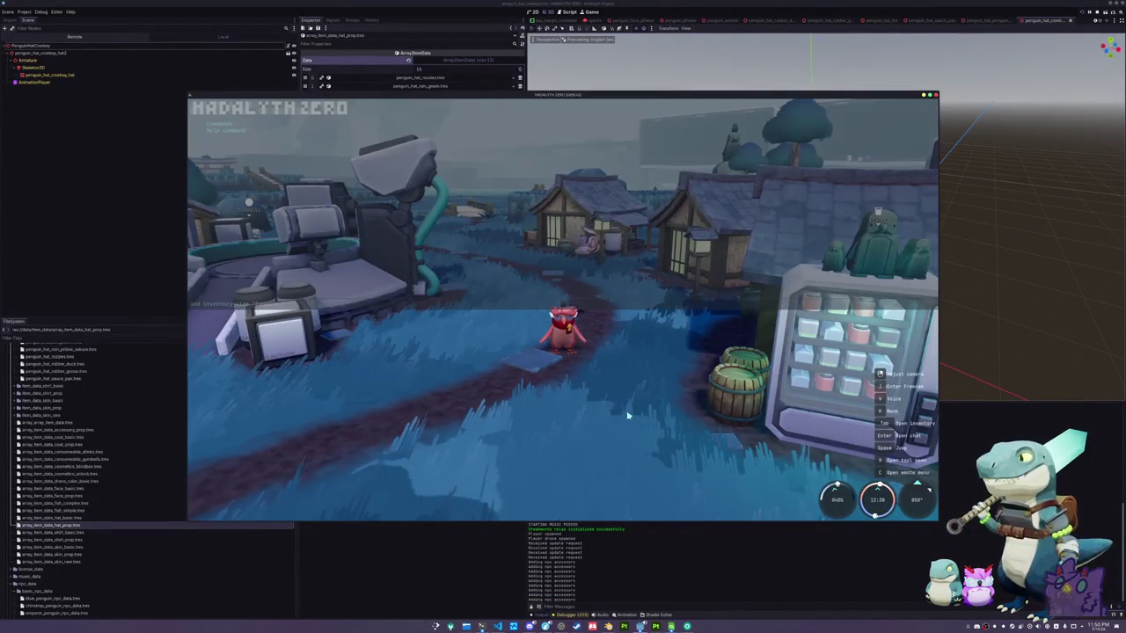
key(x)
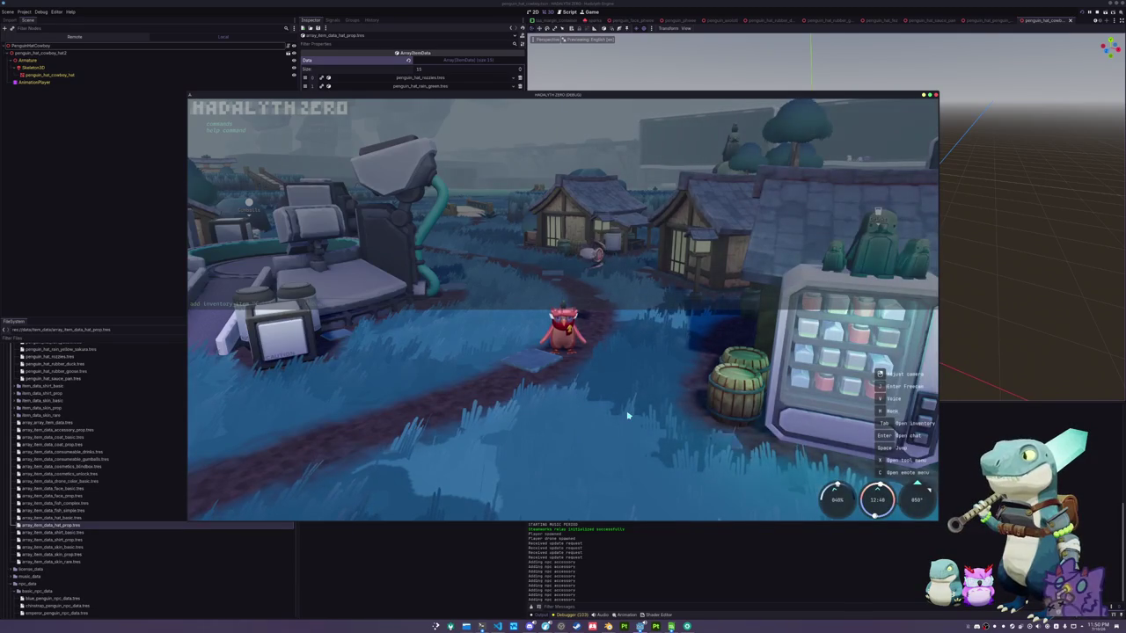
key(x)
key(Escape)
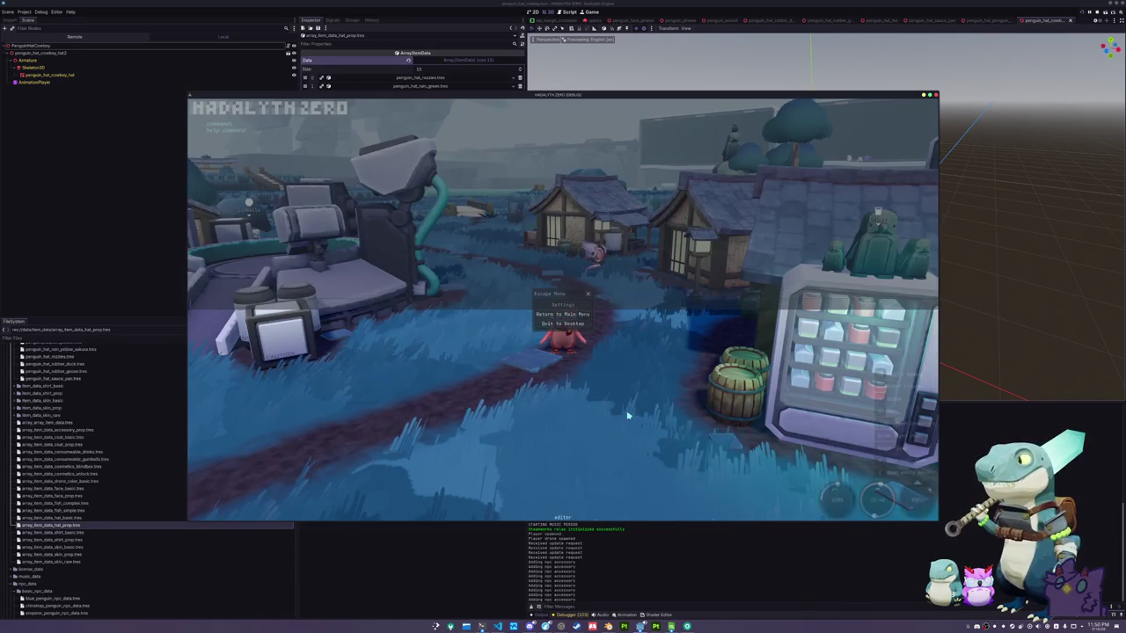
text(add inventory item)
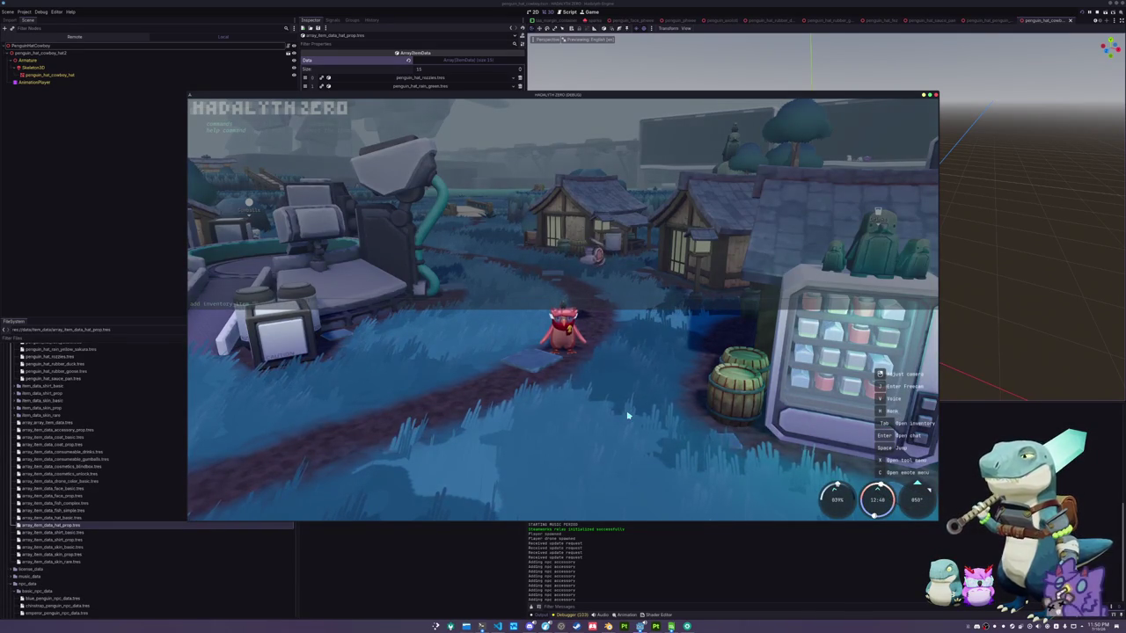
text(cc)
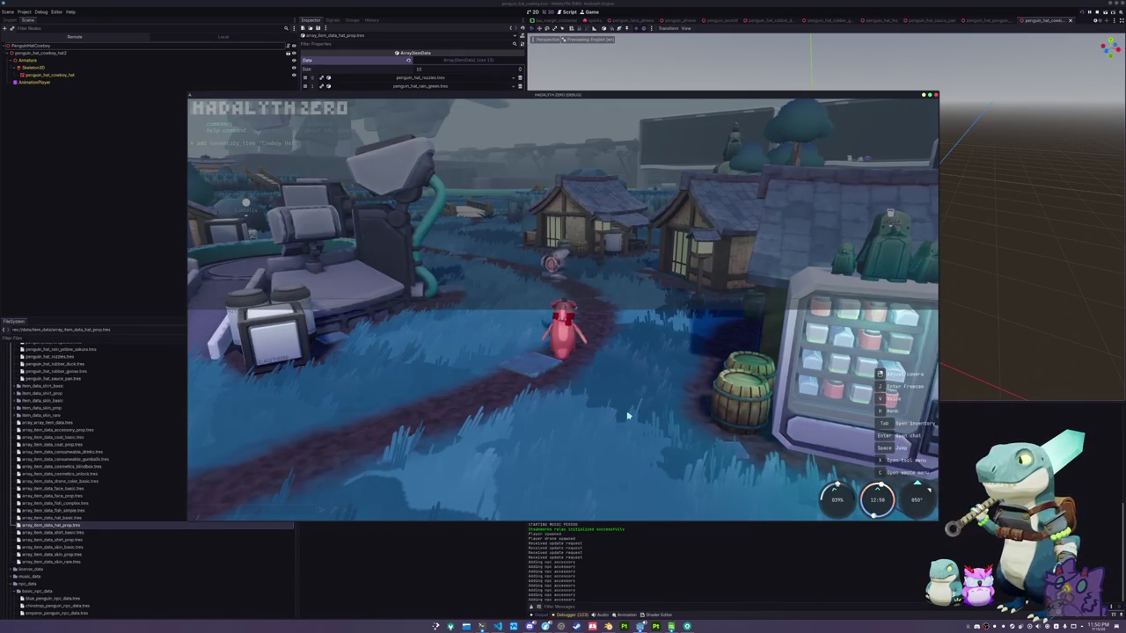
key(Tab)
Unlock the Cowboy Hat and equip it with a blue skin from the penguin's cosmetics list
click(680, 154)
click(609, 109)
scroll(555, 256, down, 10)
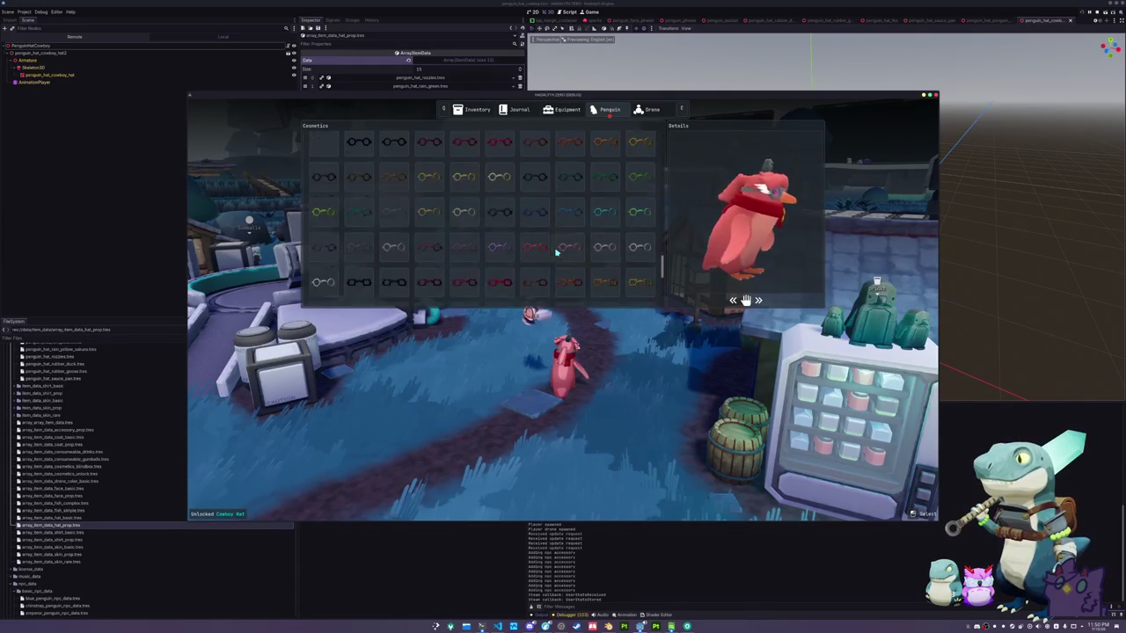
scroll(556, 252, up, 10)
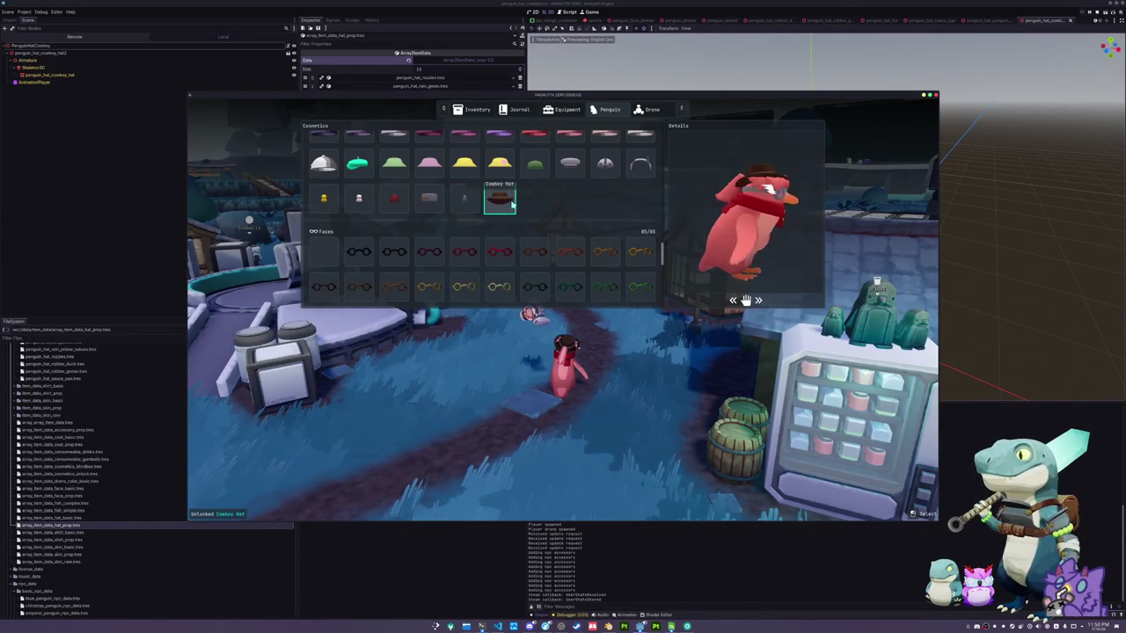
scroll(565, 236, up, 3)
scroll(566, 235, up, 5)
scroll(488, 255, up, 1)
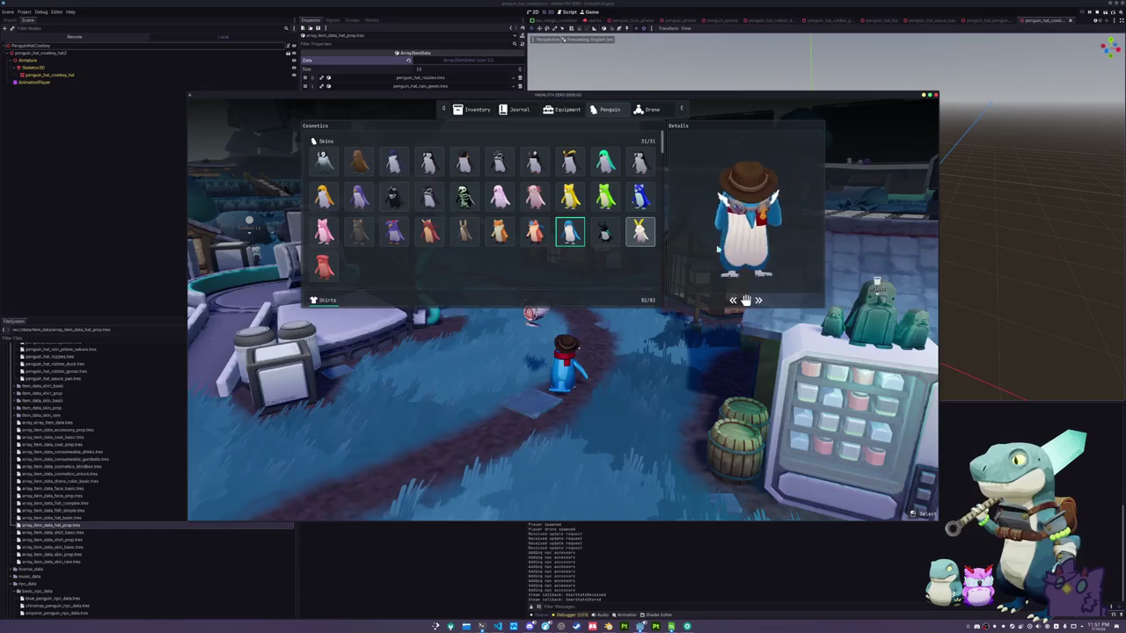
key(Tab)
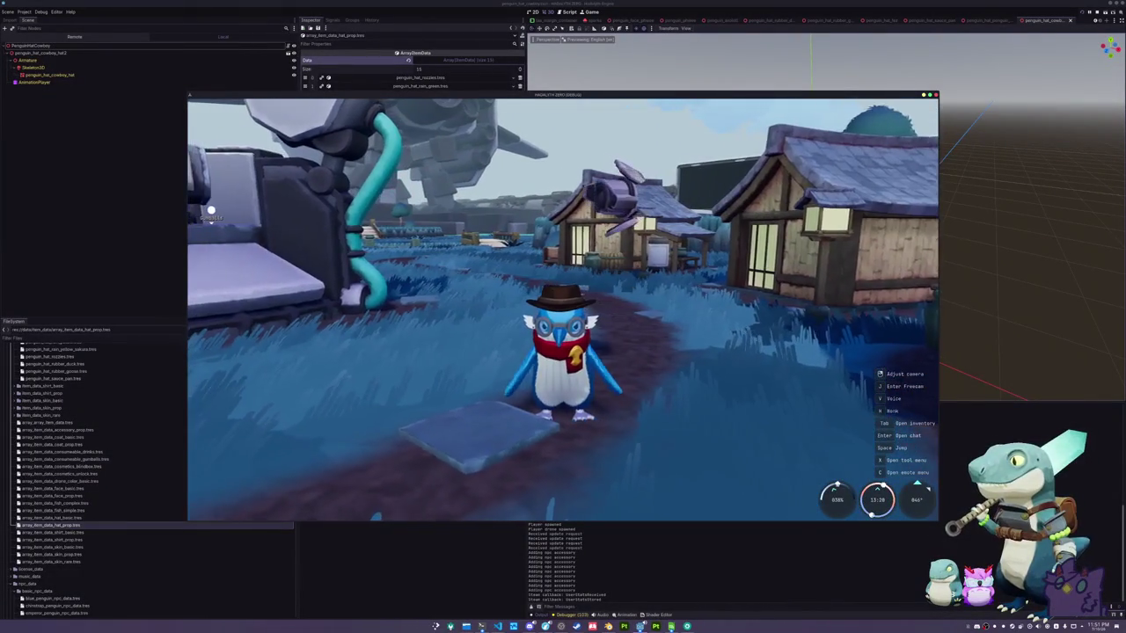
Run the hatted penguin toward the houses, then reopen the menu's Equipment section
key(w)
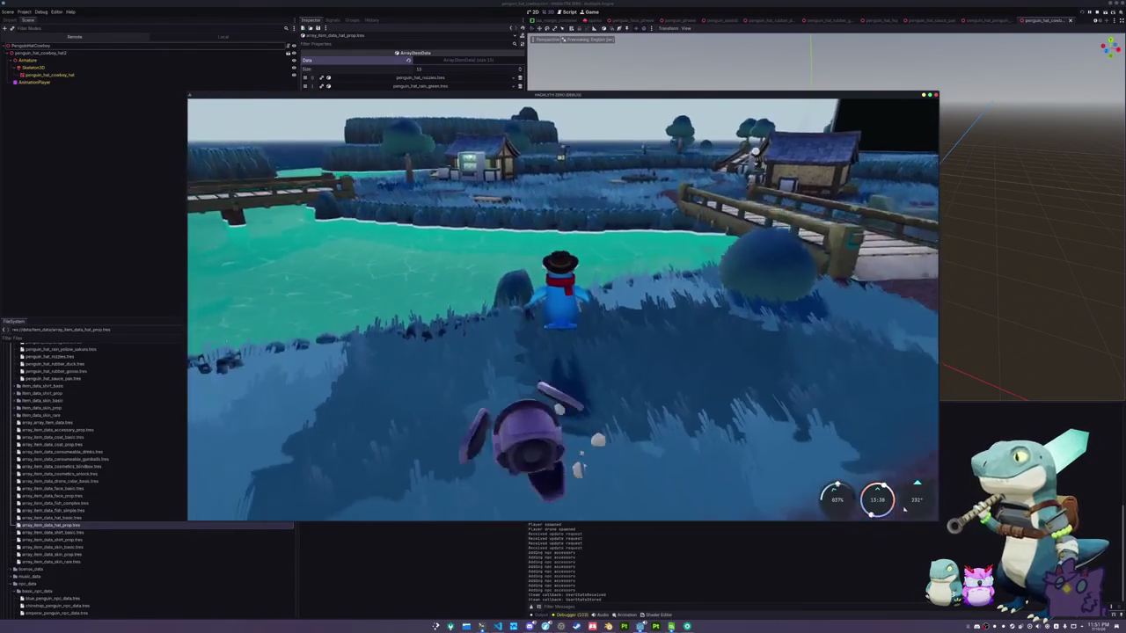
key(Tab)
click(563, 109)
Replace the cowboy hat with the Rubber Goose hat in the penguin's cosmetics list
click(613, 109)
click(563, 109)
click(607, 109)
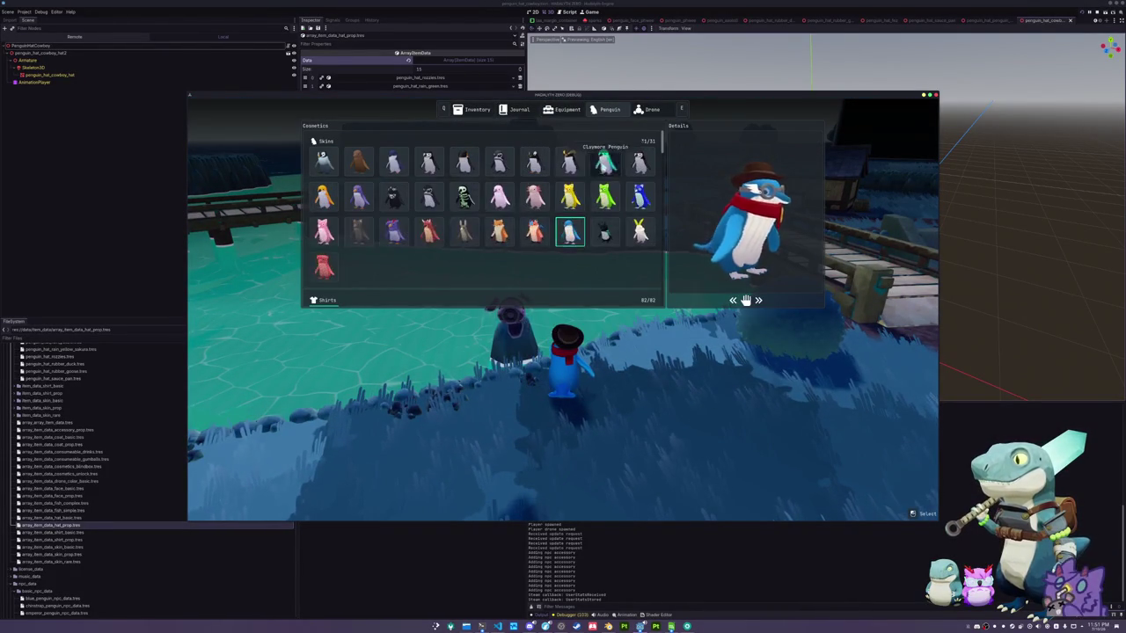
scroll(561, 252, down, 5)
scroll(556, 251, up, 1)
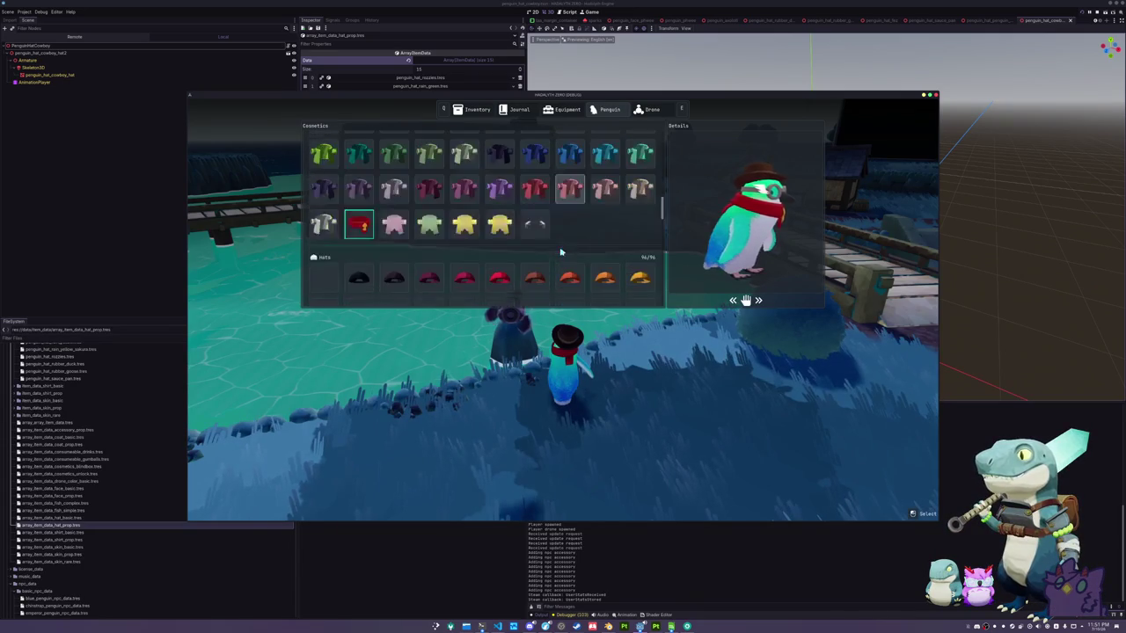
scroll(492, 220, down, 3)
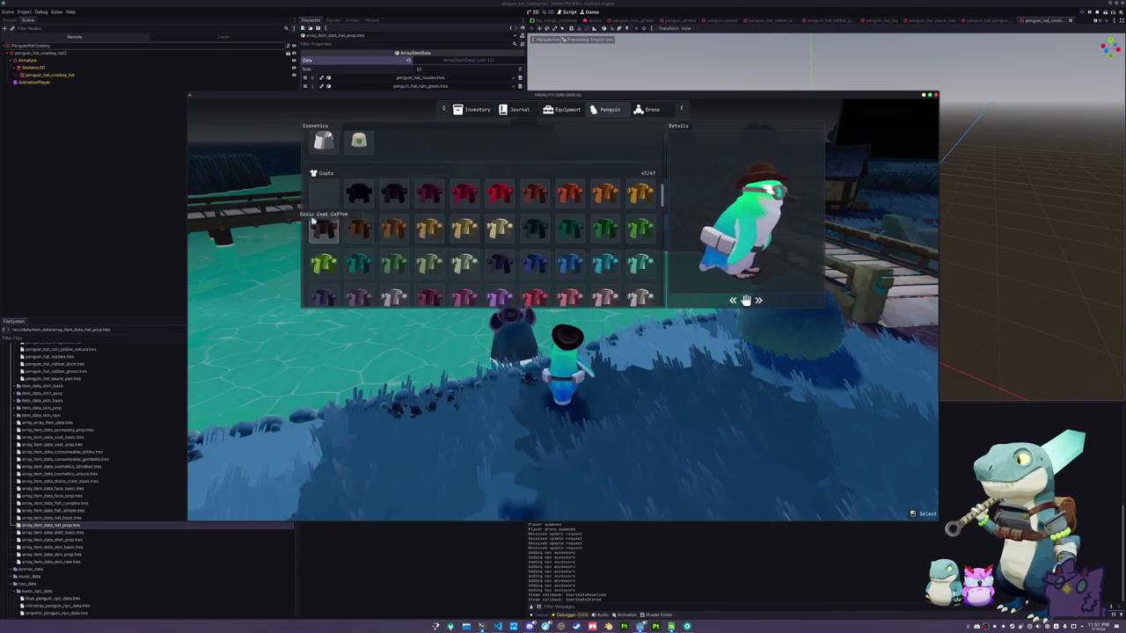
scroll(328, 231, up, 2)
scroll(422, 246, down, 6)
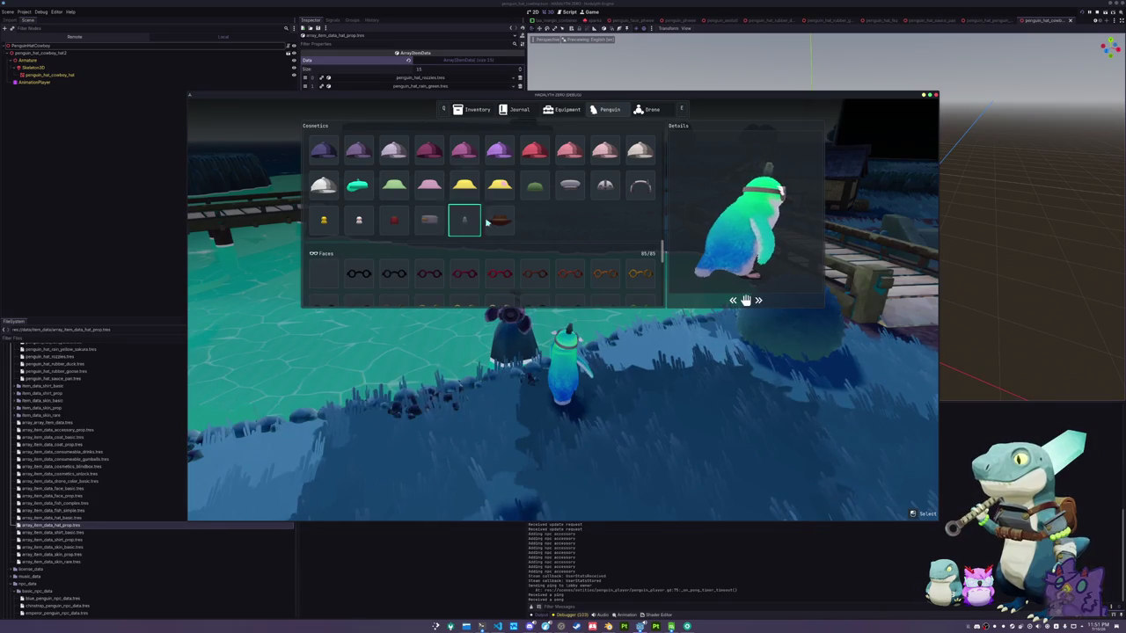
click(394, 220)
click(367, 226)
Equip the Visor and teal glasses, return to gameplay and open the pause menu
scroll(324, 229, down, 1)
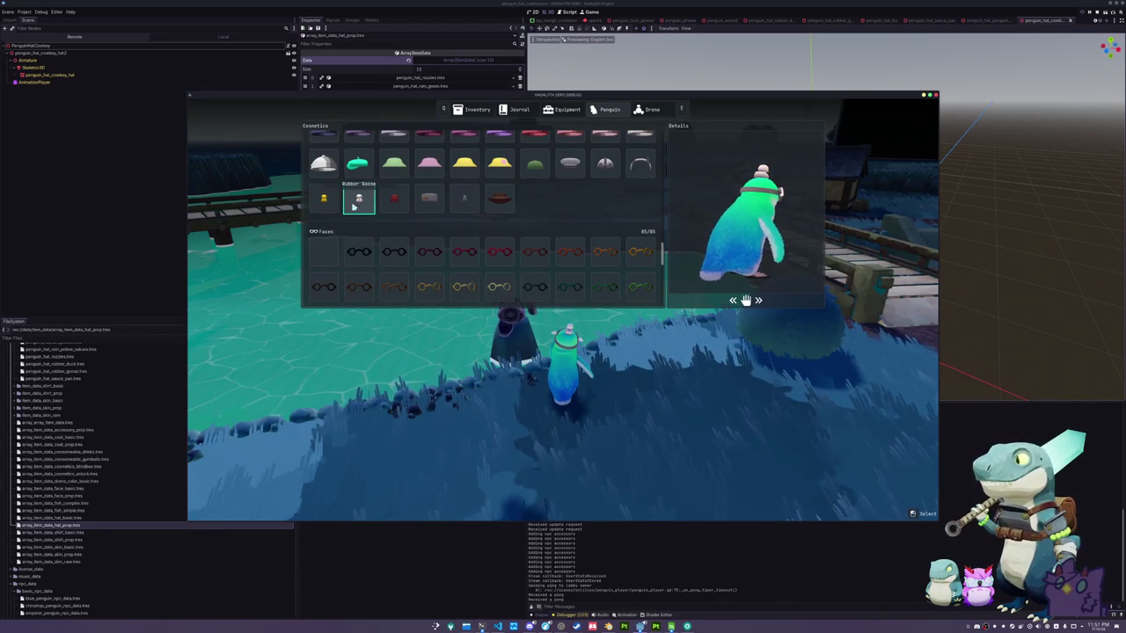
scroll(370, 237, down, 5)
click(431, 233)
click(394, 226)
scroll(394, 226, down, 1)
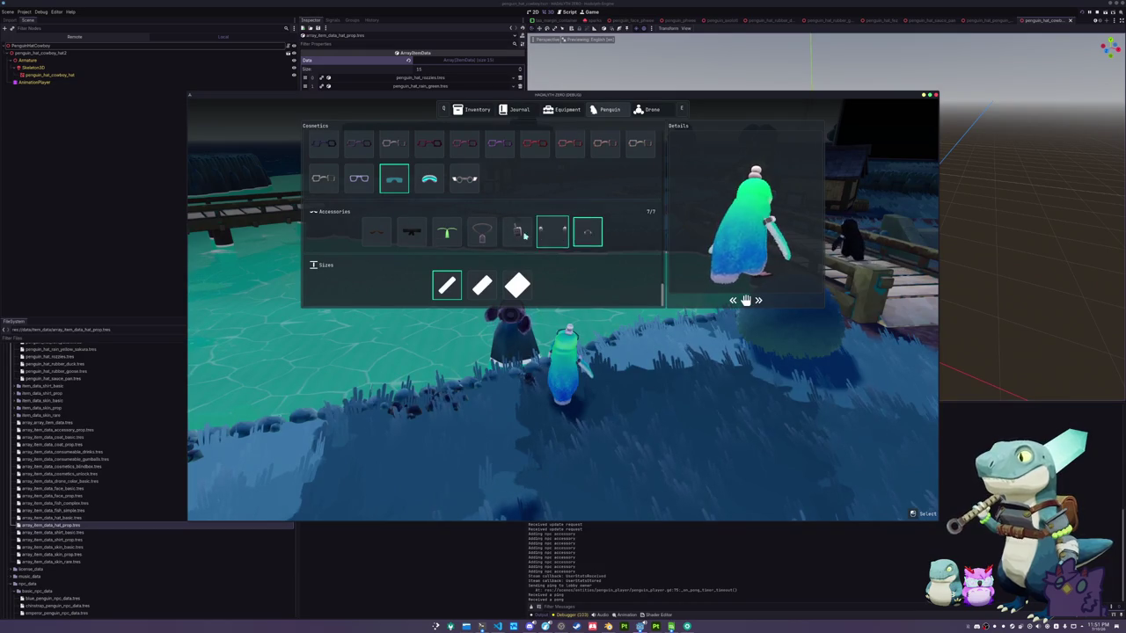
key(Tab)
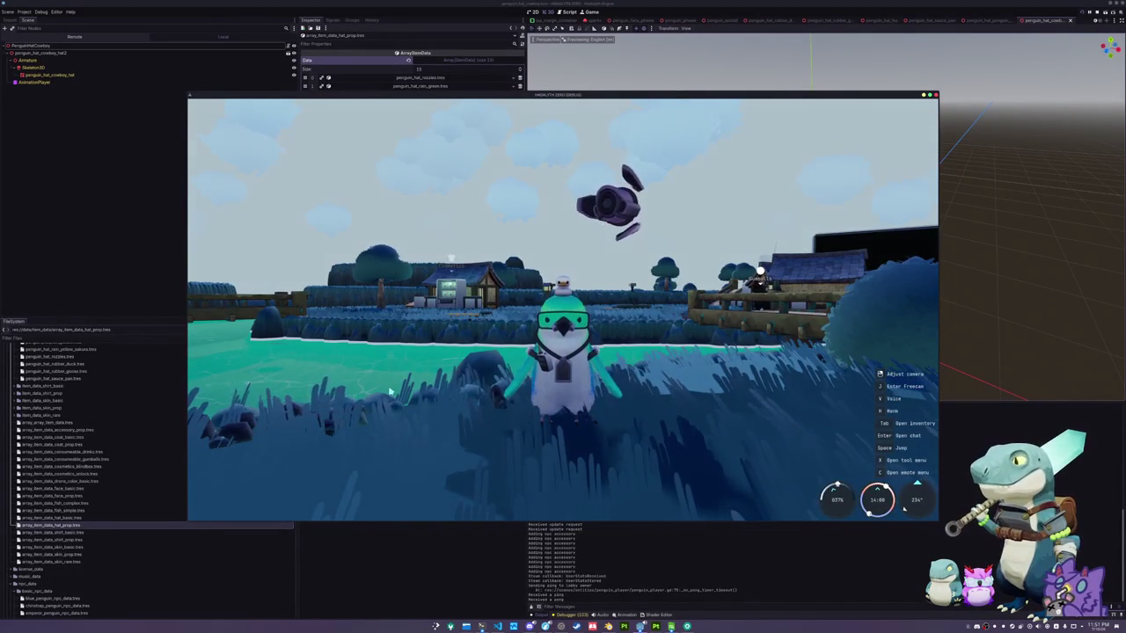
key(Escape)
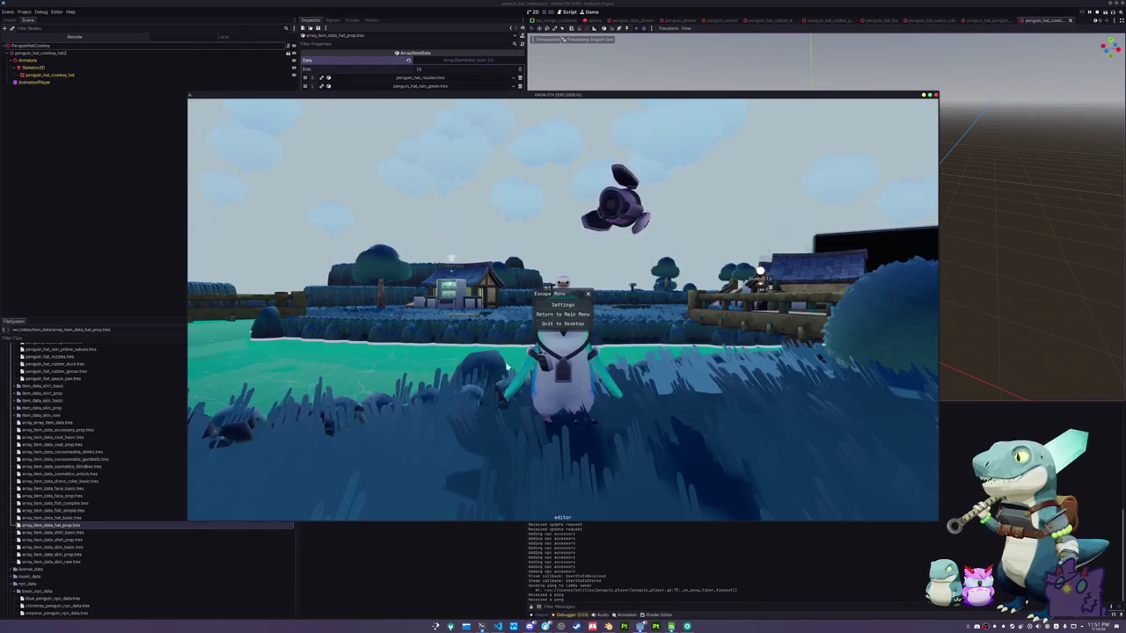
key(Escape)
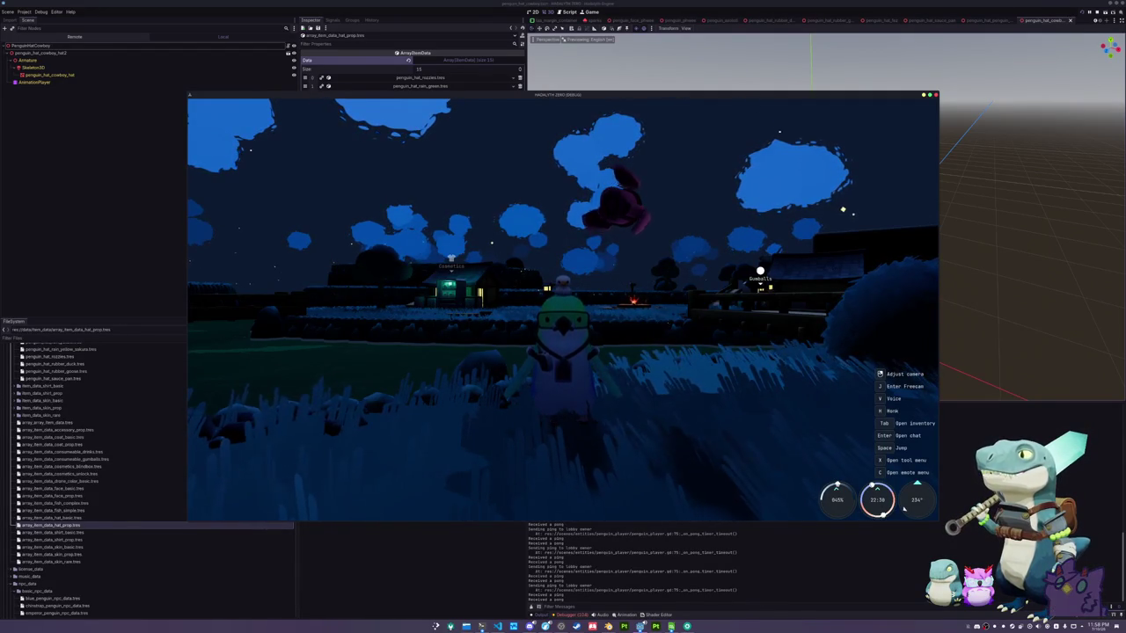
Walk the penguin past the vending machines and down the slope toward the pond bridge
key(w)
key(w)
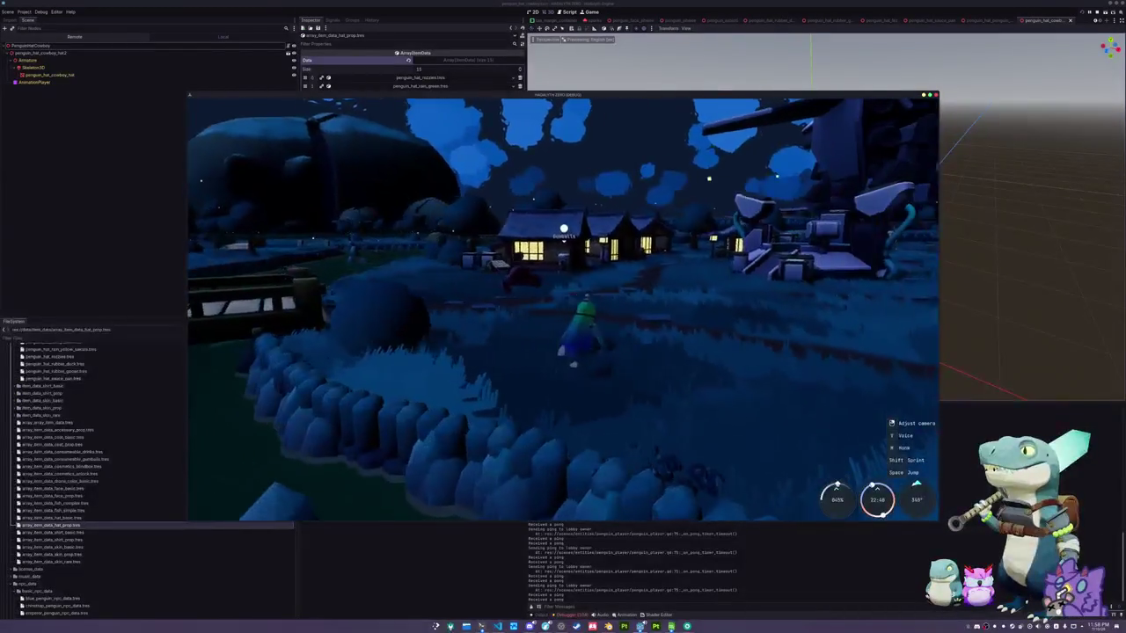
key(w)
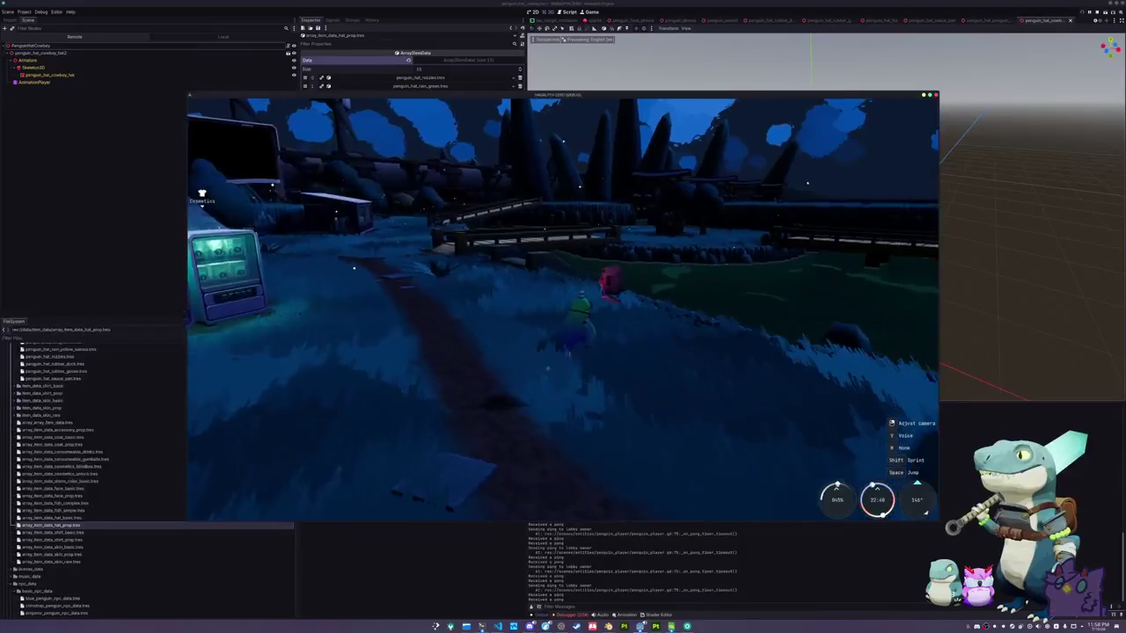
key(w)
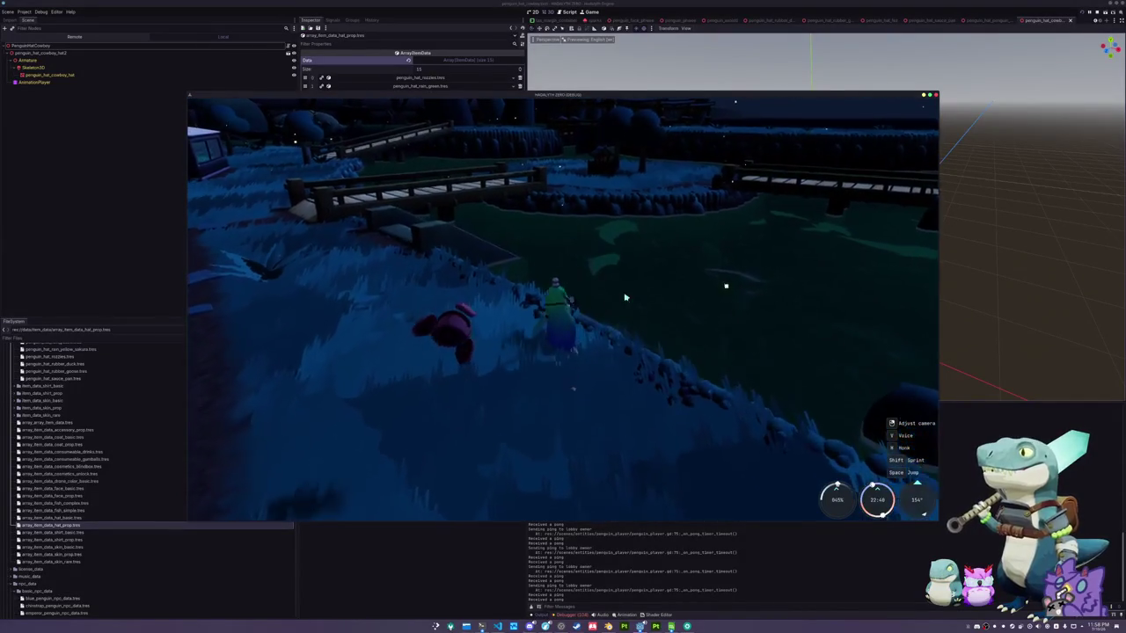
key(w)
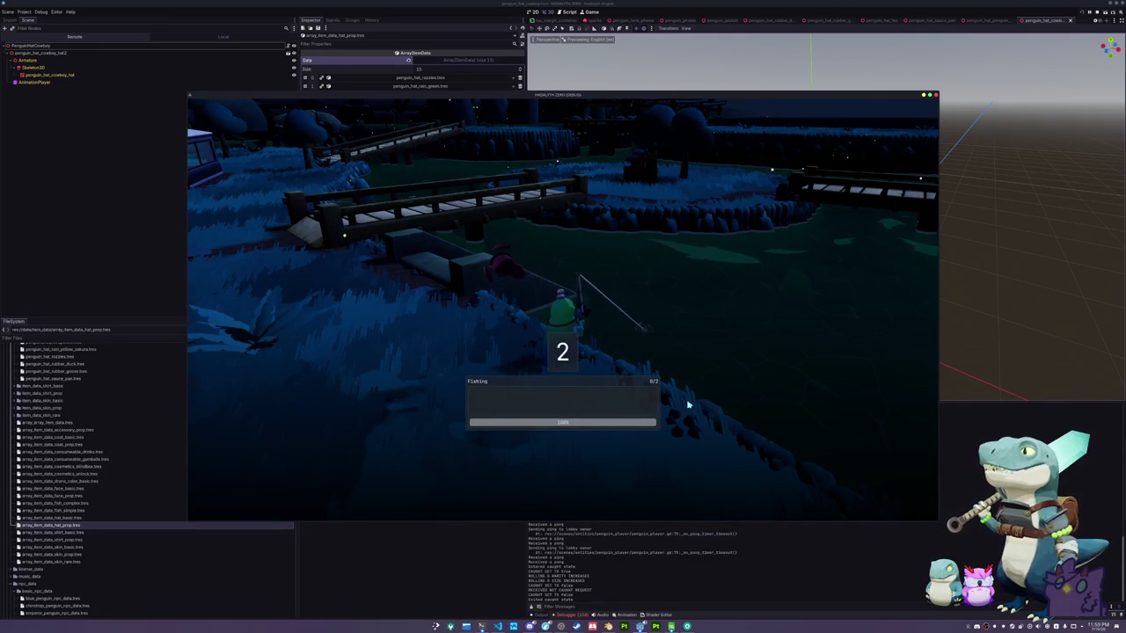
Complete the fishing arrow sequence to land a Common Atlantic Pollock
key(Down)
key(Up)
key(Up)
key(Right)
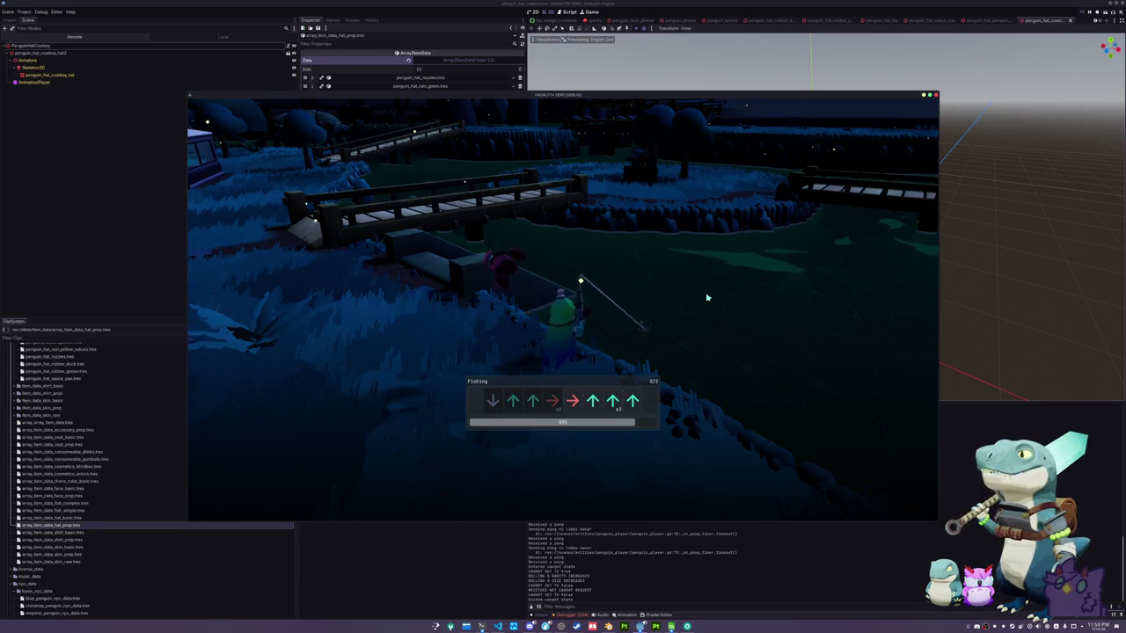
key(Right)
key(Up)
key(Up)
key(Up)
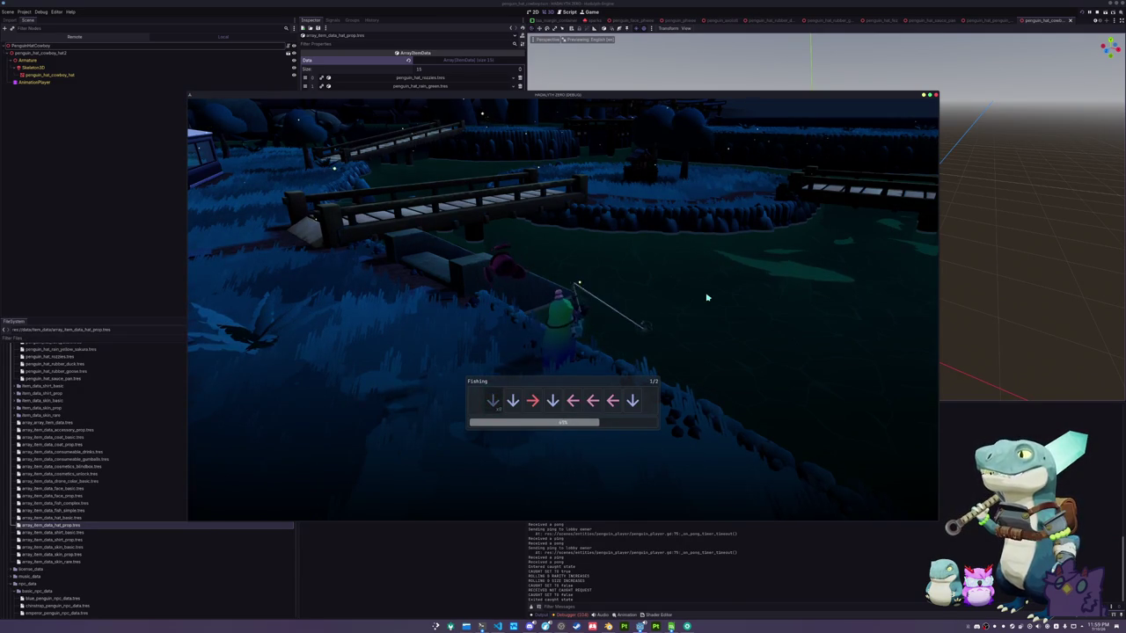
key(Down)
key(Right)
key(Down)
key(Left)
key(Left)
key(Left)
key(Down)
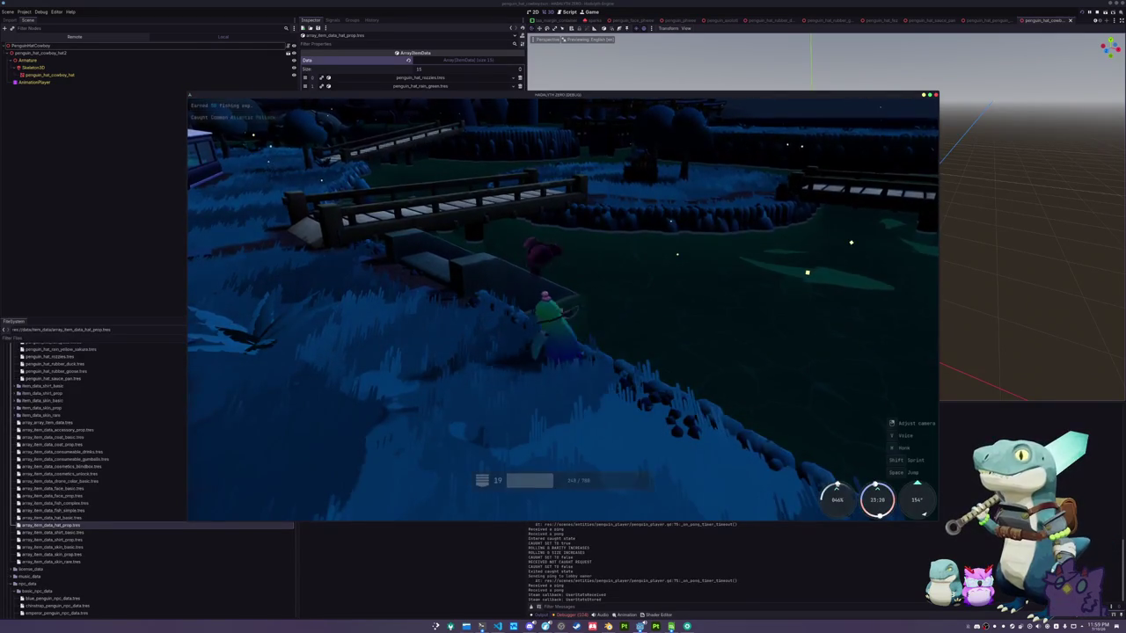
Walk the penguin along the path to the Sell stand and open its selling panel
key(w)
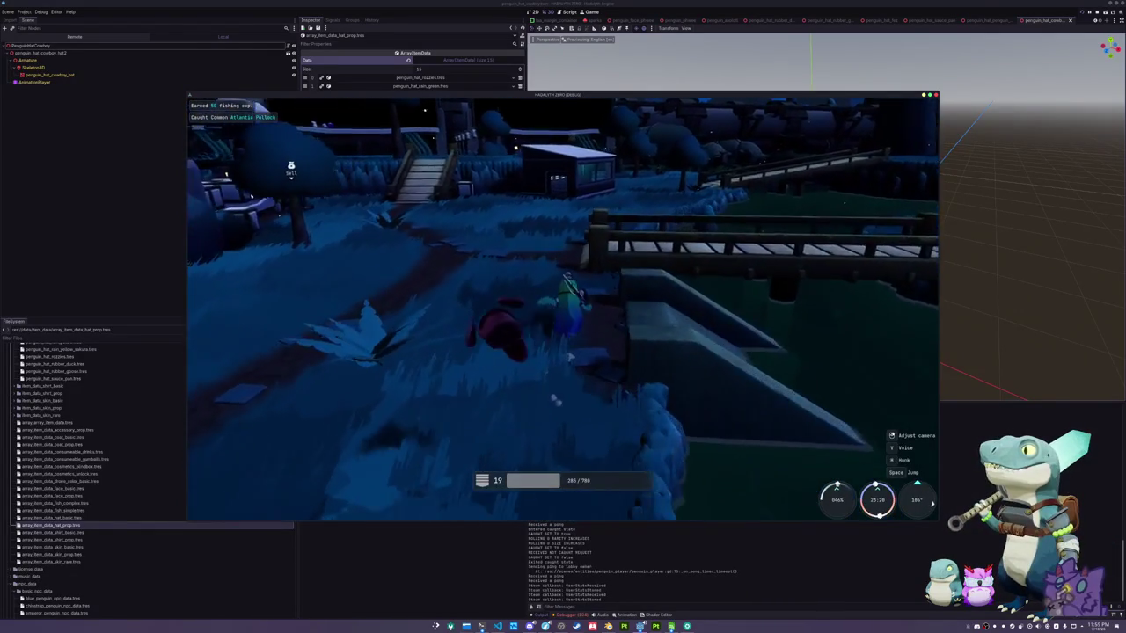
key(w)
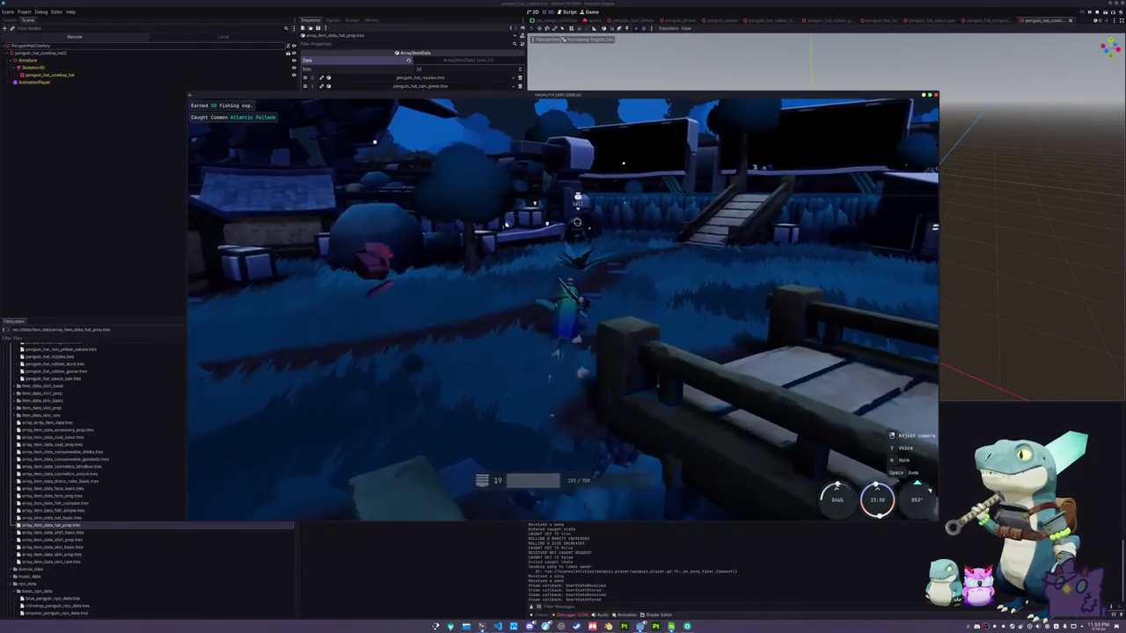
key(w)
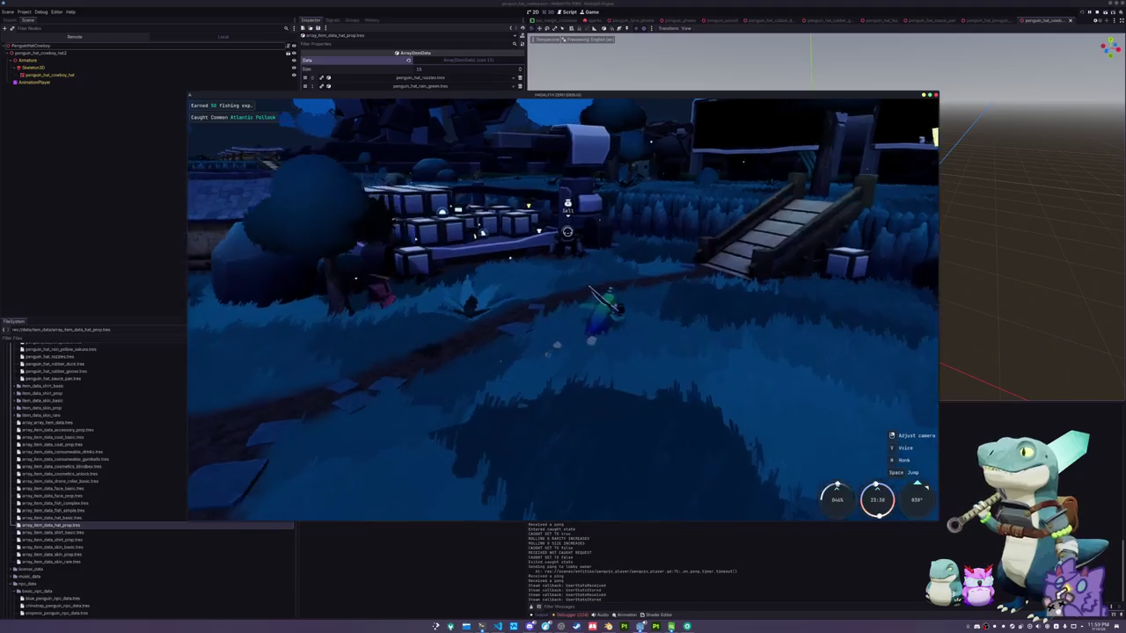
key(w)
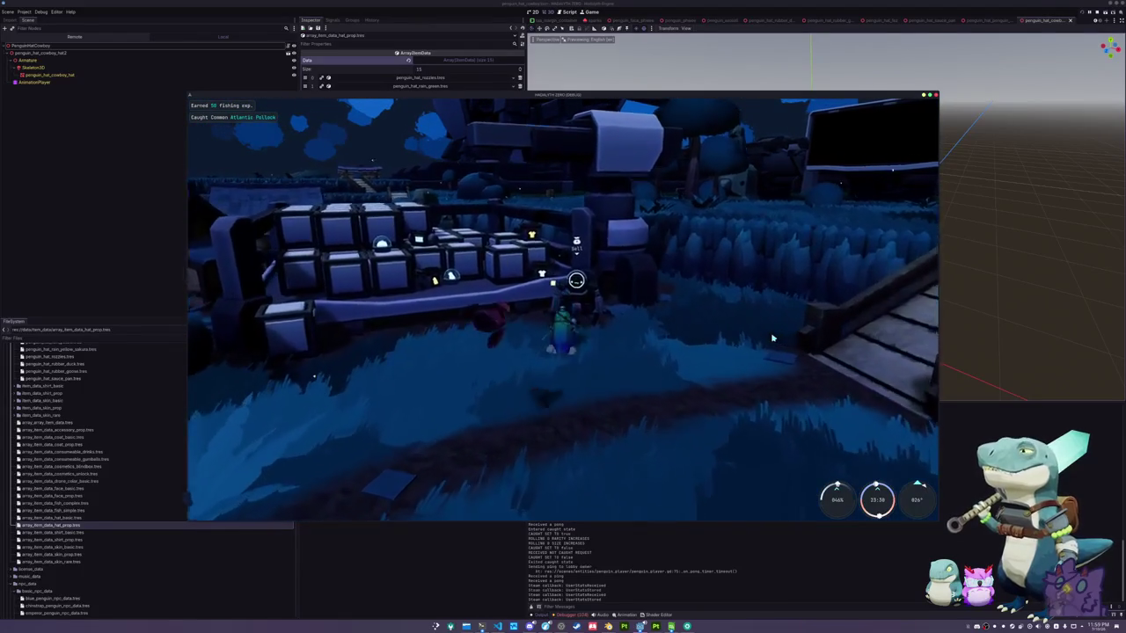
key(e)
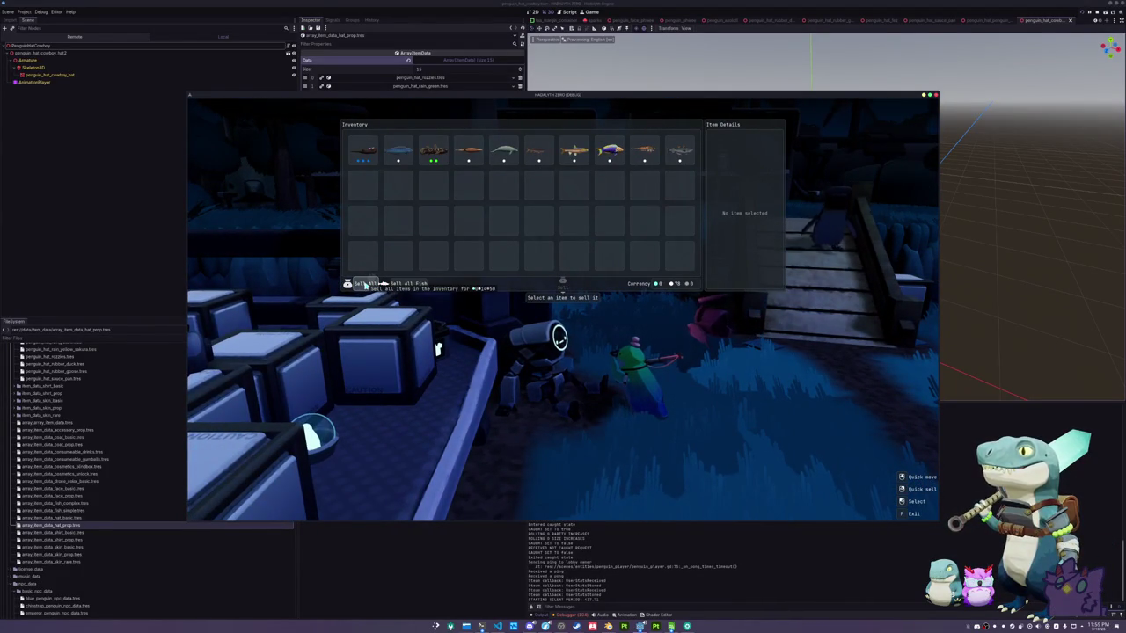
After selling the fish, walk the penguin across the wooden bridge and open the empty inventory
key(Escape)
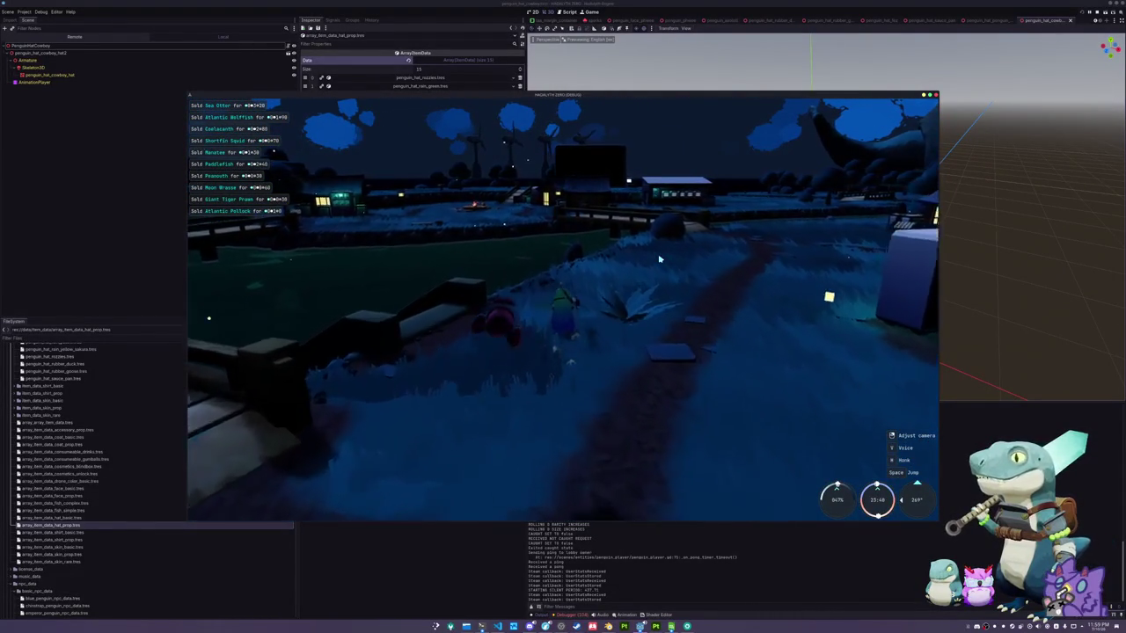
key(w)
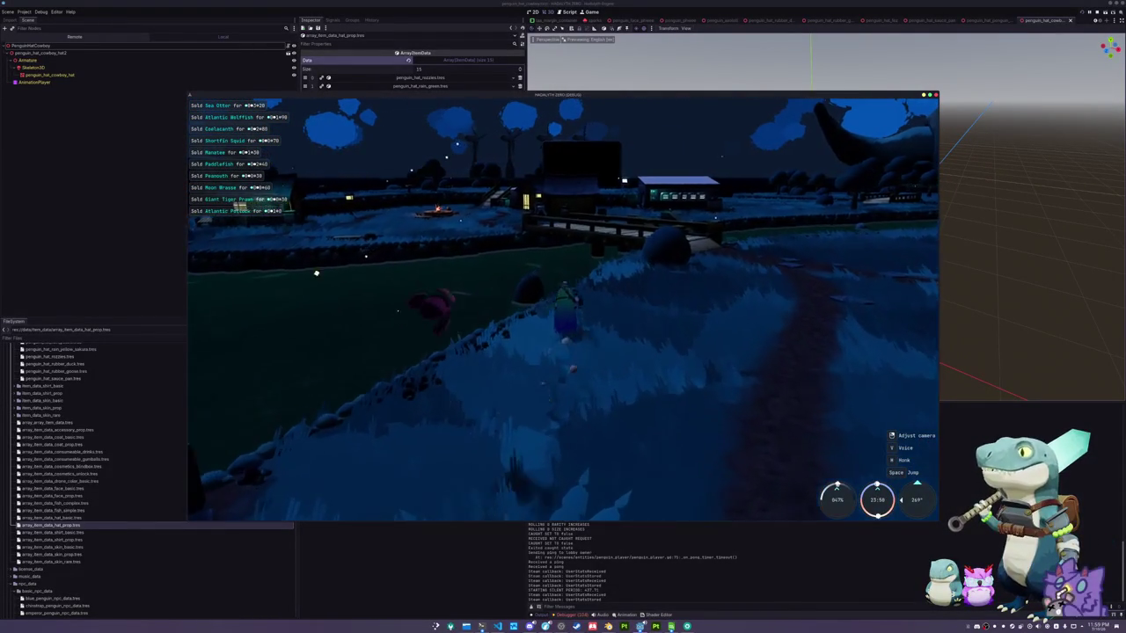
key(w)
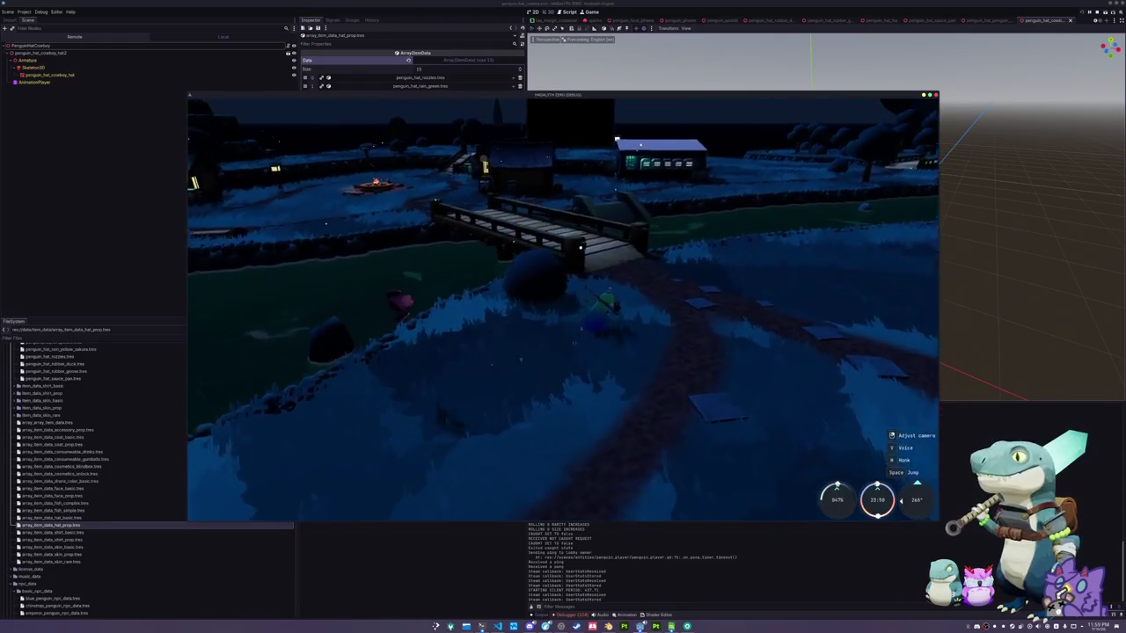
key(w)
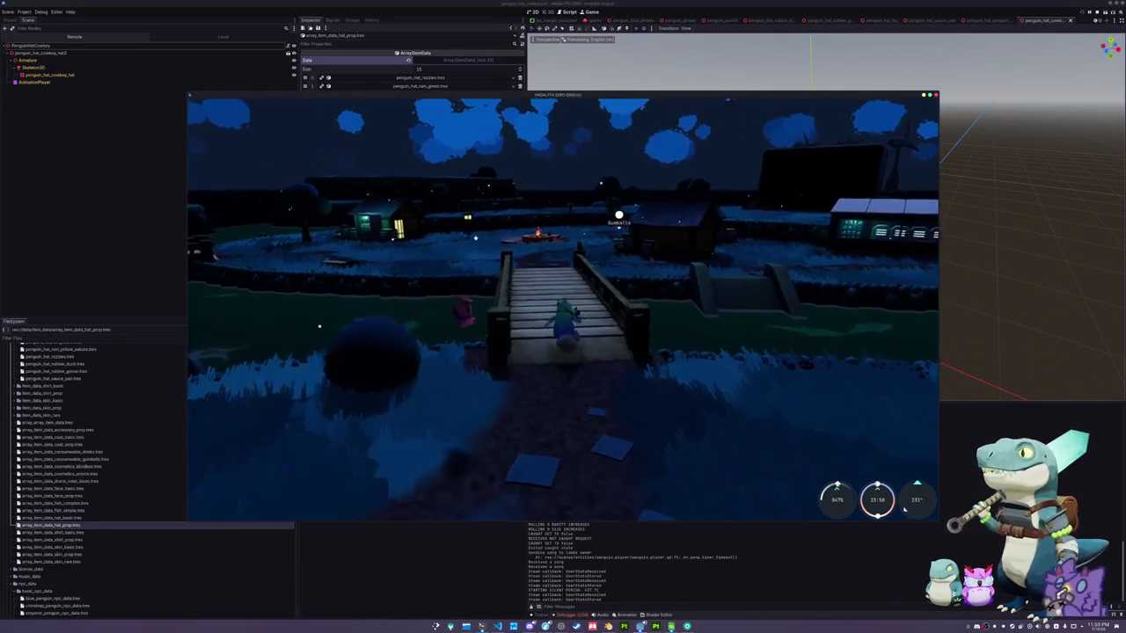
key(w)
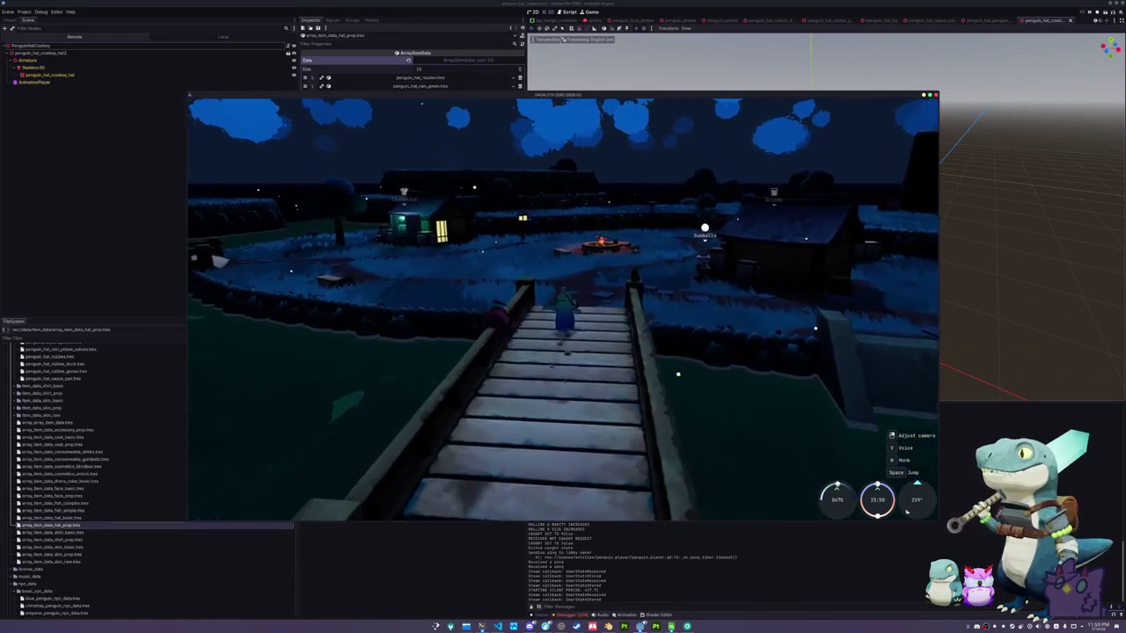
key(w)
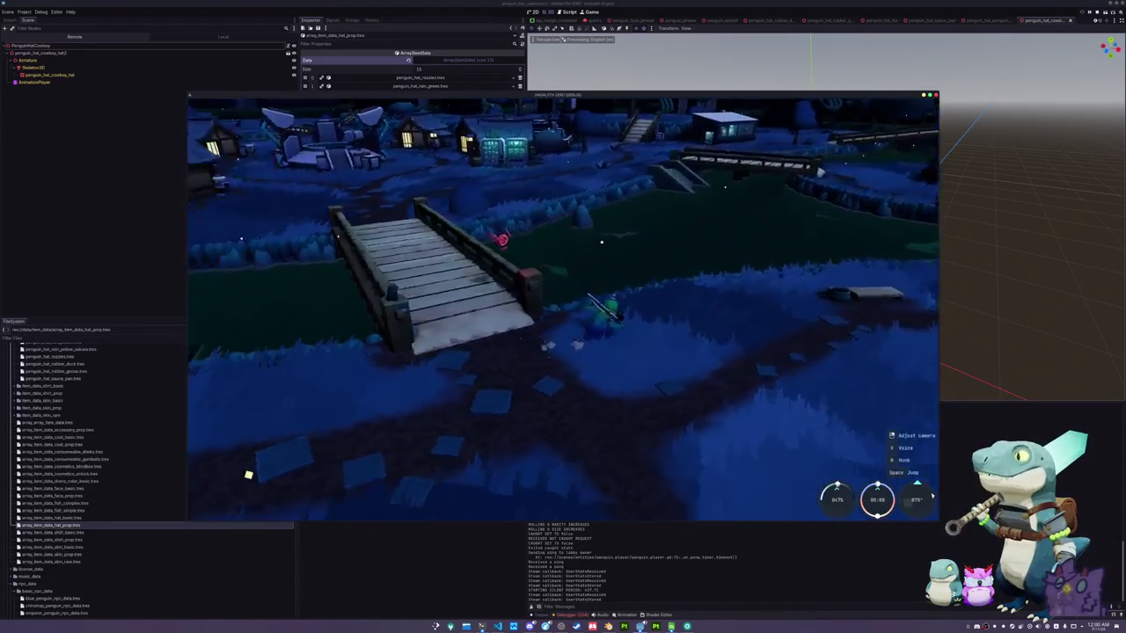
key(Tab)
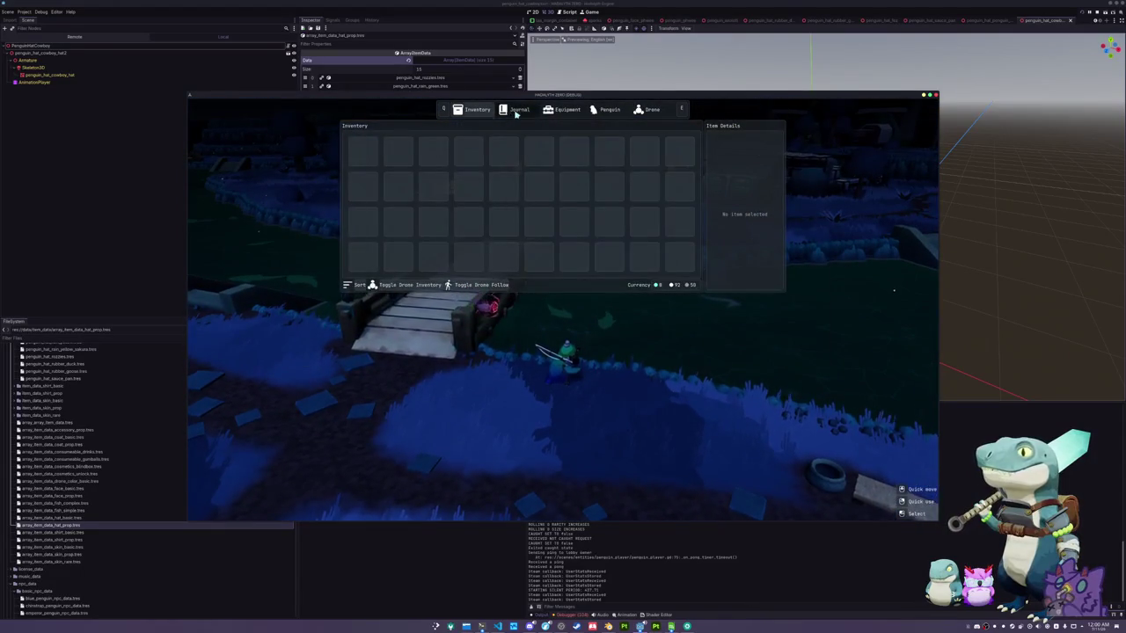
Browse the fish Journal, viewing the Blue Whale, Colossal Squid and Megalodon entries
click(517, 109)
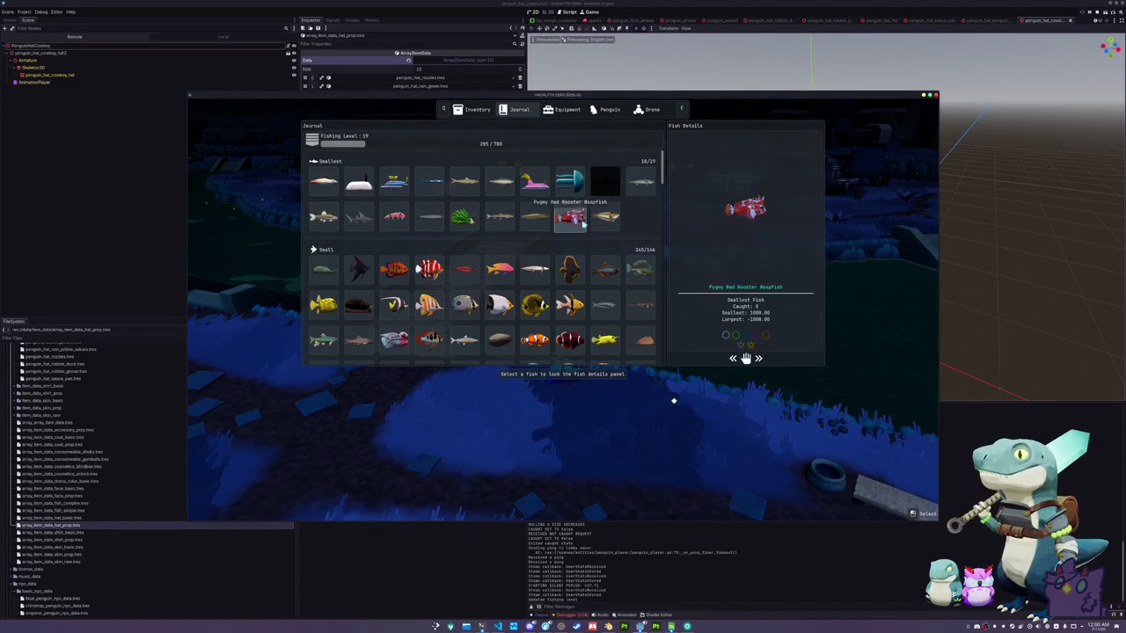
scroll(475, 209, down, 2)
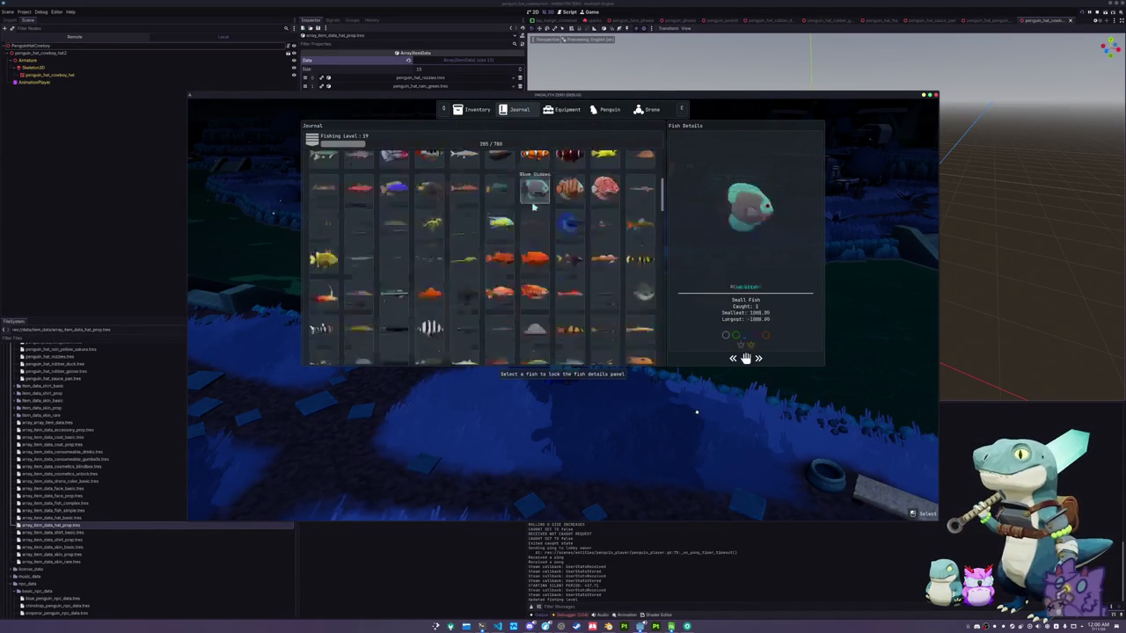
scroll(533, 206, up, 2)
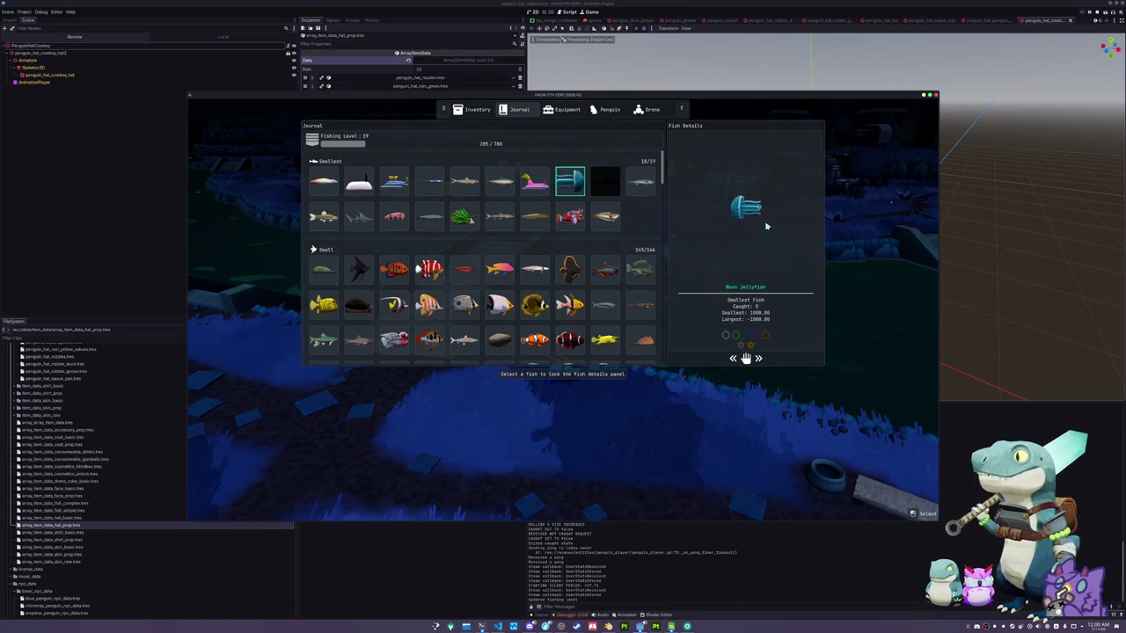
scroll(583, 244, down, 10)
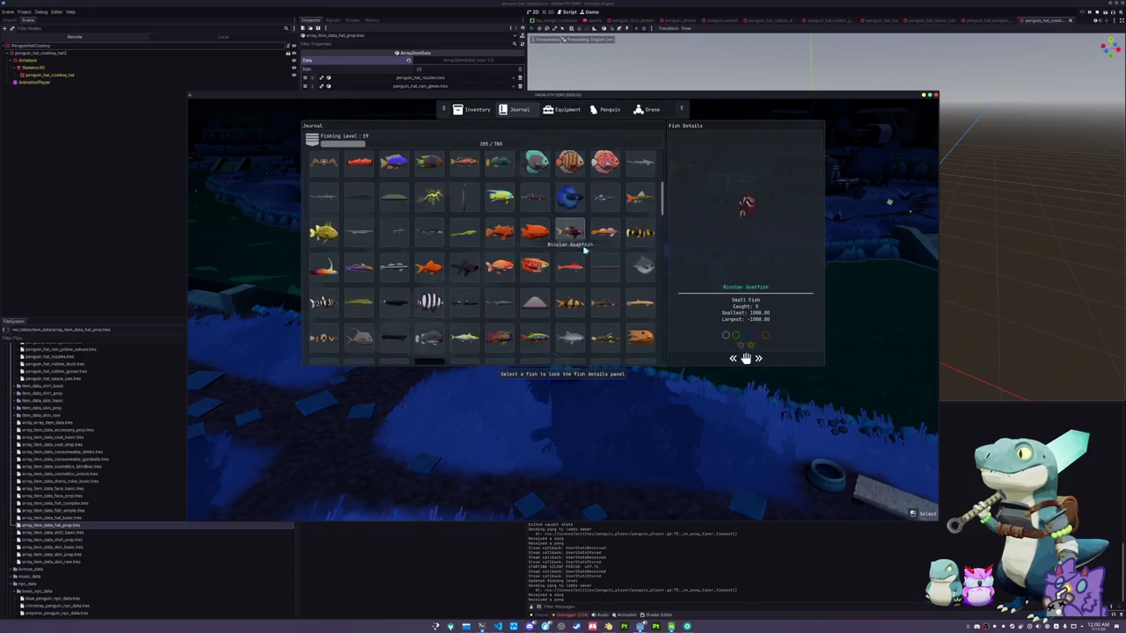
scroll(589, 276, down, 5)
click(519, 340)
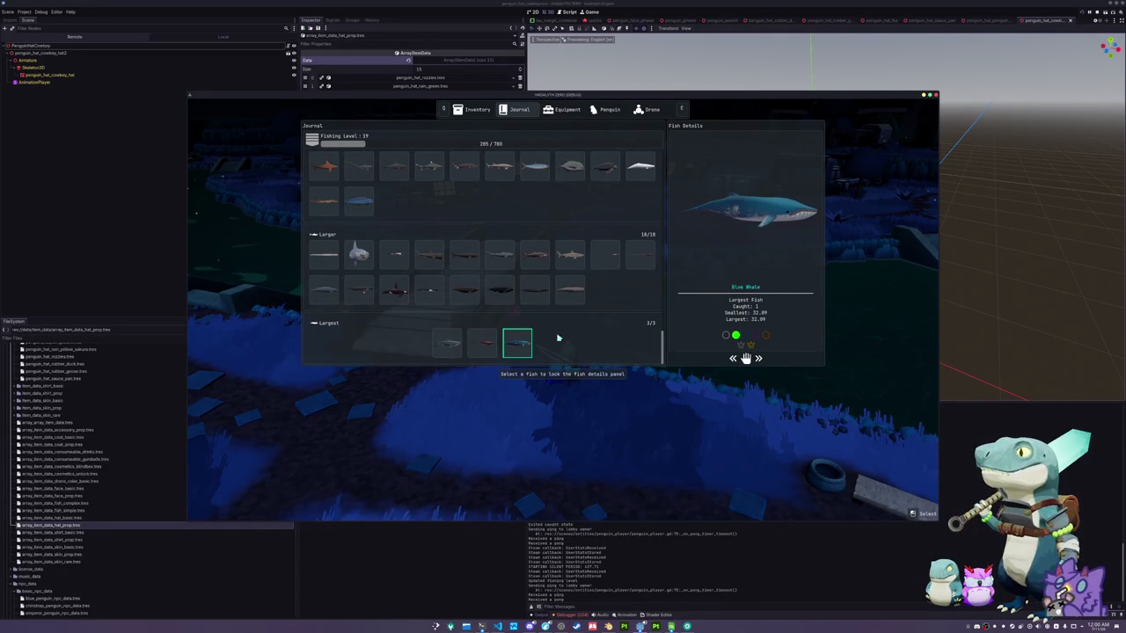
click(482, 343)
click(448, 347)
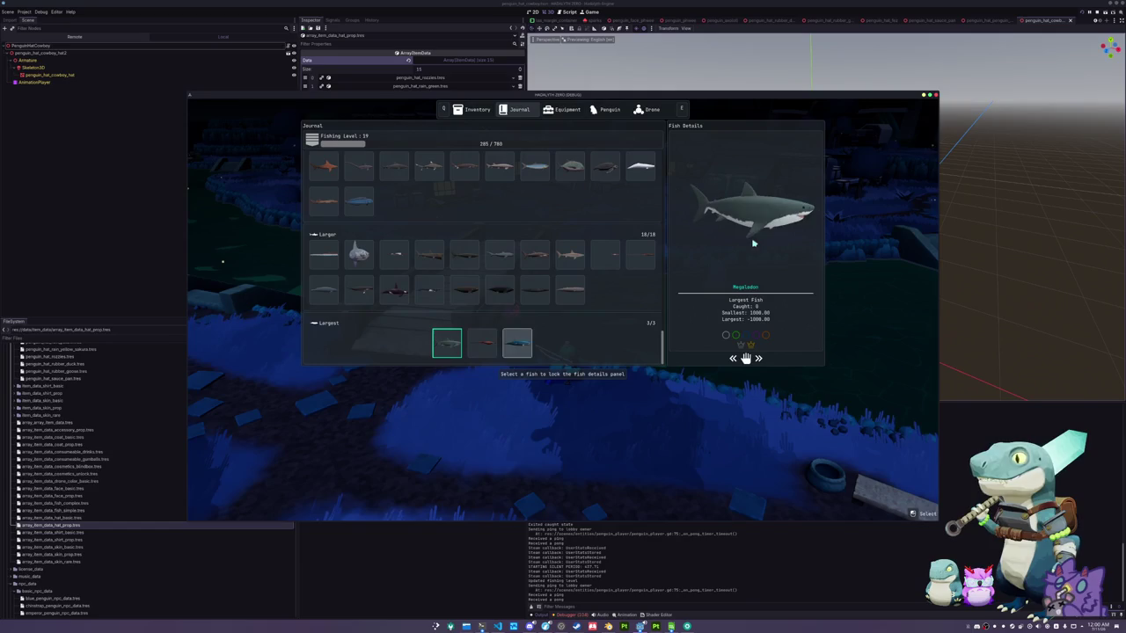
scroll(571, 326, up, 10)
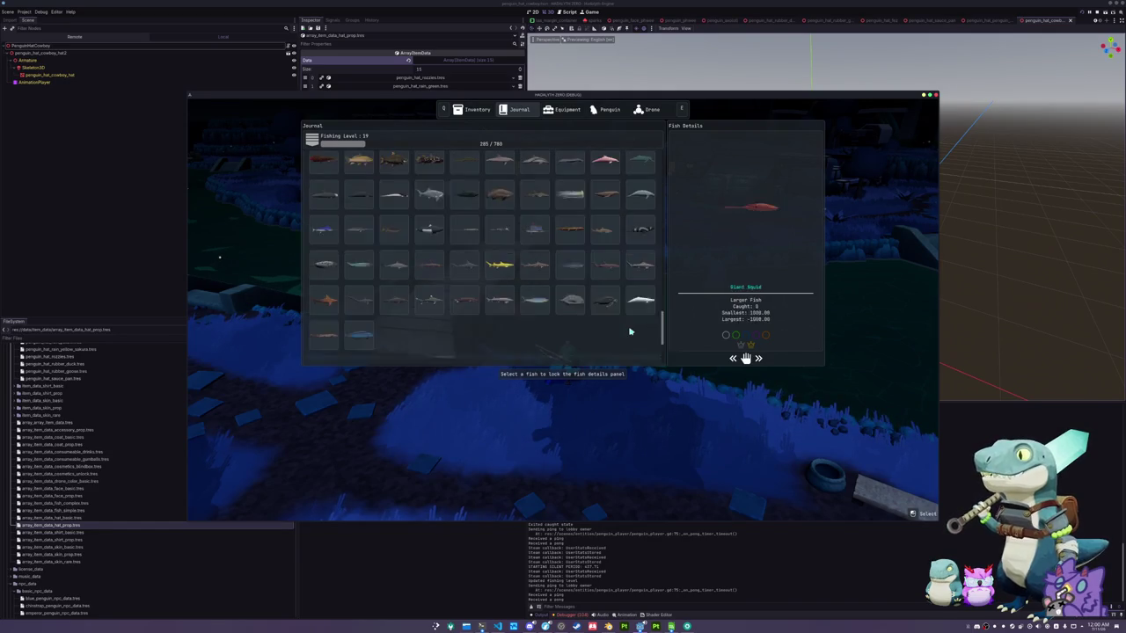
scroll(616, 320, up, 8)
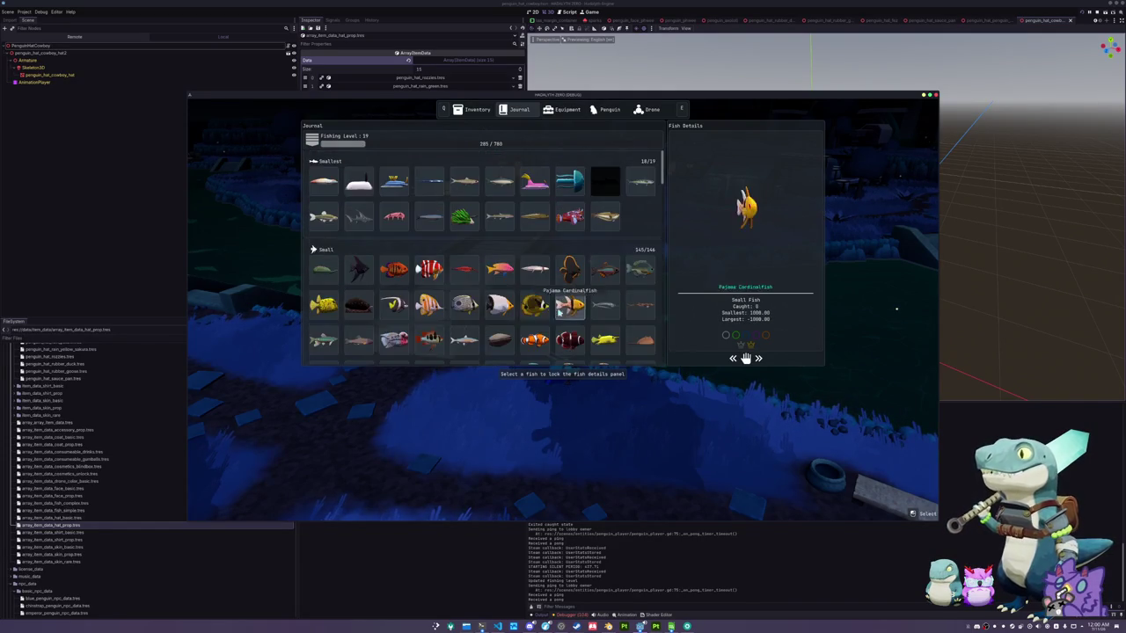
key(Escape)
Hook a fish at the water, win the arrow-prompt minigame, then bring VS Code forward
key(d)
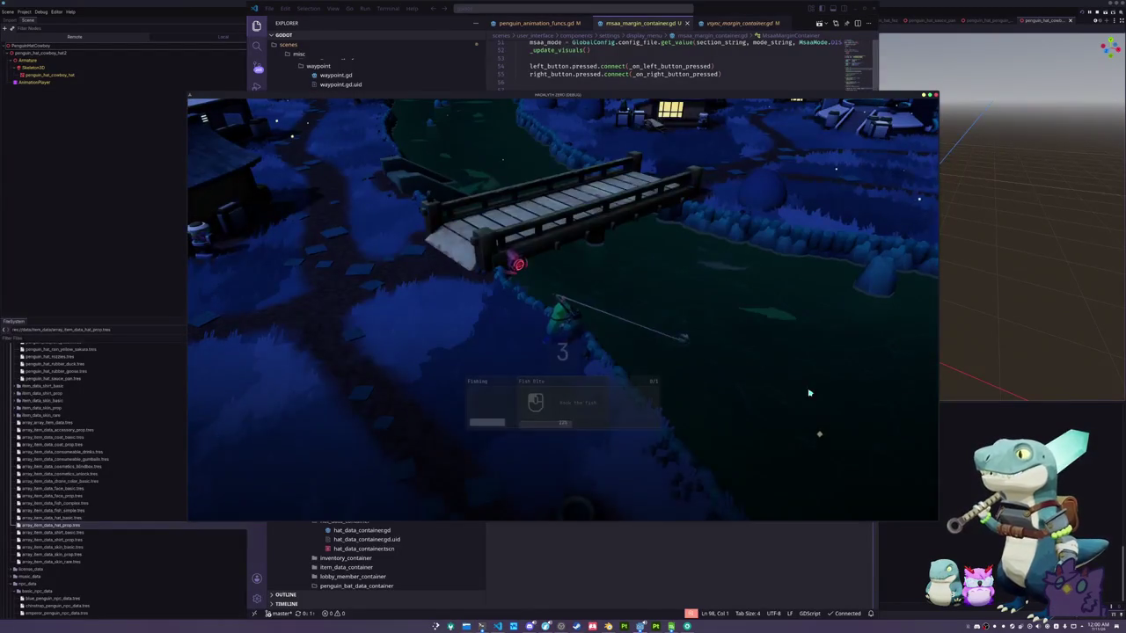
click(810, 393)
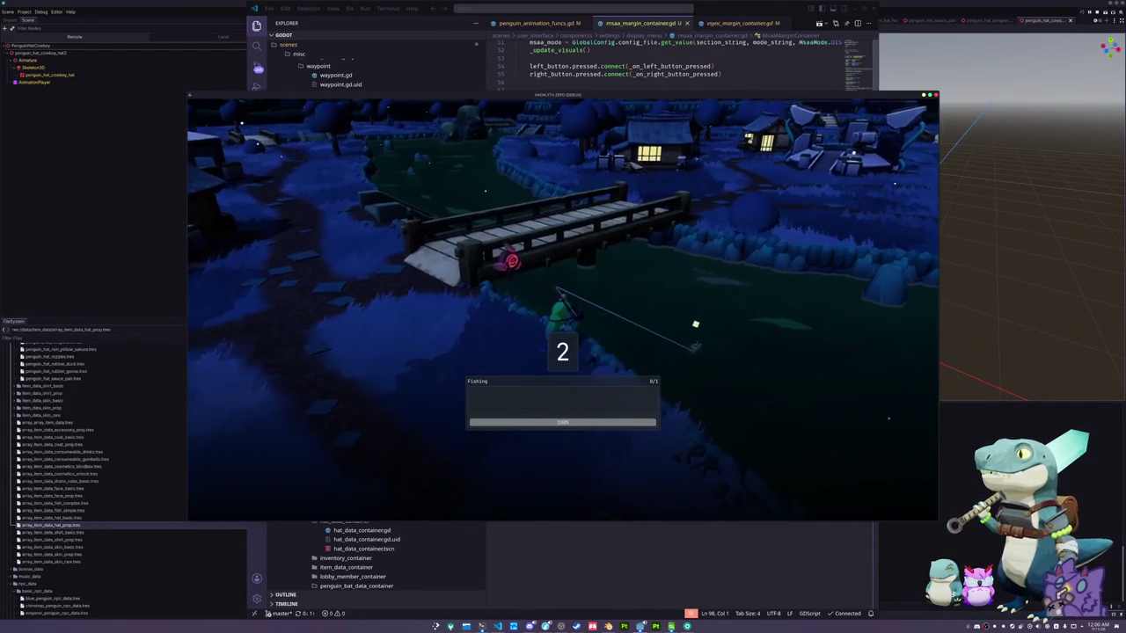
key(Left)
key(Up)
key(Left)
key(Left)
key(Down)
key(Right)
key(Up)
key(Right)
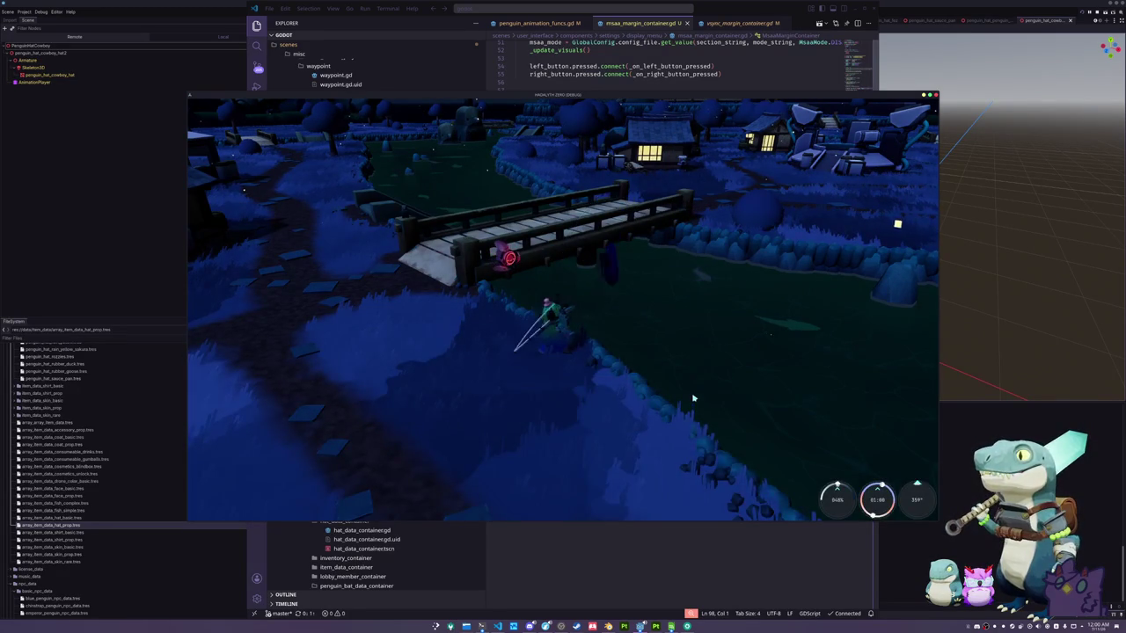
click(653, 525)
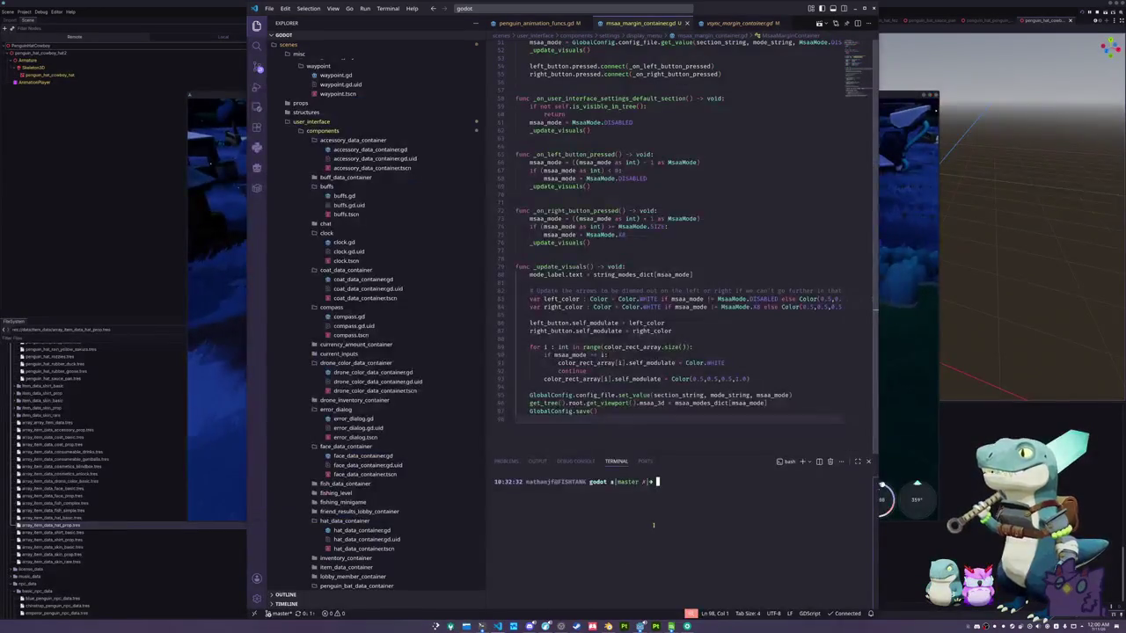
Open global_data_fish.gd in VS Code via quick file search
key(ctrl+p)
text(global_fish)
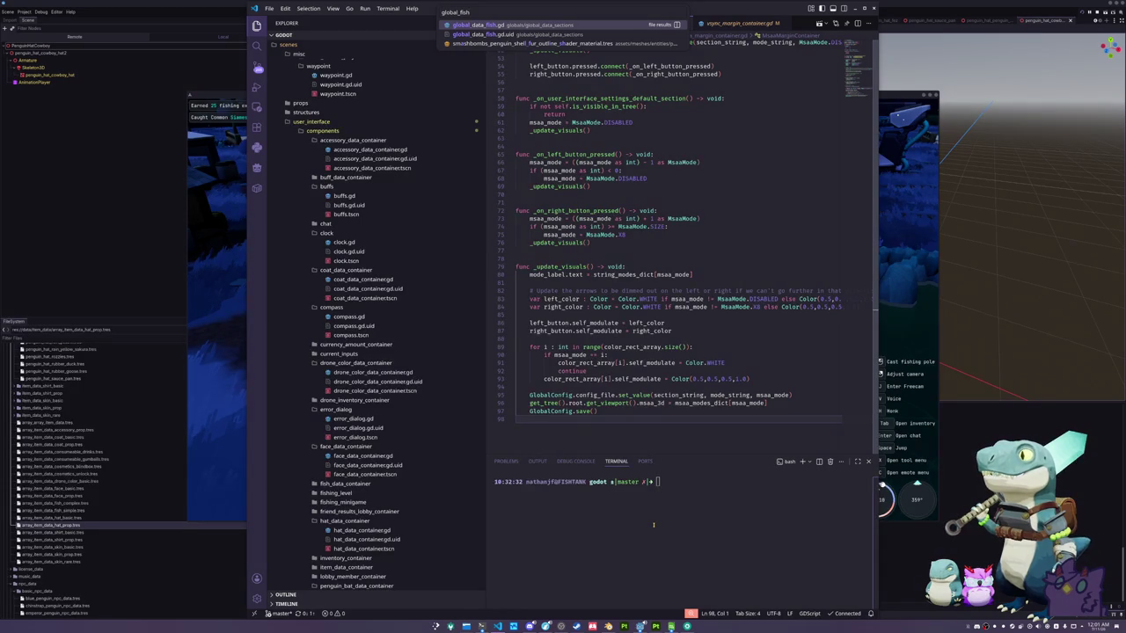
key(Escape)
click(737, 23)
key(ctrl+a)
click(691, 75)
click(640, 23)
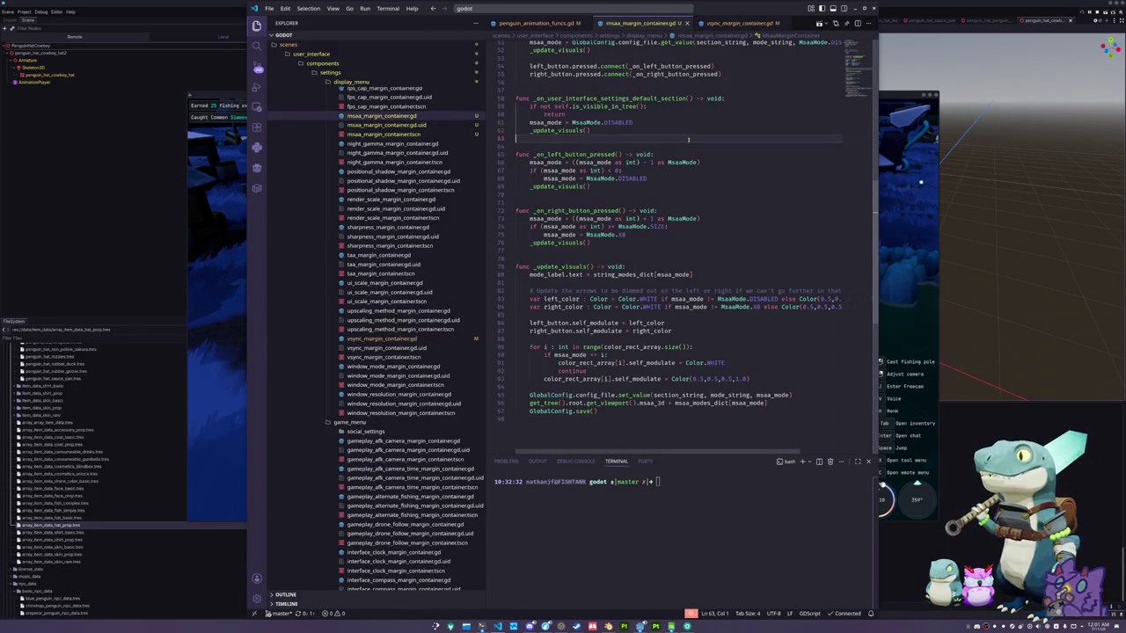
key(ctrl+p)
text(global_data)
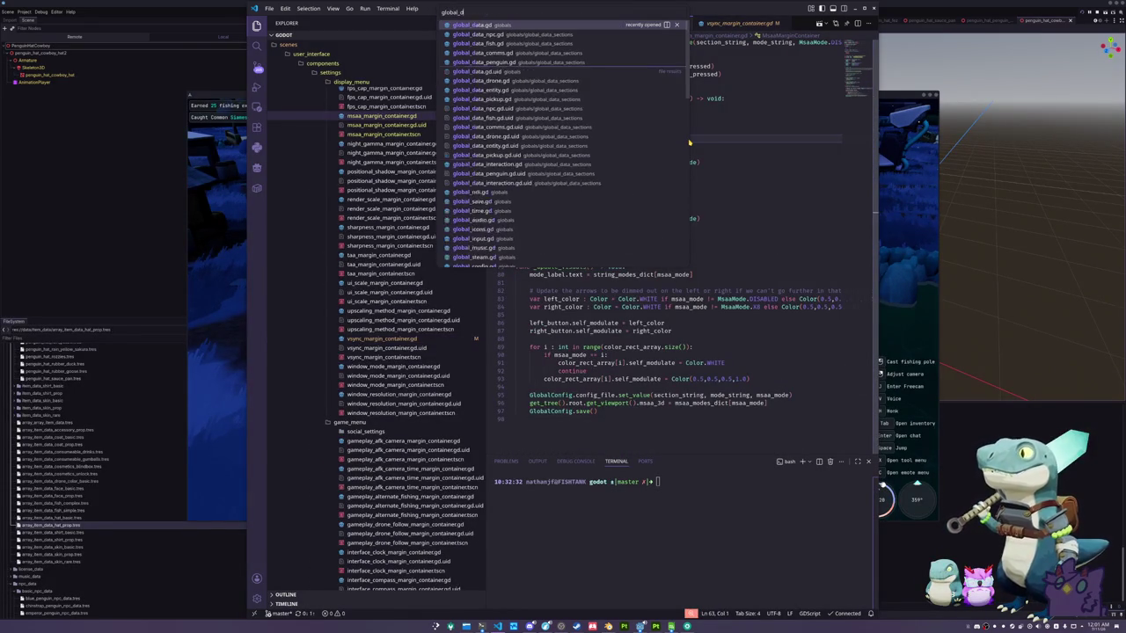
key(Down)
key(Down)
key(Return)
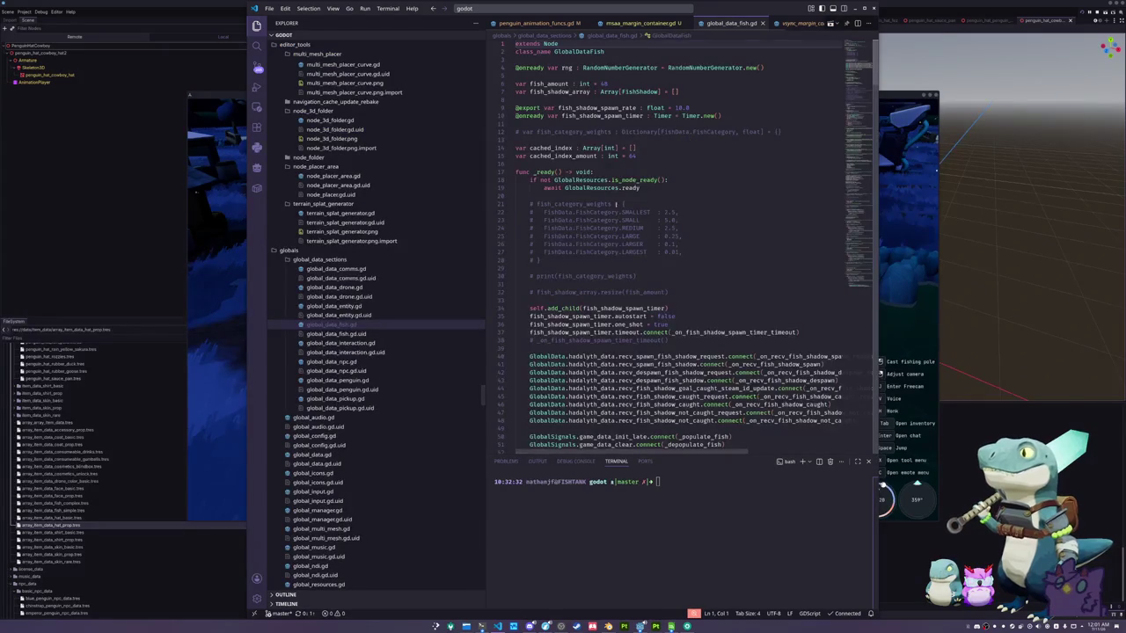
Review the LARGEST category's randf() <= 0.001 chance check and its 0.1 multiplier line
scroll(639, 204, down, 20)
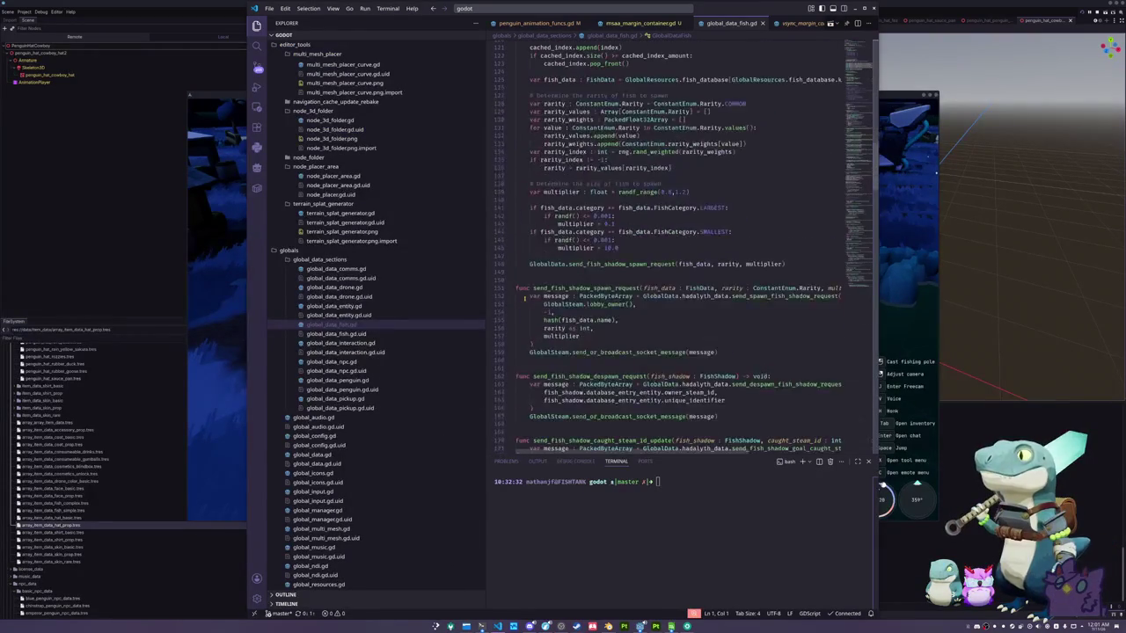
scroll(678, 306, up, 2)
click(678, 305)
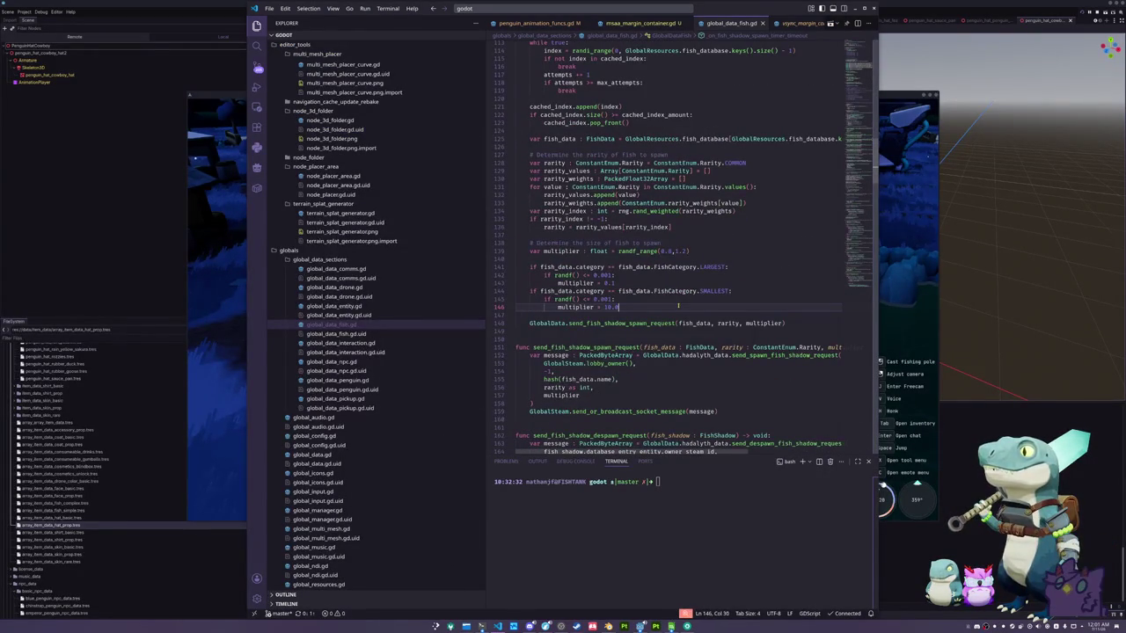
click(637, 275)
mouse_move(725, 266)
mouse_down()
mouse_move(555, 275)
mouse_move(580, 275)
mouse_up()
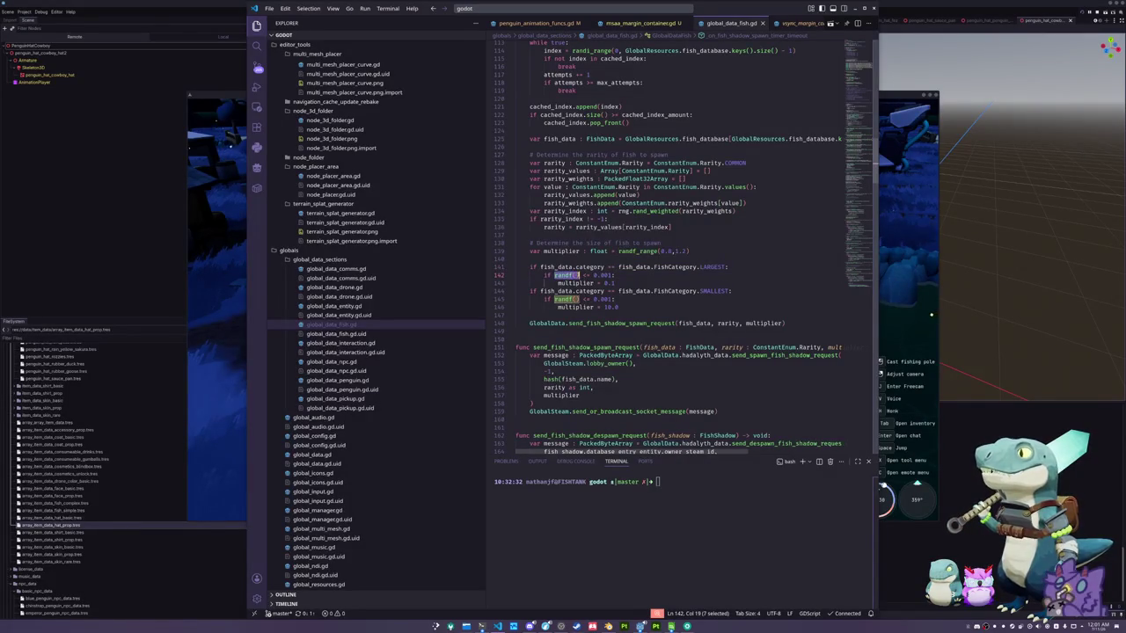
click(612, 275)
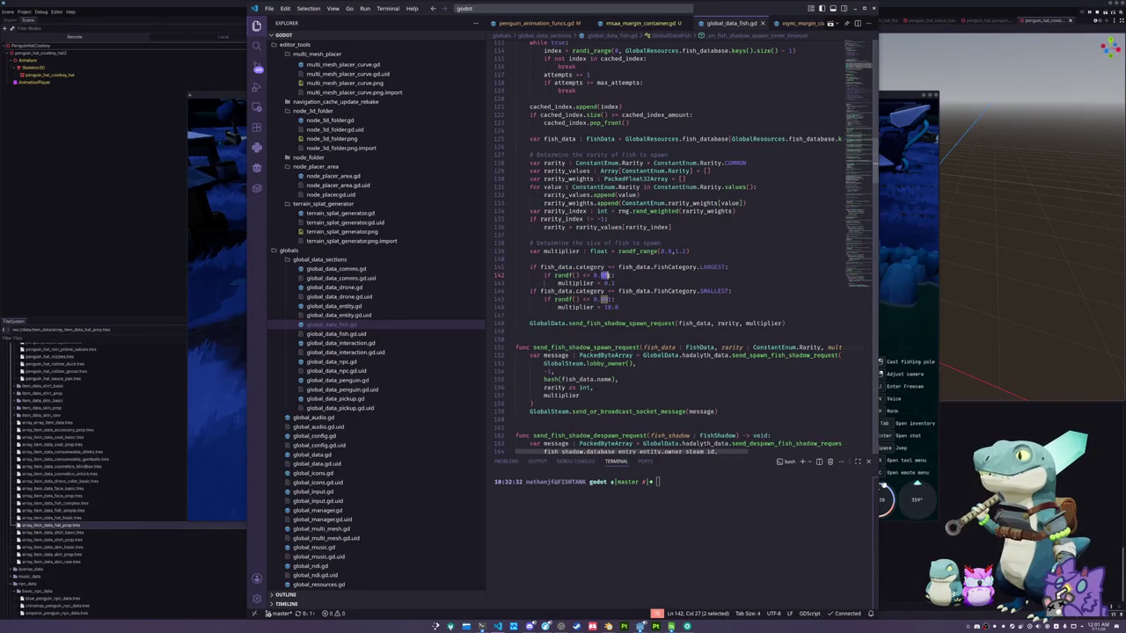
mouse_move(611, 275)
mouse_down()
mouse_move(543, 276)
mouse_move(623, 274)
mouse_move(604, 282)
mouse_up()
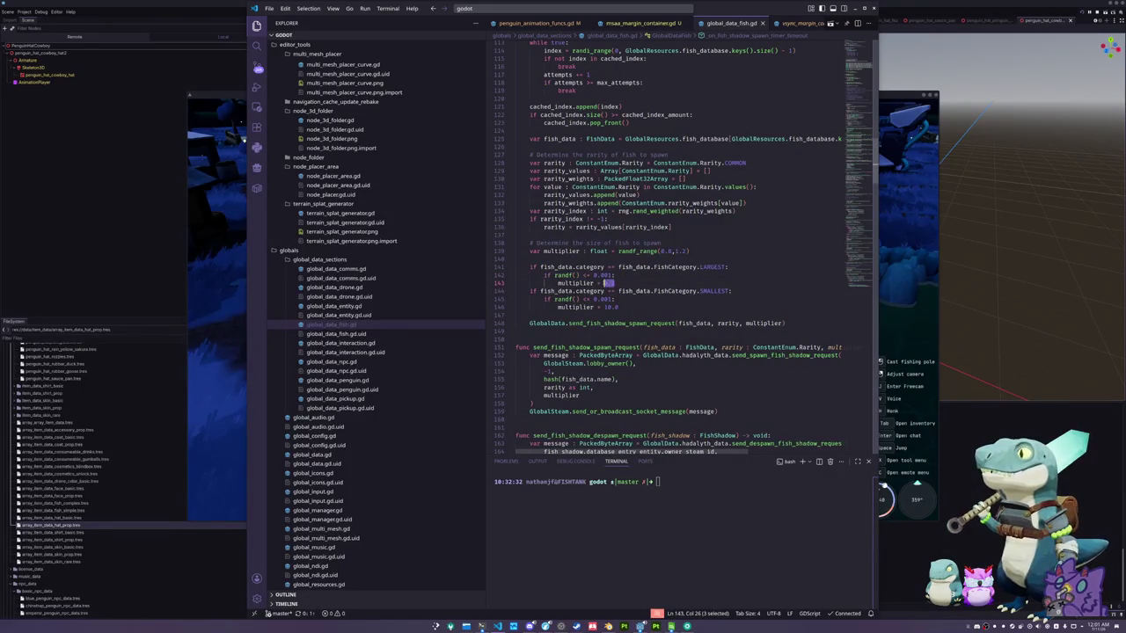
click(623, 283)
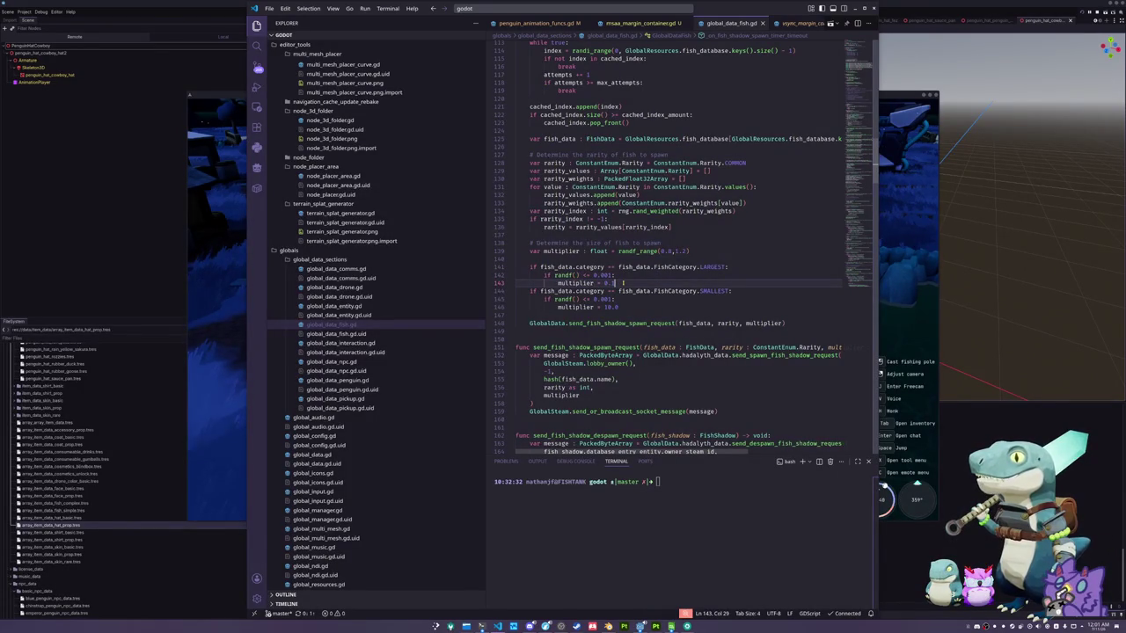
Review the SMALLEST condition, 10.0 multiplier and randf_range(0.8,1.2) size roll, then focus the game
drag(618, 291, 735, 291)
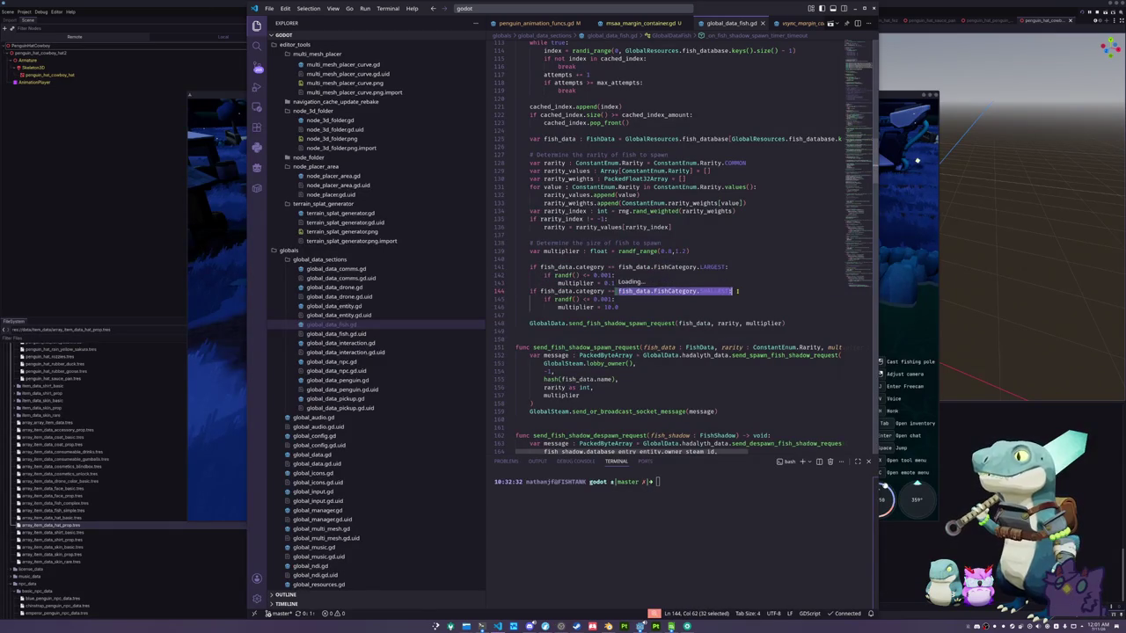
click(736, 291)
click(636, 307)
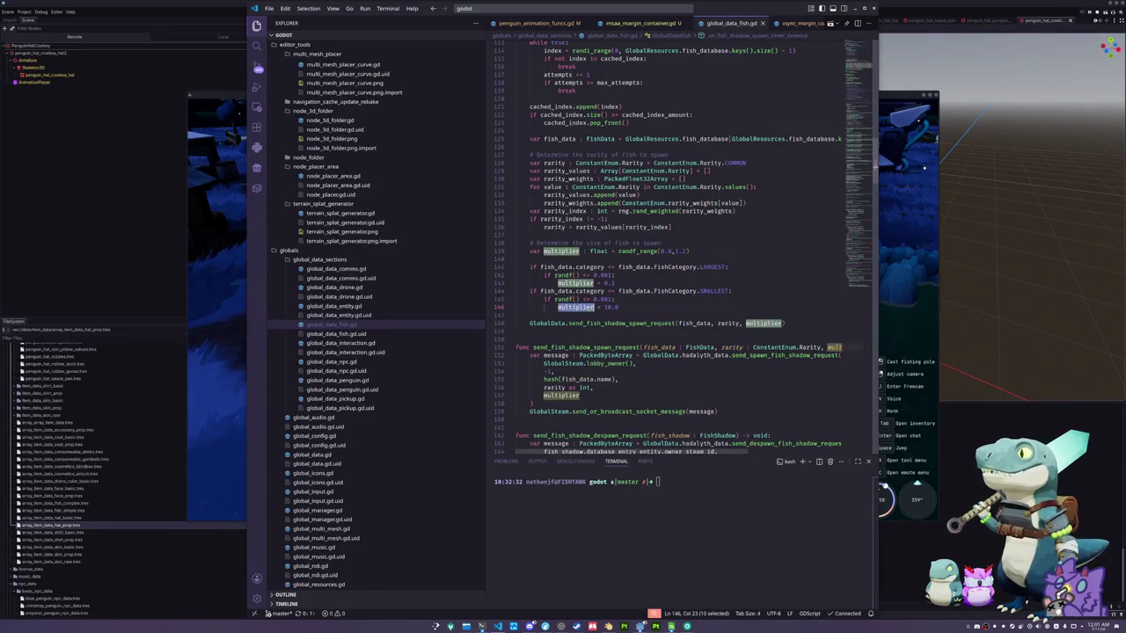
key(Down)
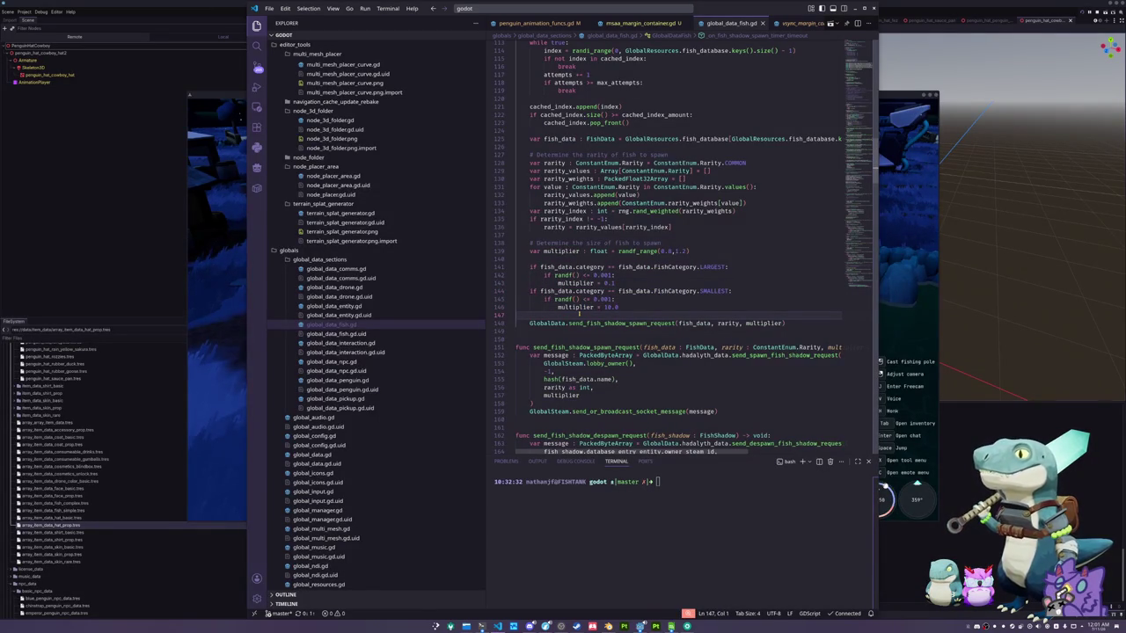
scroll(579, 313, up, 2)
drag(690, 296, 620, 296)
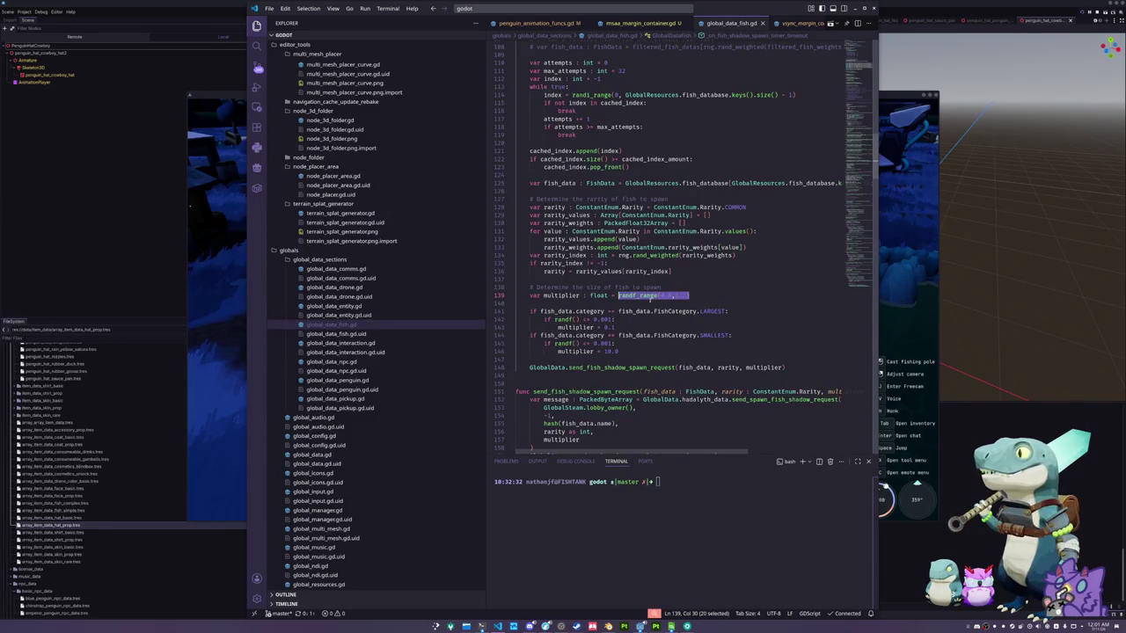
click(705, 297)
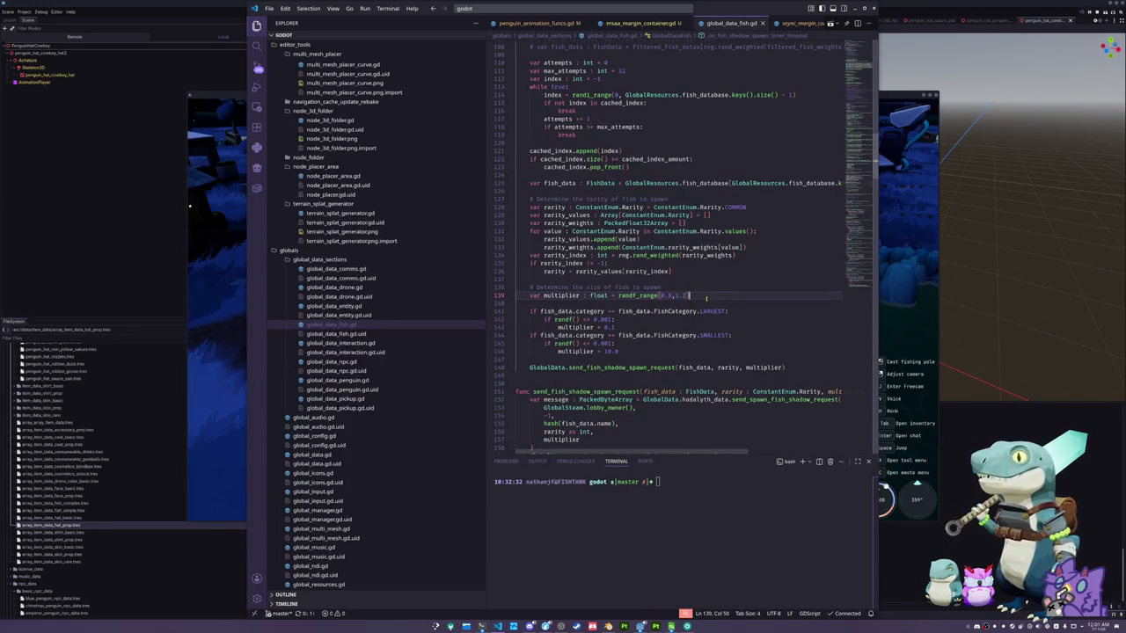
click(897, 284)
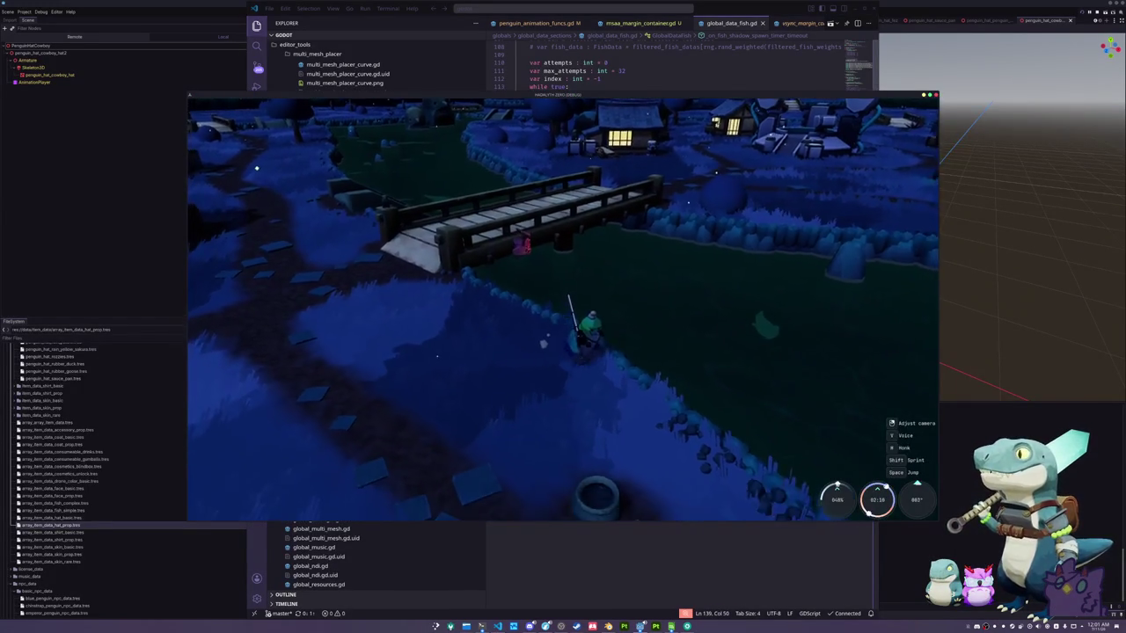
Cast the rod, reel in and complete the arrow sequence to catch a fish for 40 exp
click(692, 302)
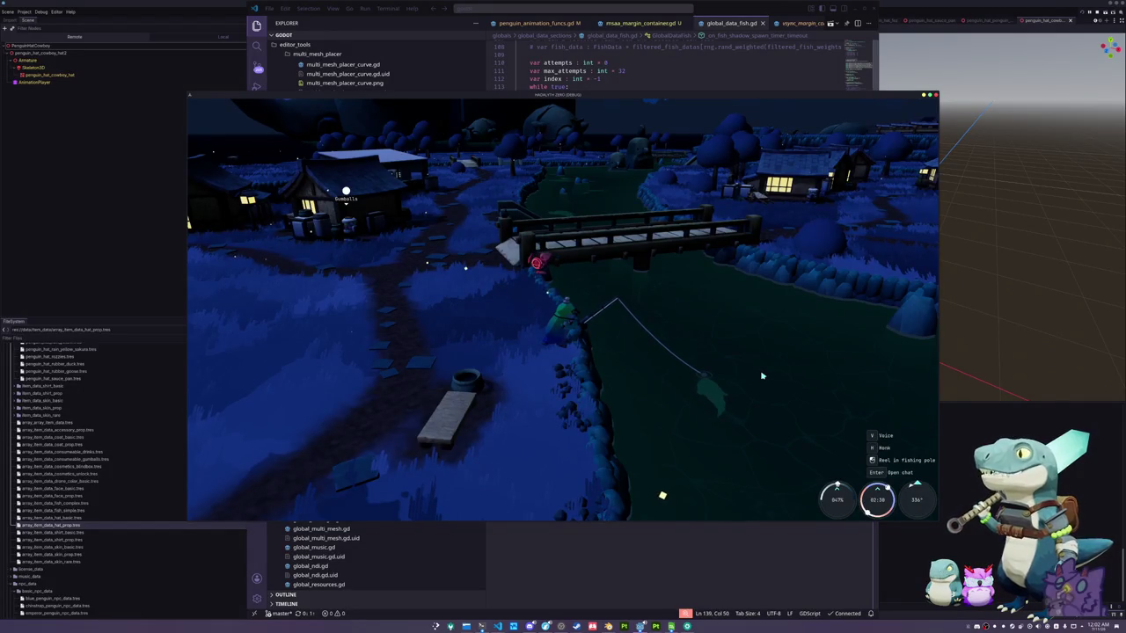
key(r)
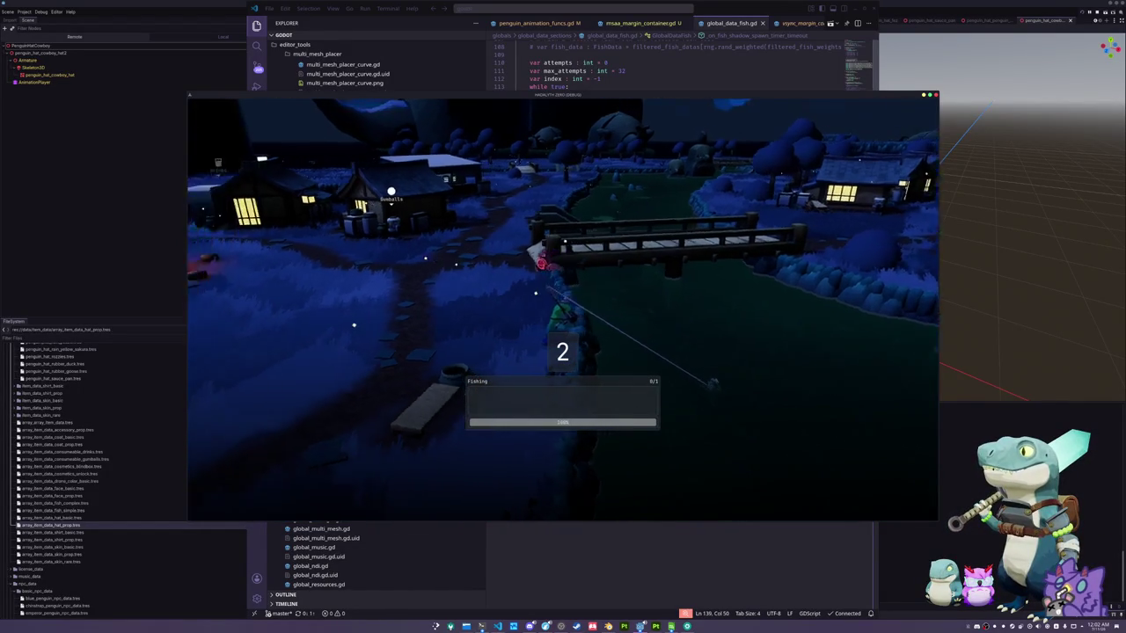
key(Left)
key(Up)
key(Left)
key(Up)
key(Down)
key(Right)
key(Right)
key(Down)
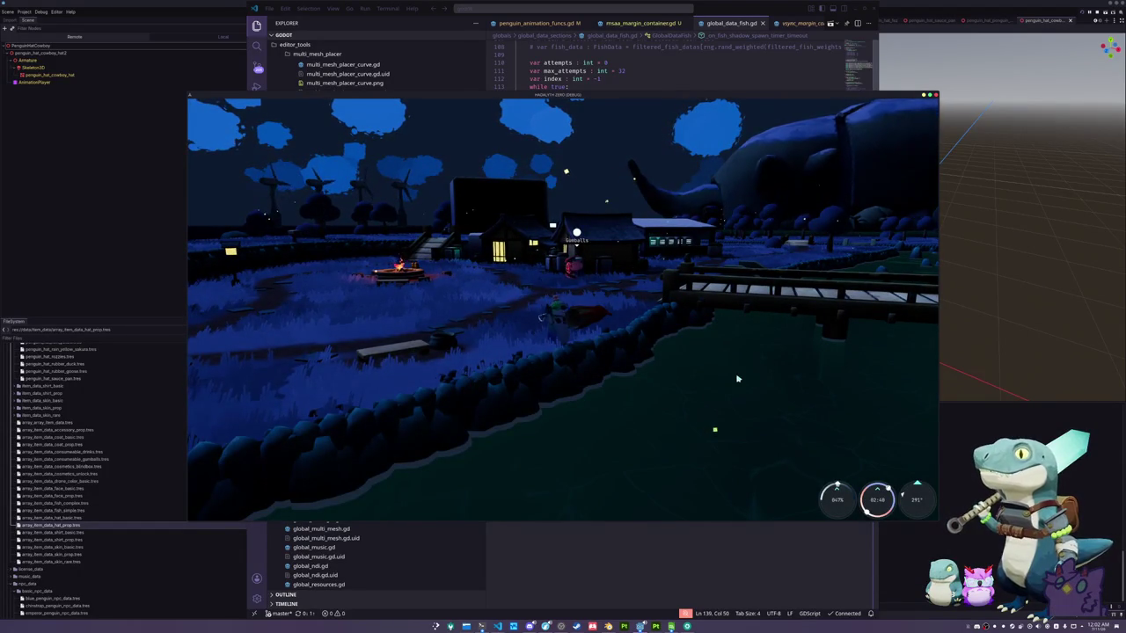
Back in global_data_fish.gd, insert blank lines right after the size roll line
click(630, 548)
click(544, 306)
key(Return)
key(Return)
click(544, 306)
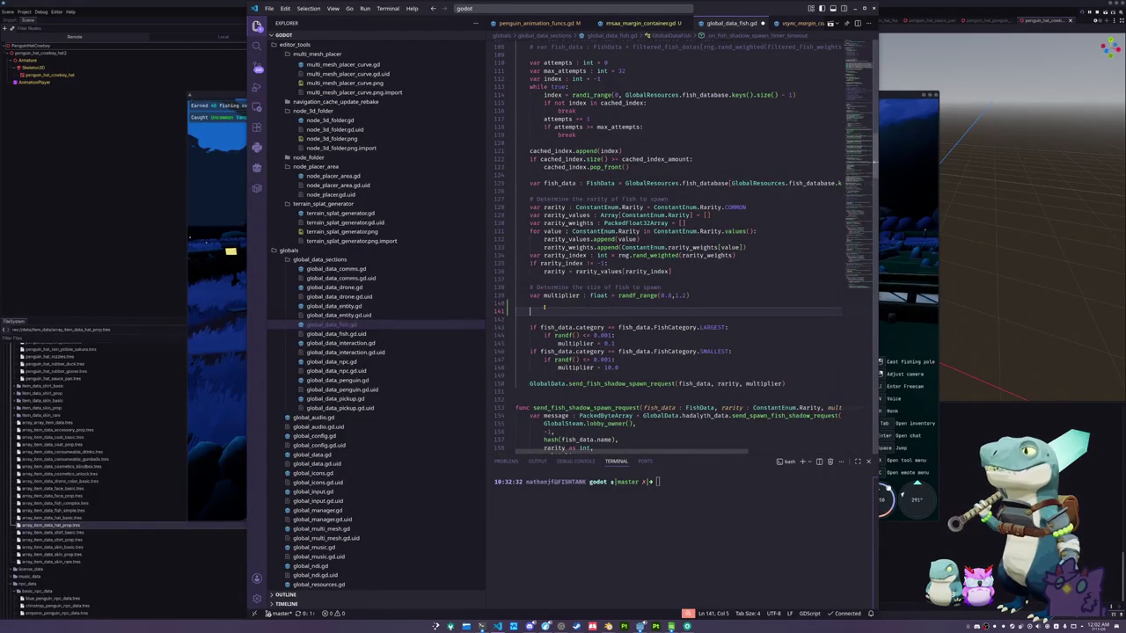
Type the randf() <= 0.001 chance condition and begin a multiplier assignment beneath it
text(if randf)
text(() :)
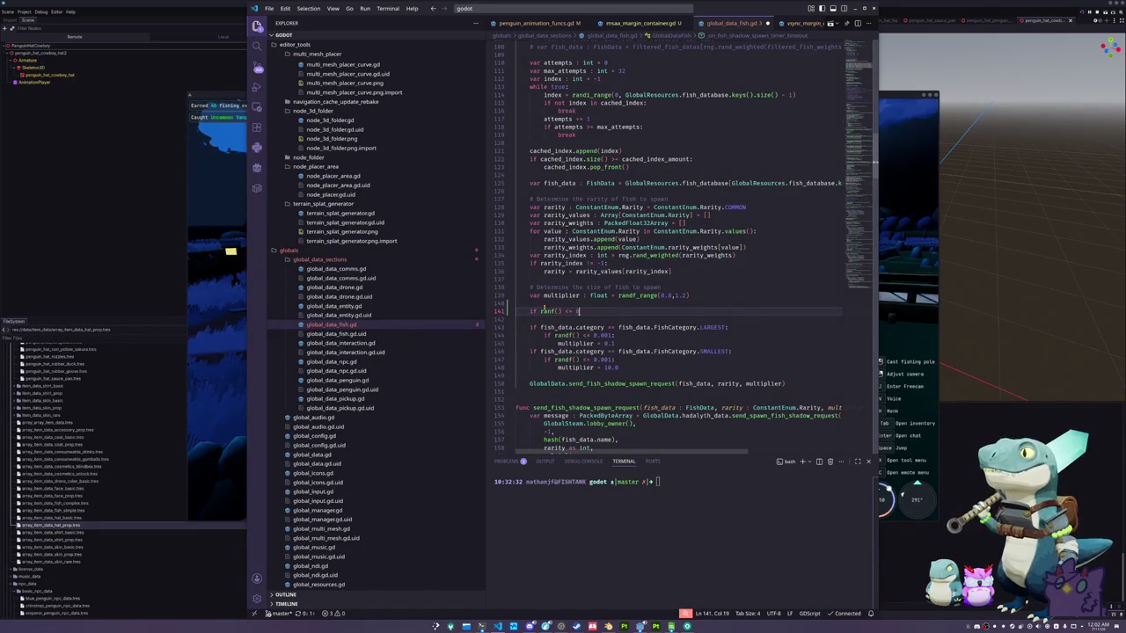
text(:)
key(Return)
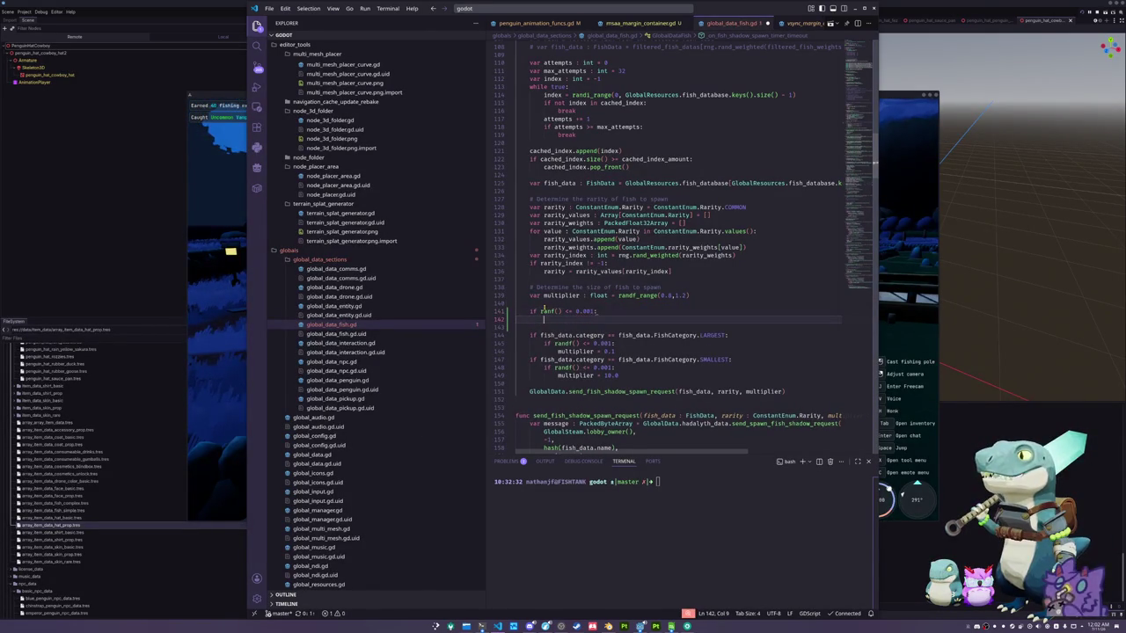
text(multip)
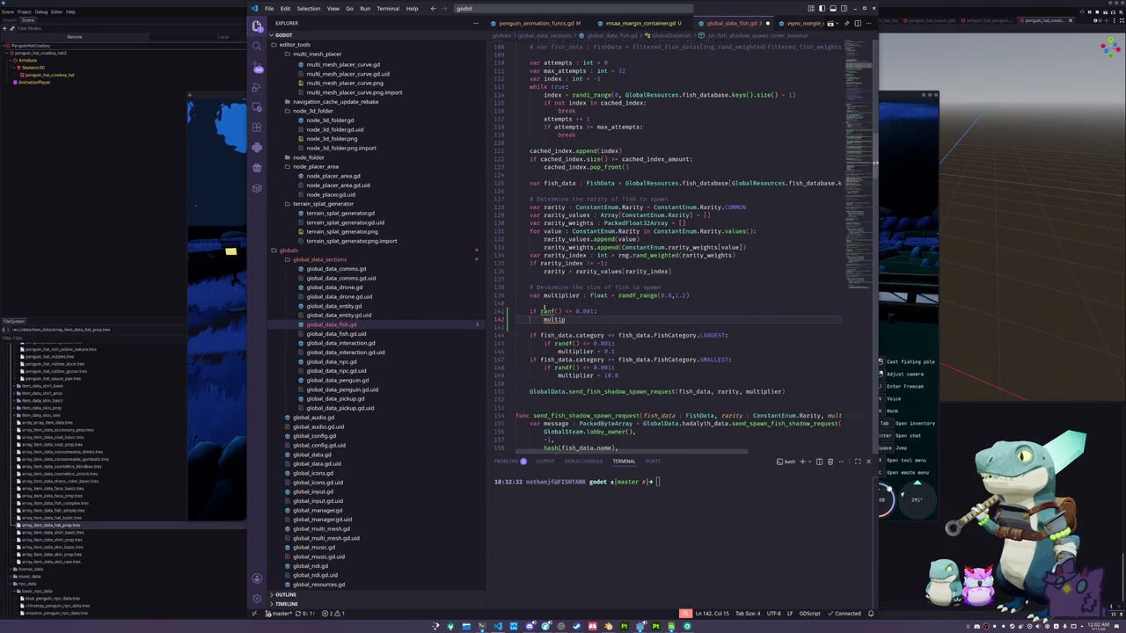
text(layerlier =)
key(Up)
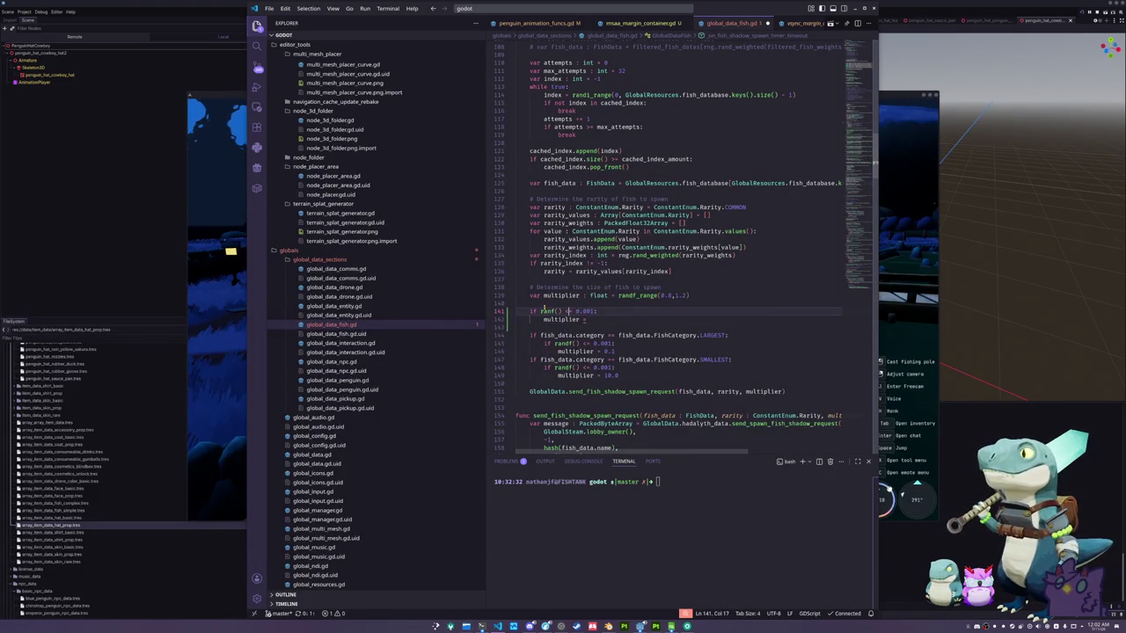
key(Down)
key(End)
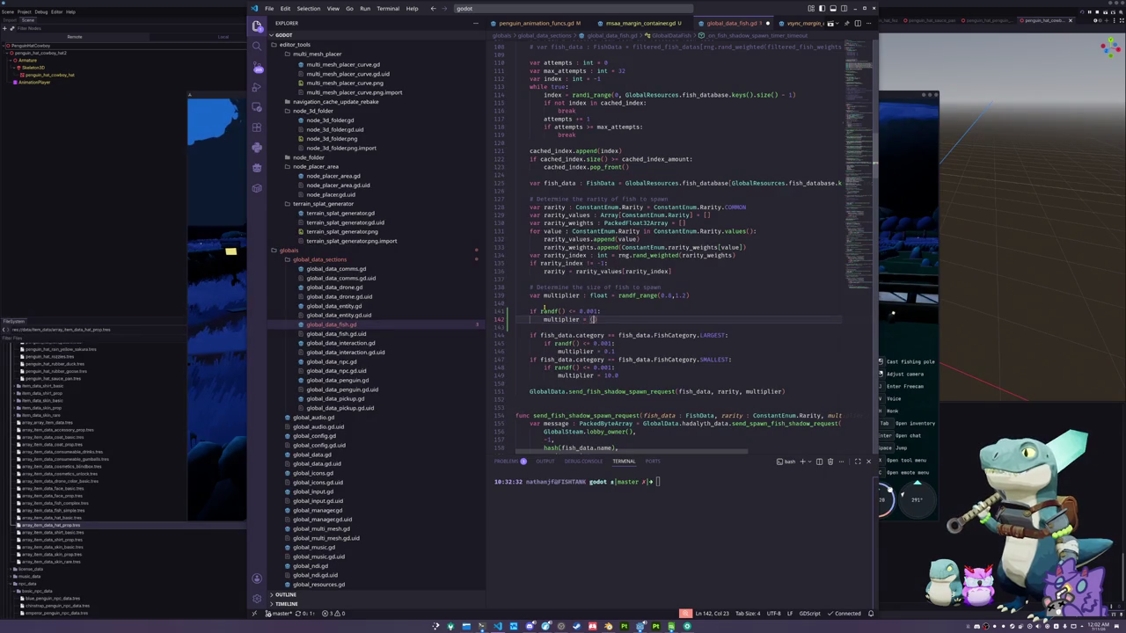
Write the assignment as multiplier = sign(multiplier - 1.0), saving the script along the way
text(sign)
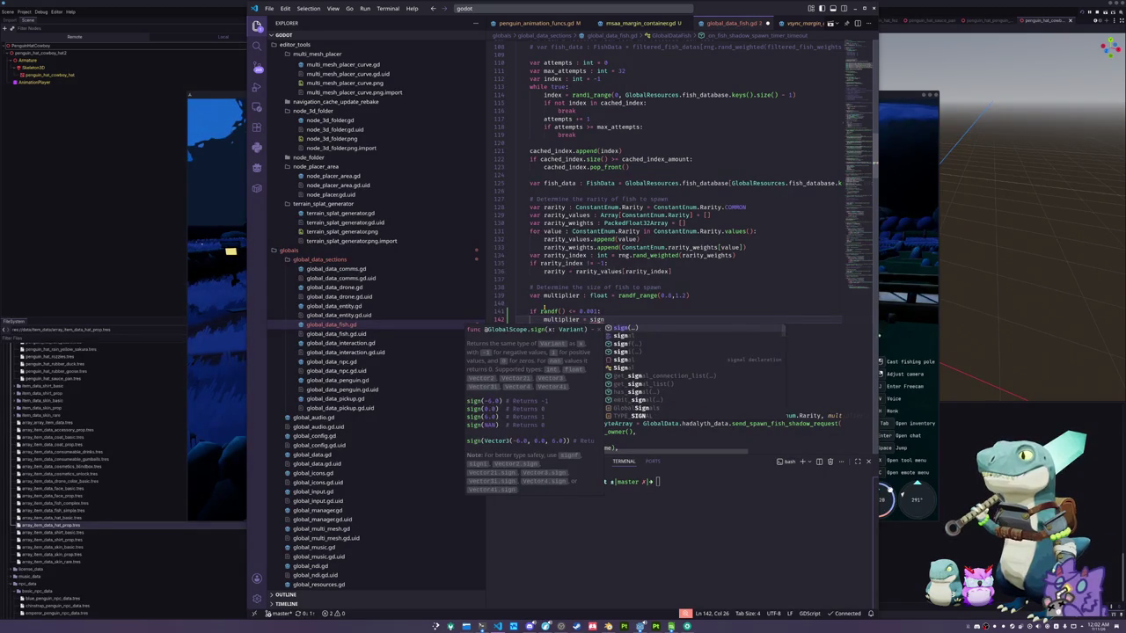
text((mul)
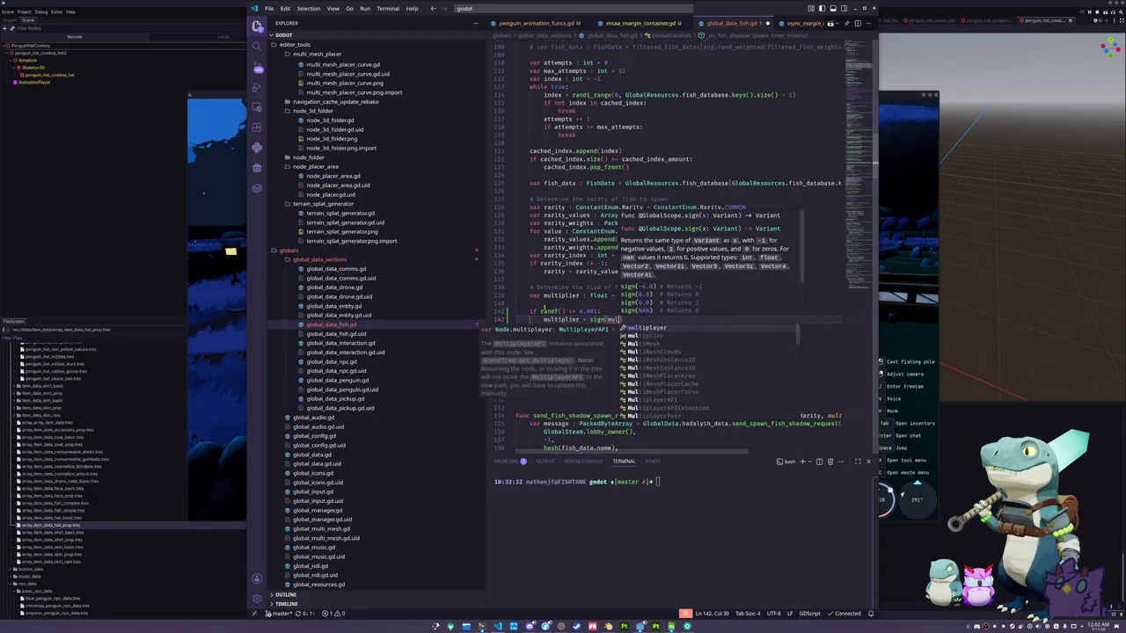
key(Tab)
key(ctrl+Left)
text(1.0 -)
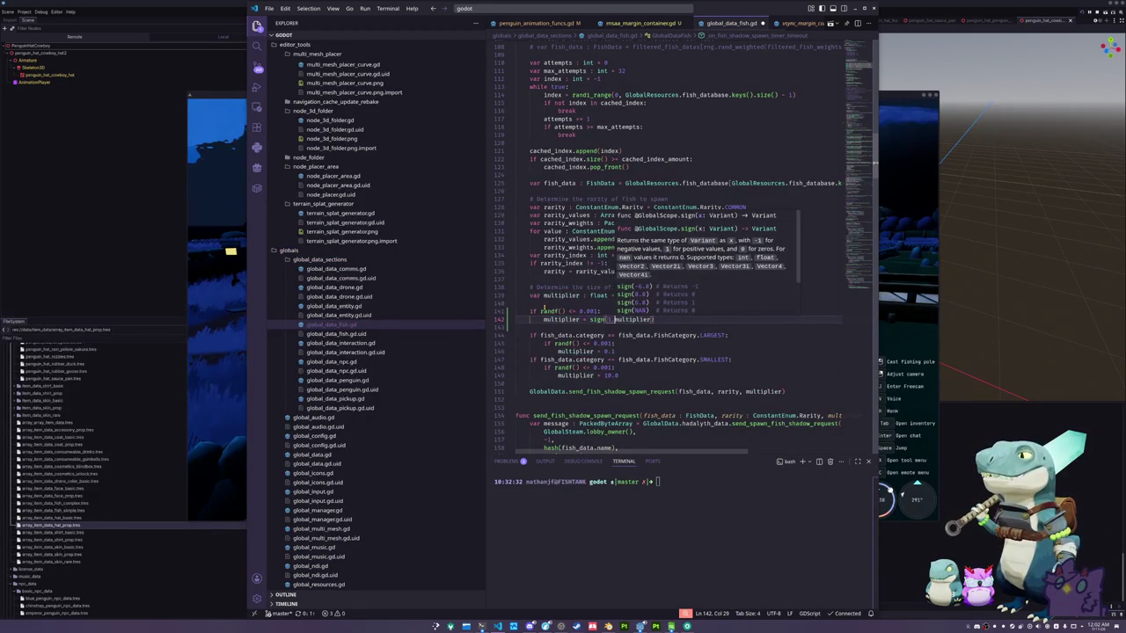
key(ctrl+s)
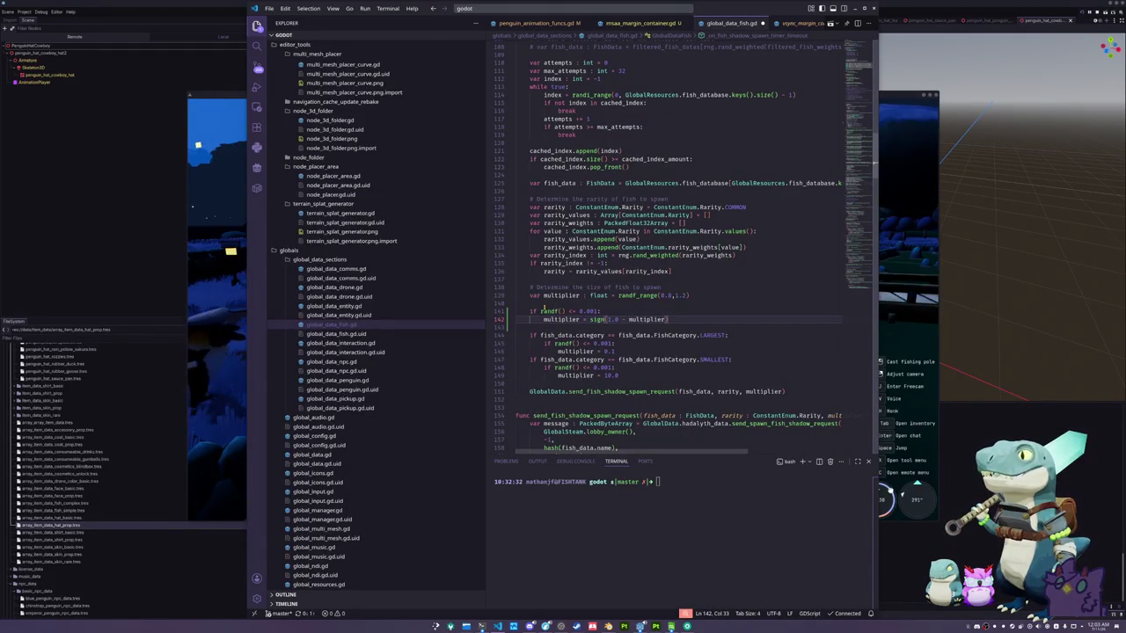
key(BackSpace)
key(BackSpace)
key(BackSpace)
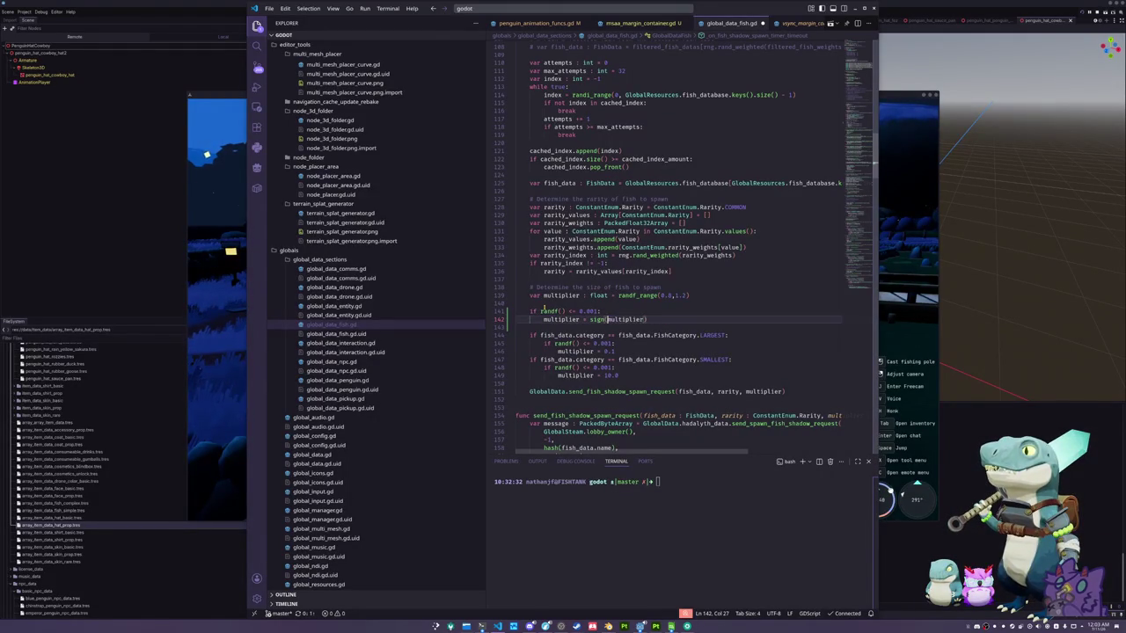
key(ctrl+Right)
text(- 1.0))
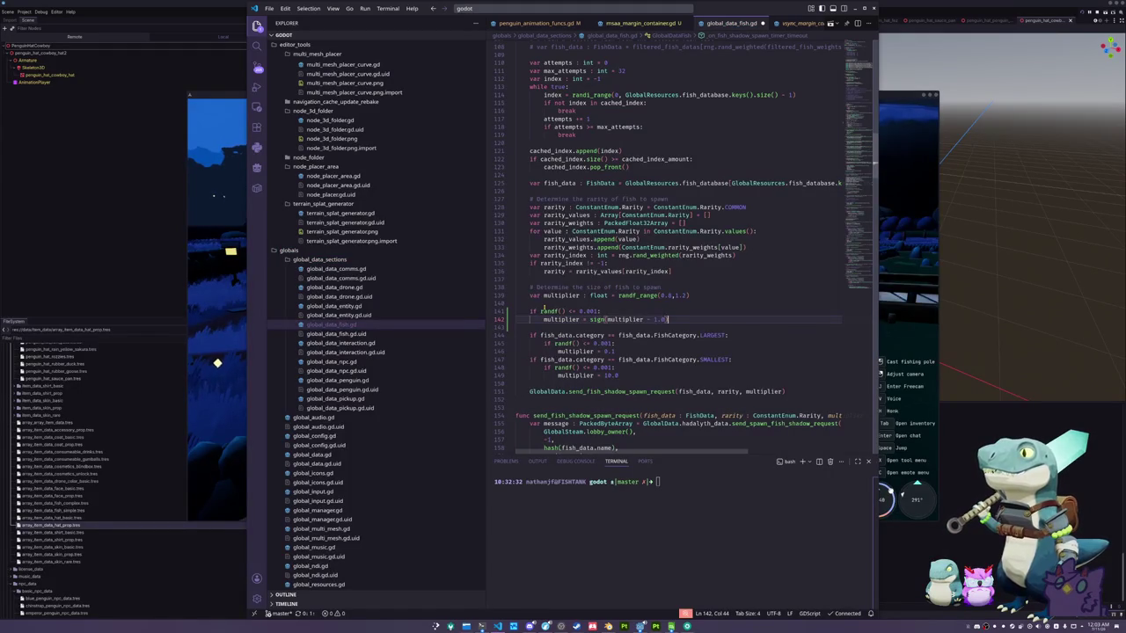
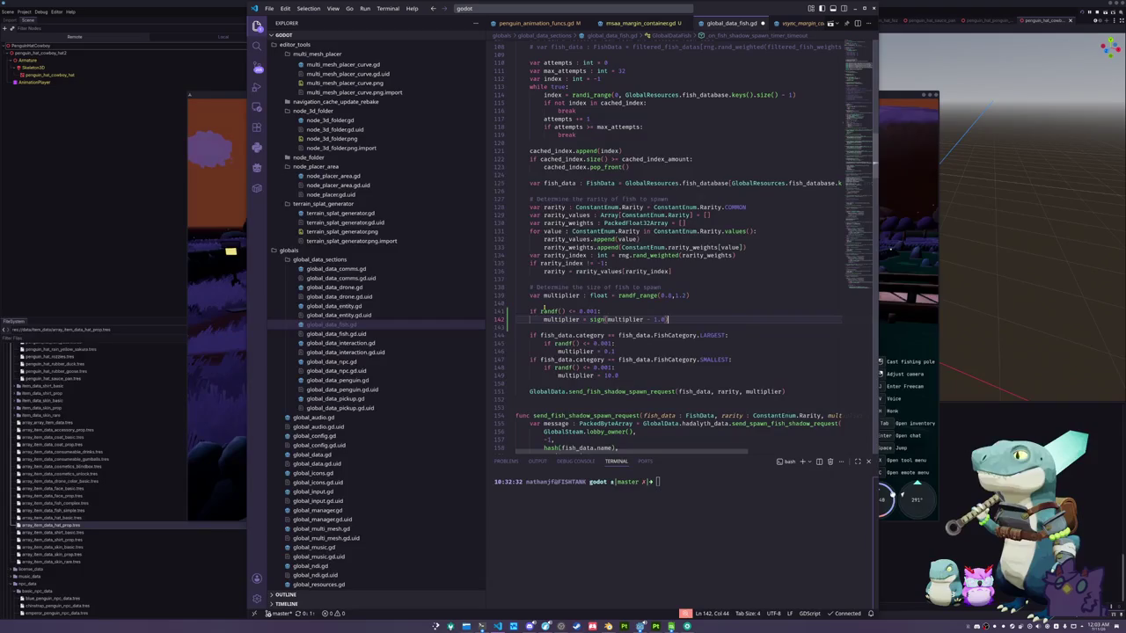
Swap sign( for step( on line 142 and set its final argument to 0.0
key(ctrl+shift+Left)
key(ctrl+shift+Left)
key(ctrl+shift+Left)
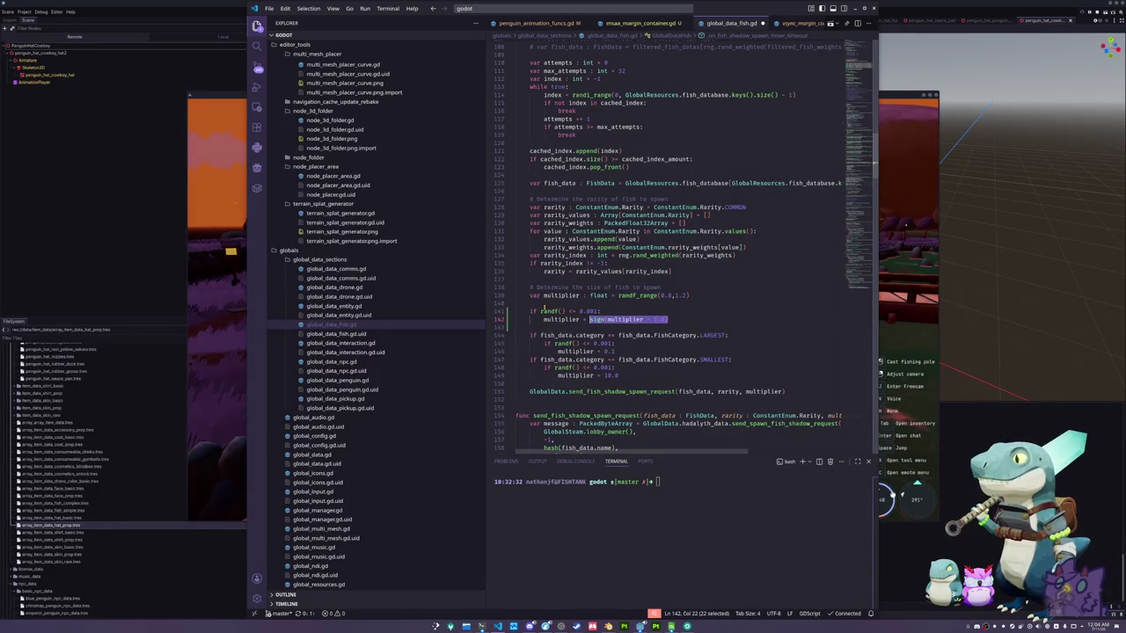
key(Left)
key(ctrl+shift+Right)
key(ctrl+shift+Right)
key(ctrl+shift+Left)
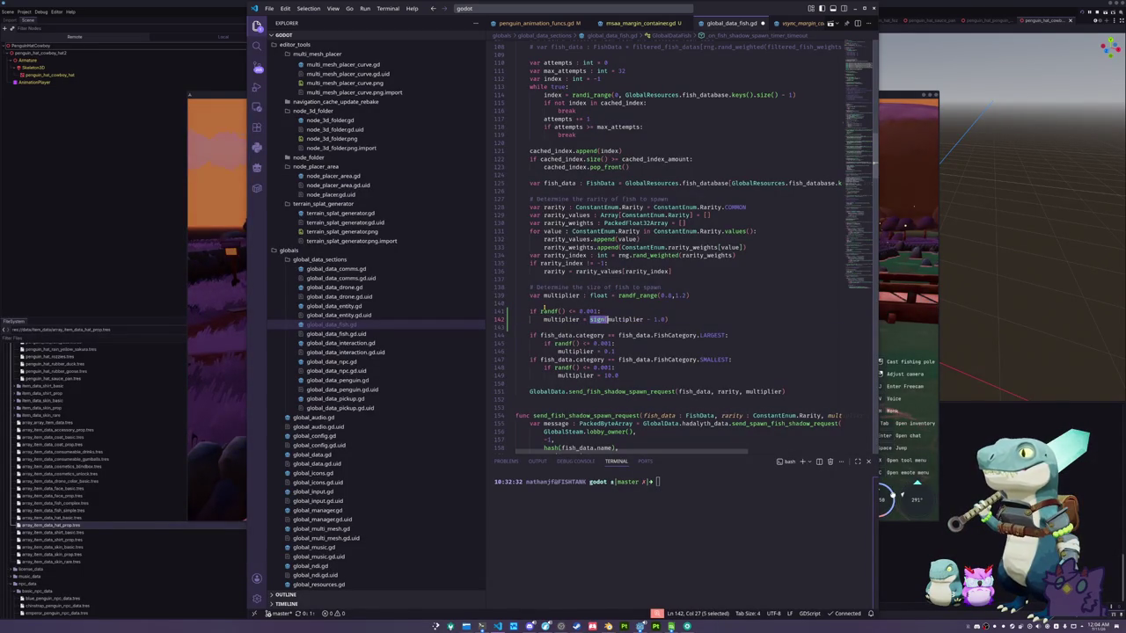
text(step)
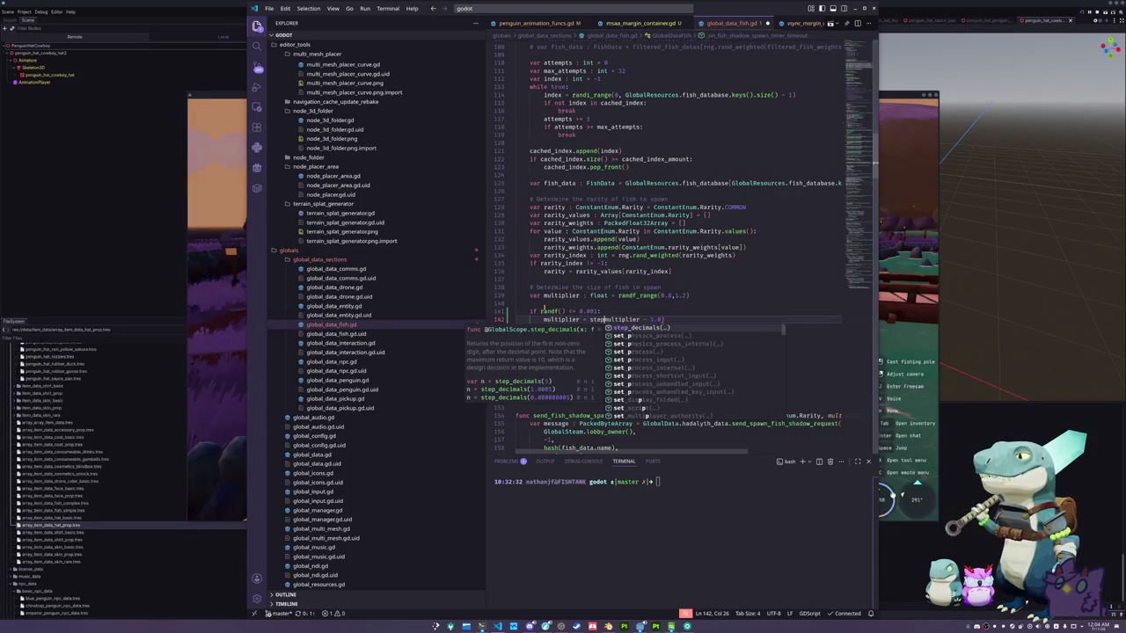
text(()
key(ctrl+Right)
text(.0, 1.0)
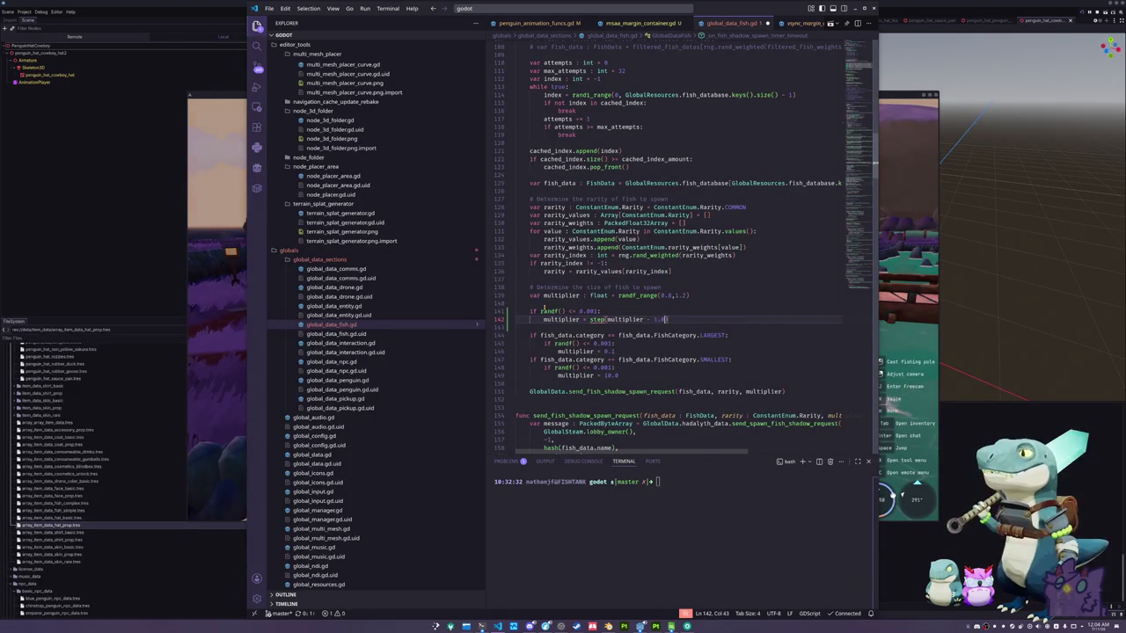
key(shift+Left)
key(shift+Left)
key(shift+Left)
text(0.0)
key(Left)
key(Left)
key(Left)
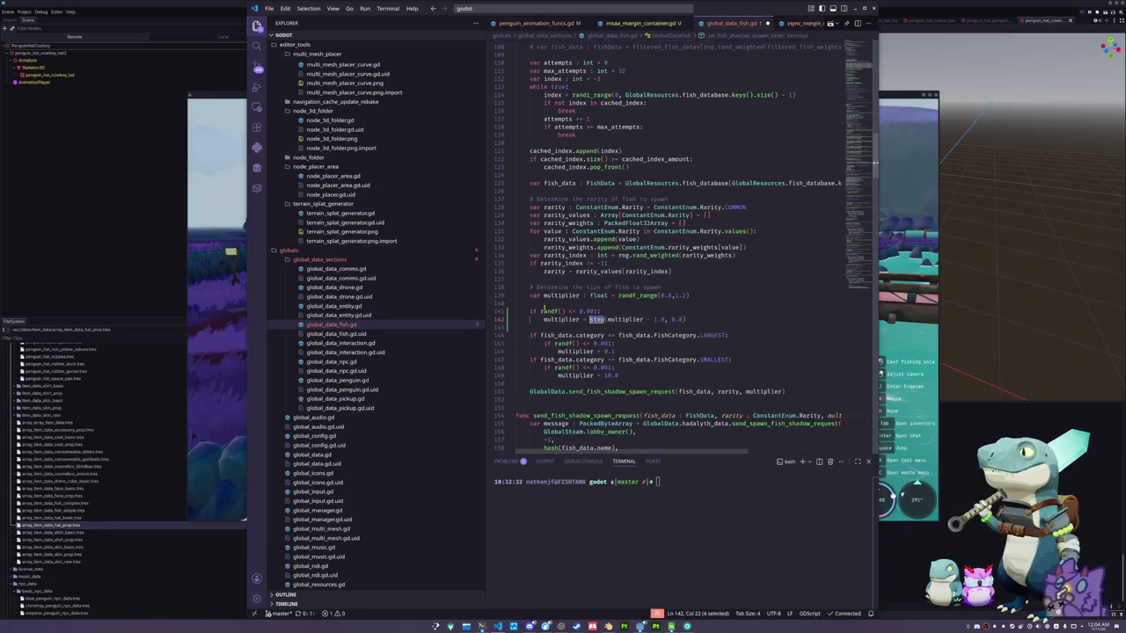
Browse the step code suggestions, then delete the step( call from line 142
key(ctrl+space)
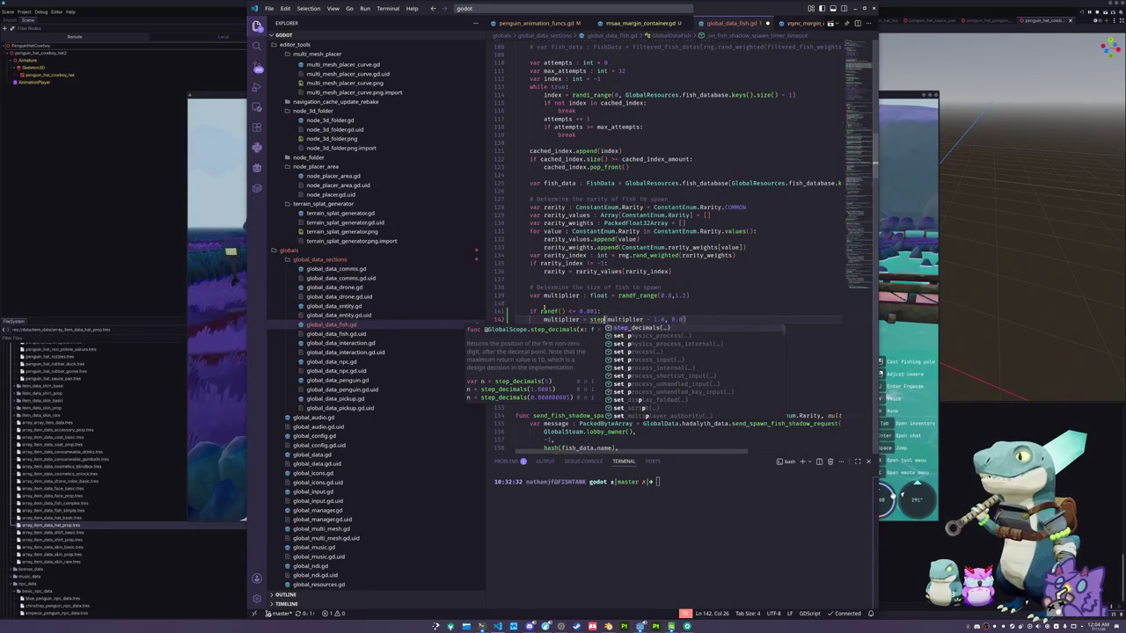
key(Down)
key(Down)
key(Down)
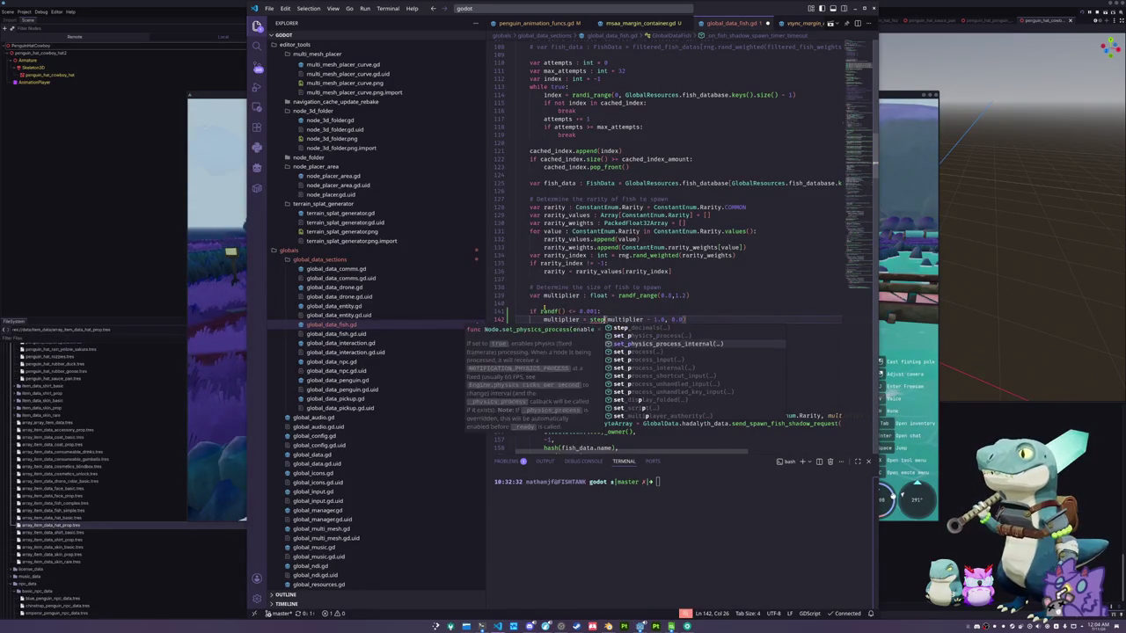
key(Down)
key(Down)
key(Down)
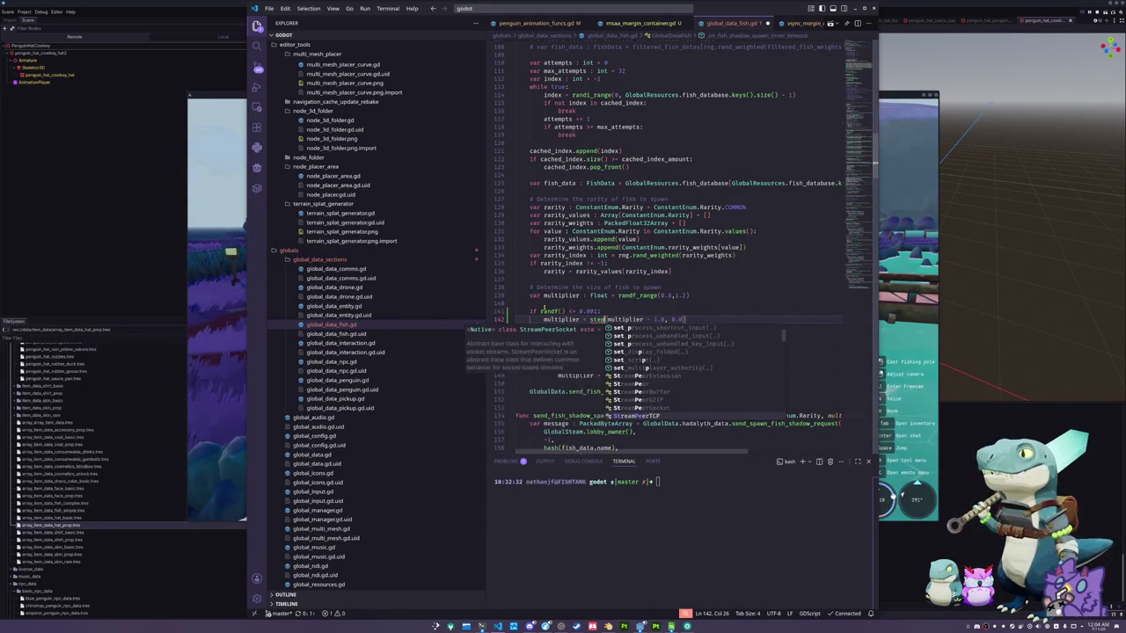
key(Down)
key(Down)
key(Down)
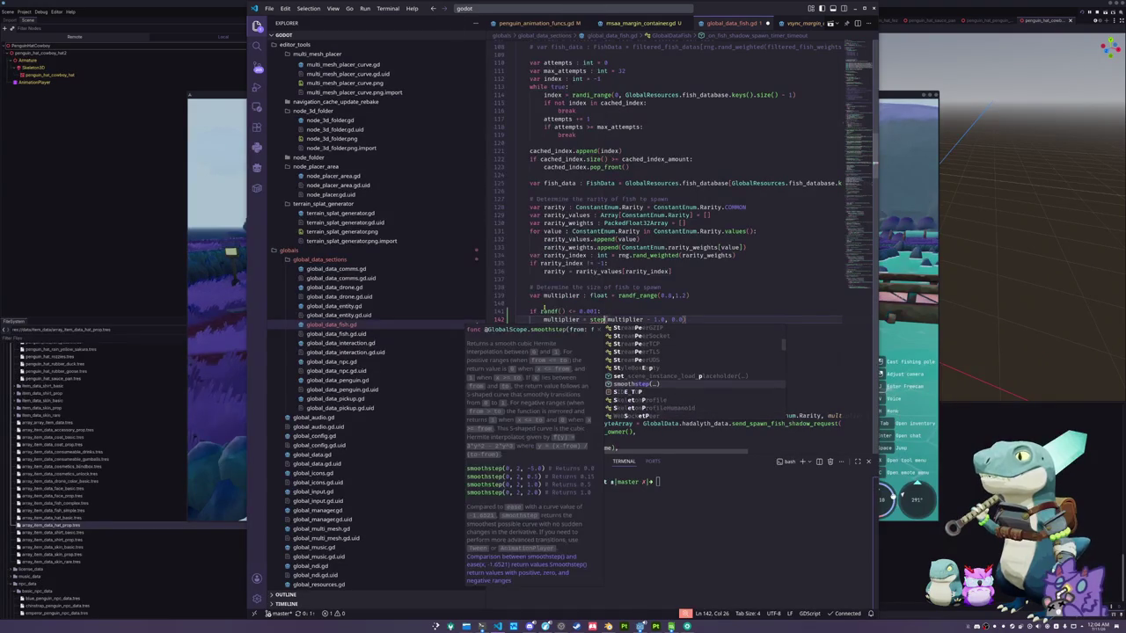
key(Down)
key(Down)
key(Down)
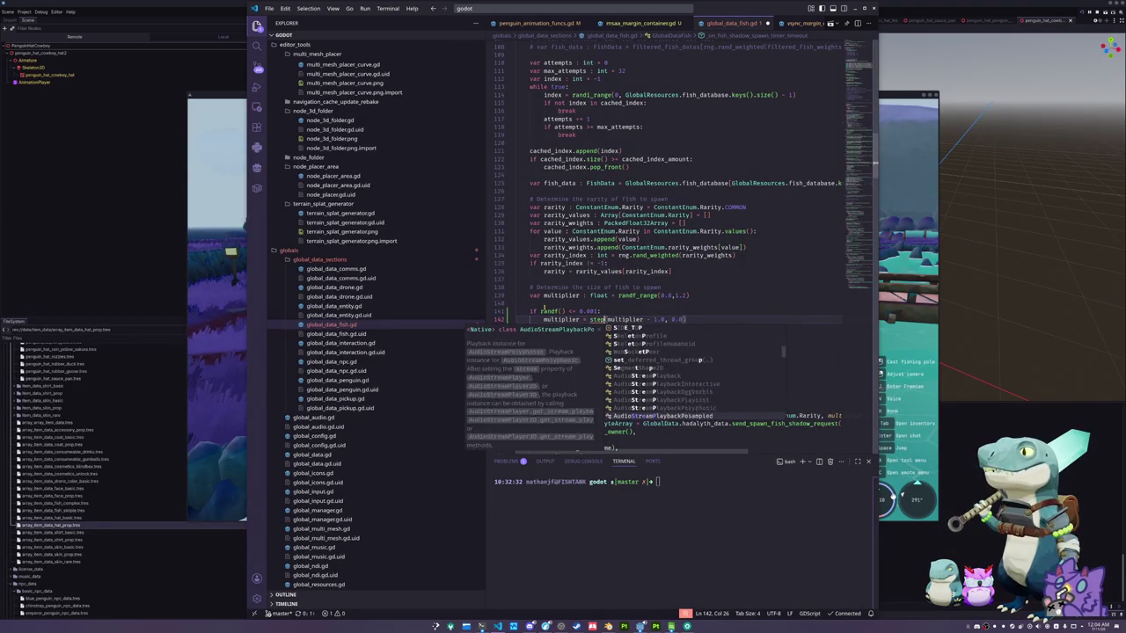
key(Down)
key(Down)
key(Down)
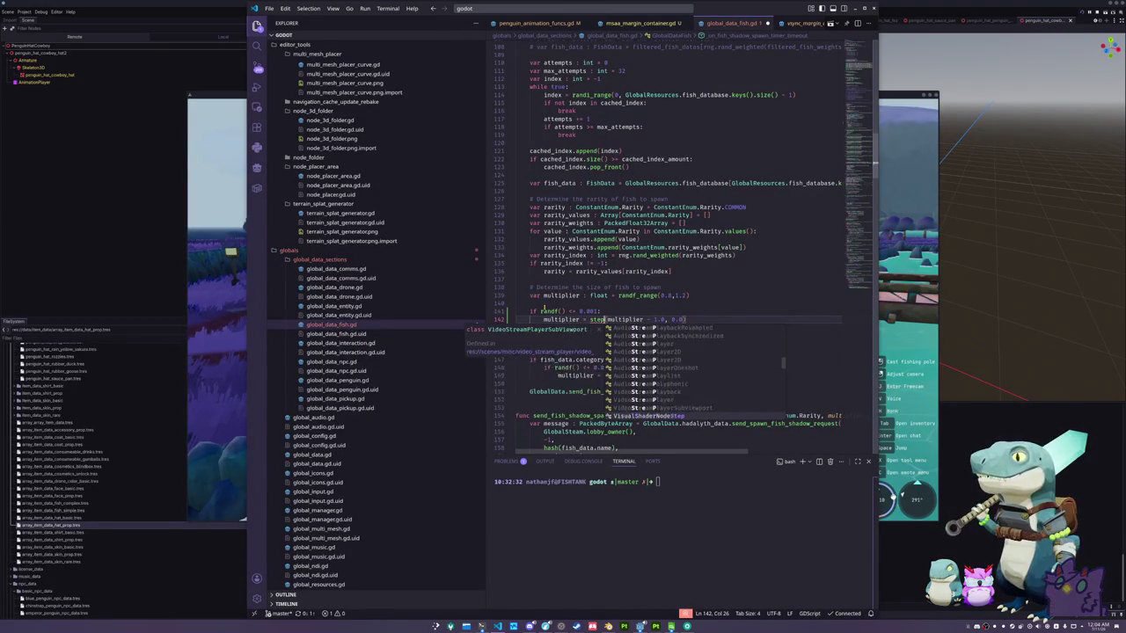
key(Down)
key(Down)
key(Down)
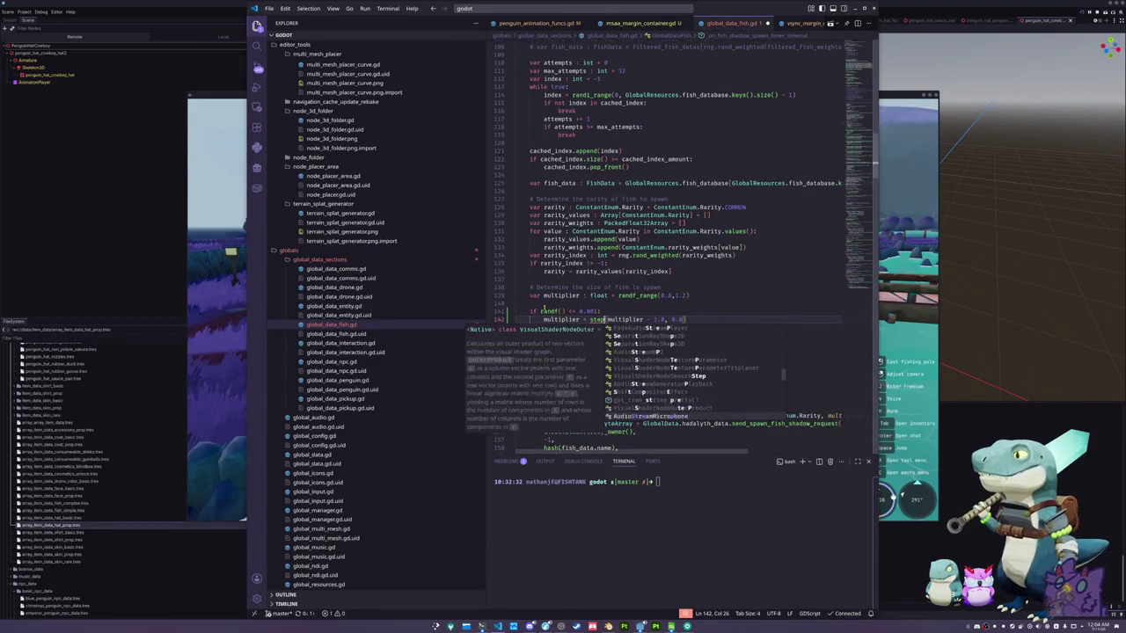
key(Escape)
key(ctrl+shift+Left)
key(Delete)
key(Delete)
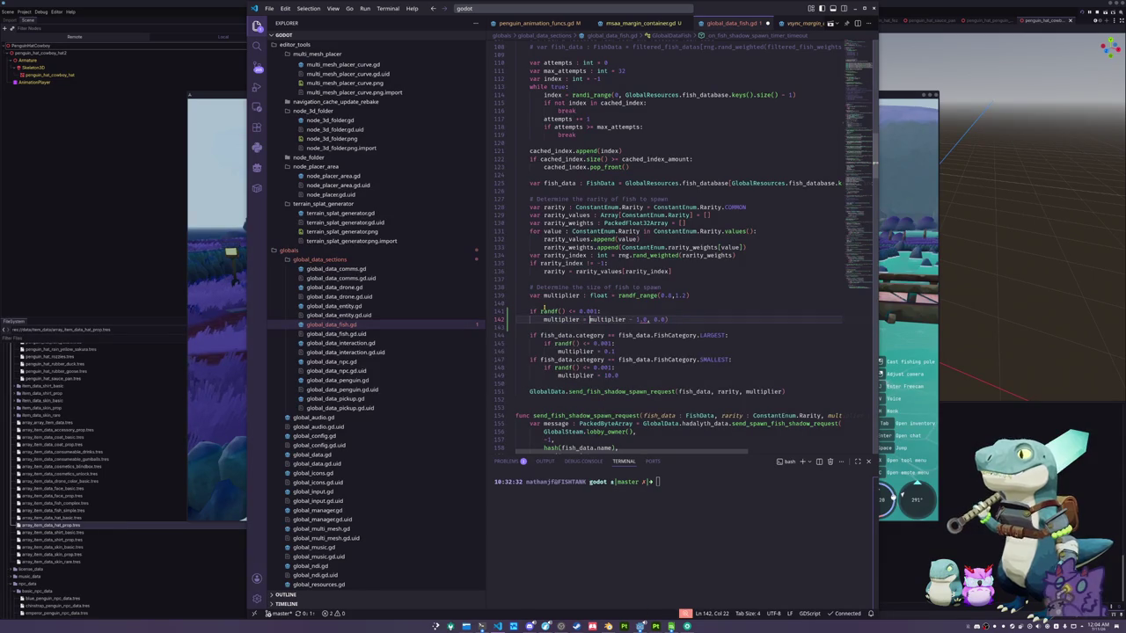
key(Home)
key(ctrl+shift+Right)
key(ctrl+shift+Right)
key(ctrl+shift+Right)
key(ctrl+shift+Right)
key(ctrl+shift+Right)
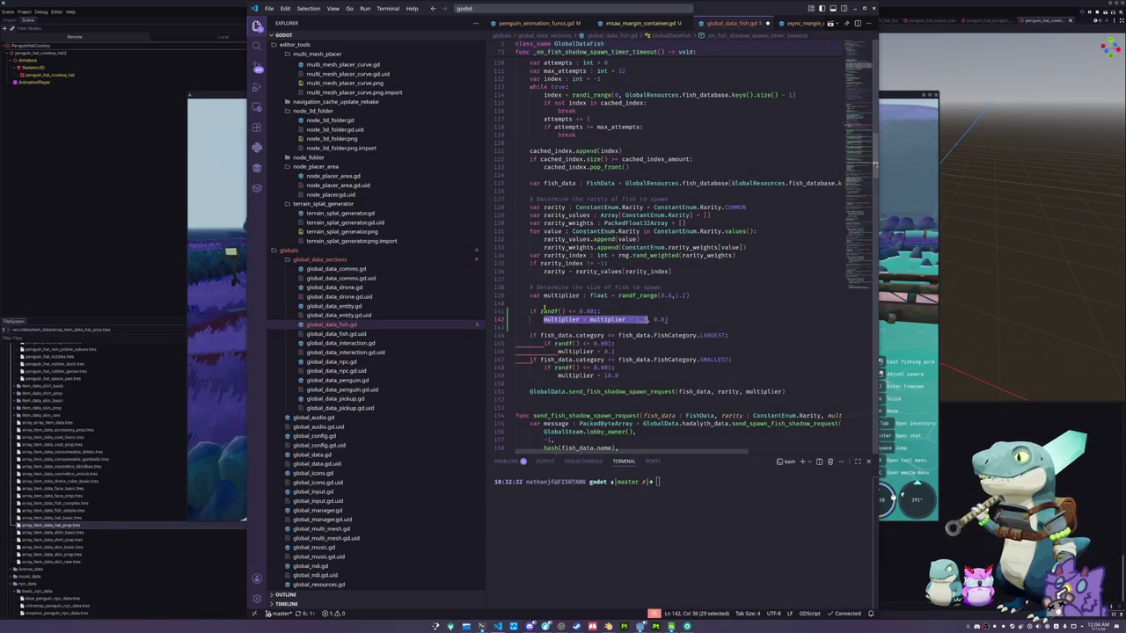
Replace line 142 with an if multiplier <= 1.0 check and a multiplier line, then save
key(BackSpace)
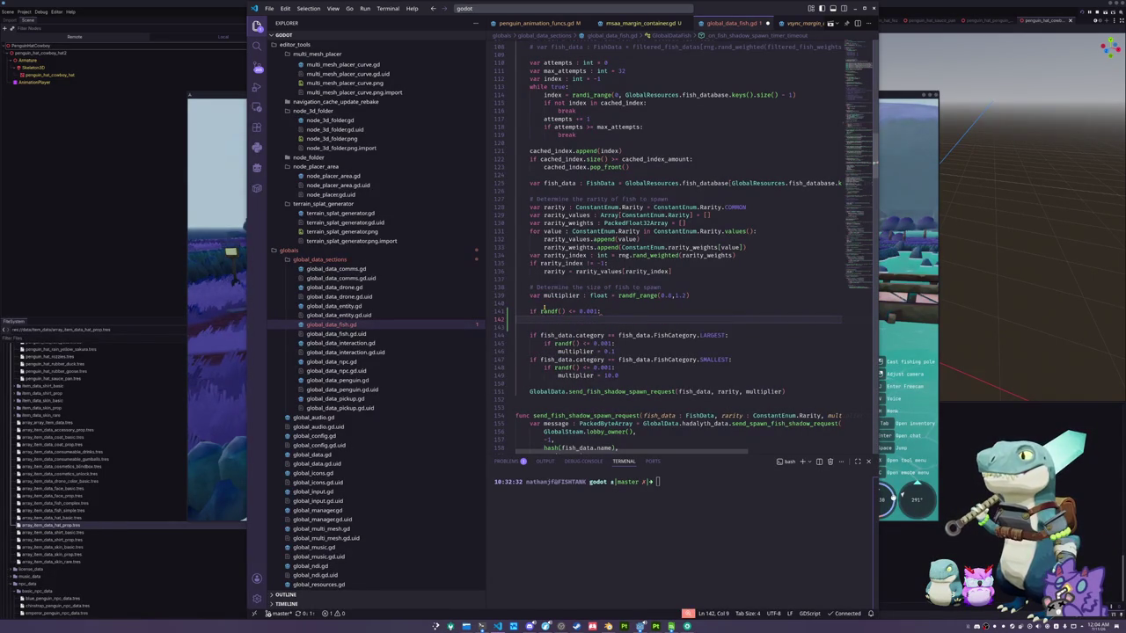
text(if mul)
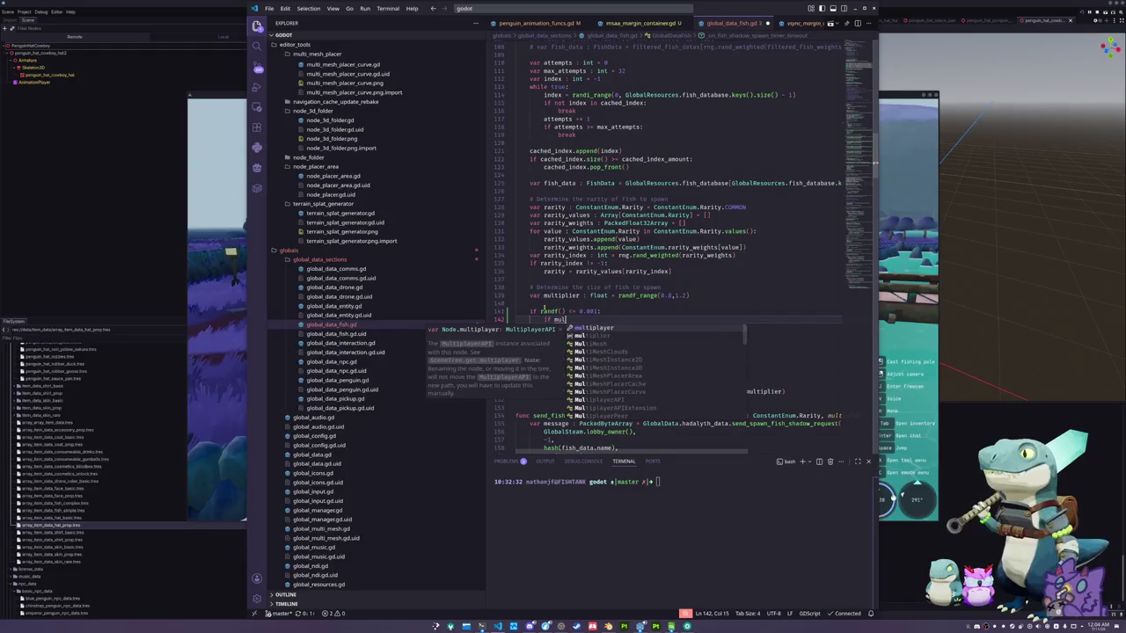
text(tiplier :)
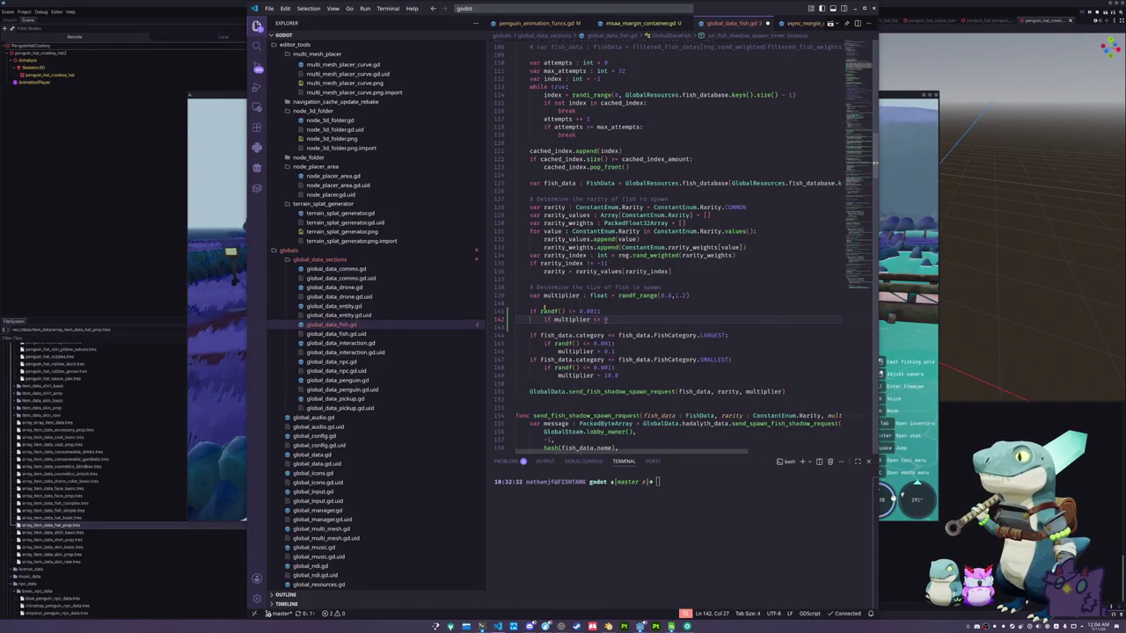
text(1.0:)
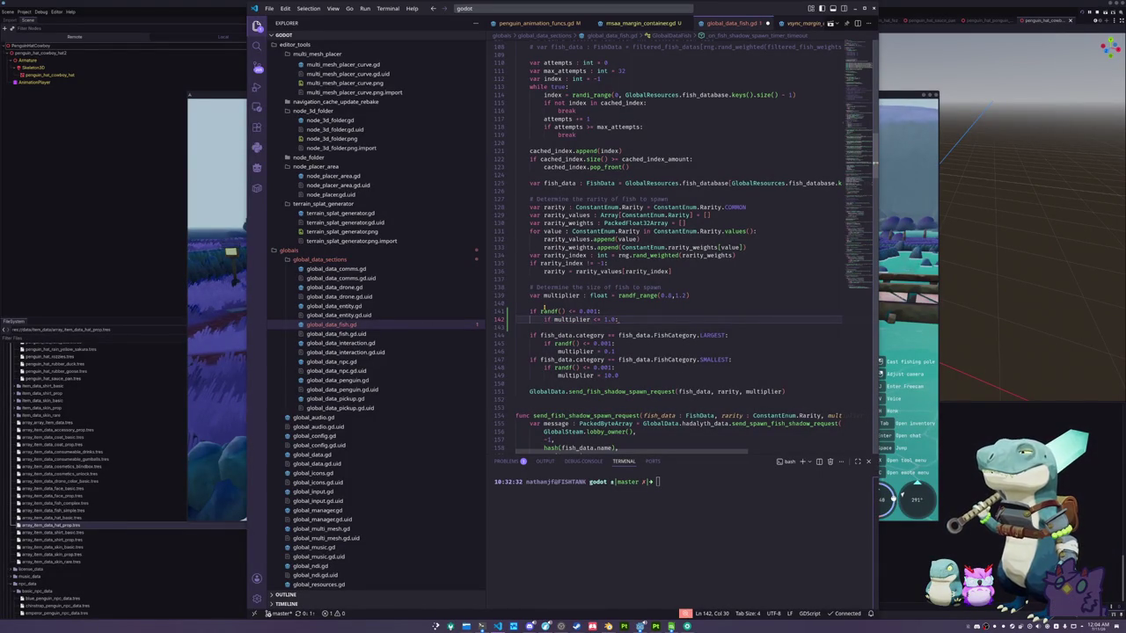
key(Return)
text(mult)
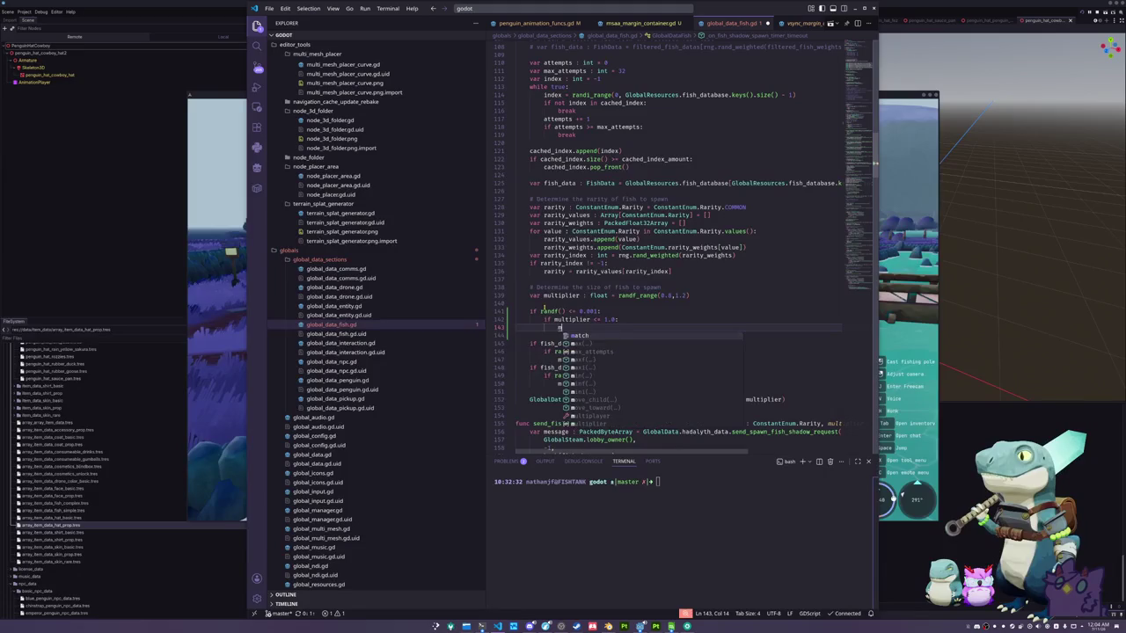
text(iplier)
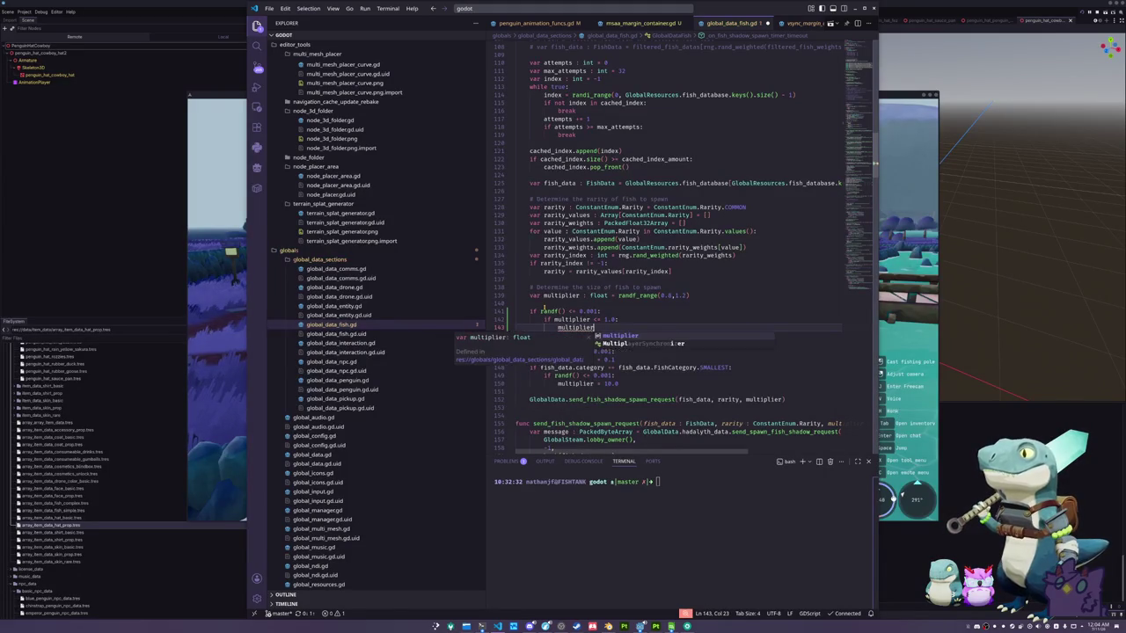
text( *= 2)
key(ctrl+s)
Assign 0.1 in that branch, add an else setting multiplier = 10.0, and save
text(0.1)
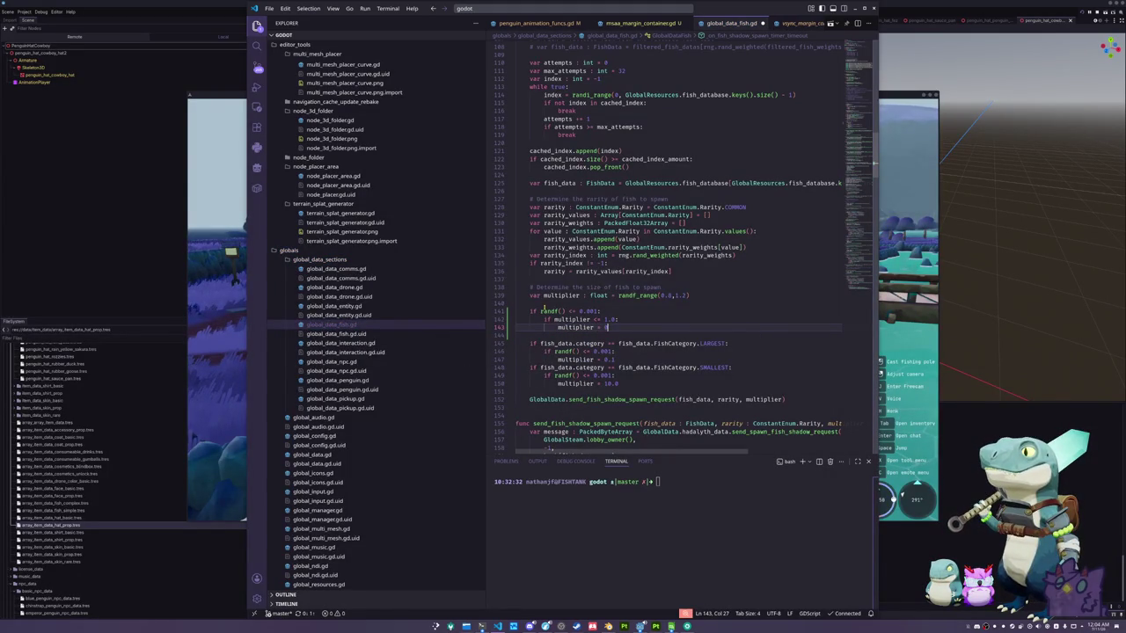
key(Return)
key(BackSpace)
text(else:)
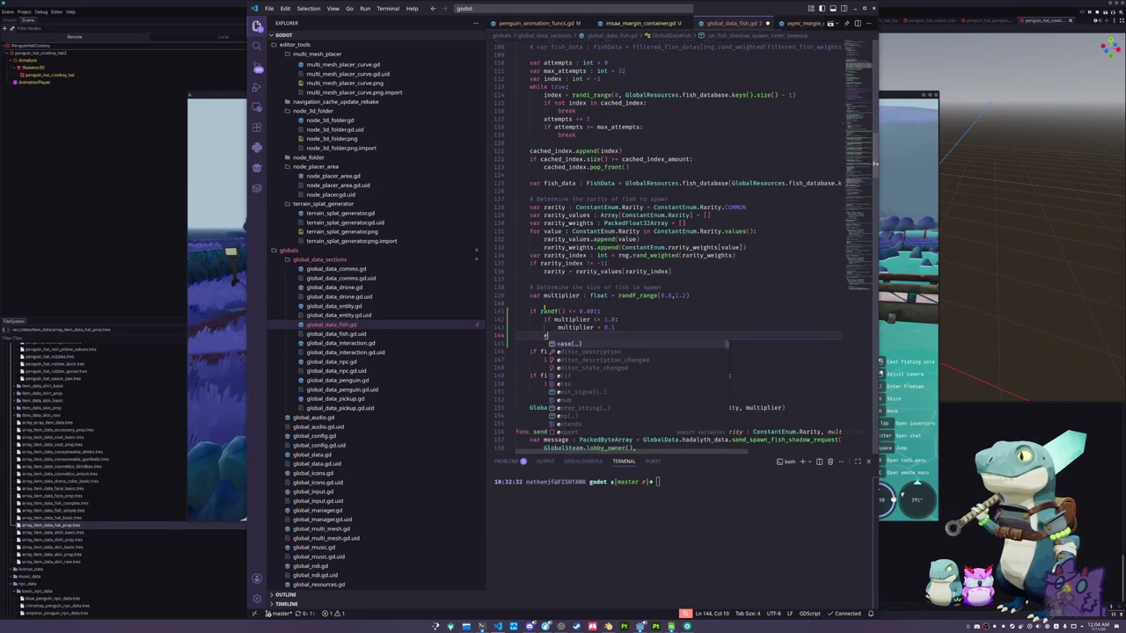
key(Return)
text(mu)
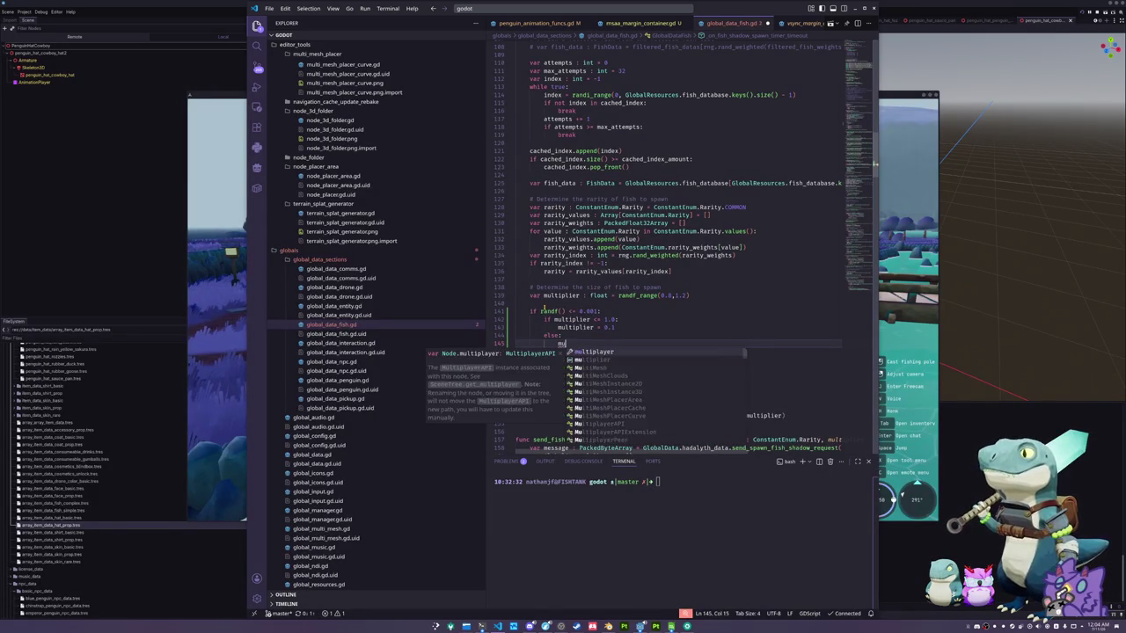
text(ltiplier = 10.0)
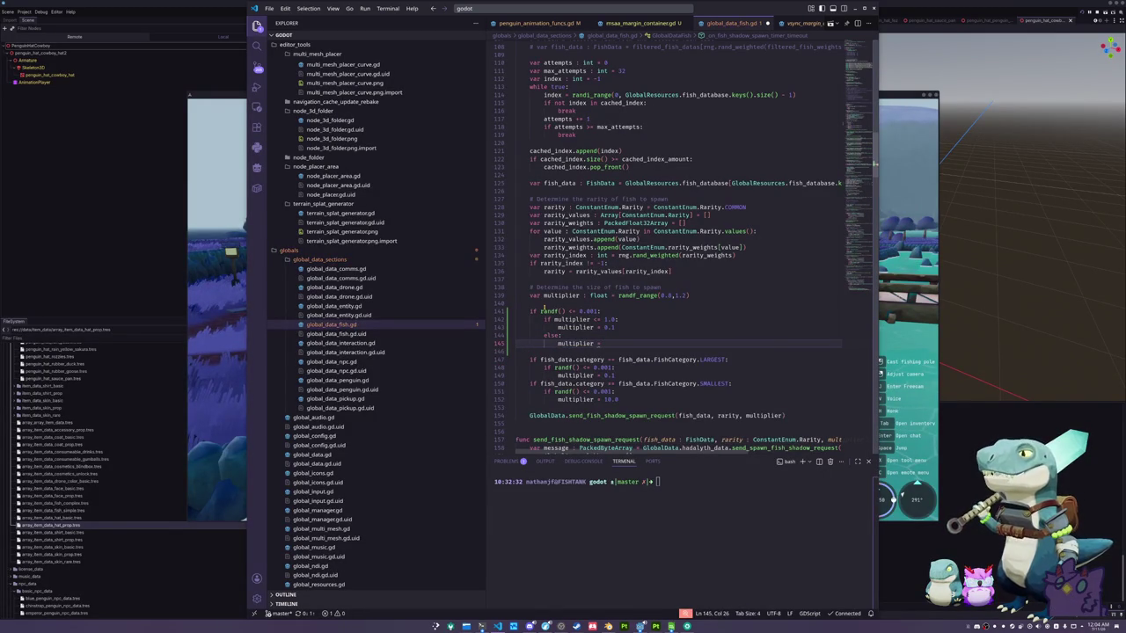
key(Return)
key(ctrl+s)
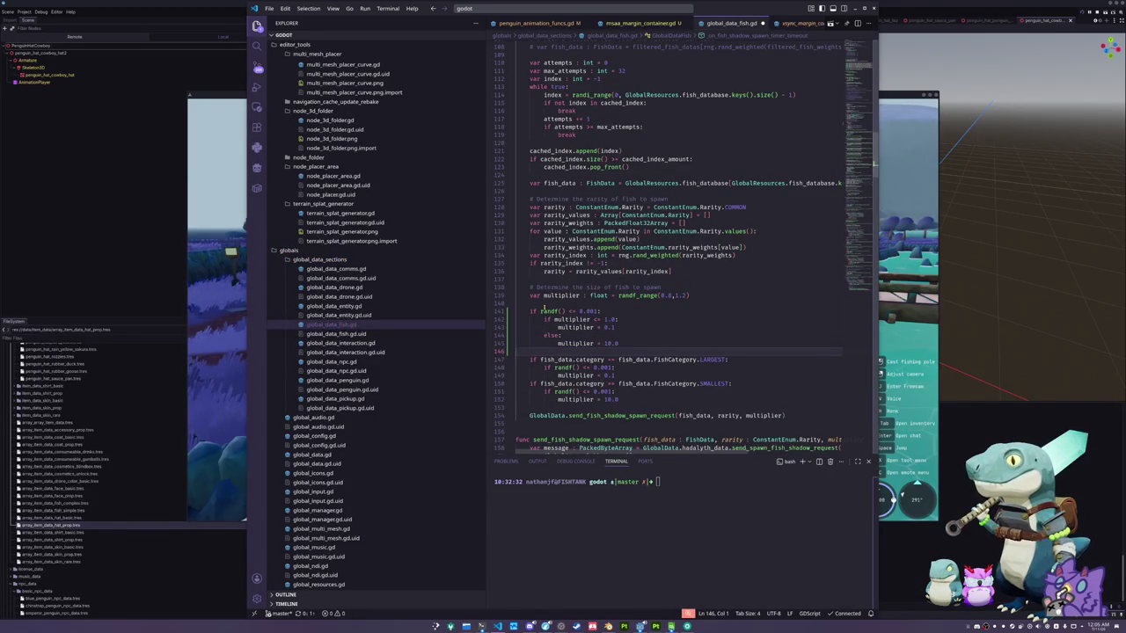
key(Down)
key(shift+Down)
key(shift+Down)
key(shift+Down)
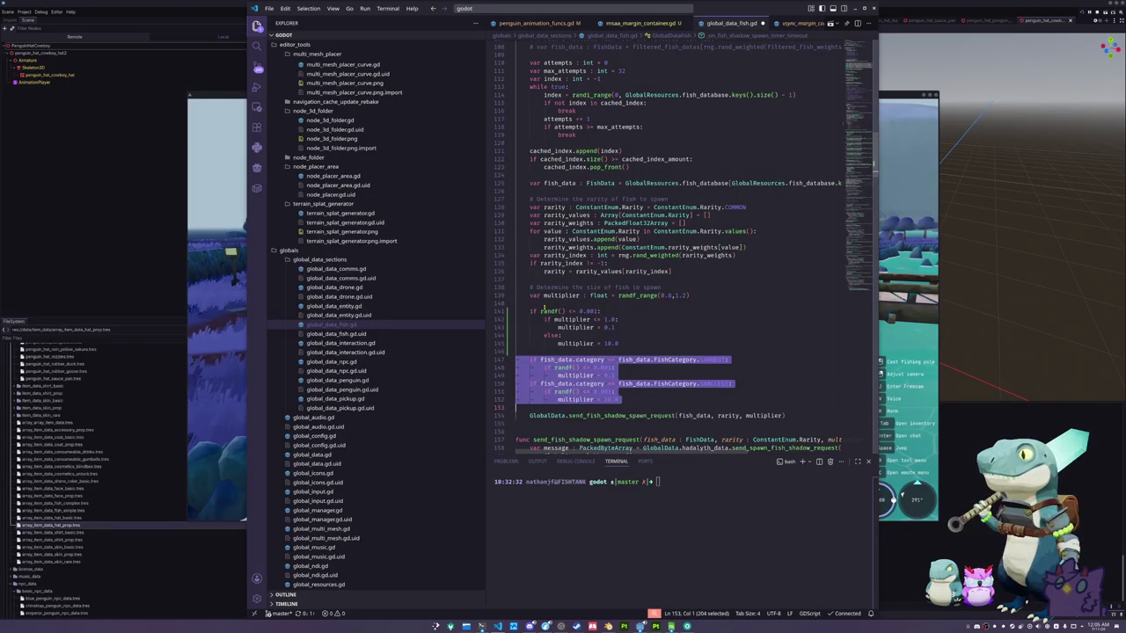
Comment out the category-based size checks on lines 147–152 and save the script
key(ctrl+slash)
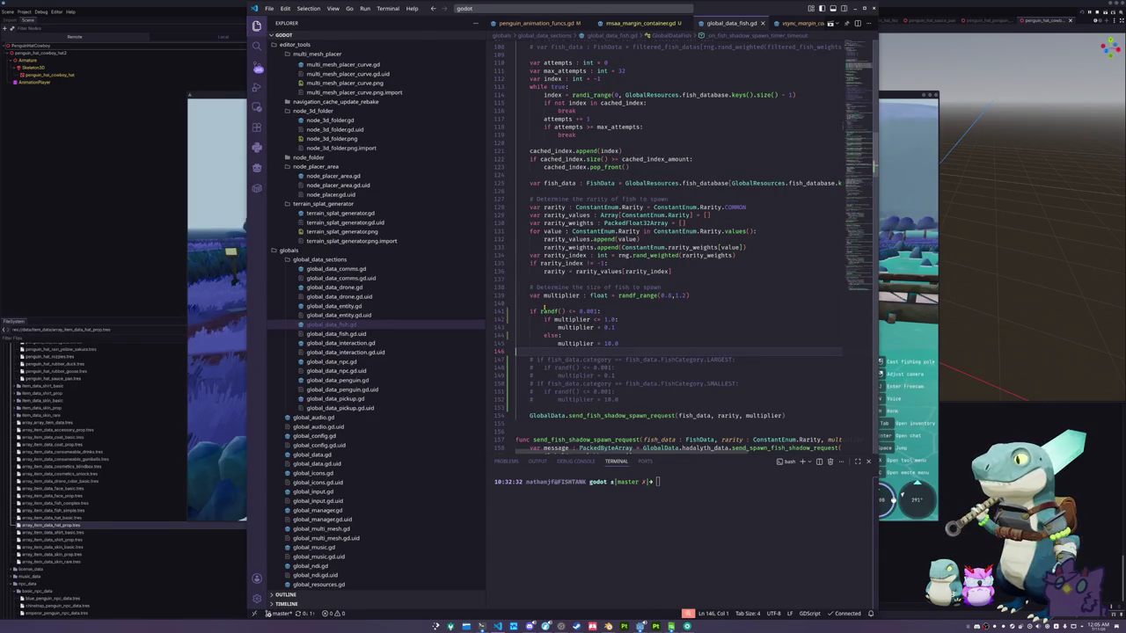
key(ctrl+s)
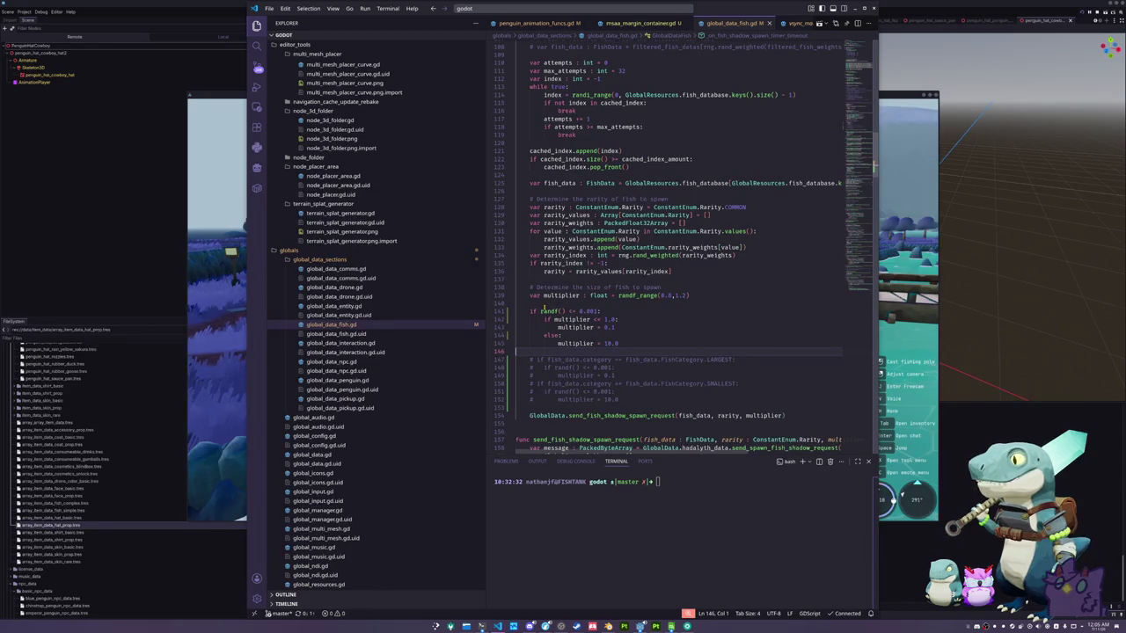
key(Down)
key(Down)
key(Down)
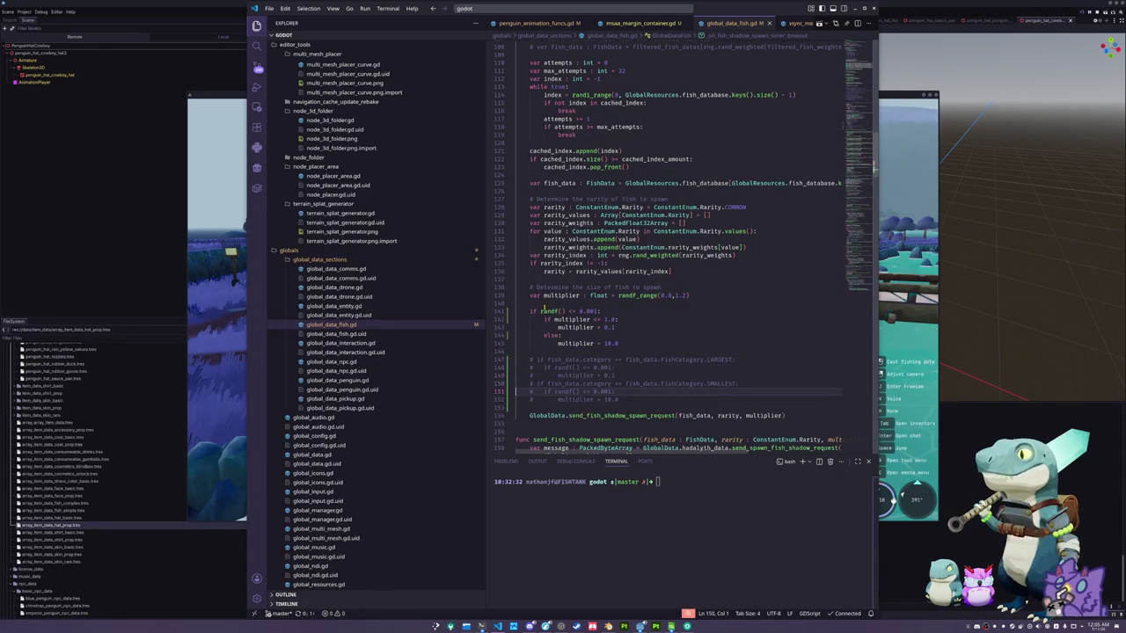
key(Up)
key(Up)
key(Up)
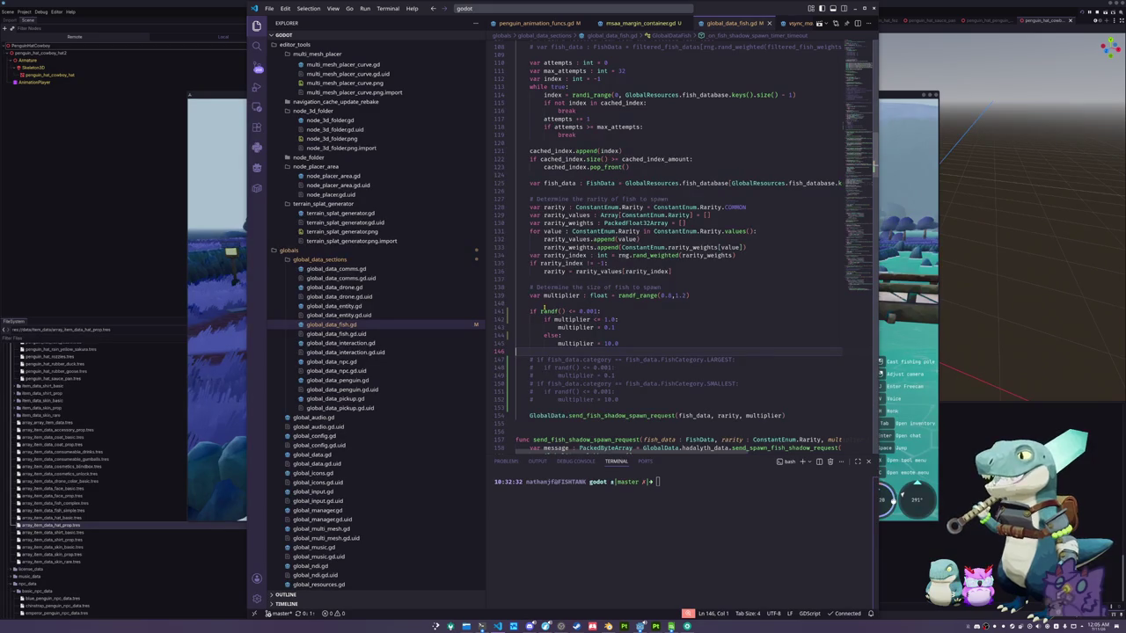
key(Up)
key(Up)
key(Up)
key(Down)
key(Down)
key(Down)
key(Home)
Insert a blank line above the randf() check and start a '## Step the' comment
key(Home)
key(Up)
key(Up)
key(Up)
key(Home)
key(Up)
key(Home)
key(Return)
key(Up)
text(## )
text(Step the)
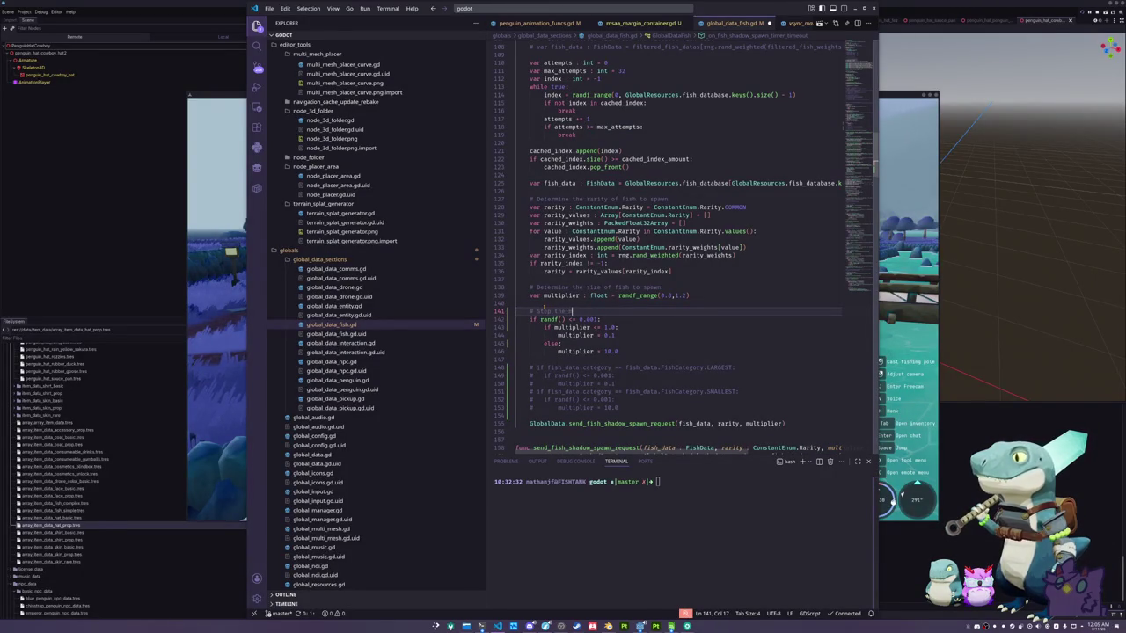
Write the comment '# Roll for a chance to modify the multiplier' above the roll
key(BackSpace)
key(BackSpace)
key(BackSpace)
key(BackSpace)
key(BackSpace)
text(Roll for a chance to modify the multiplier)
key(Down)
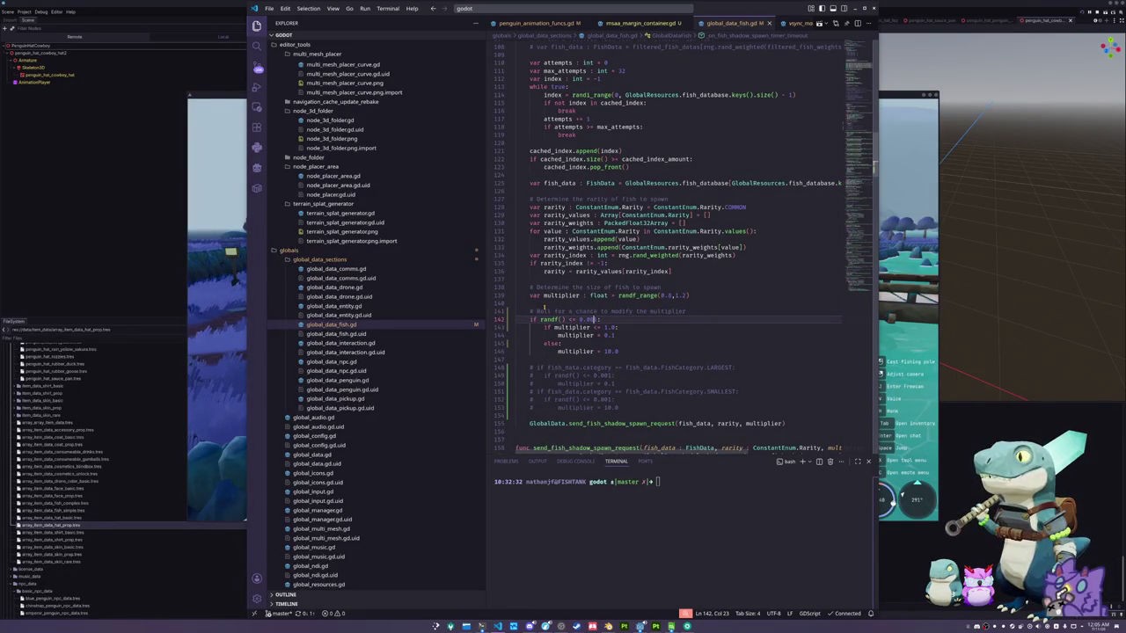
Lower the randf() threshold to 0.0005, save, and look down the script
text(1)
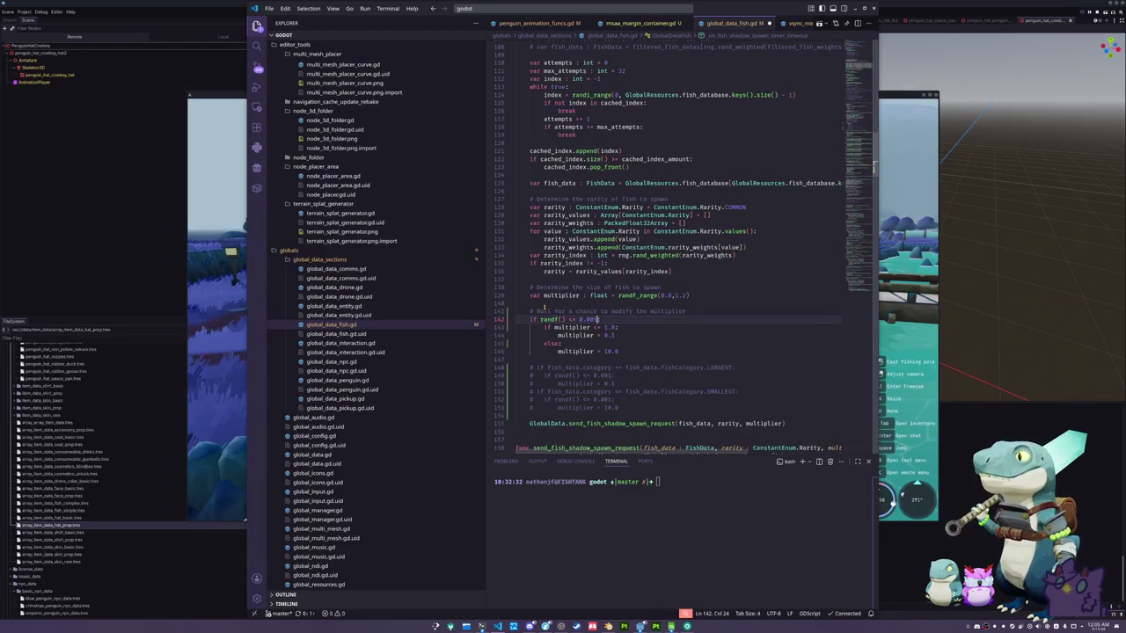
key(Right)
key(ctrl+s)
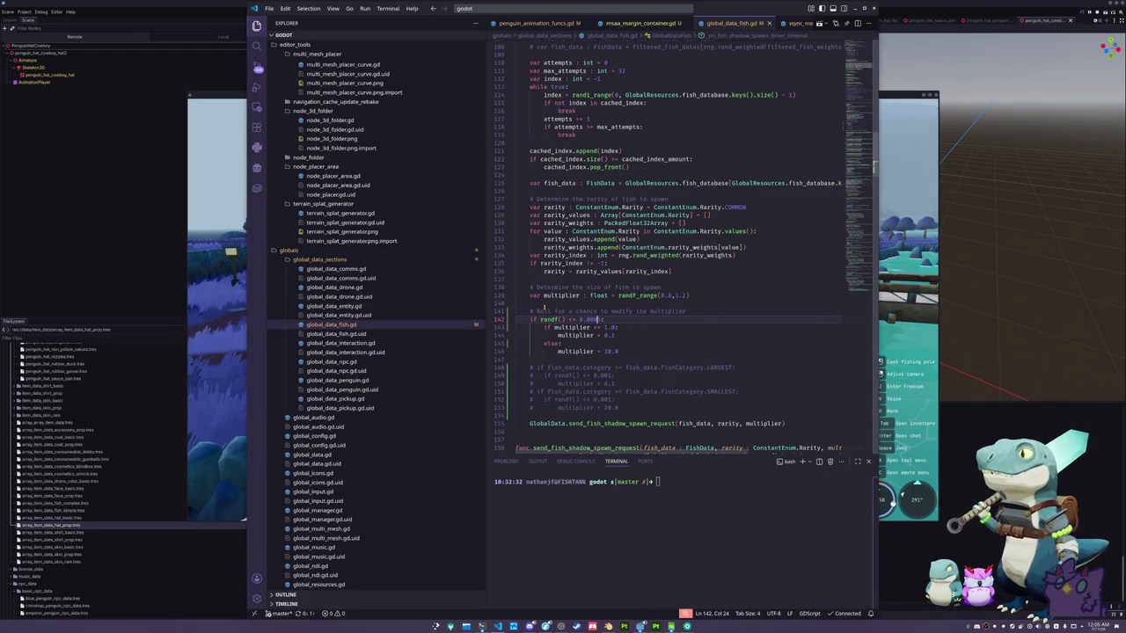
click(591, 319)
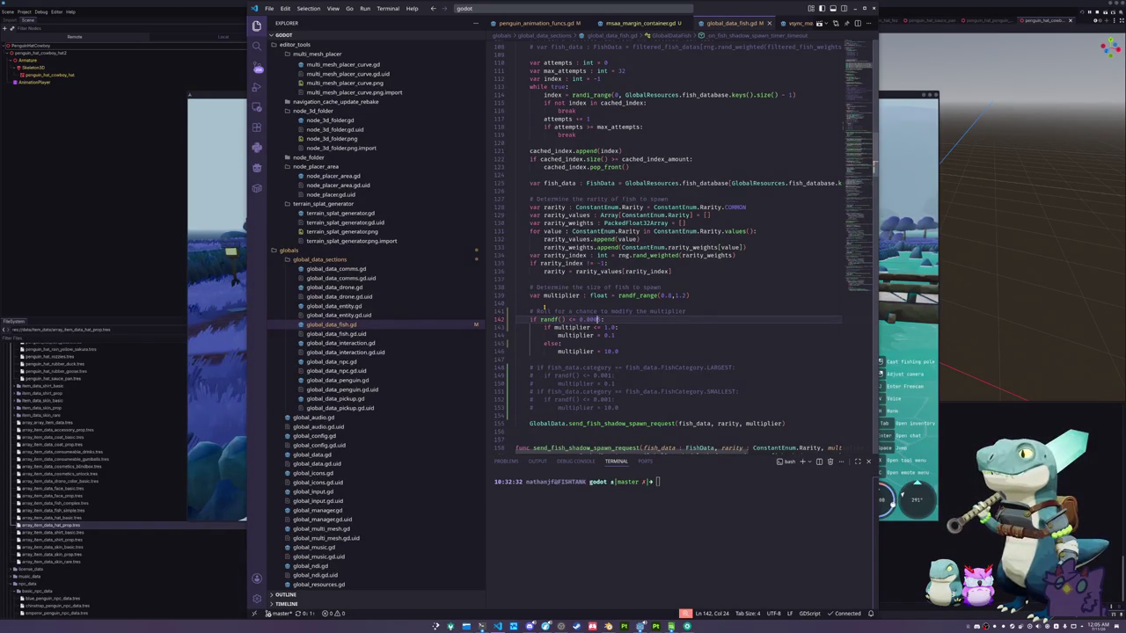
key(Down)
key(Down)
key(Down)
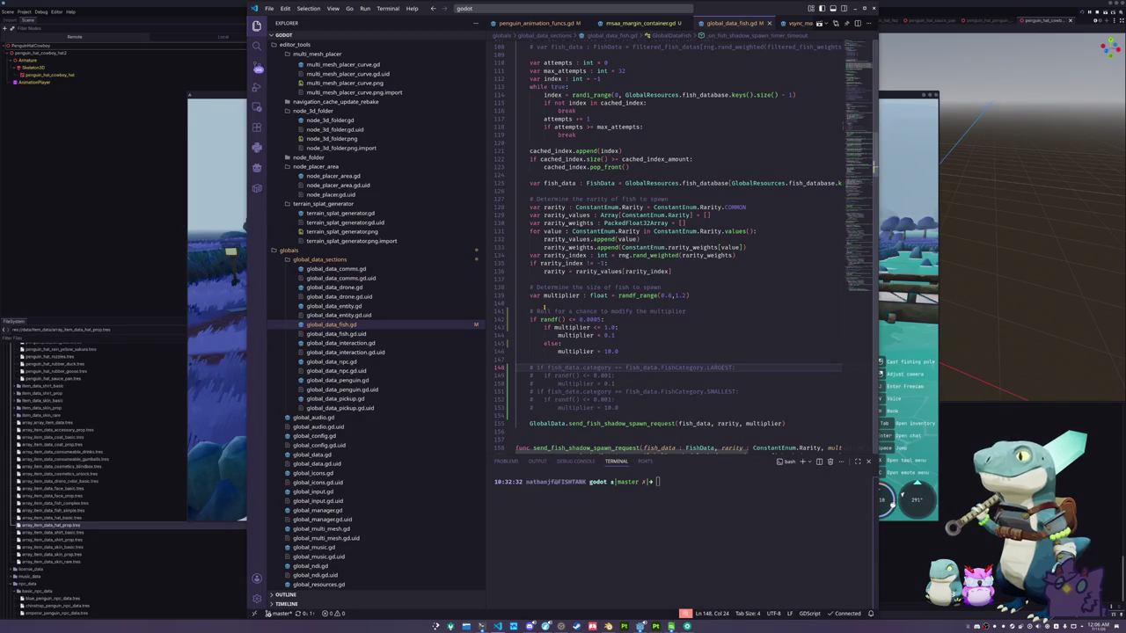
key(Down)
key(Down)
key(Down)
key(Down)
key(Down)
key(Down)
key(Up)
key(Up)
key(Up)
key(Up)
key(Up)
key(Up)
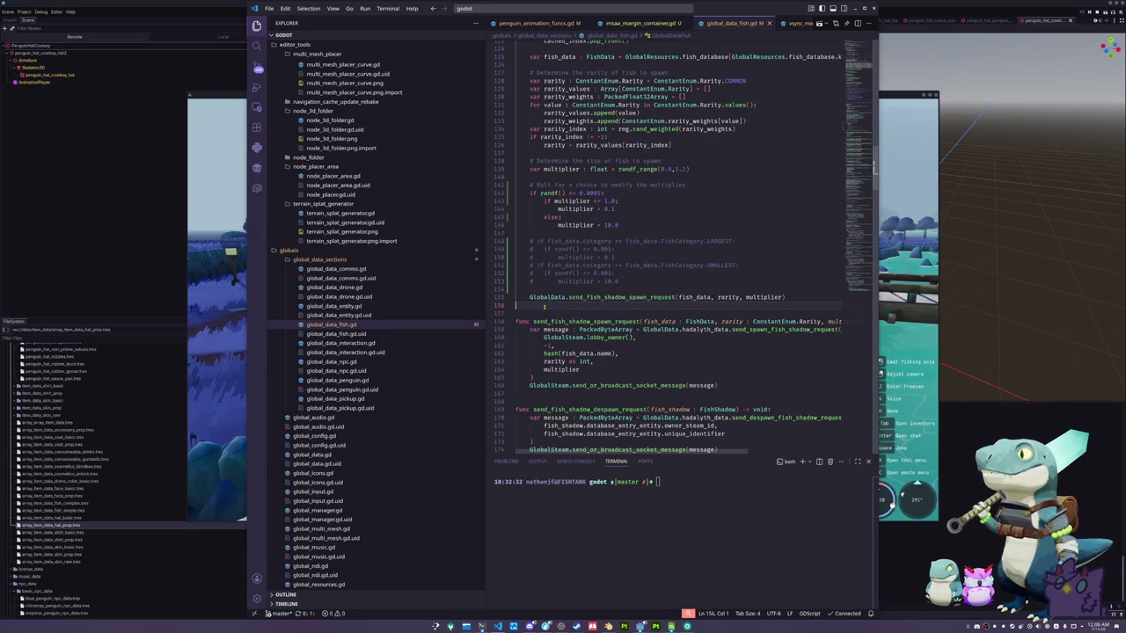
Scroll back up to the size-roll block, then switch to the running game window
mouse_move(631, 297)
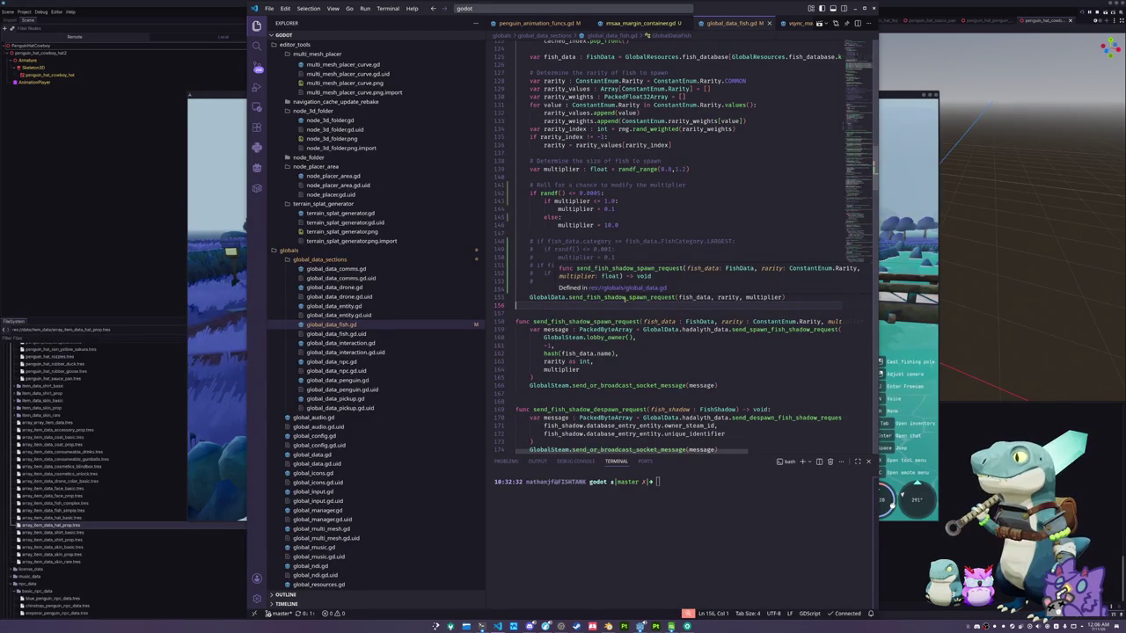
scroll(630, 312, up, 2)
click(633, 324)
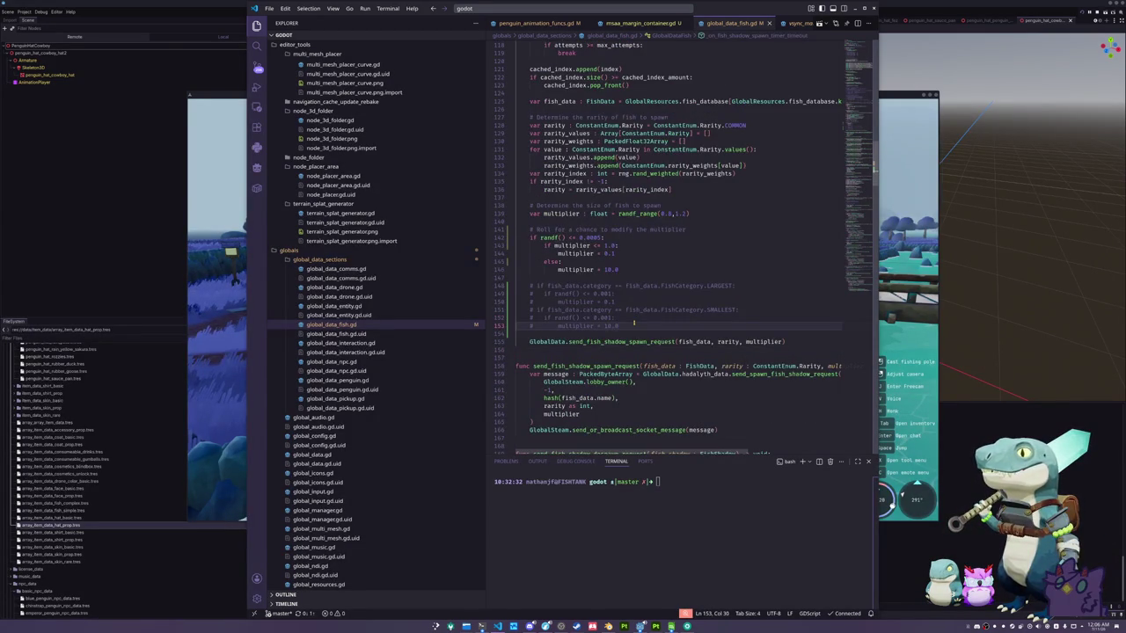
scroll(633, 324, up, 2)
key(Up)
key(Up)
key(Up)
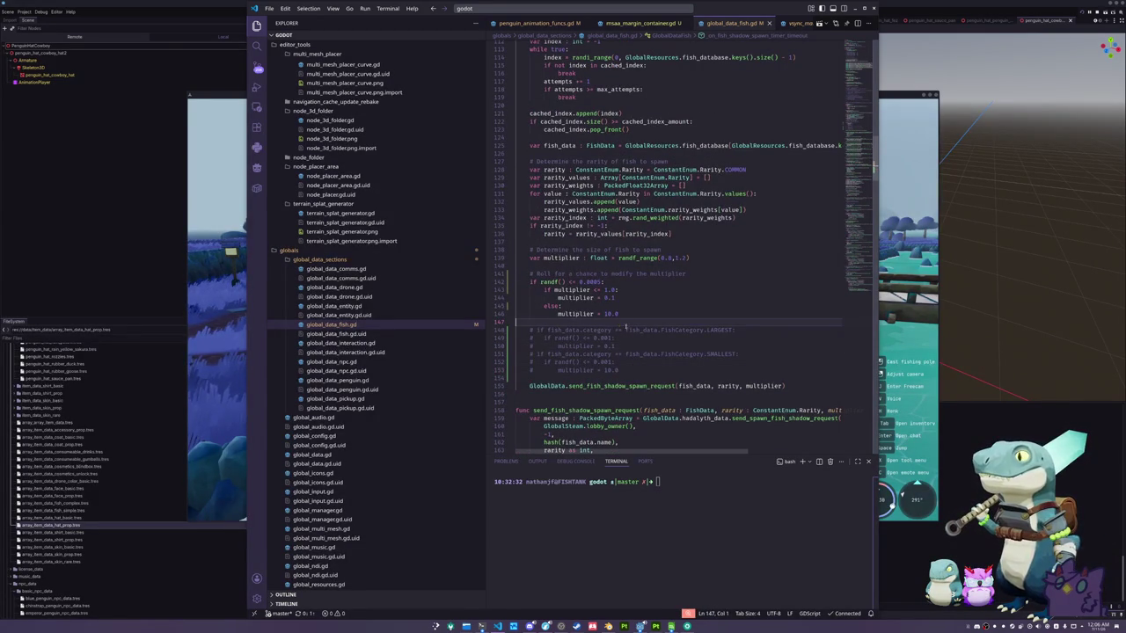
key(alt+Tab)
Open the inventory, view the Journal, Equipment, Penguin and Drone tabs, then close it and switch back
key(i)
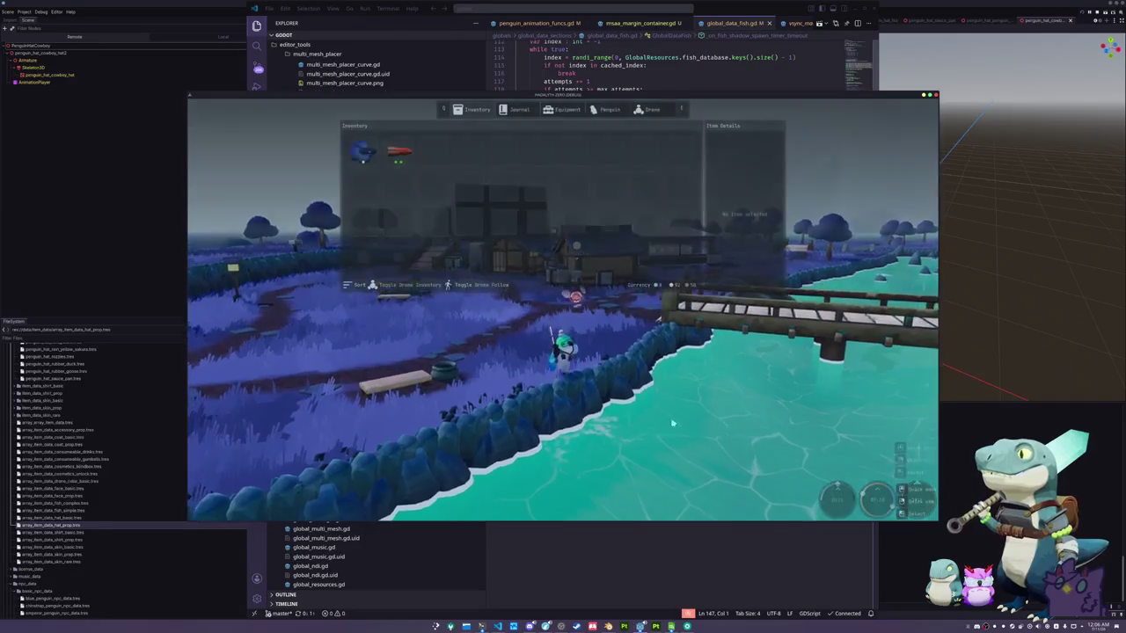
click(507, 110)
click(570, 111)
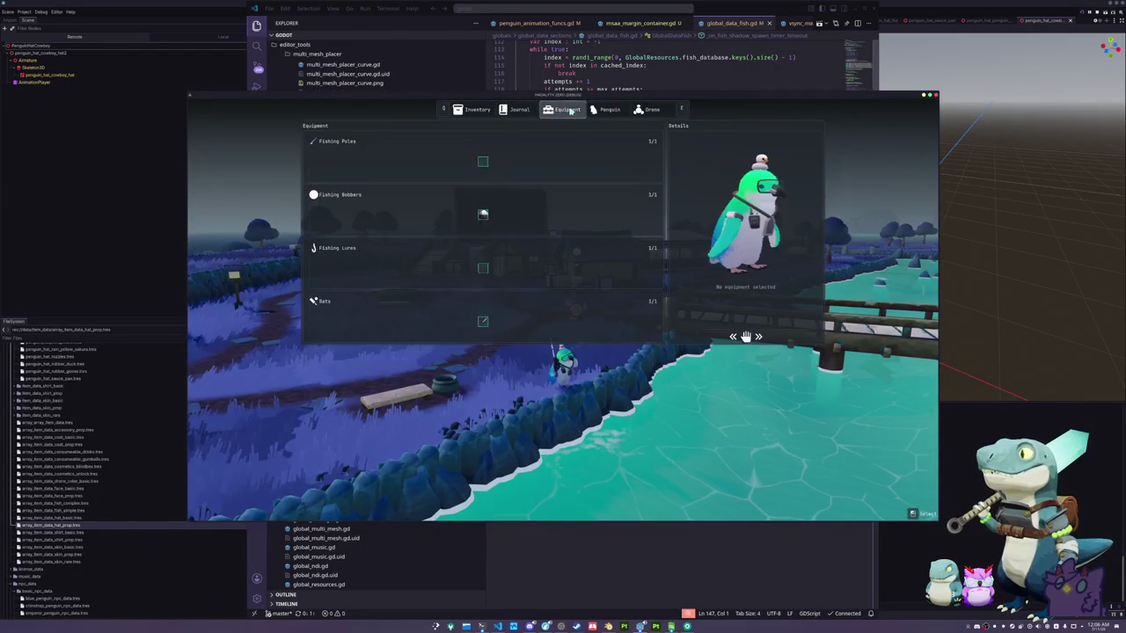
click(607, 110)
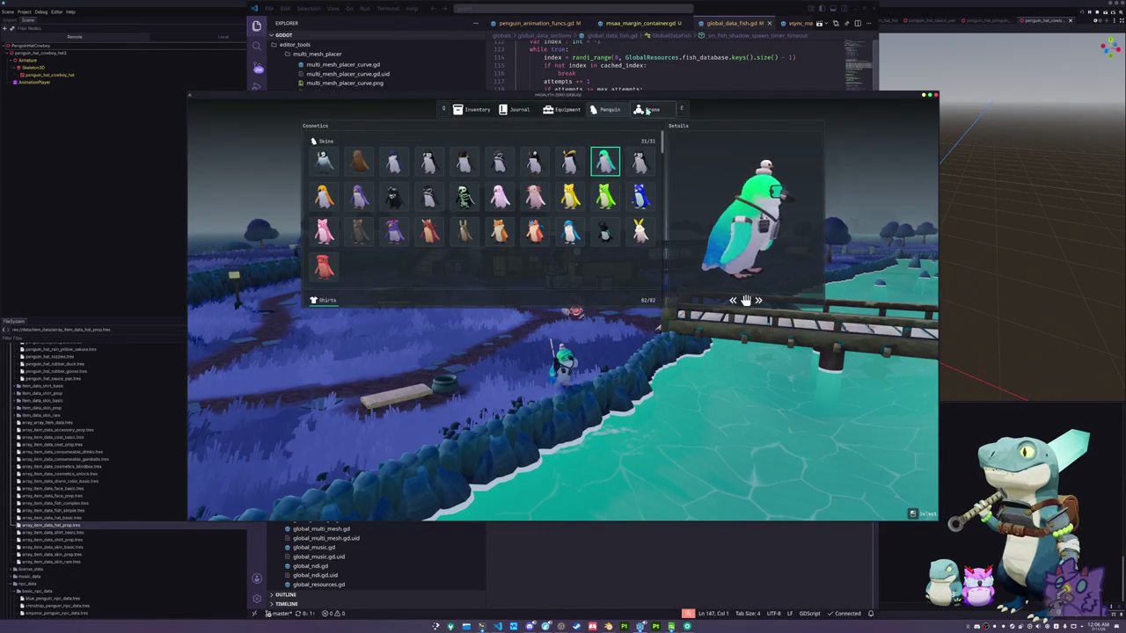
click(649, 110)
key(Tab)
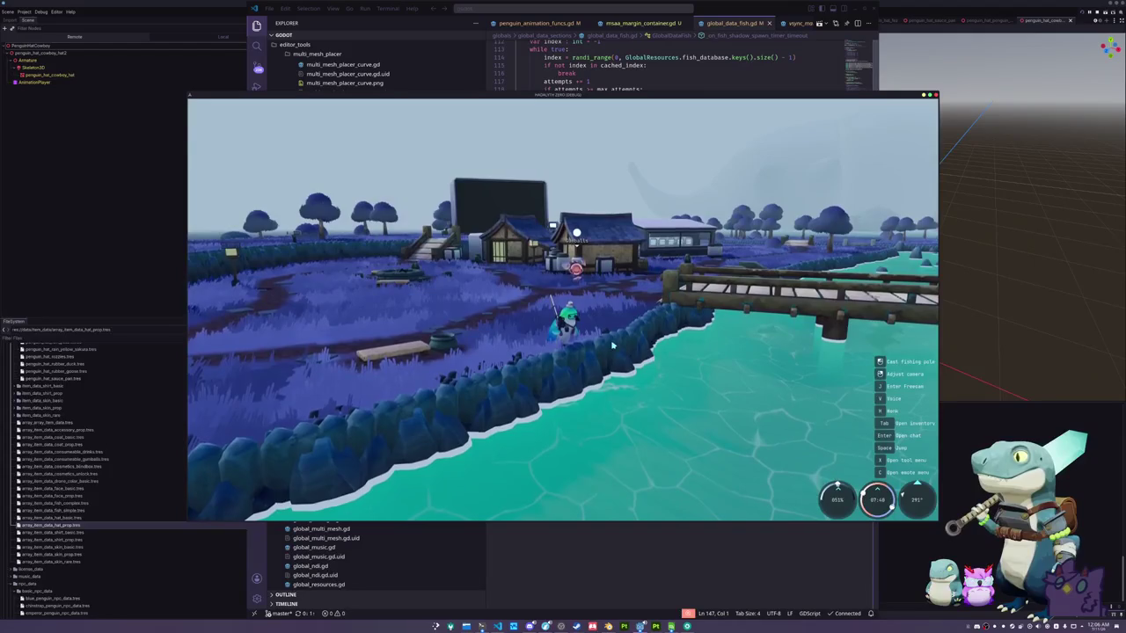
key(alt+Tab)
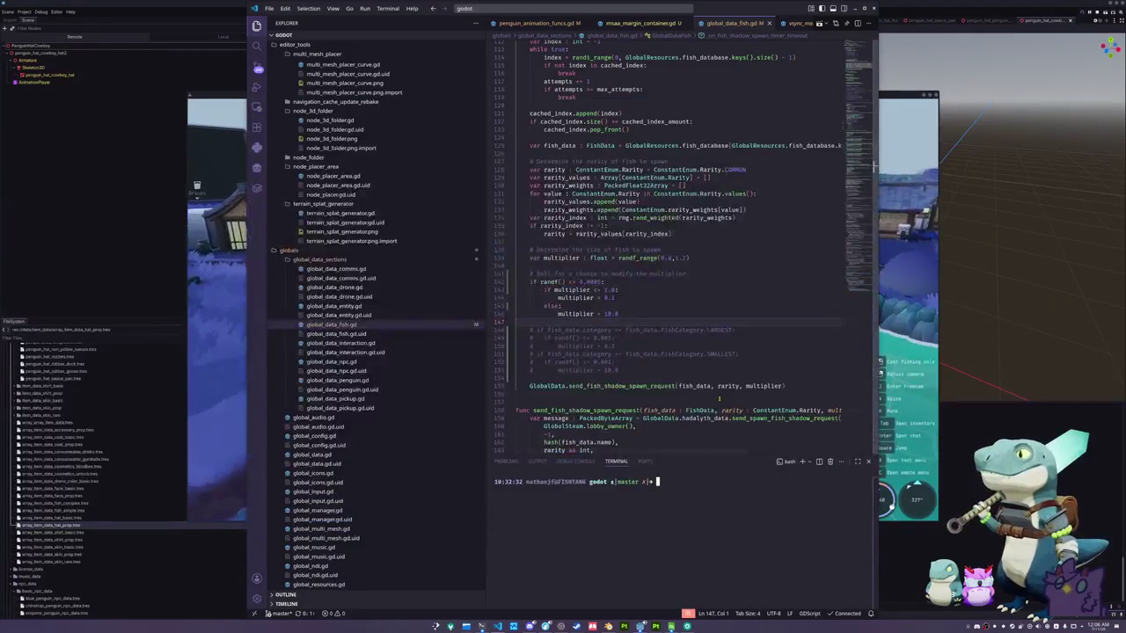
Insert print("Weird fish spawned") as the first line under the randf() <= 0.0005 check
click(634, 281)
key(Return)
text(print("This is)
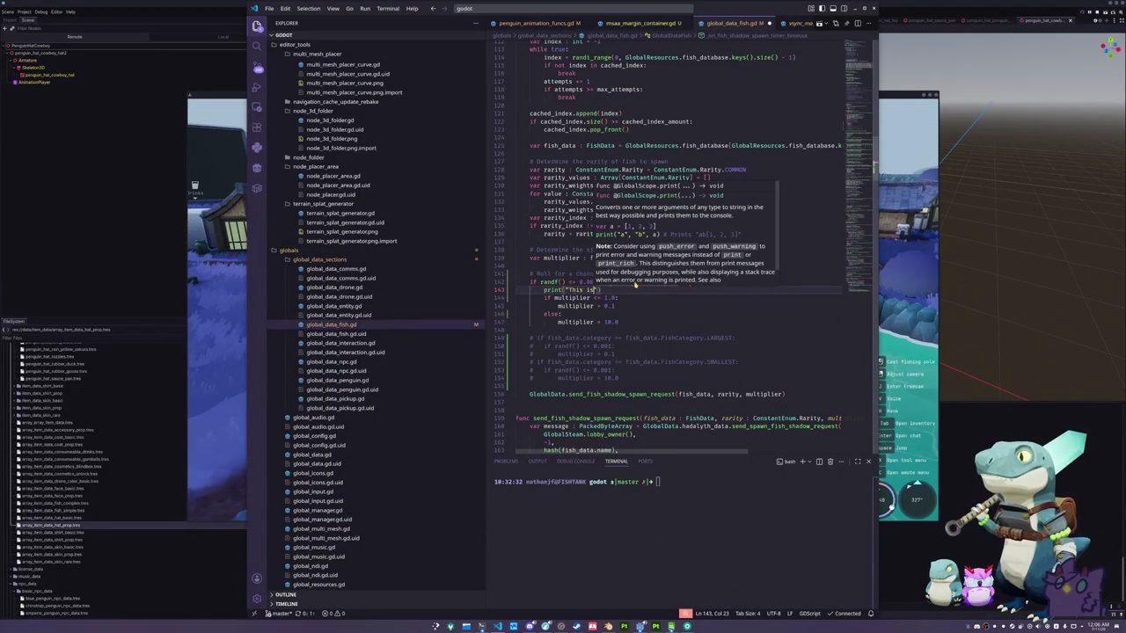
key(BackSpace)
key(BackSpace)
key(BackSpace)
text(Weird fish spawned"))
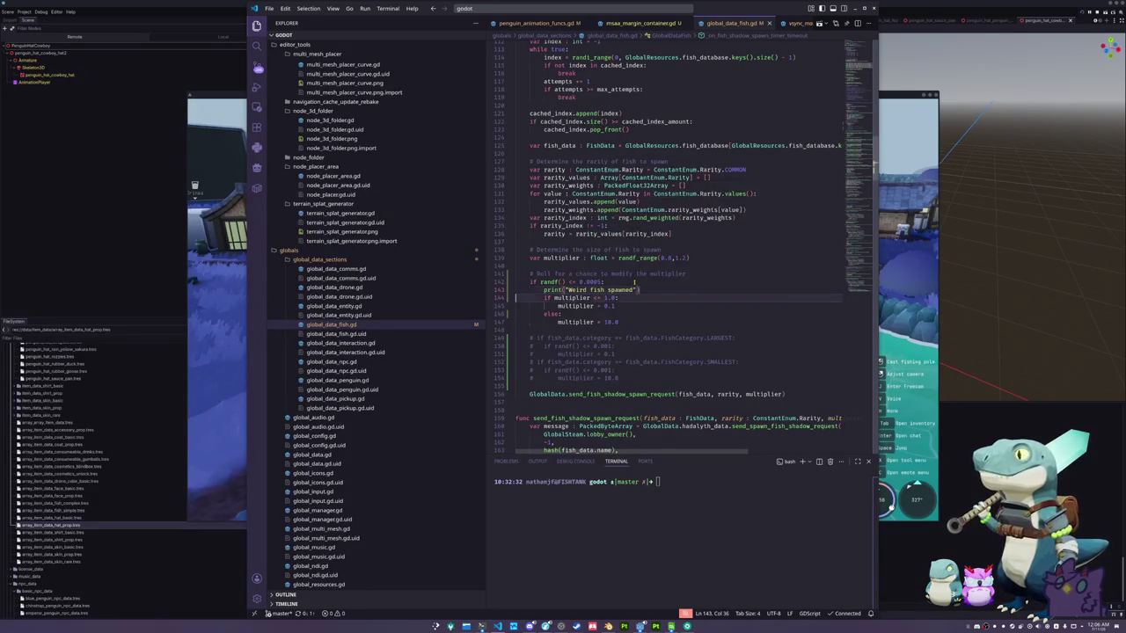
key(Down)
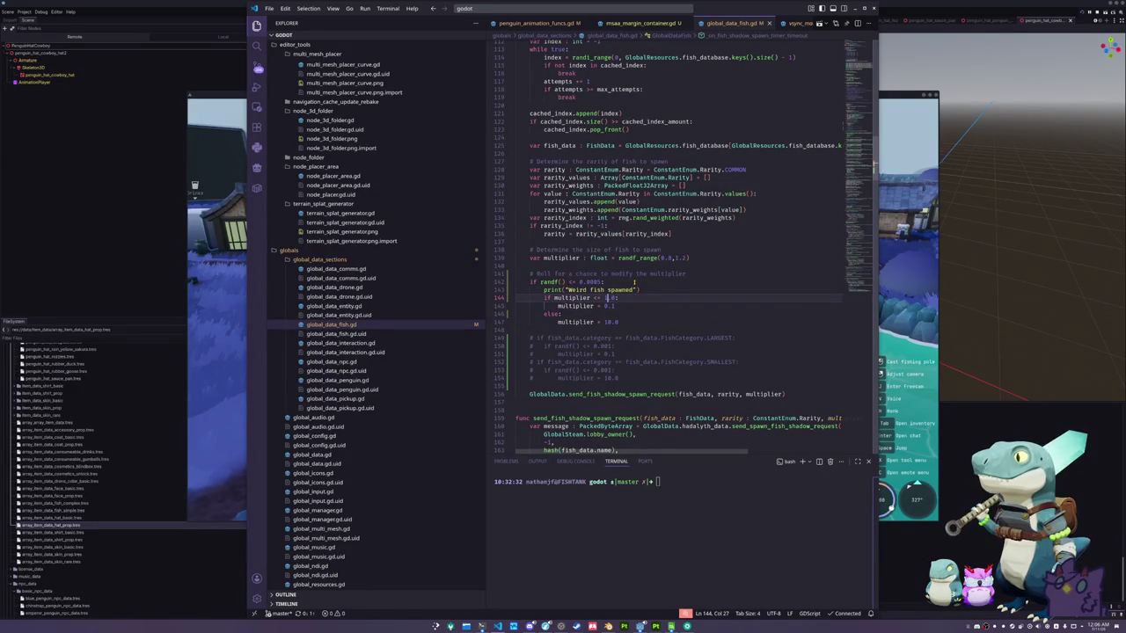
key(Up)
key(Up)
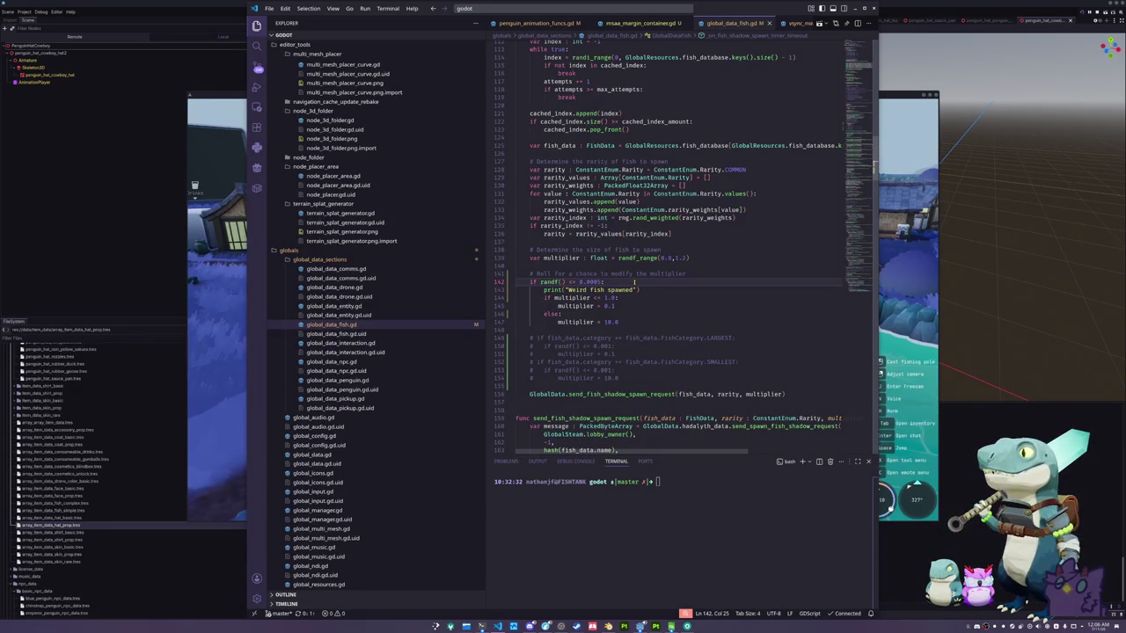
Try different weird-fish chance values on line 142, including 0.1, and save
key(shift+Right)
key(shift+Right)
key(Left)
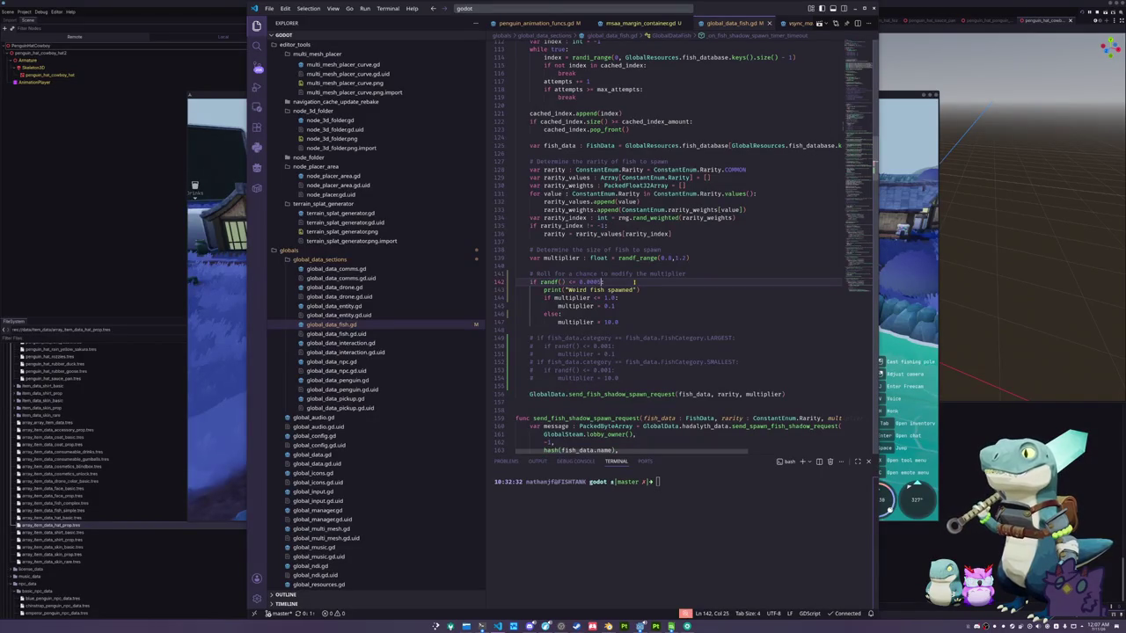
key(shift+Left)
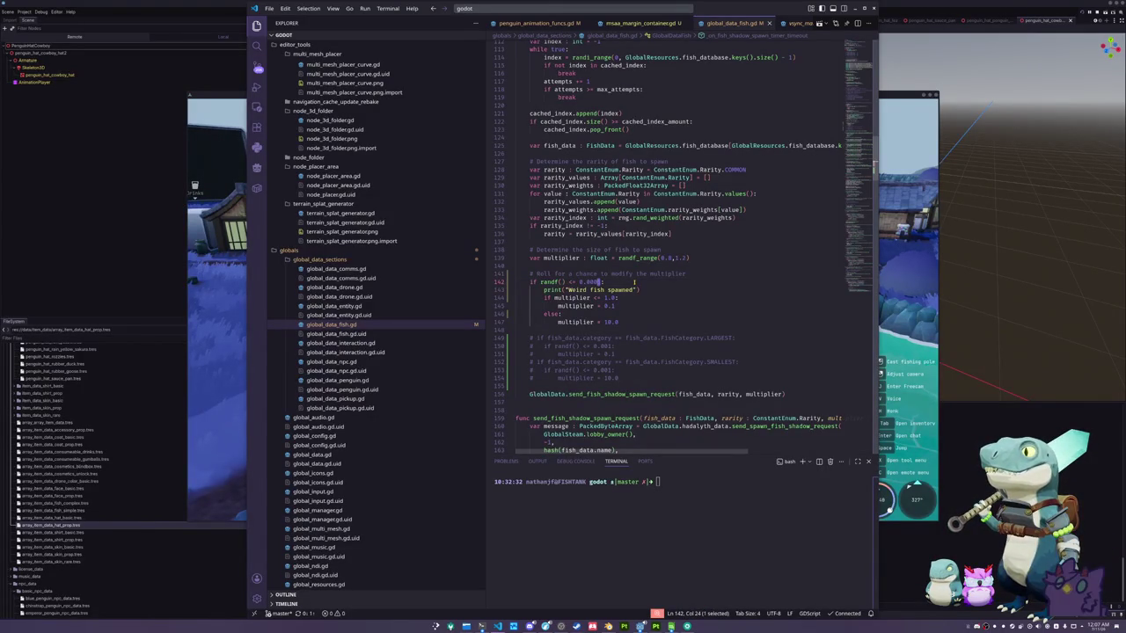
text(5)
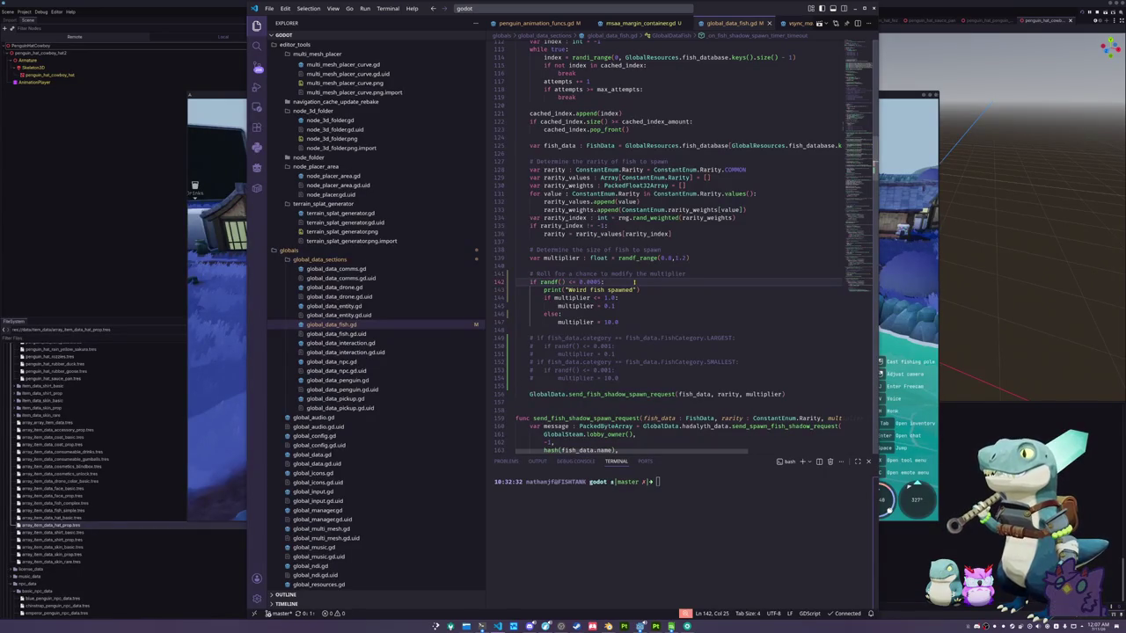
key(shift+Left)
key(shift+Left)
key(shift+Left)
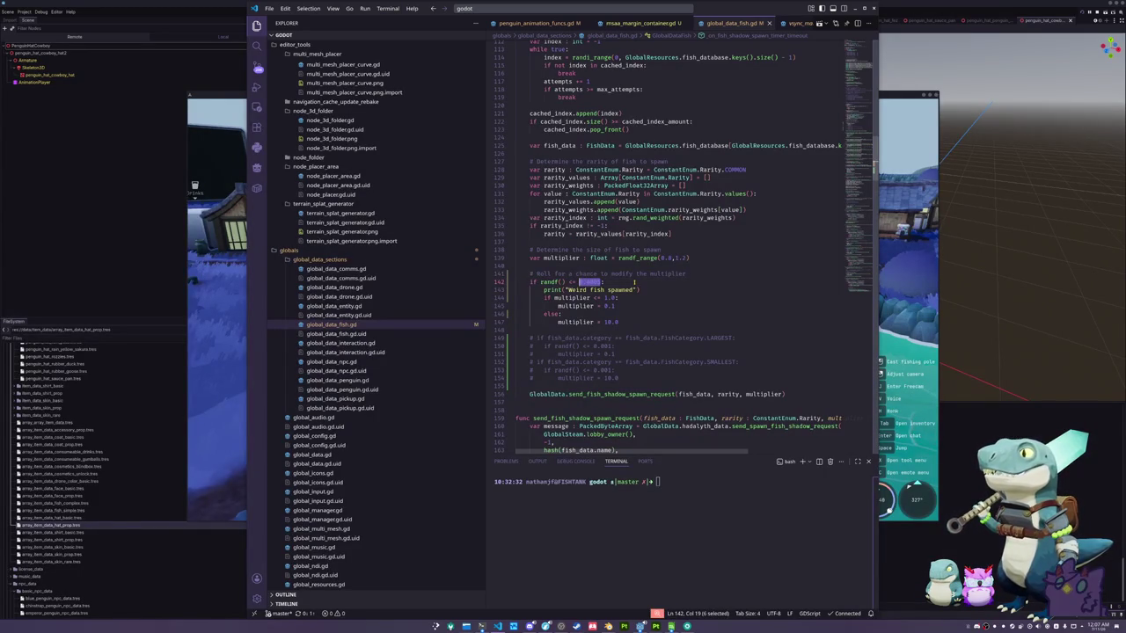
text(0.1)
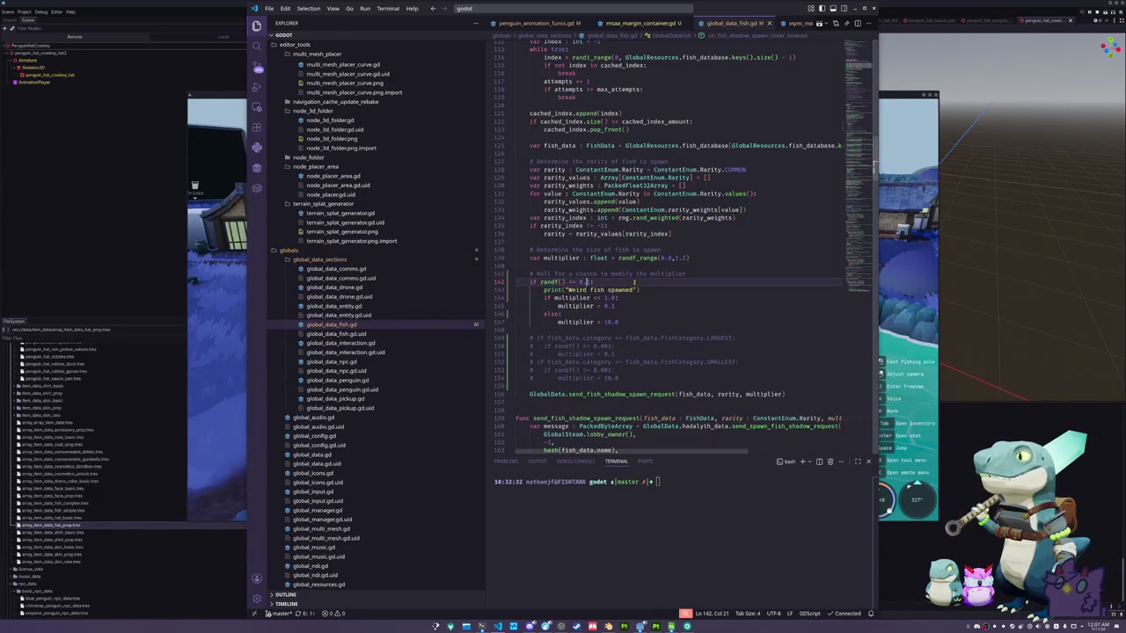
key(shift+Right)
key(shift+Right)
key(shift+Right)
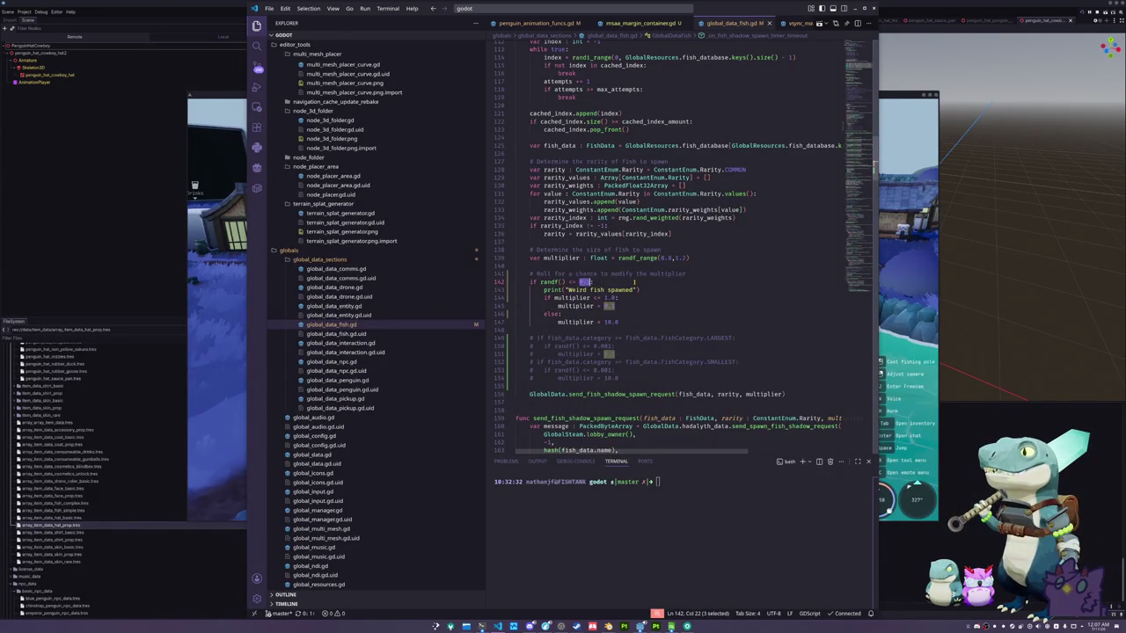
key(Right)
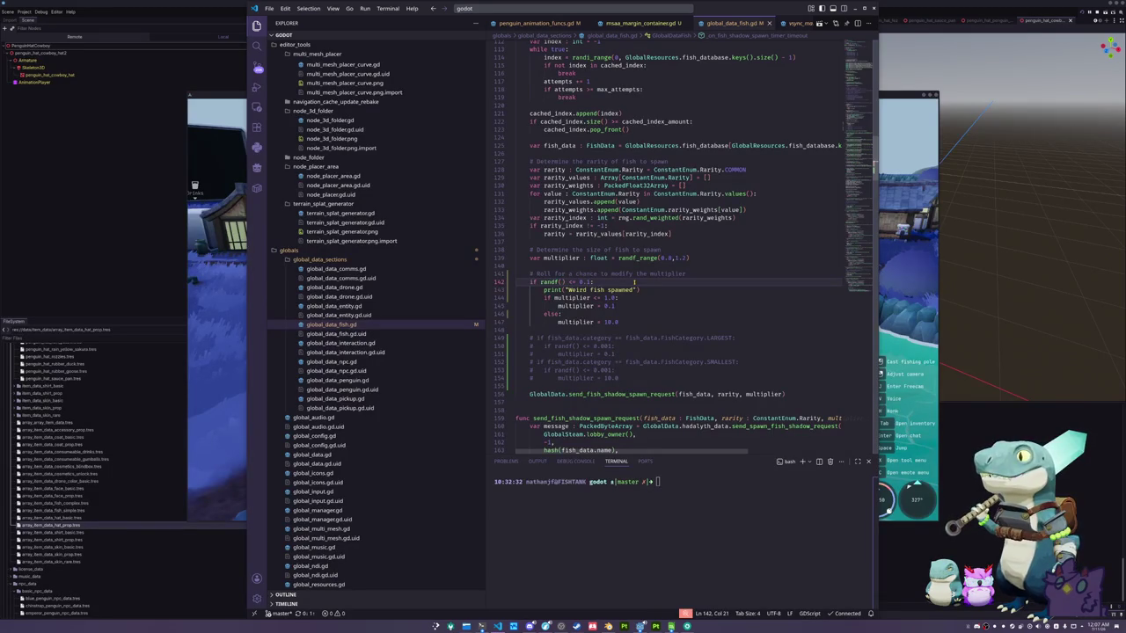
text(0)
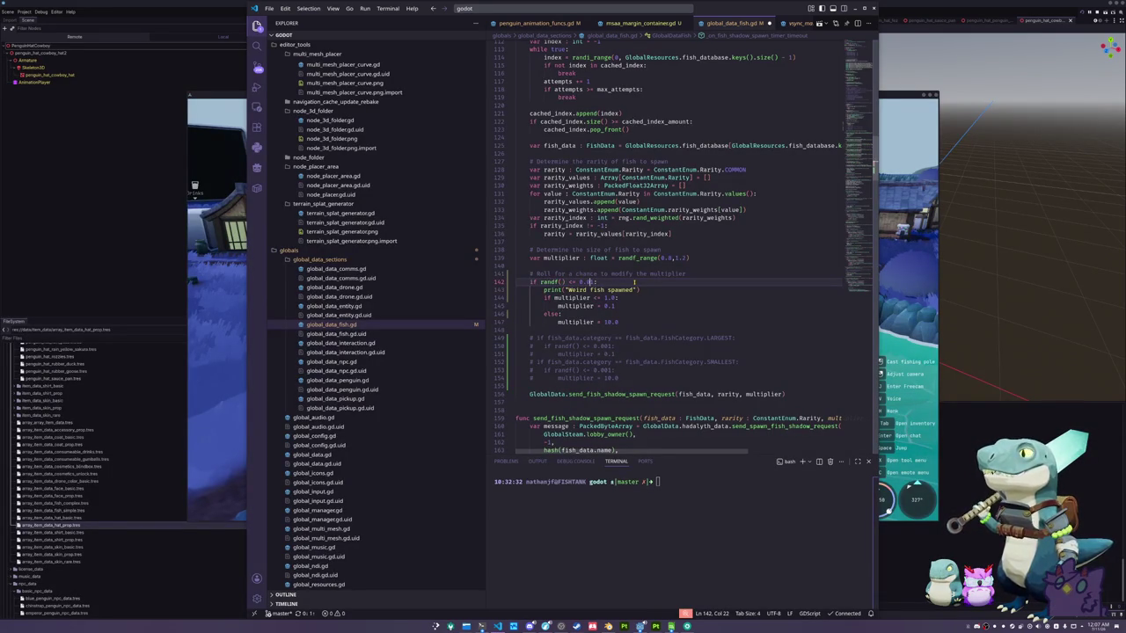
key(ctrl+s)
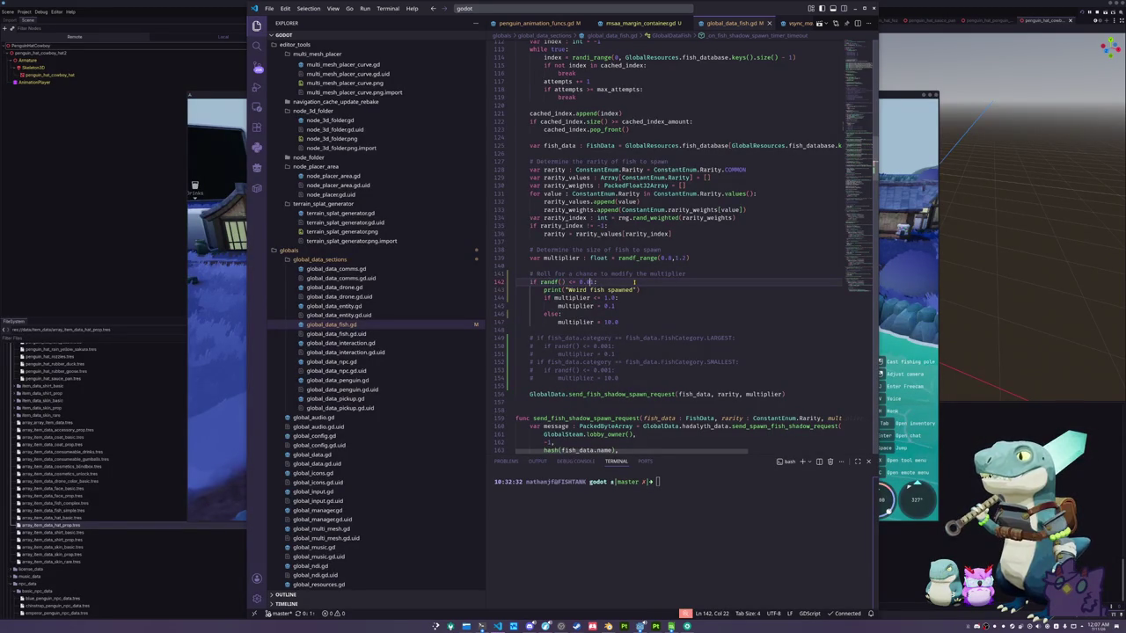
Set the chance to 0.005, save, then return to Godot and close the running game
text(0)
key(ctrl+s)
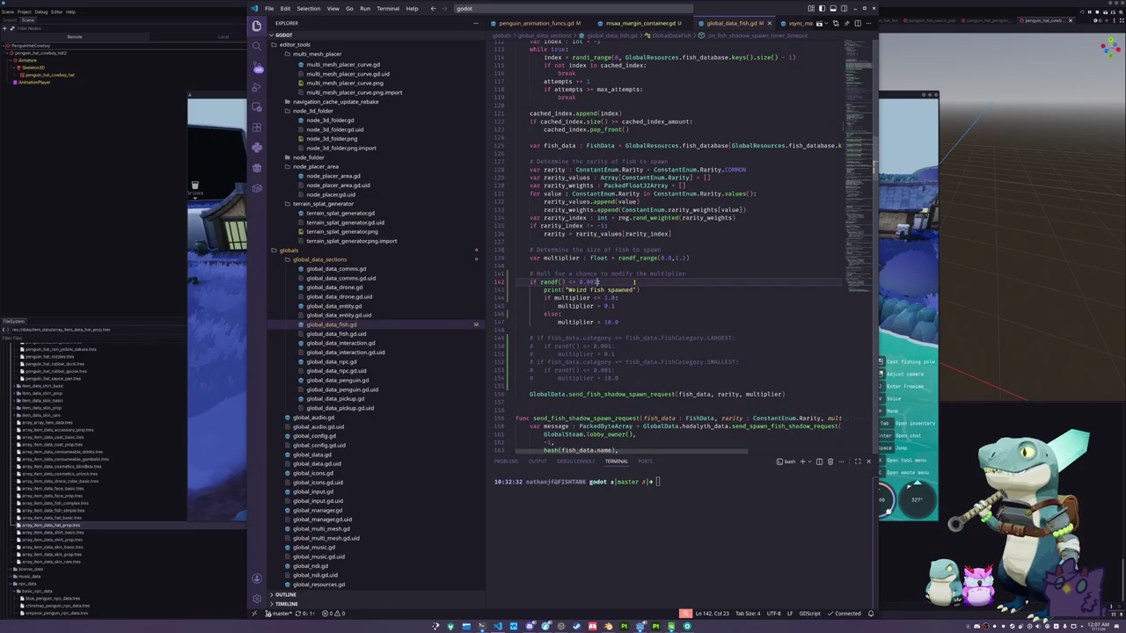
text(5)
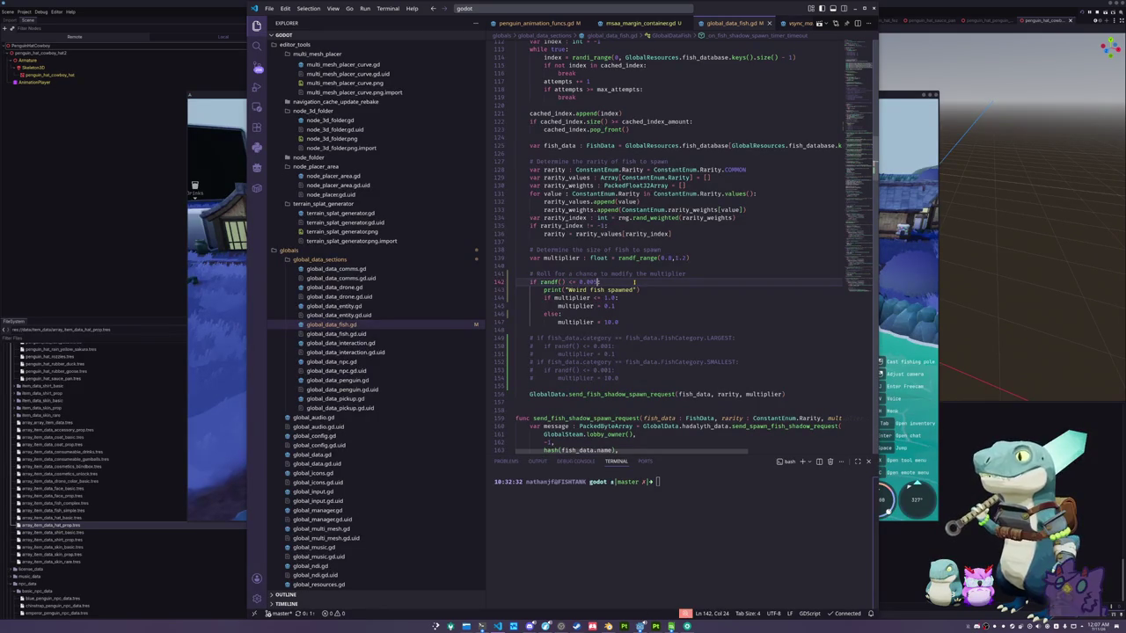
key(alt+Tab)
key(alt+F4)
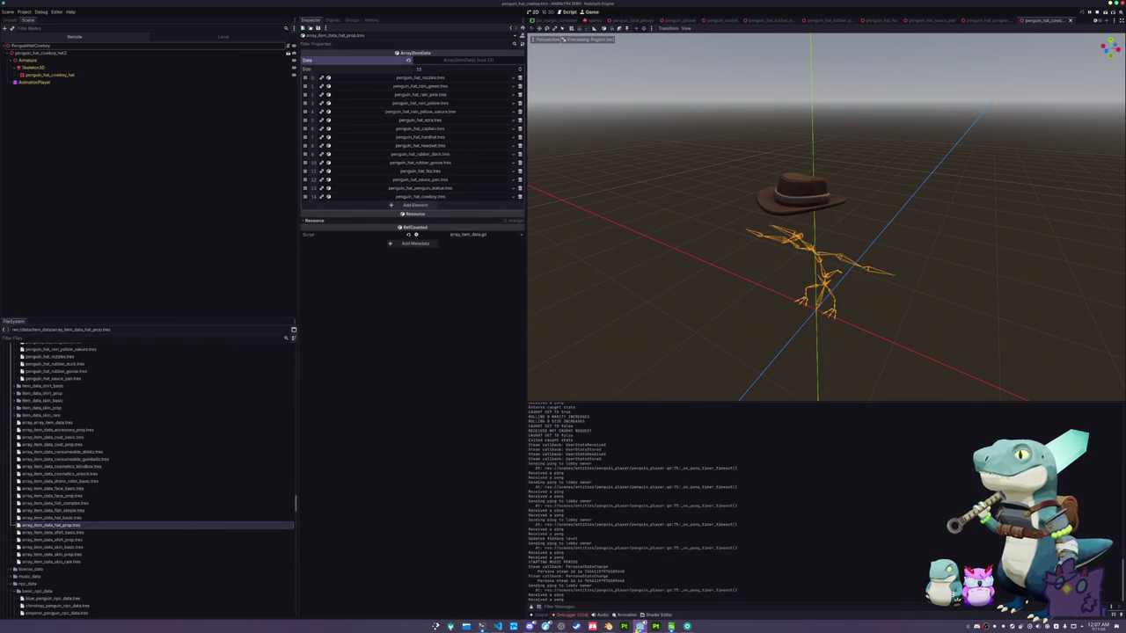
Swim the penguin out into open water in the game, looking for weird fish
click(639, 627)
key(w)
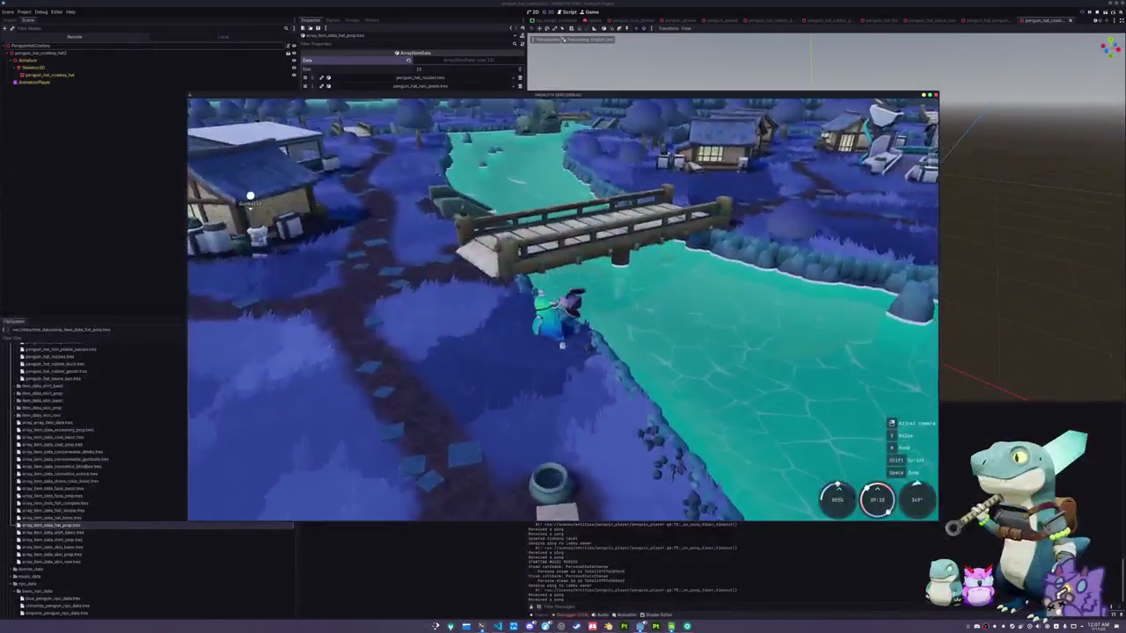
key(s)
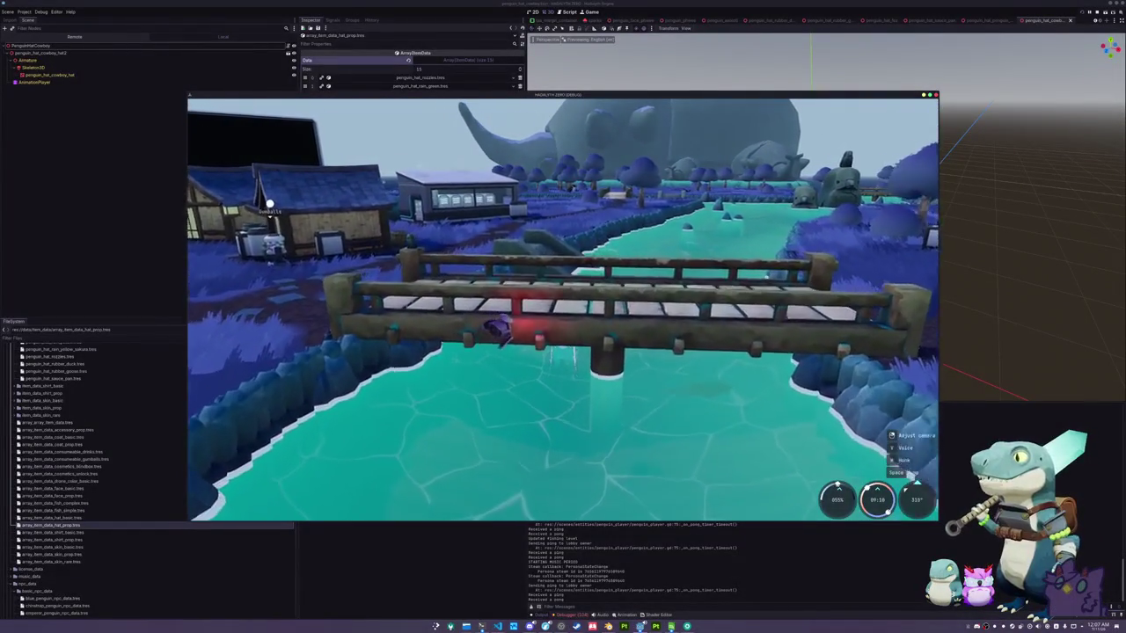
key(w)
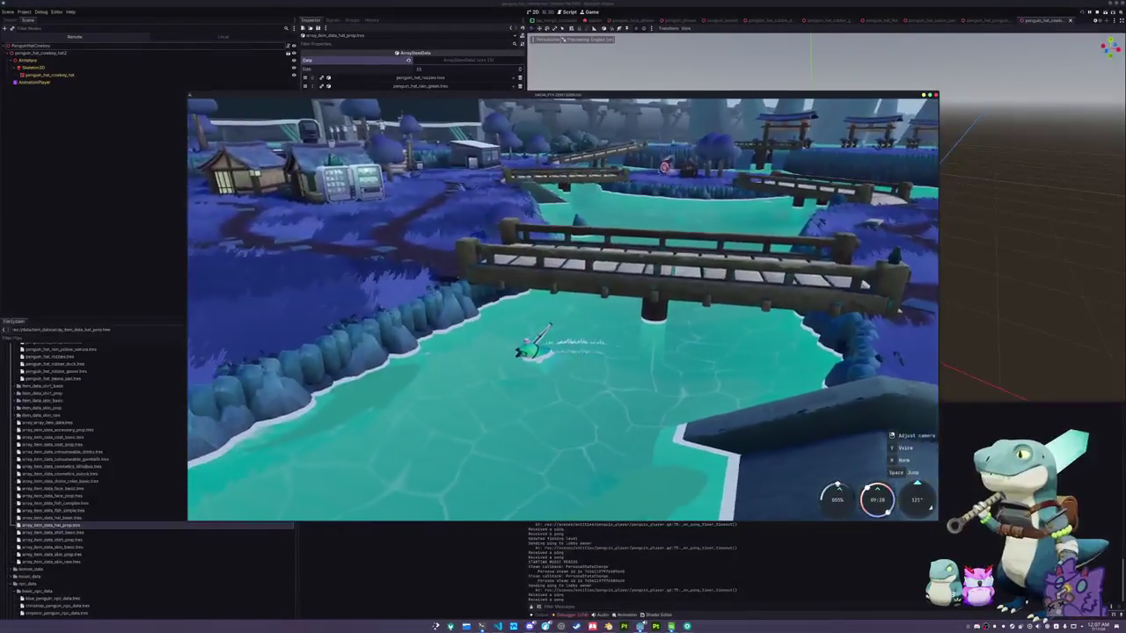
Change the line 142 chance from 0.005 to 1, then swim onto the dock ramp
key(alt+Tab)
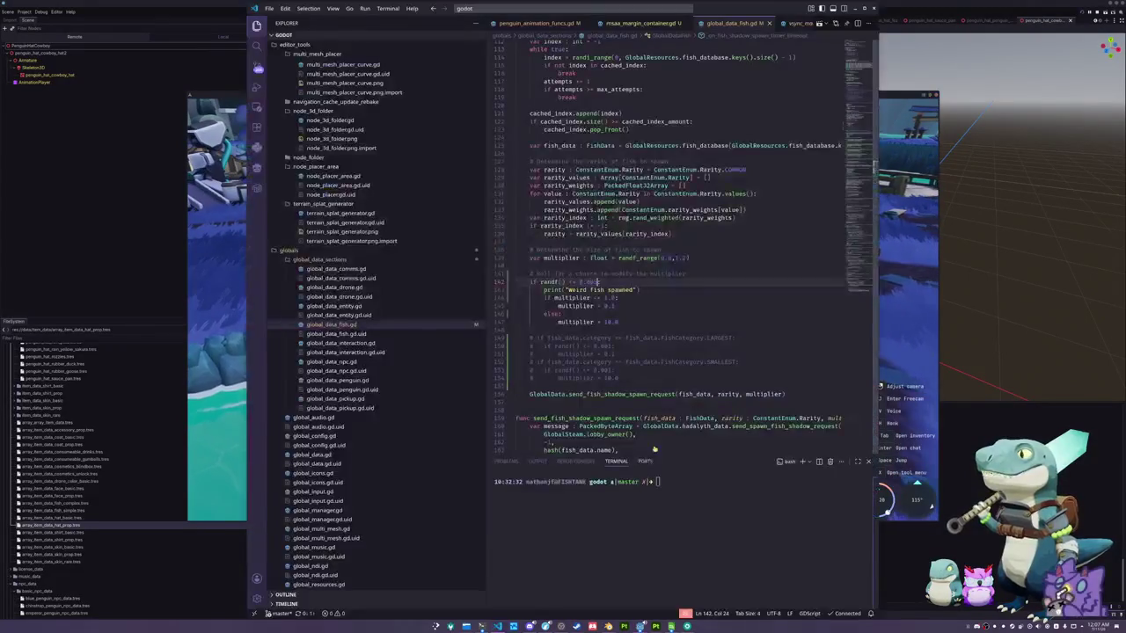
double_click(597, 282)
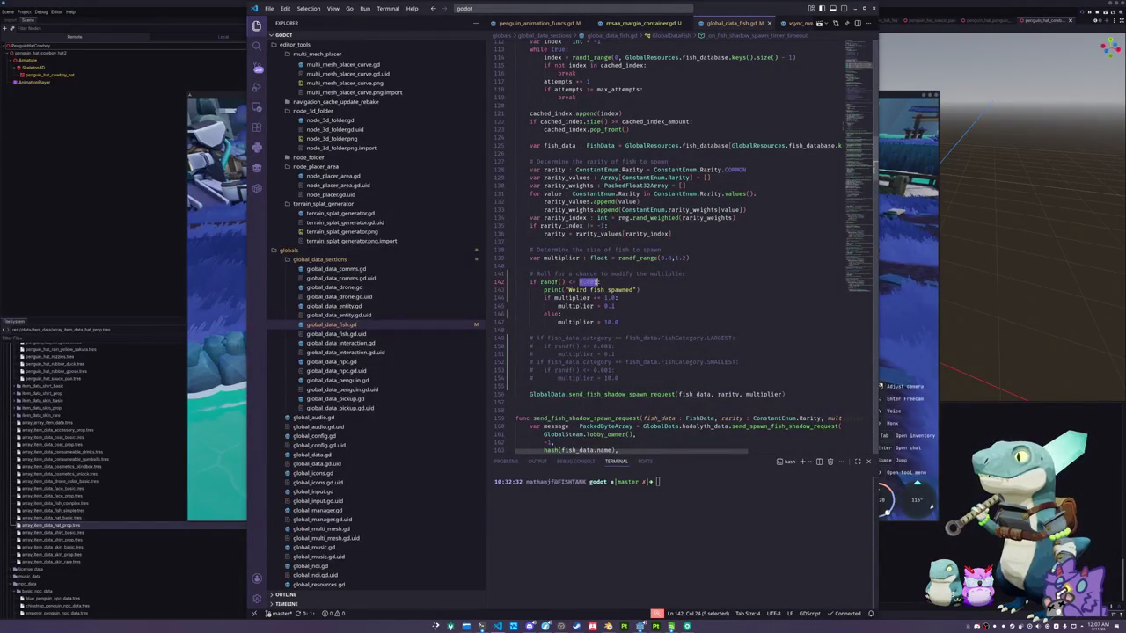
text(1)
key(alt+Tab)
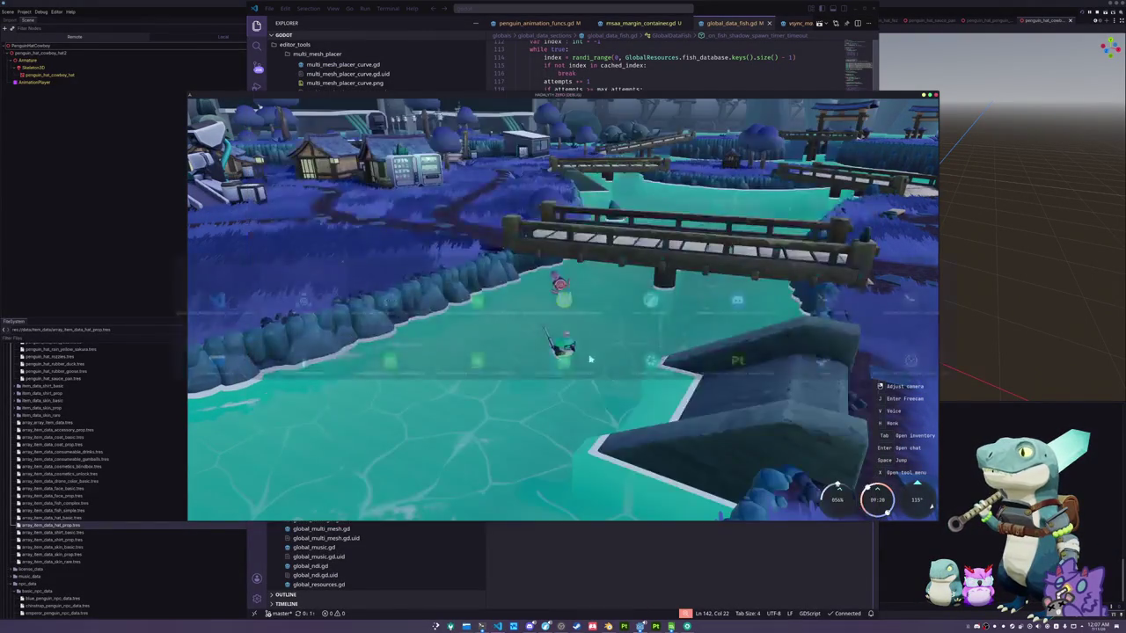
key(w)
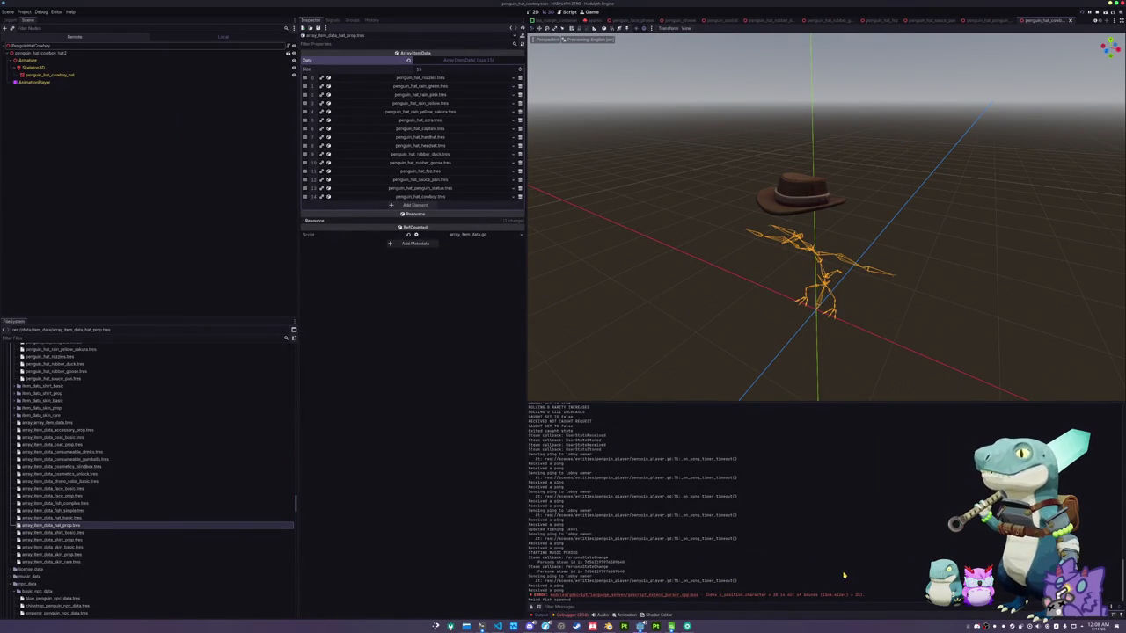
Relaunch the game with F5 so the 1.0 chance makes every spawned fish weird
click(530, 626)
click(498, 626)
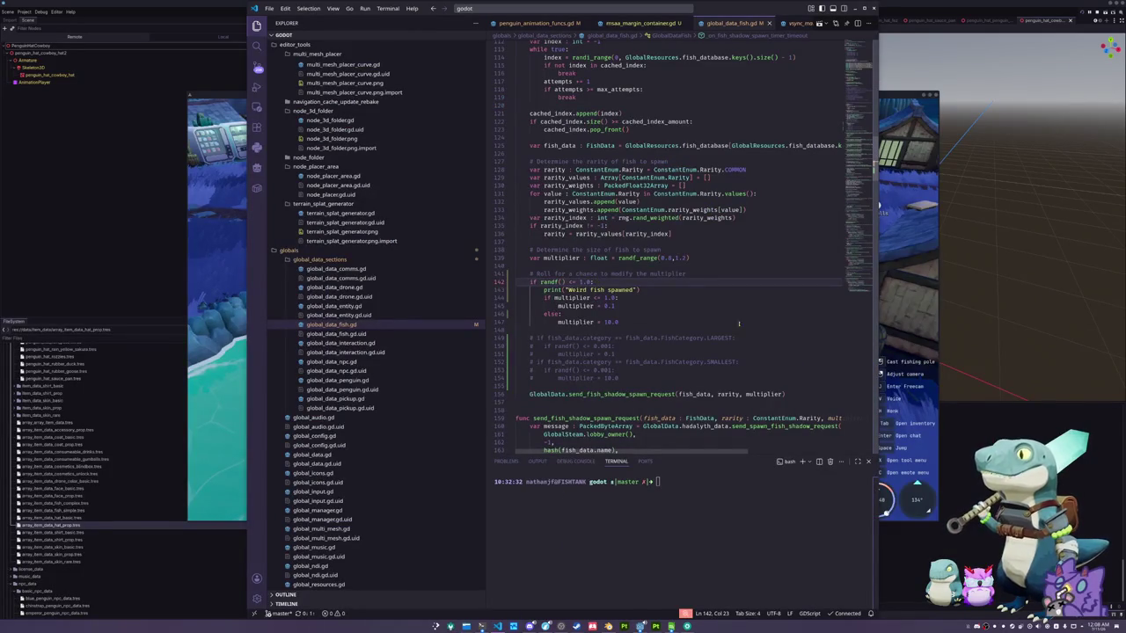
key(F5)
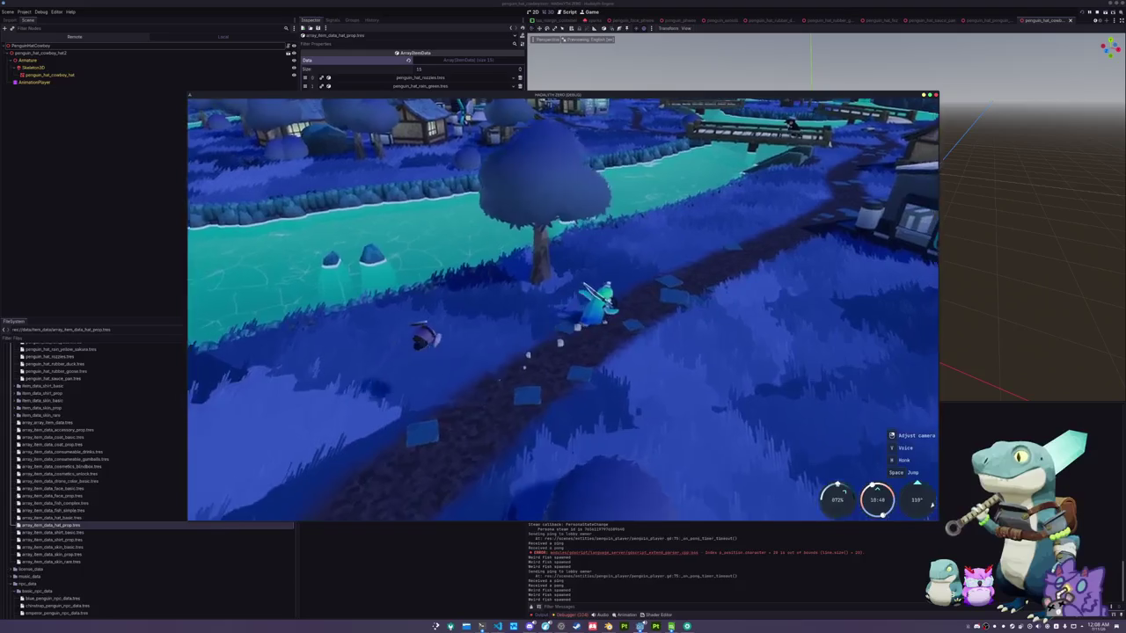
Walk the penguin along the path to the river bank and cast the fishing line
key(w)
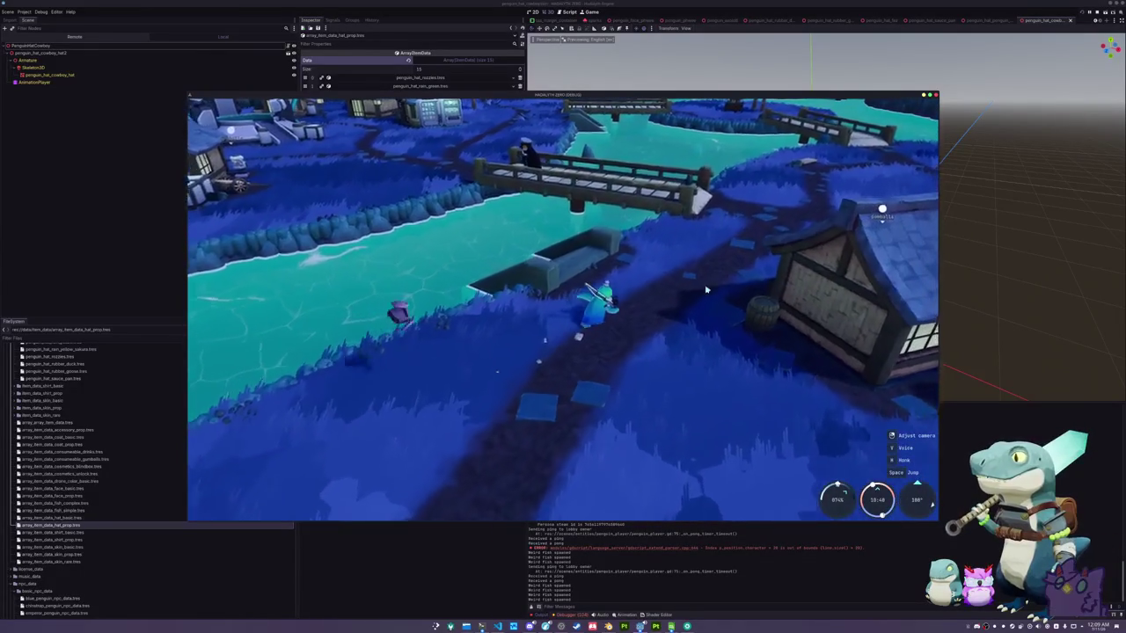
key(w)
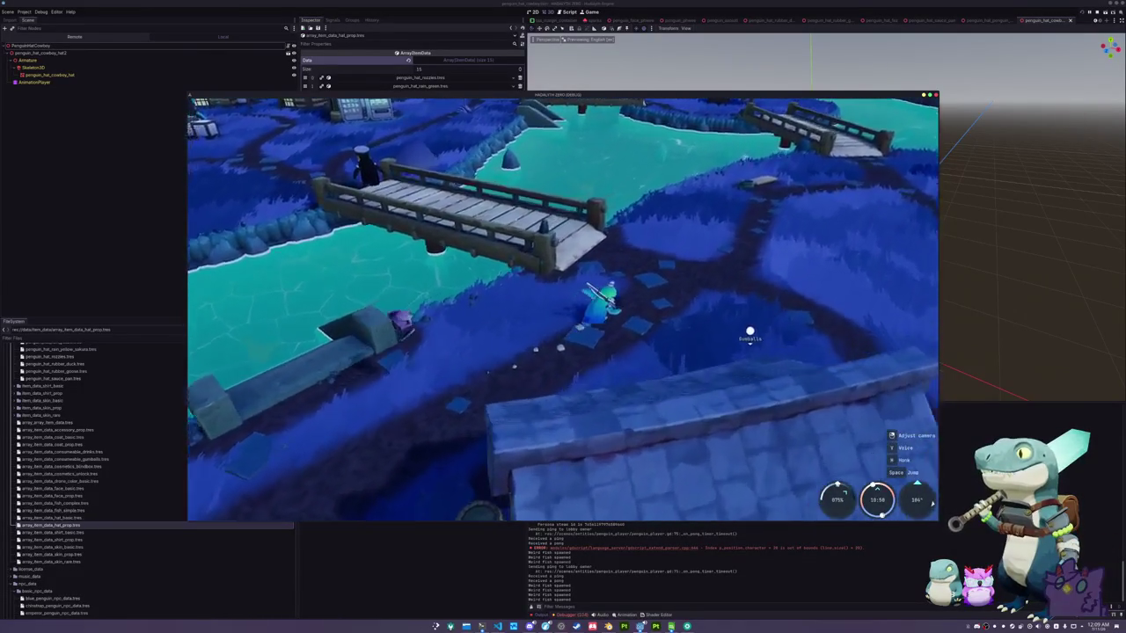
key(w)
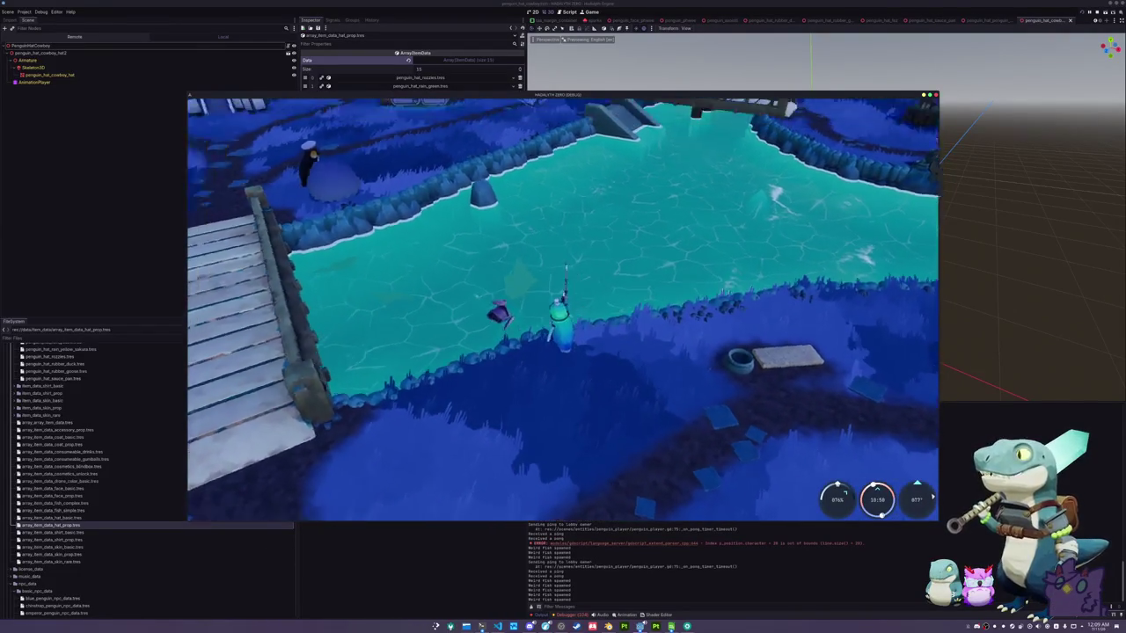
click(633, 278)
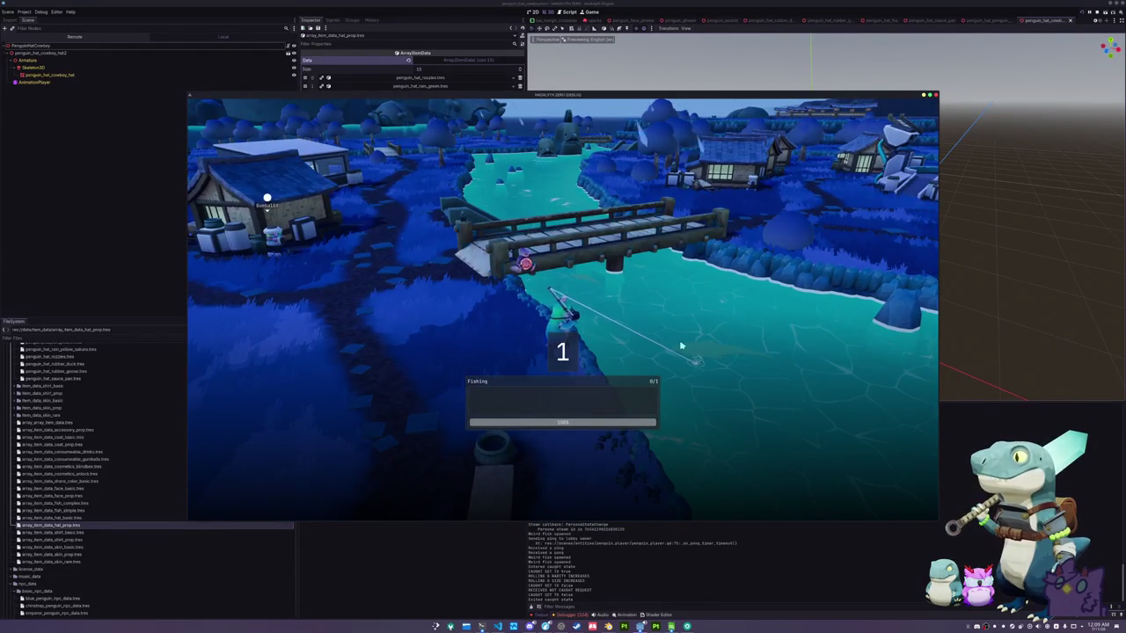
Enter the reel arrows Down, Right, Up, Left, Up, Down, Right to land the fish
key(Down)
key(Right)
key(Up)
key(Left)
key(Up)
key(Up)
key(Down)
key(Right)
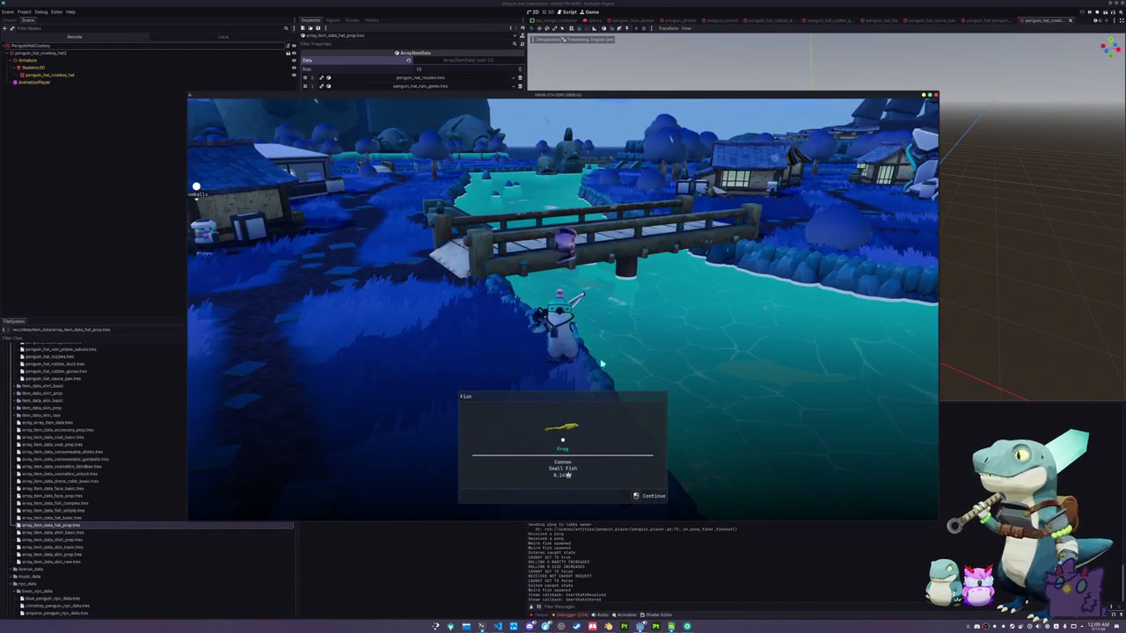
Dismiss the catch, check the small Frog in the inventory, then walk away and return to the editor
key(e)
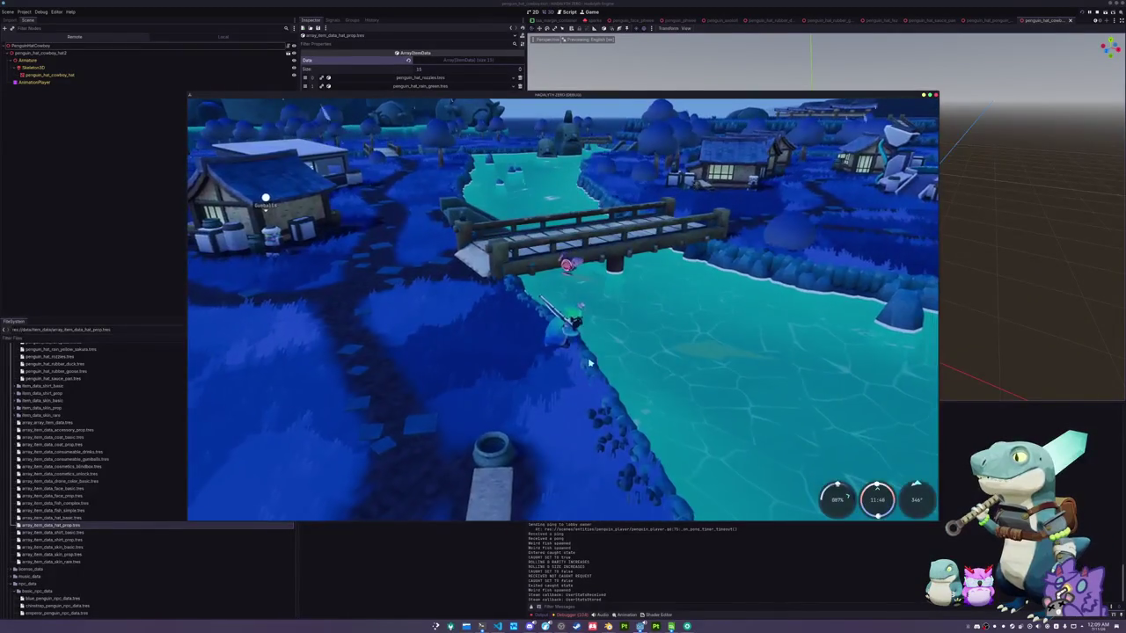
key(Tab)
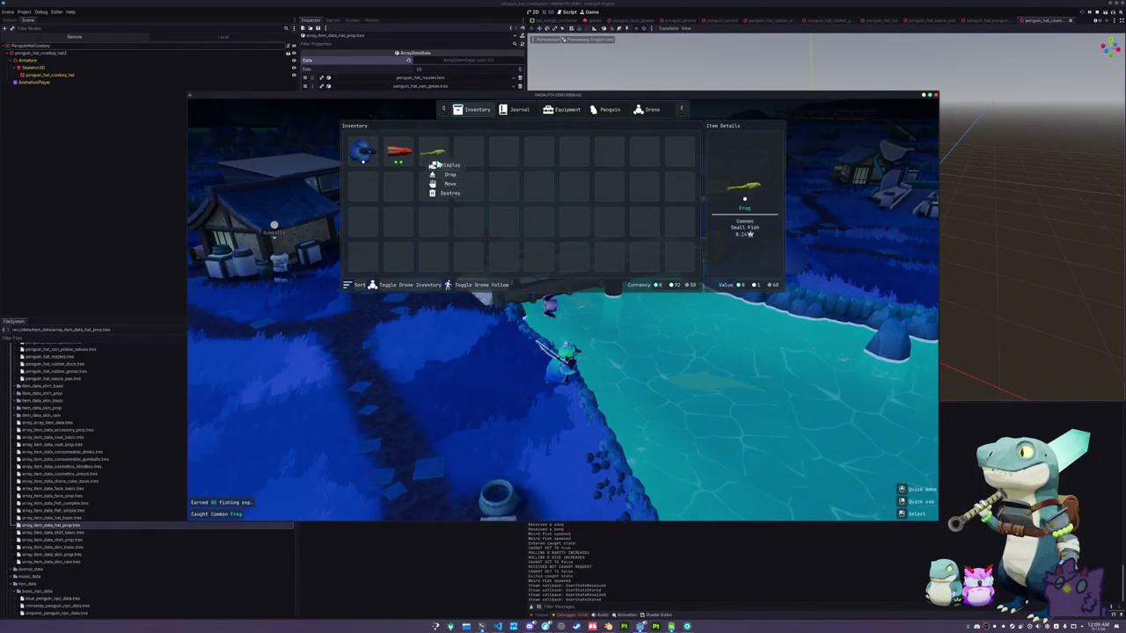
key(Tab)
key(a)
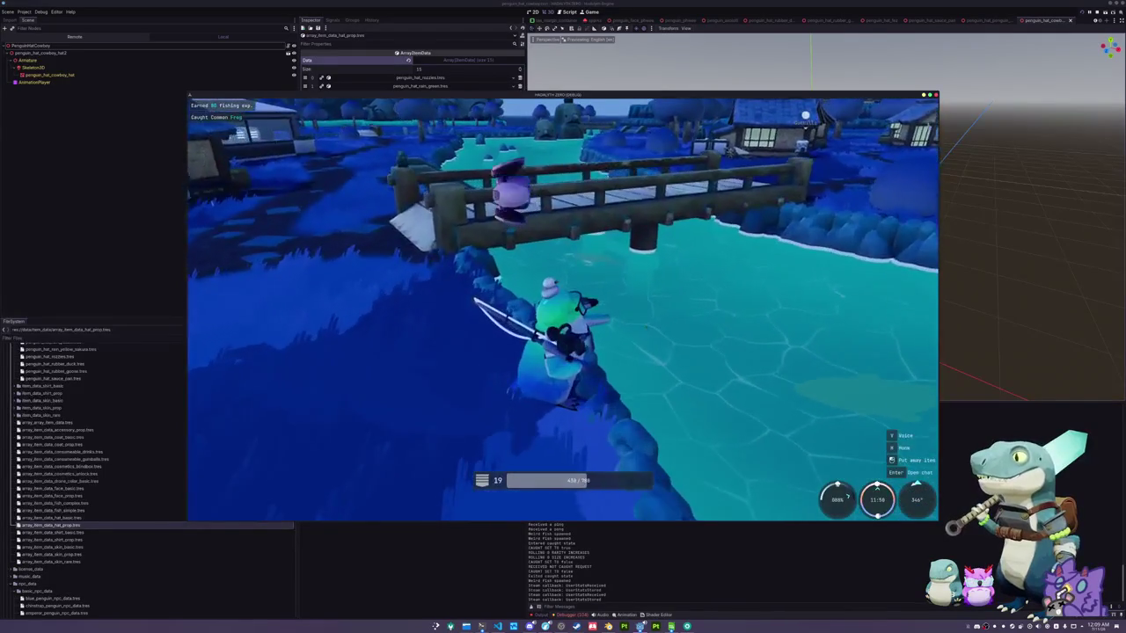
key(s)
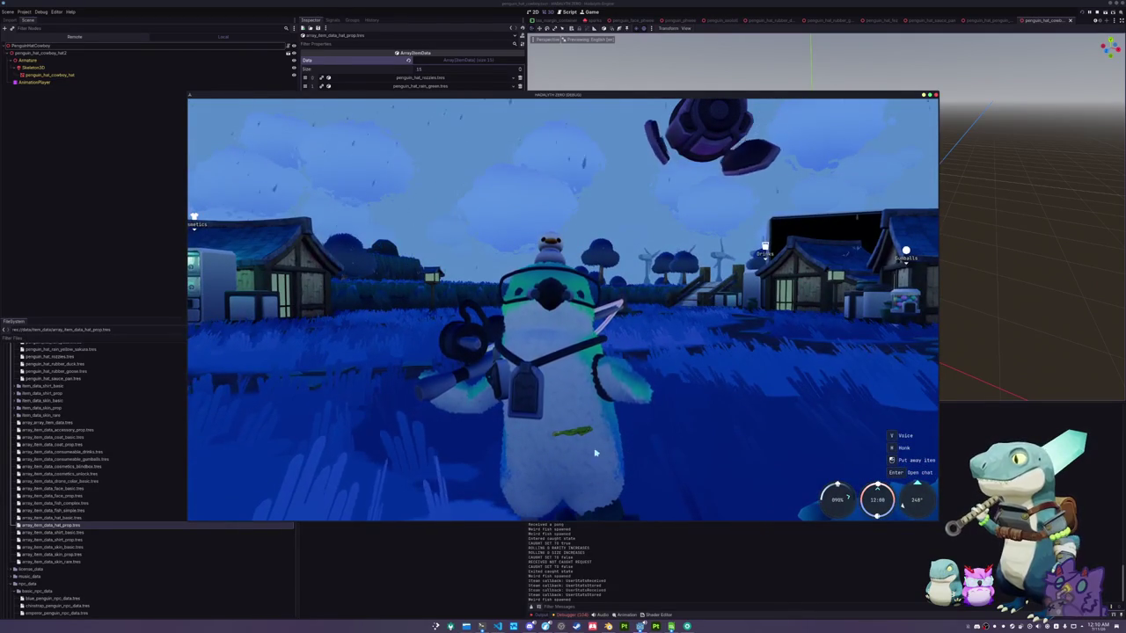
click(498, 624)
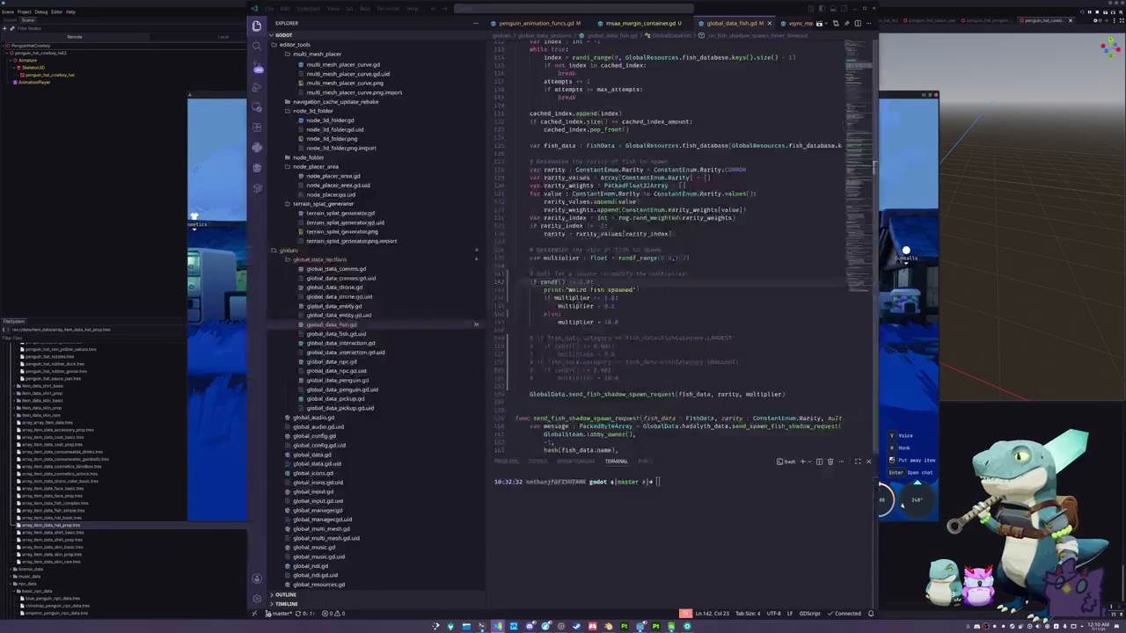
Comment out the generic weird-fish roll and uncomment the LARGEST/SMALLEST category 0.001-chance size checks
mouse_move(621, 322)
mouse_down()
mouse_move(515, 322)
mouse_move(516, 283)
mouse_up()
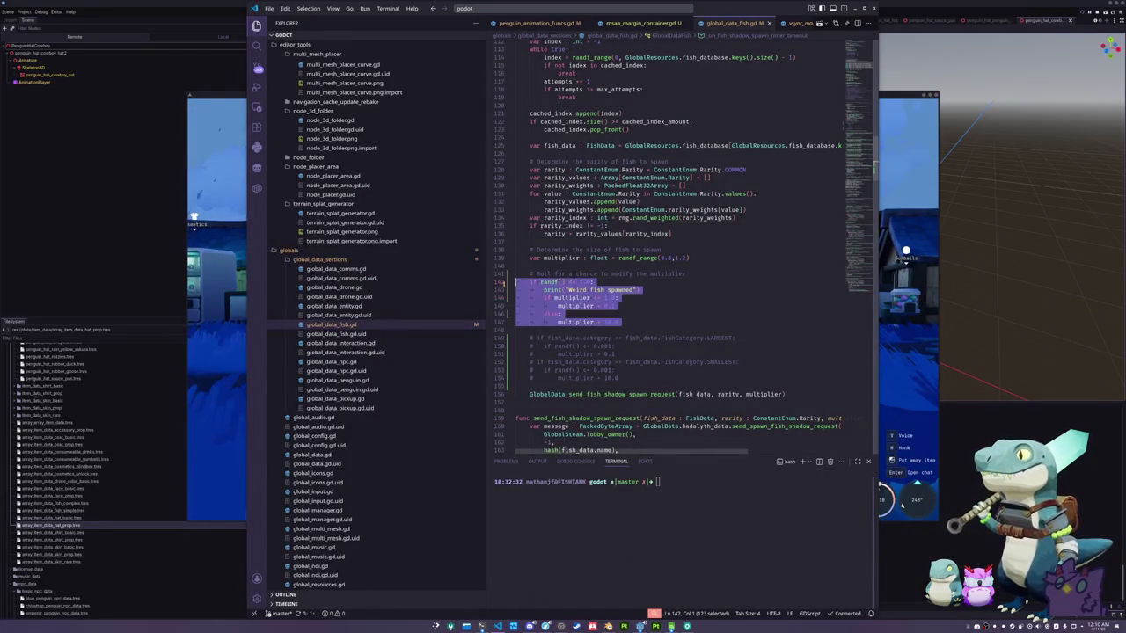
key(ctrl+slash)
key(shift+Down)
key(shift+Down)
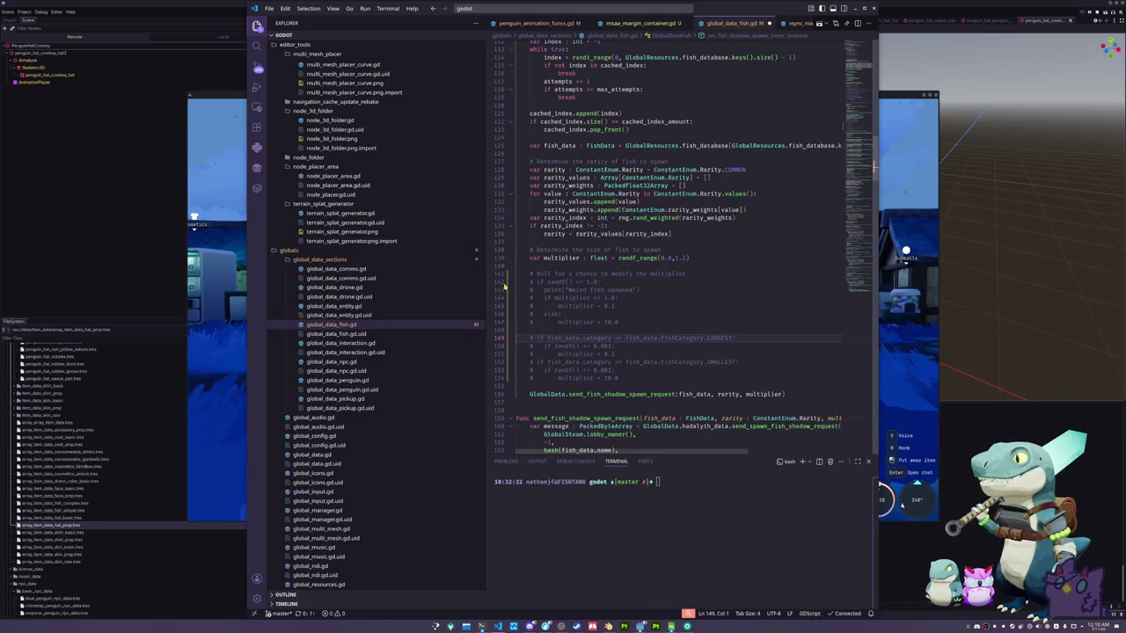
key(shift+Down)
key(shift+Down)
key(shift+Down)
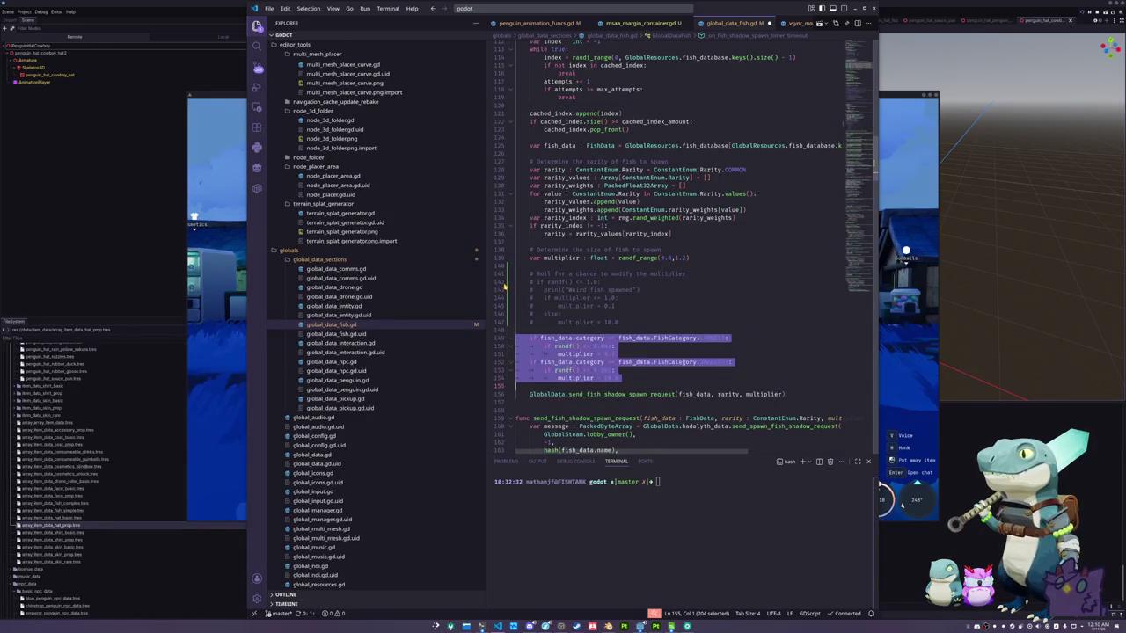
key(ctrl+slash)
key(Down)
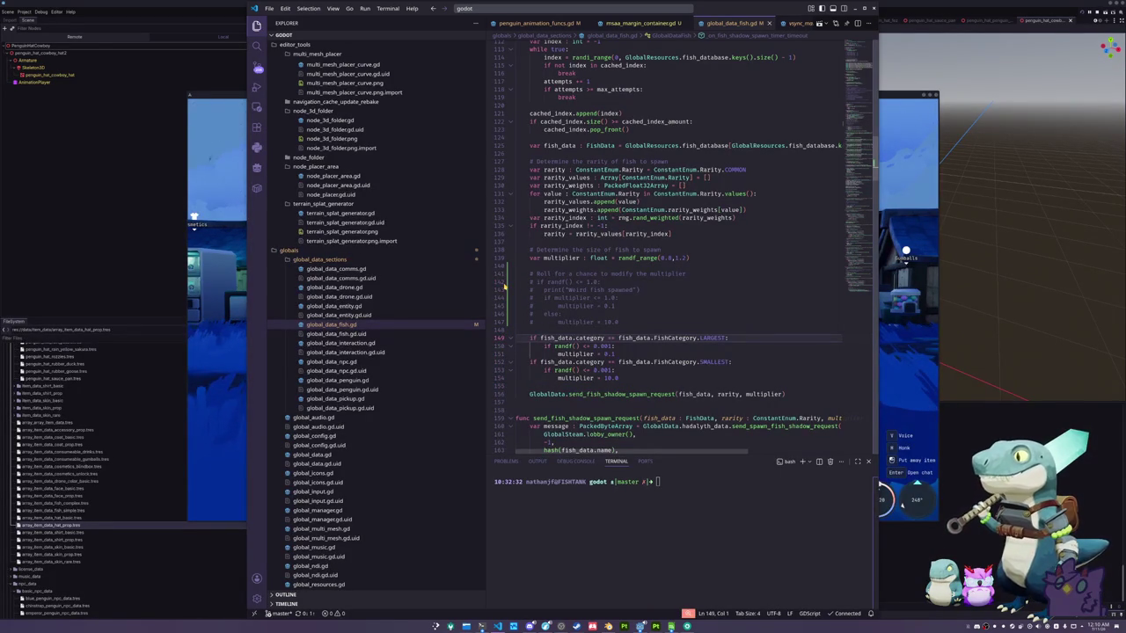
click(616, 346)
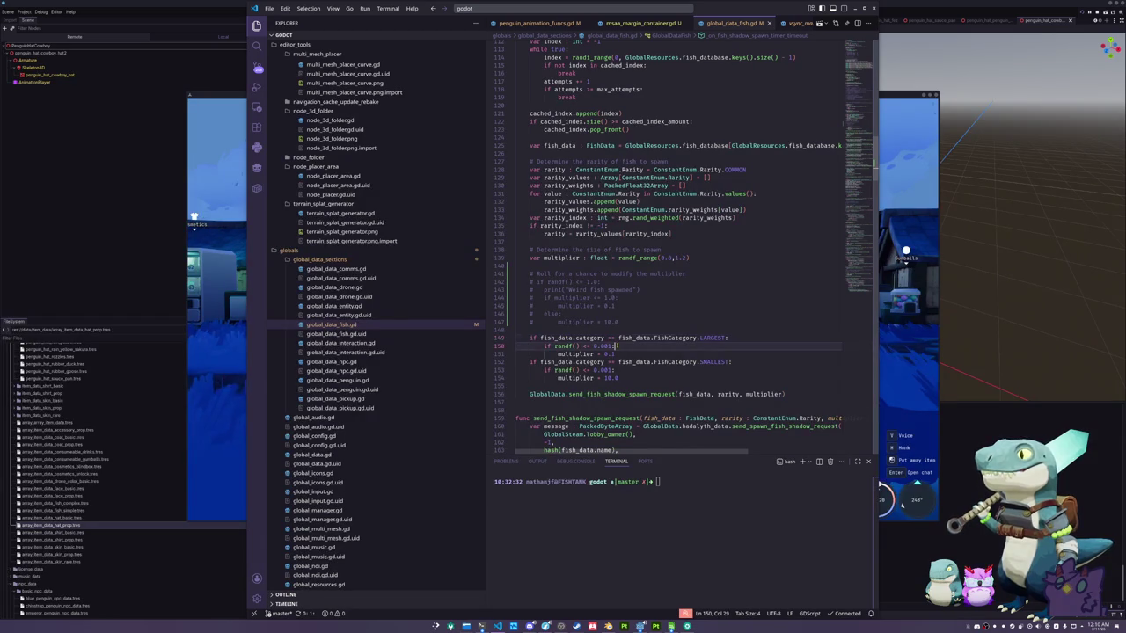